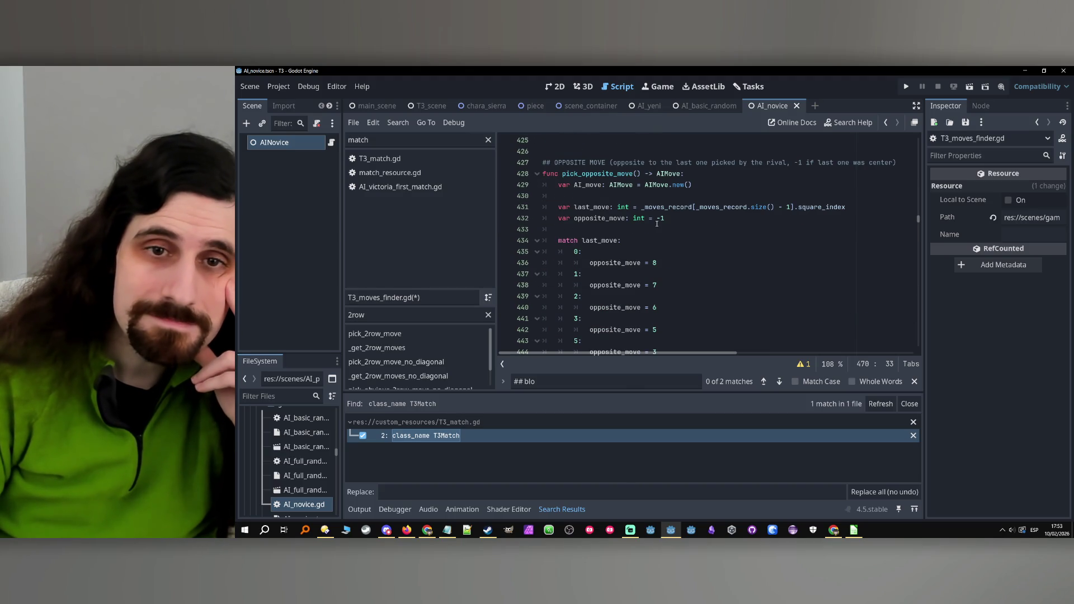
Delete the empty corners array line (line 470) from pick_opposite_corner.
{"action": "mouse_move", "coordinate": [551, 208]}
{"action": "left_mouse_down"}
{"action": "mouse_move", "coordinate": [644, 224]}
{"action": "mouse_move", "coordinate": [664, 319]}
{"action": "left_mouse_up"}
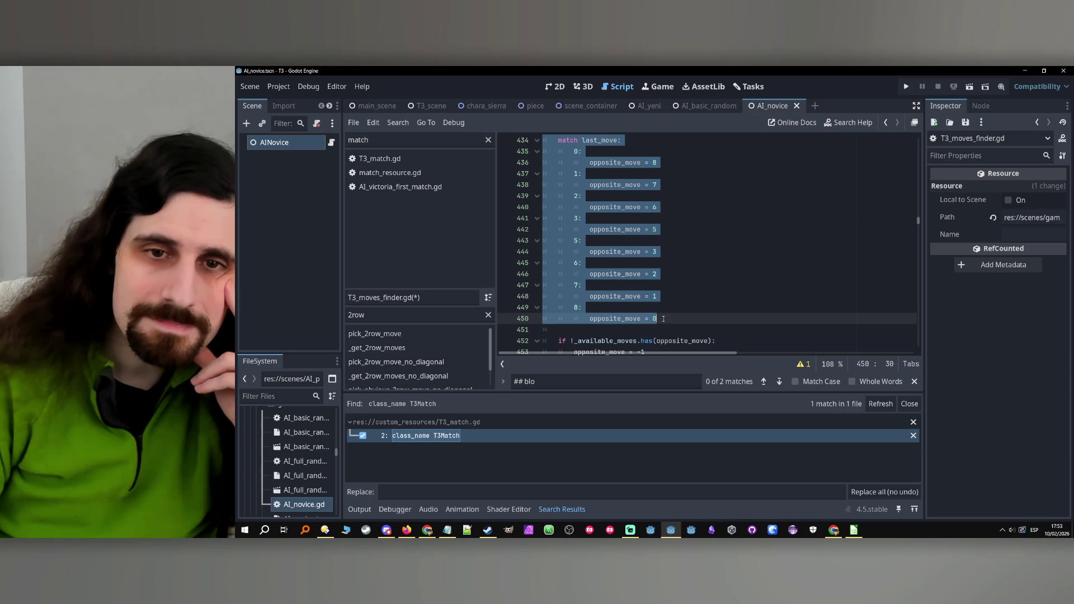
{"action": "scroll", "coordinate": [679, 268], "scroll_direction": "up", "scroll_amount": 3}
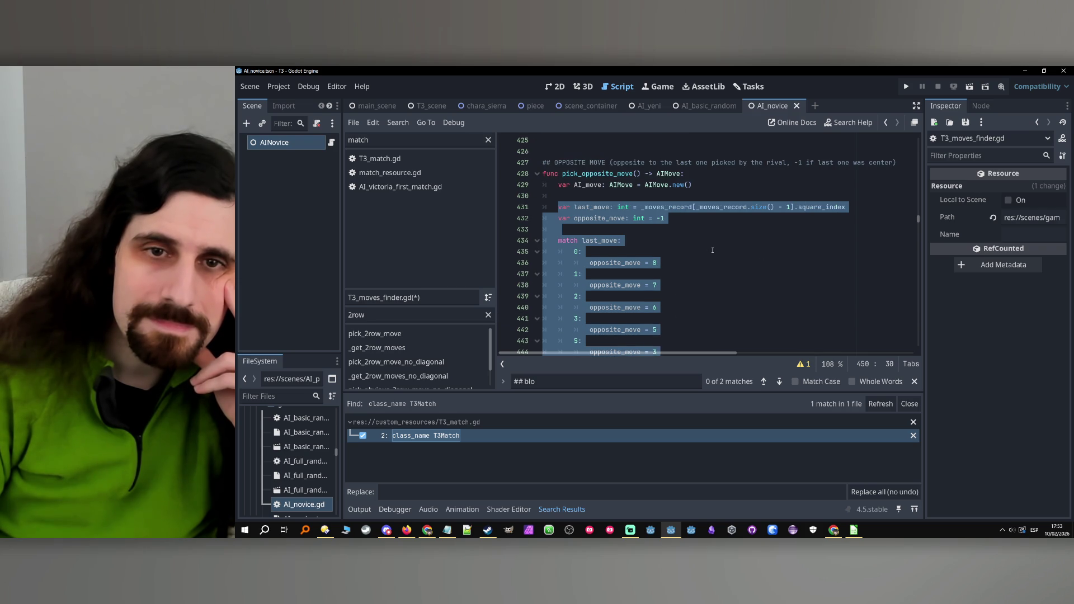
{"action": "scroll", "coordinate": [711, 251], "scroll_direction": "down", "scroll_amount": 10}
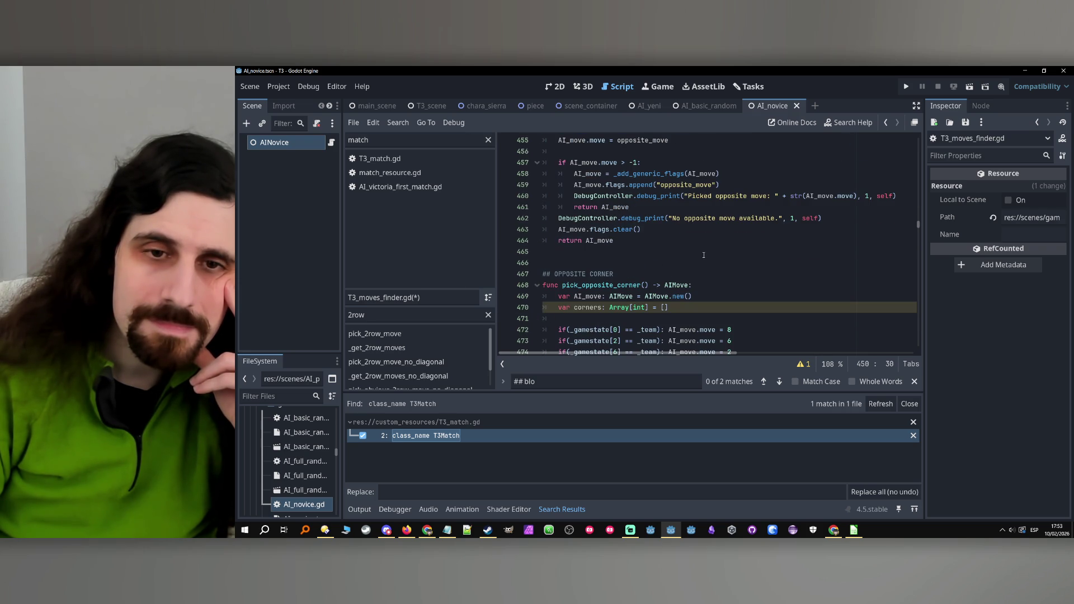
{"action": "scroll", "coordinate": [704, 255], "scroll_direction": "up", "scroll_amount": 12}
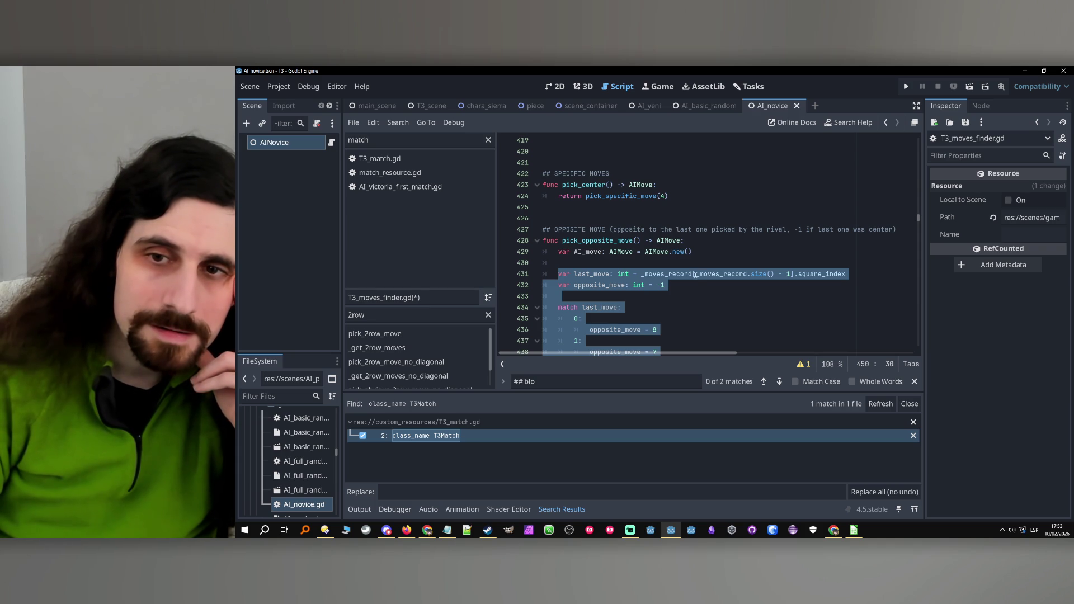
{"action": "scroll", "coordinate": [718, 290], "scroll_direction": "down", "scroll_amount": 14}
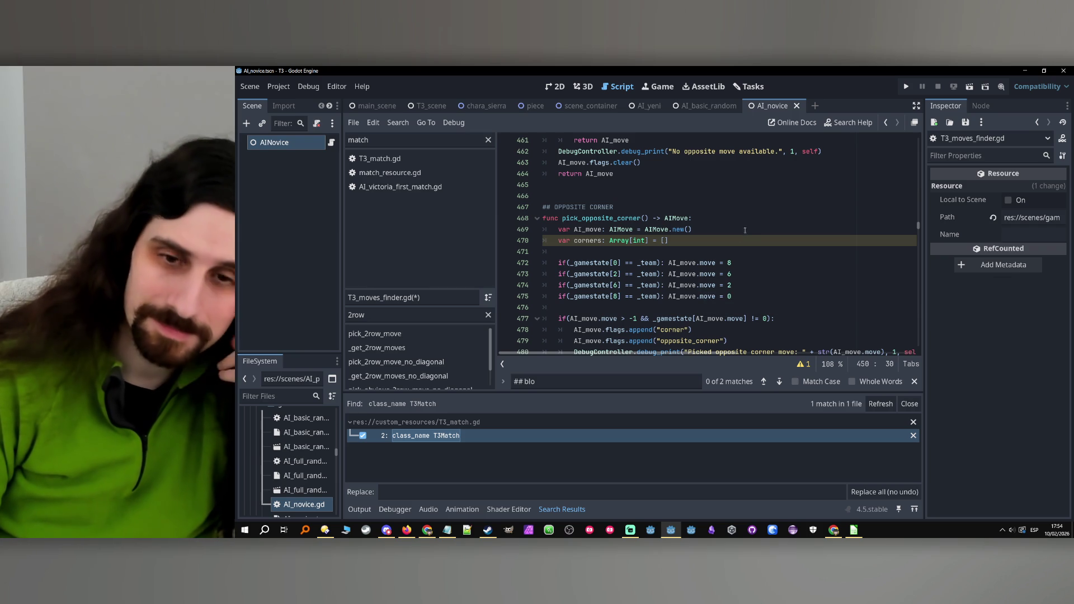
{"action": "left_click_drag", "start_coordinate": [697, 240], "coordinate": [533, 239]}
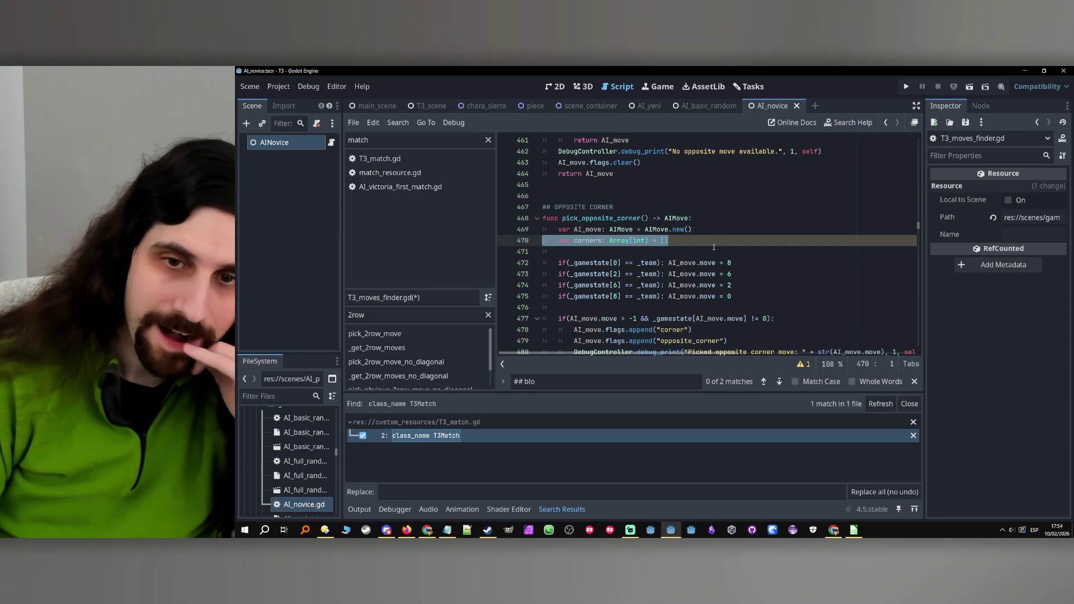
{"action": "key", "text": "End"}
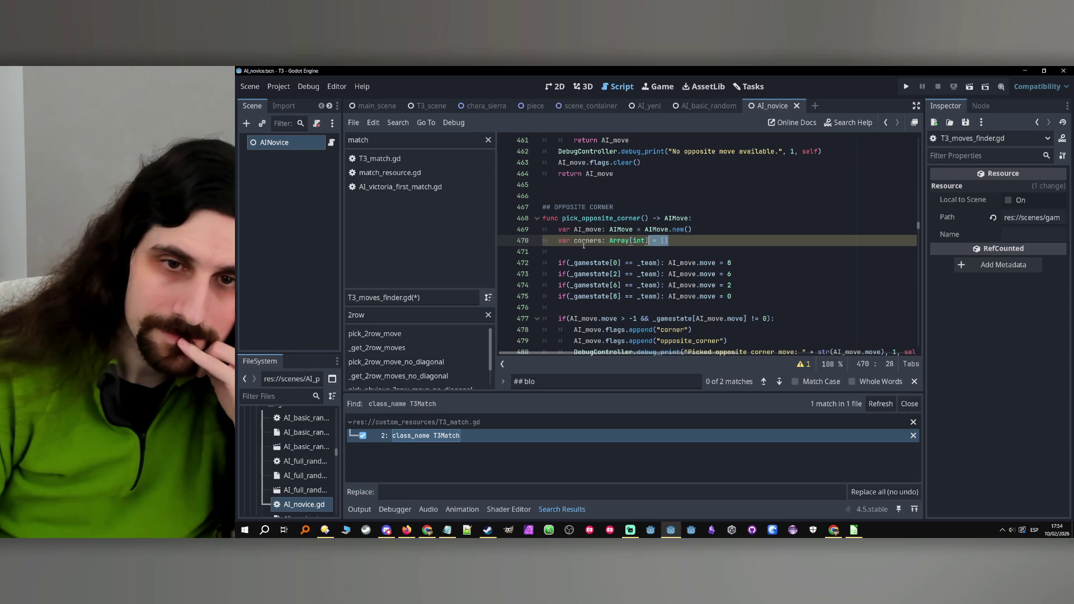
{"action": "key", "text": "shift+Home"}
{"action": "key", "text": "BackSpace"}
{"action": "key", "text": "BackSpace"}
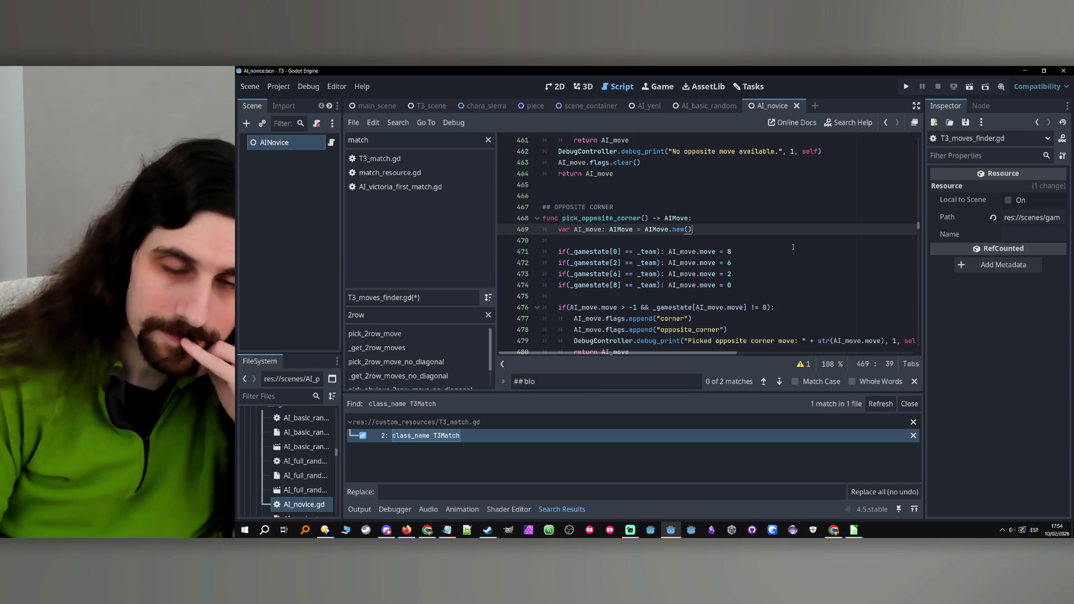
Change 'if(' to 'if ' on the corner checks in lines 471–474.
{"action": "left_click", "coordinate": [772, 262]}
{"action": "left_click", "coordinate": [570, 253]}
{"action": "key", "text": "BackSpace"}
{"action": "left_click", "coordinate": [569, 262]}
{"action": "left_click", "coordinate": [569, 274]}
{"action": "key", "text": "BackSpace"}
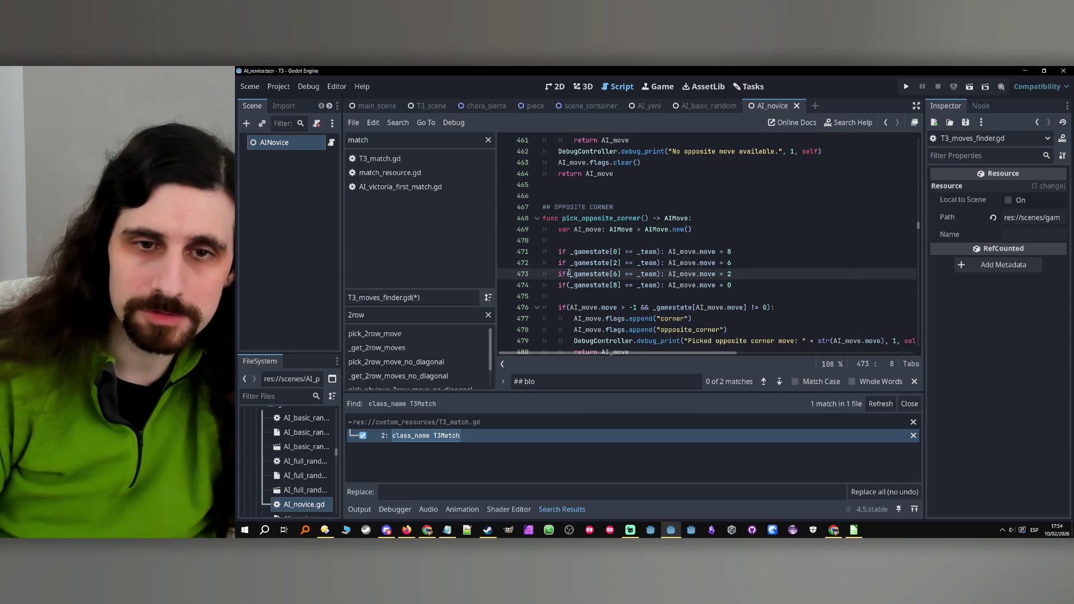
{"action": "left_click", "coordinate": [570, 285]}
{"action": "key", "text": "BackSpace"}
Delete the closing parenthesis after _team on the corner checks in lines 471–474.
{"action": "left_click", "coordinate": [660, 253]}
{"action": "key", "text": "BackSpace"}
{"action": "left_click", "coordinate": [661, 263]}
{"action": "left_click", "coordinate": [661, 274]}
{"action": "key", "text": "BackSpace"}
{"action": "left_click", "coordinate": [661, 284]}
{"action": "key", "text": "BackSpace"}
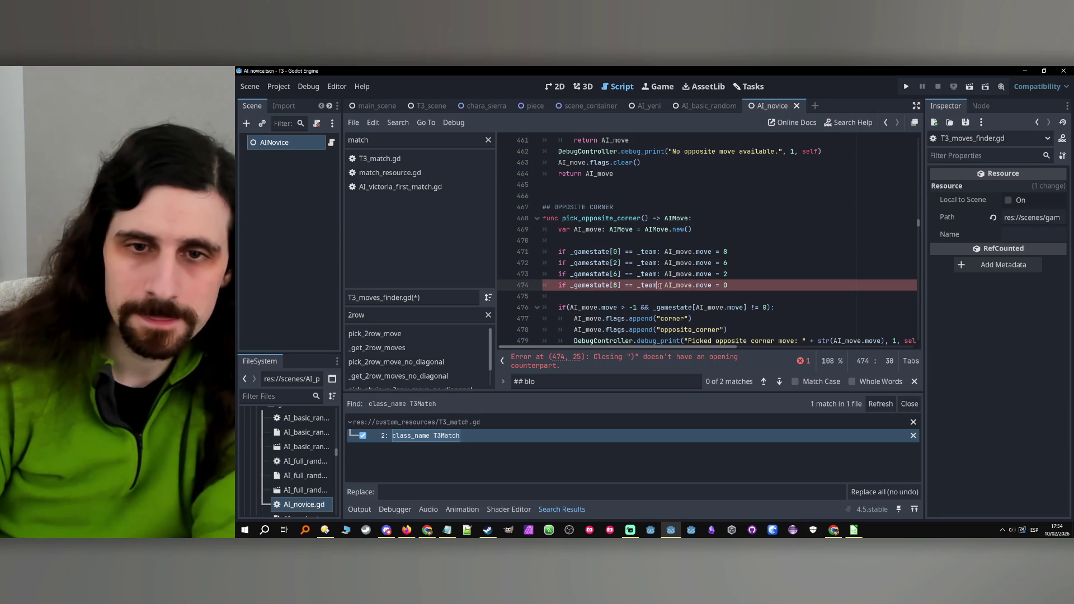
{"action": "left_click", "coordinate": [753, 277]}
{"action": "left_click", "coordinate": [753, 285]}
{"action": "scroll", "coordinate": [592, 223], "scroll_direction": "down", "scroll_amount": 2}
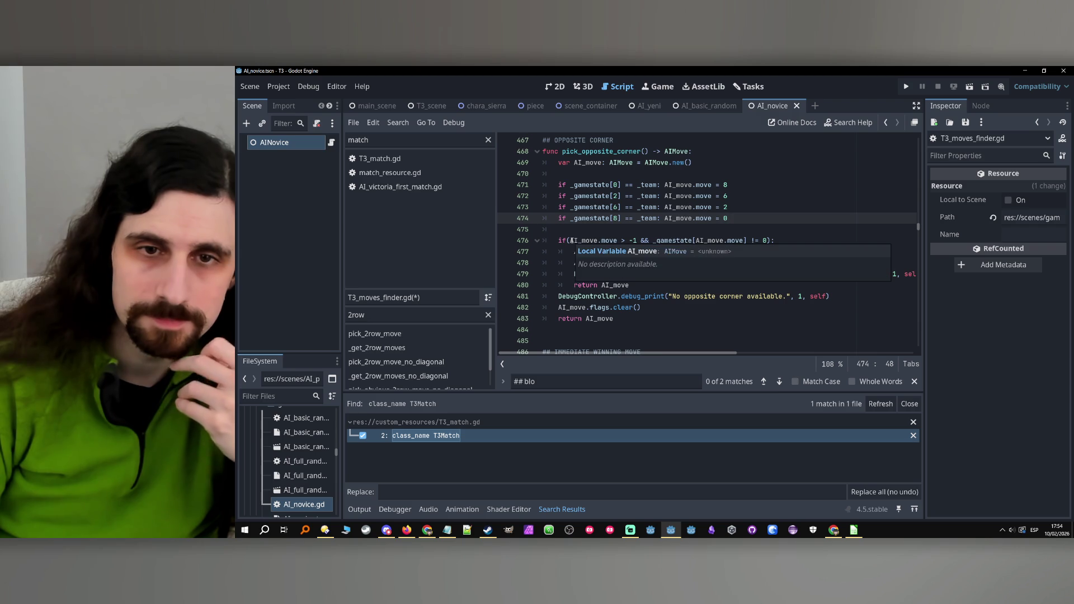
Remove the parentheses around the line 476 if condition in pick_opposite_corner.
{"action": "double_click", "coordinate": [680, 220]}
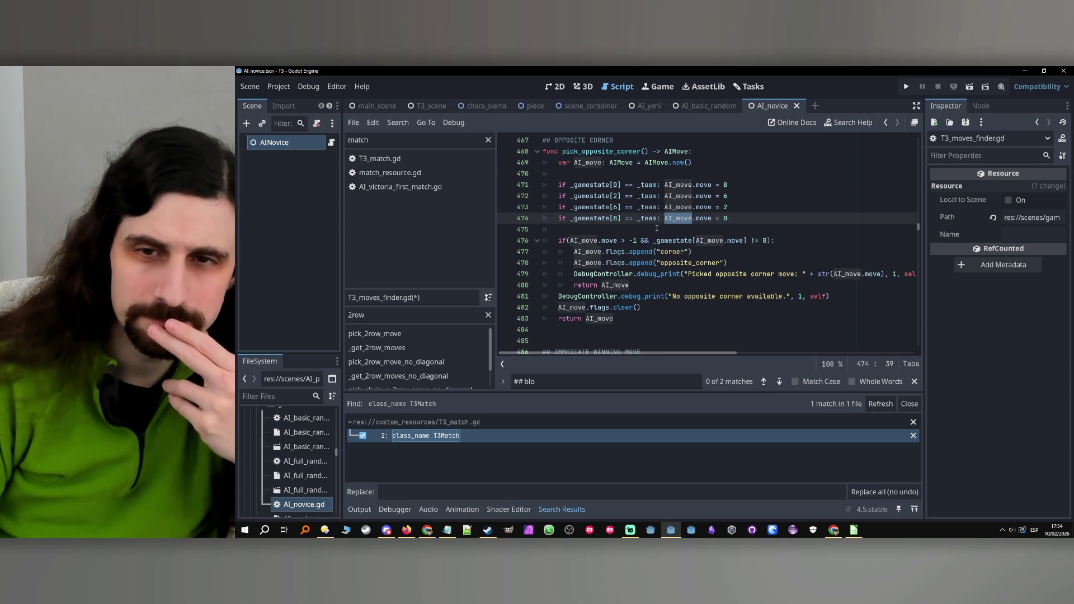
{"action": "left_click", "coordinate": [567, 242]}
{"action": "key", "text": "Delete"}
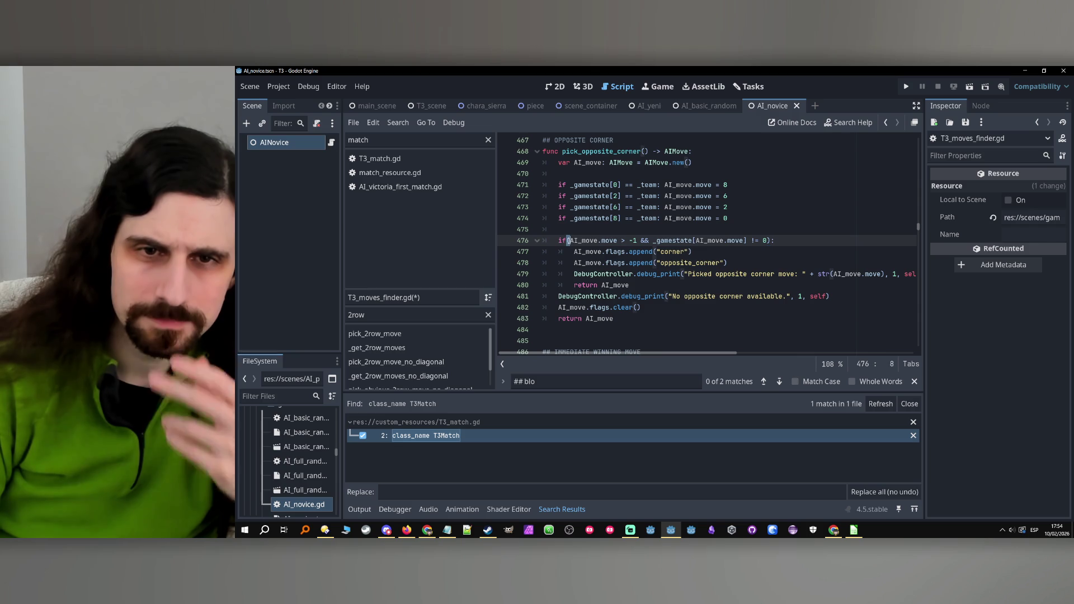
{"action": "left_click_drag", "start_coordinate": [653, 240], "coordinate": [756, 241]}
{"action": "left_click", "coordinate": [765, 241]}
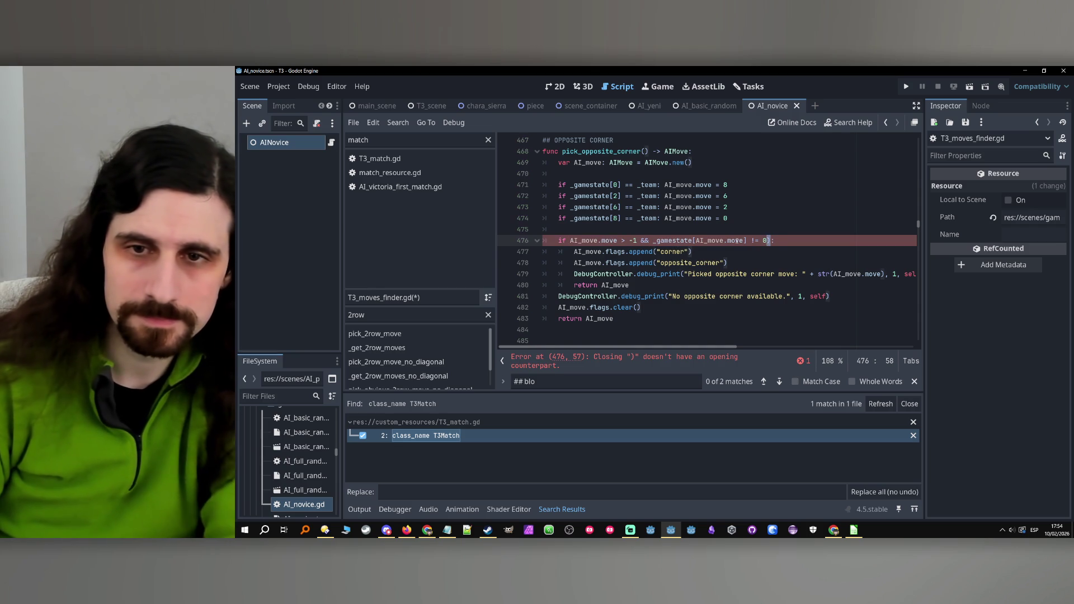
{"action": "key", "text": "Delete"}
Replace '_gamestate[AI_move.move] != 0' with '_available_moves.has(AI_move.move)' on line 476.
{"action": "left_click_drag", "start_coordinate": [766, 240], "coordinate": [652, 241]}
{"action": "type", "text": "_available_moves"}
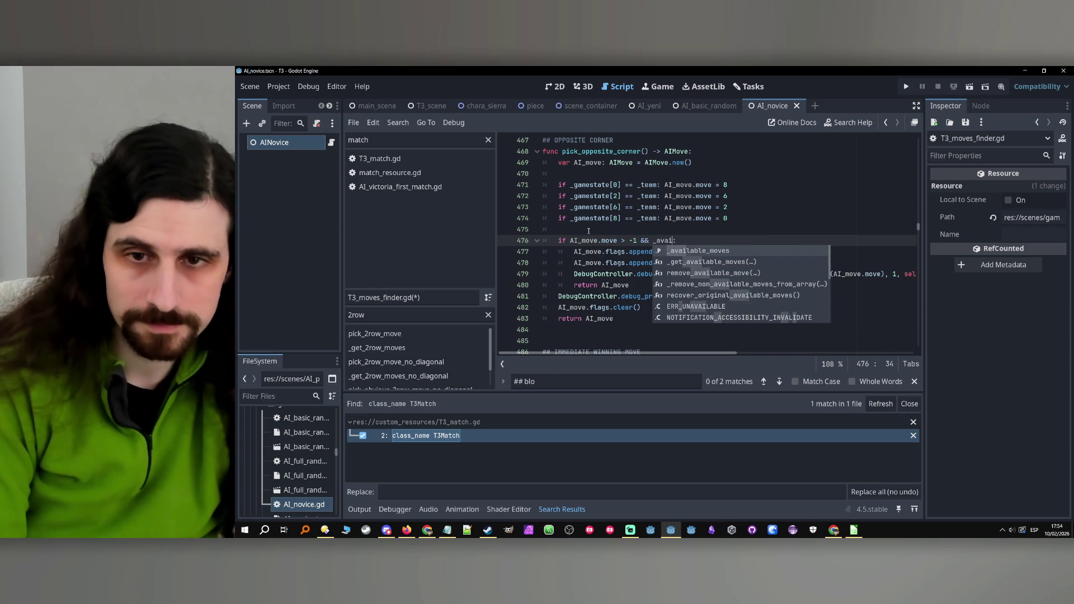
{"action": "key", "text": "Return"}
{"action": "type", "text": ".has()"}
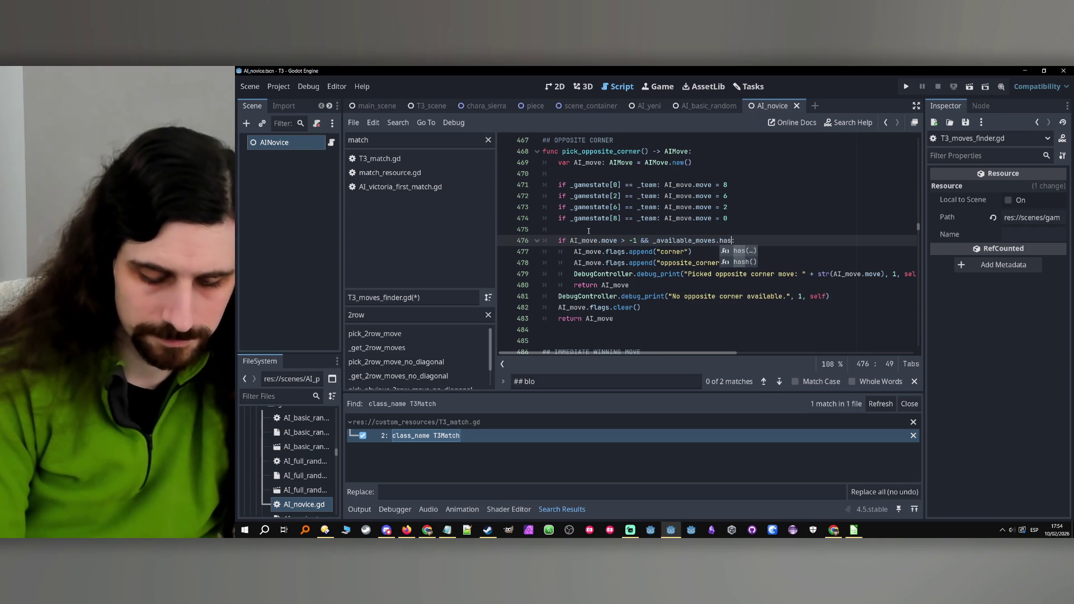
{"action": "key", "text": "Left"}
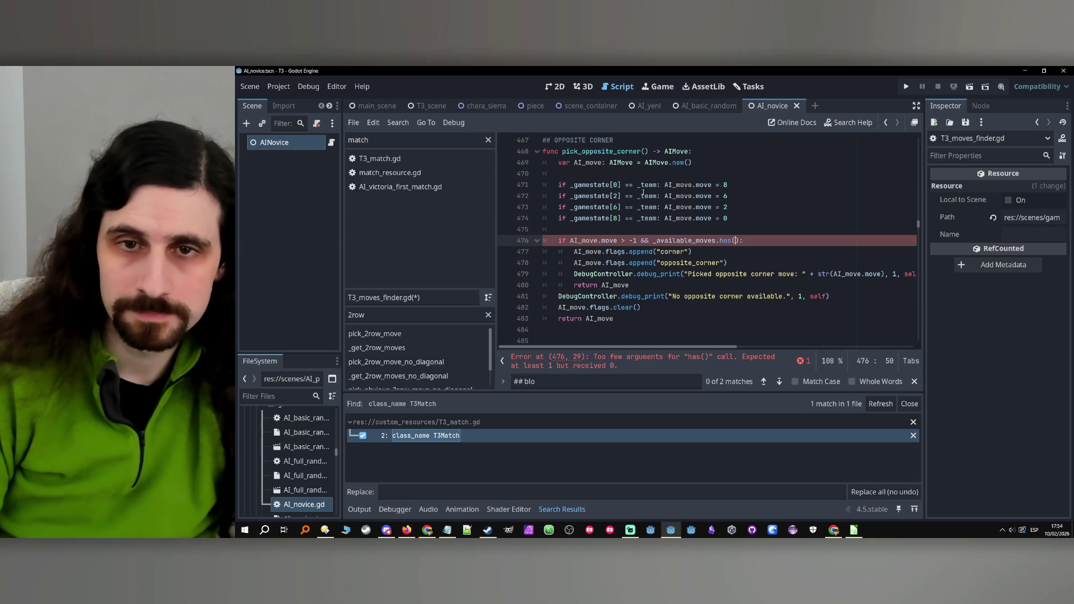
{"action": "left_click", "coordinate": [712, 218]}
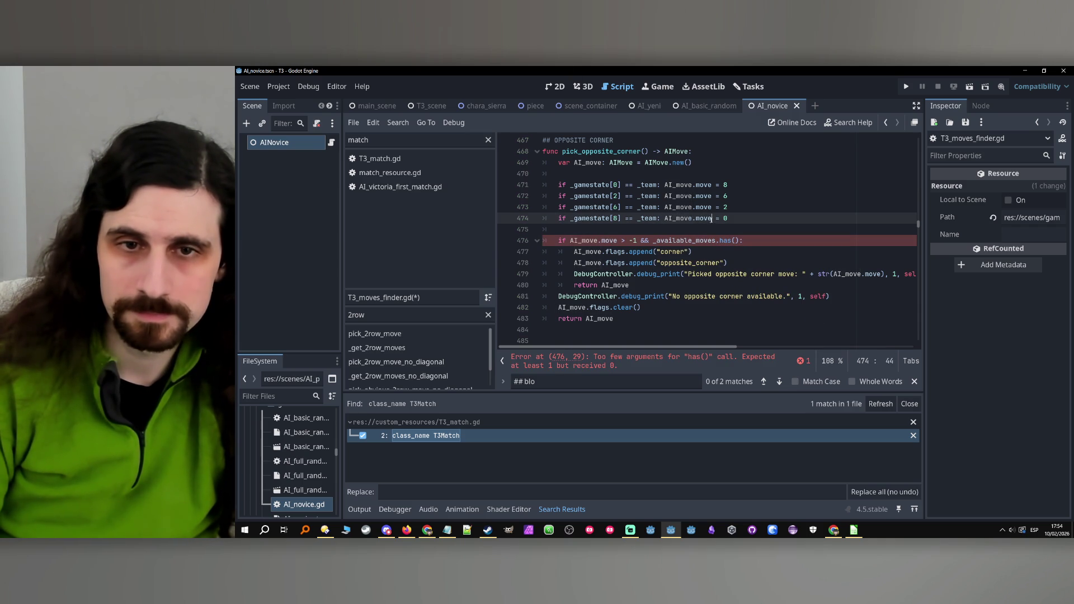
{"action": "left_click_drag", "start_coordinate": [668, 219], "coordinate": [665, 218]}
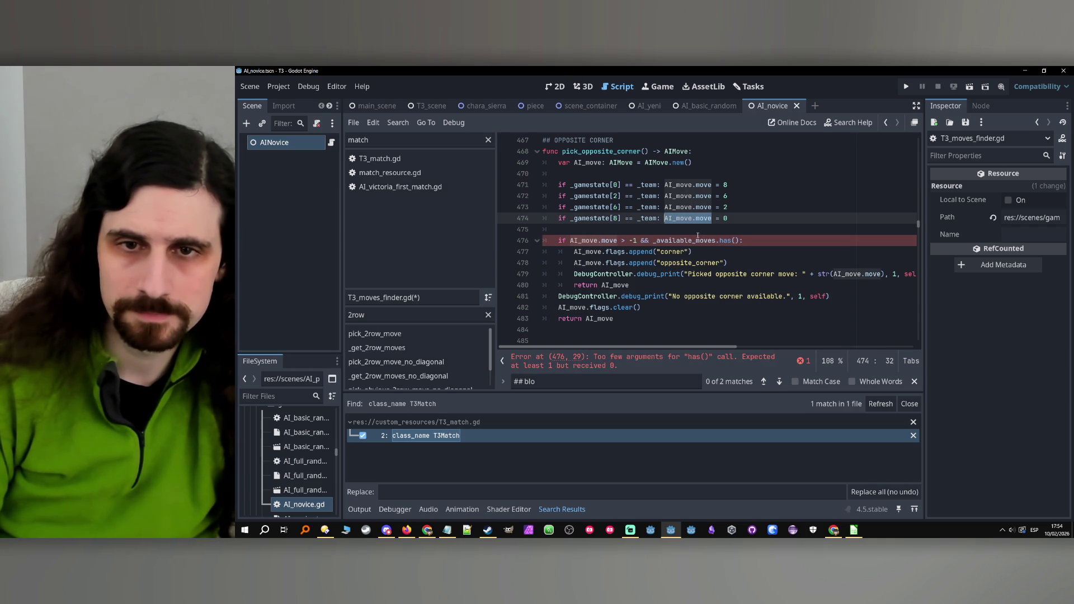
{"action": "left_click", "coordinate": [736, 240]}
{"action": "key", "text": "Down"}
{"action": "left_click", "coordinate": [651, 308]}
{"action": "scroll", "coordinate": [651, 307], "scroll_direction": "down", "scroll_amount": 2}
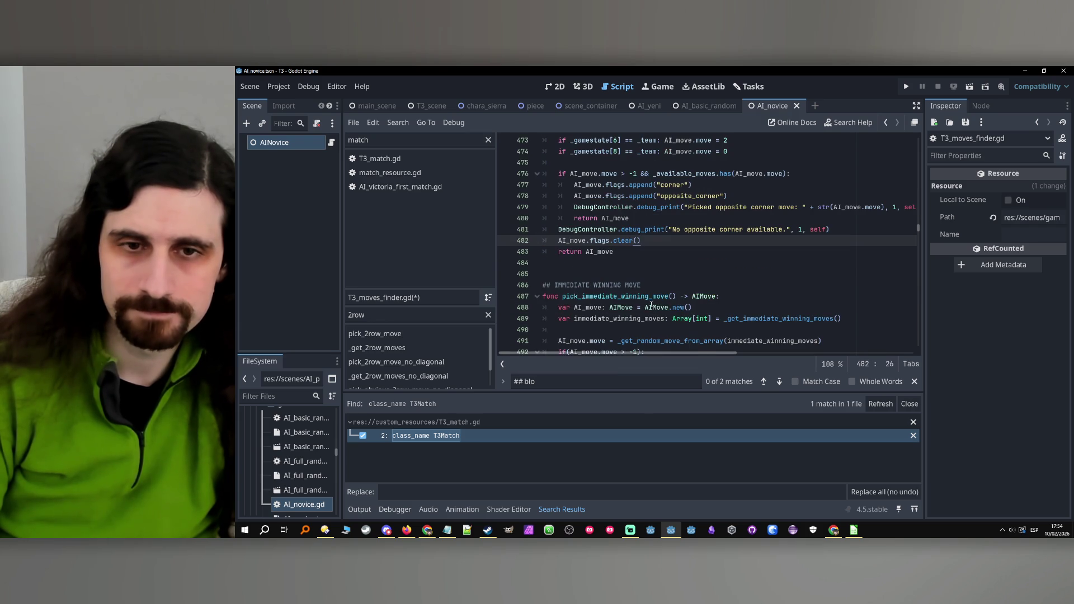
{"action": "left_click", "coordinate": [661, 286]}
{"action": "scroll", "coordinate": [661, 286], "scroll_direction": "down", "scroll_amount": 2}
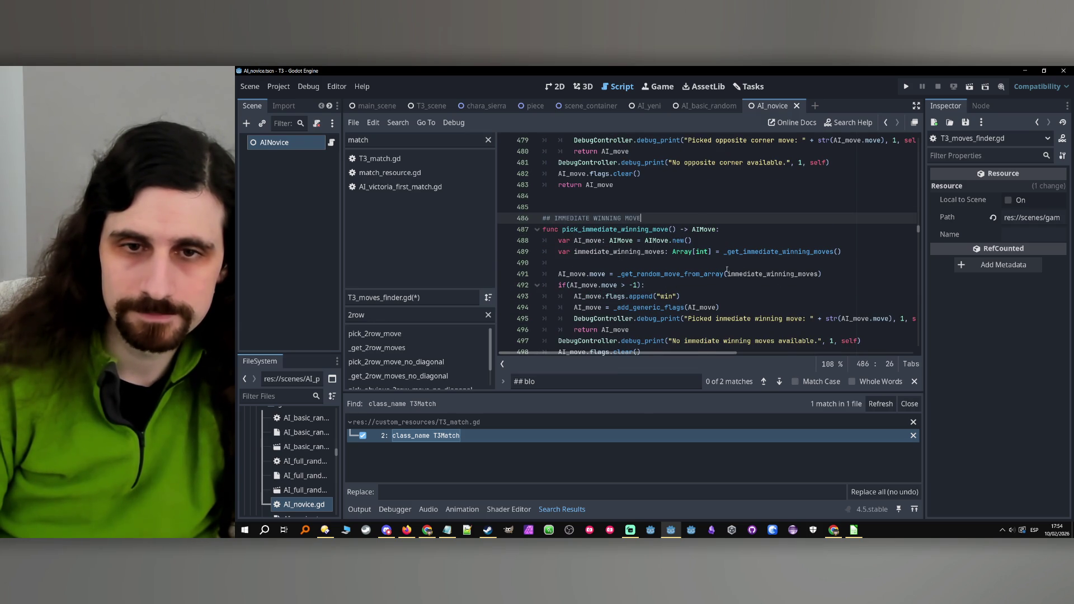
Add 'immediate_winning_moves = _remove_non_available_moves_from_array(immediate_winning_moves)' below line 489.
{"action": "left_click", "coordinate": [690, 274]}
{"action": "double_click", "coordinate": [618, 252]}
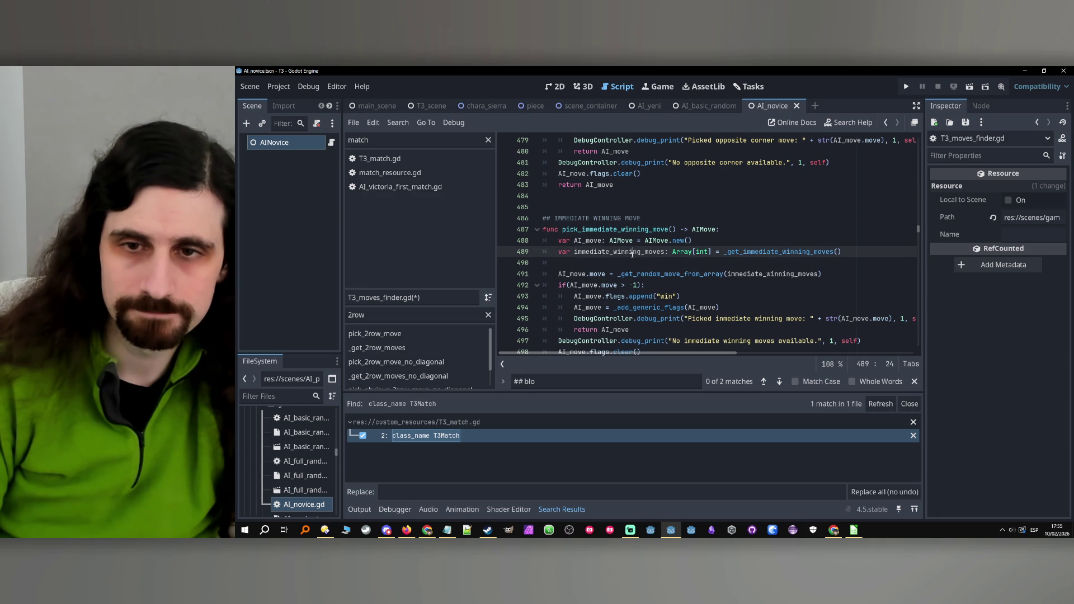
{"action": "key", "text": "ctrl+c"}
{"action": "key", "text": "End"}
{"action": "key", "text": "Return"}
{"action": "key", "text": "ctrl+v"}
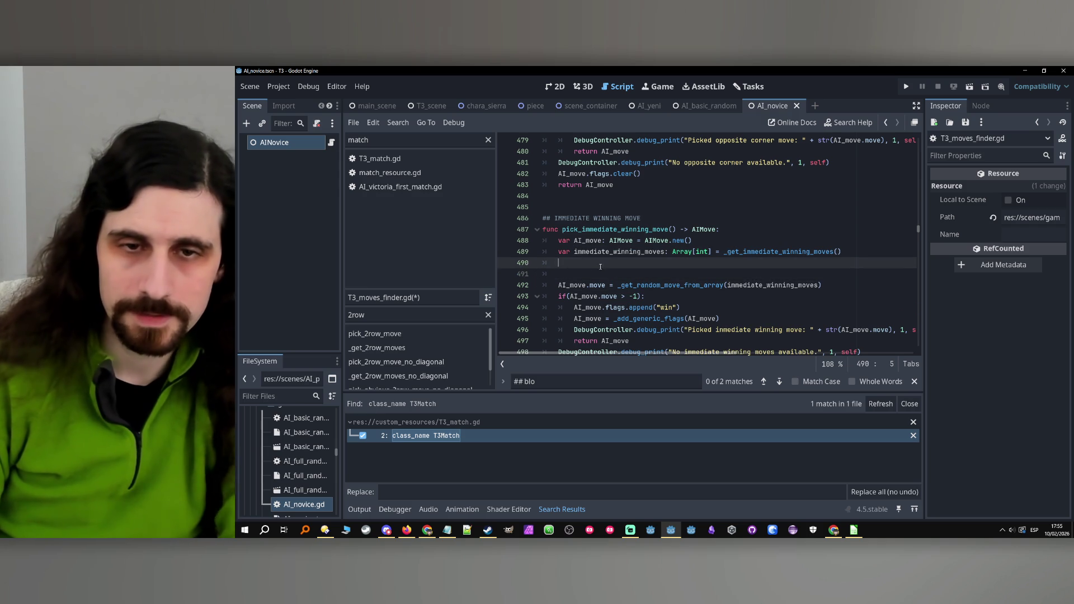
{"action": "type", "text": "= _remov"}
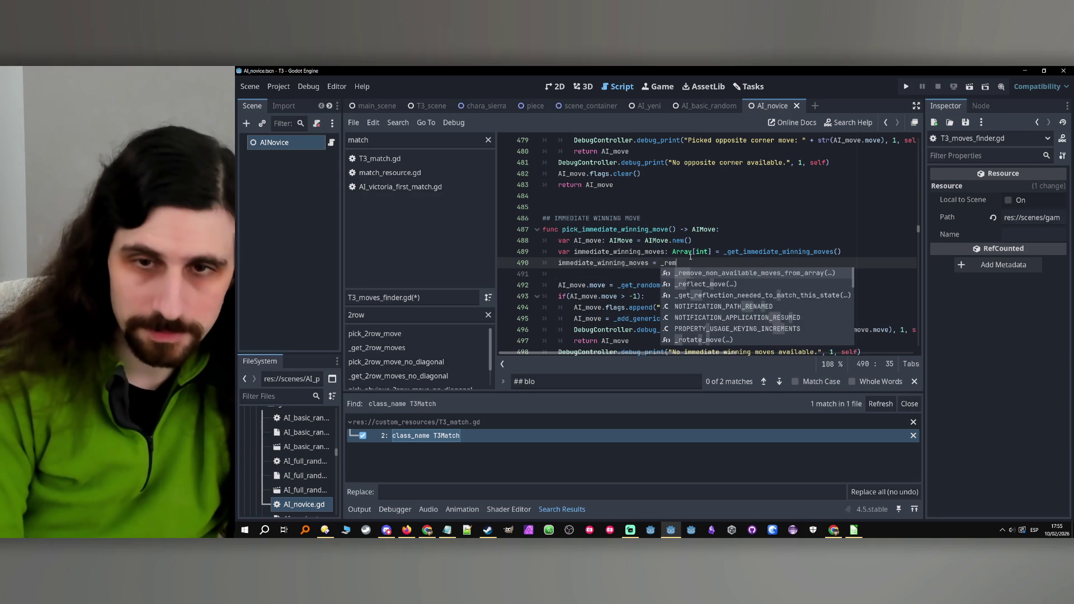
{"action": "key", "text": "Return"}
{"action": "type", "text": "immediate_winning_moves"}
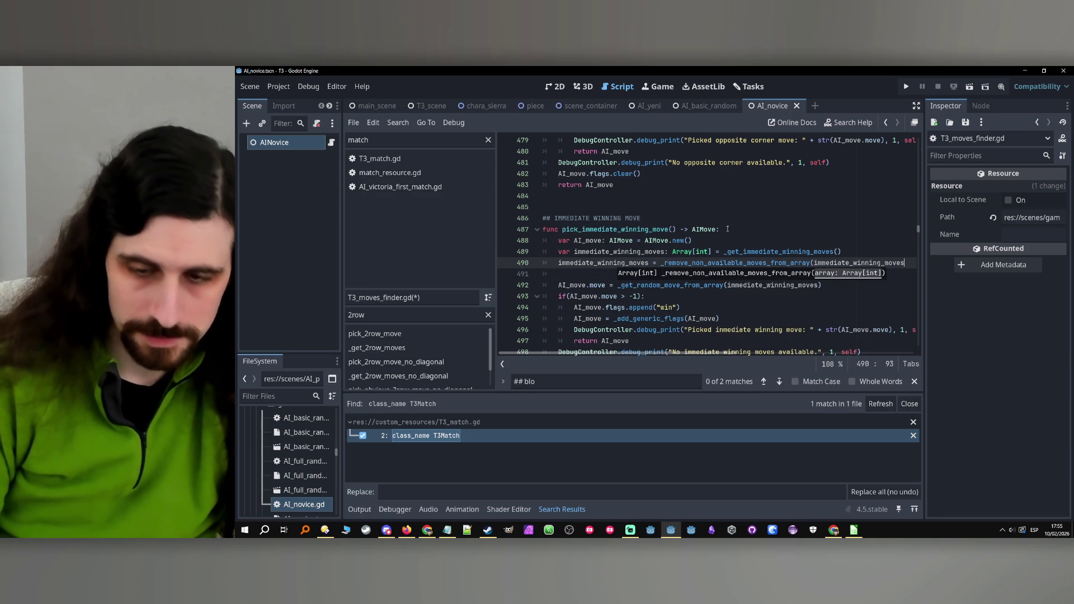
{"action": "type", "text": ")"}
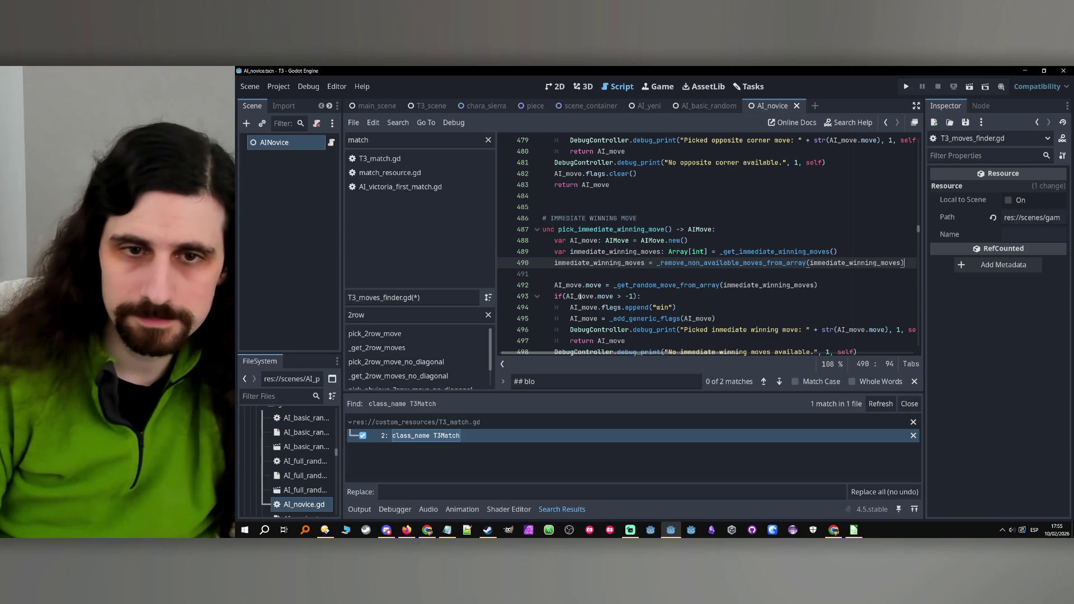
Remove the parentheses around the if condition on line 493.
{"action": "left_click", "coordinate": [566, 297]}
{"action": "key", "text": "BackSpace"}
{"action": "left_click", "coordinate": [638, 297]}
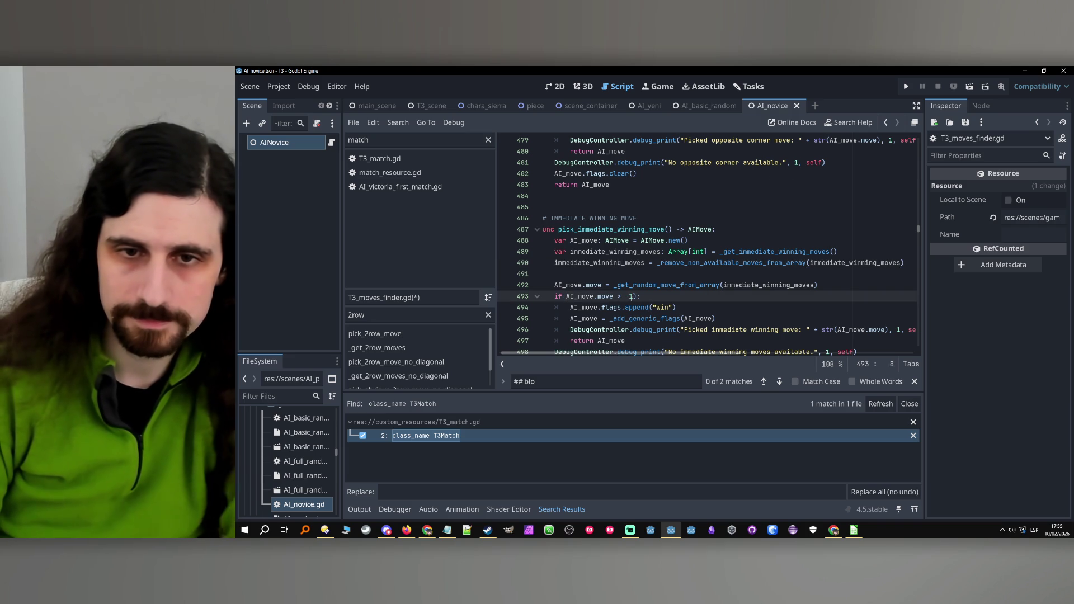
{"action": "key", "text": "BackSpace"}
Add 'ovbious_winning_move = _remove_non_available_moves_from_array(ovbious_winning_move)' below line 521.
{"action": "scroll", "coordinate": [644, 294], "scroll_direction": "down", "scroll_amount": 5}
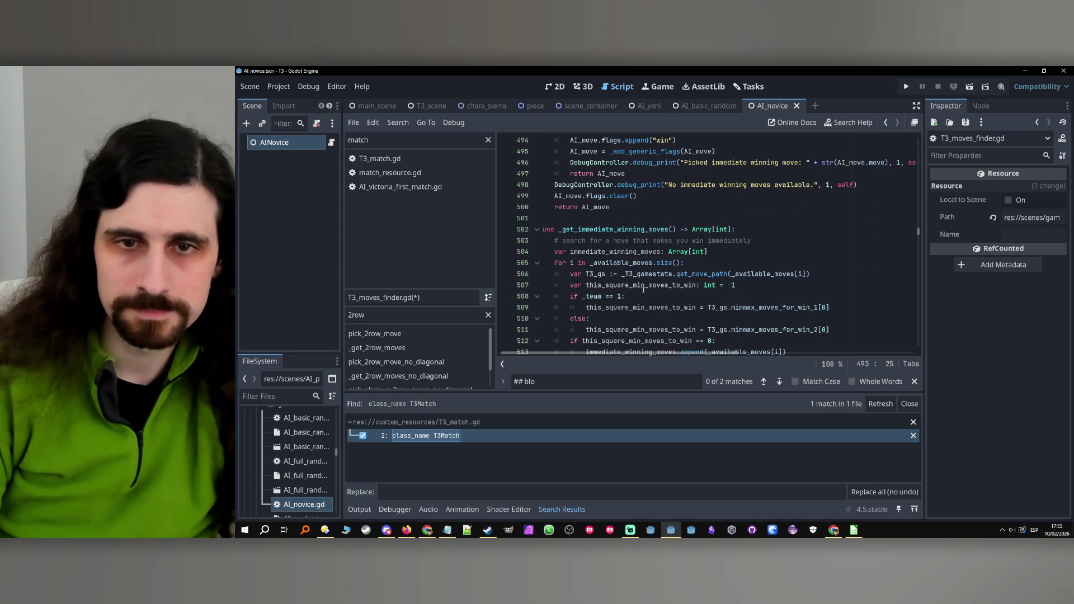
{"action": "scroll", "coordinate": [644, 290], "scroll_direction": "down", "scroll_amount": 6}
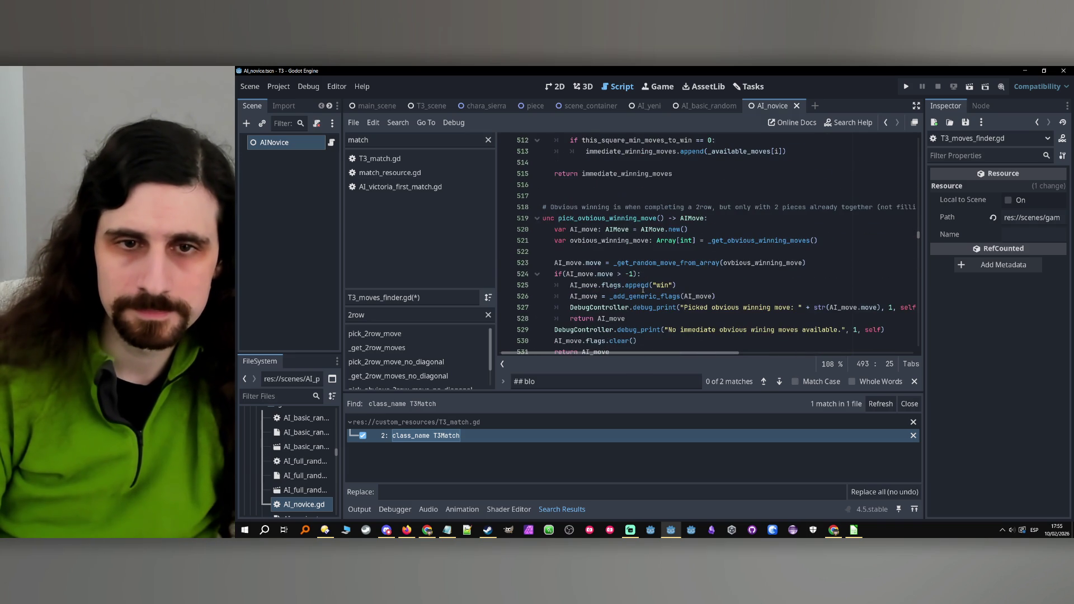
{"action": "left_click", "coordinate": [839, 240]}
{"action": "key", "text": "Return"}
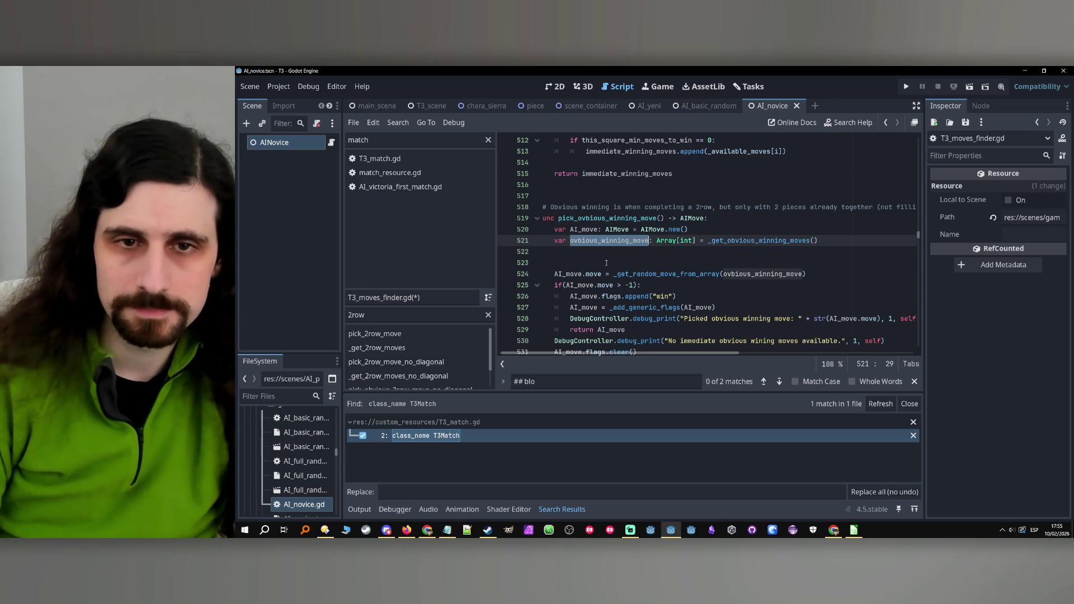
{"action": "type", "text": "= "}
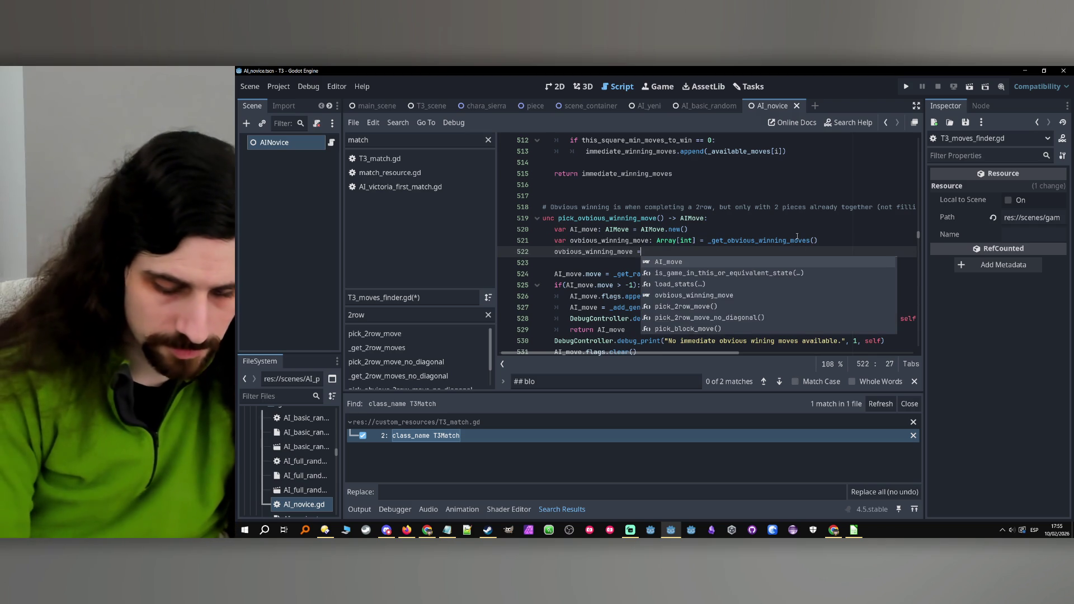
{"action": "type", "text": "_remo"}
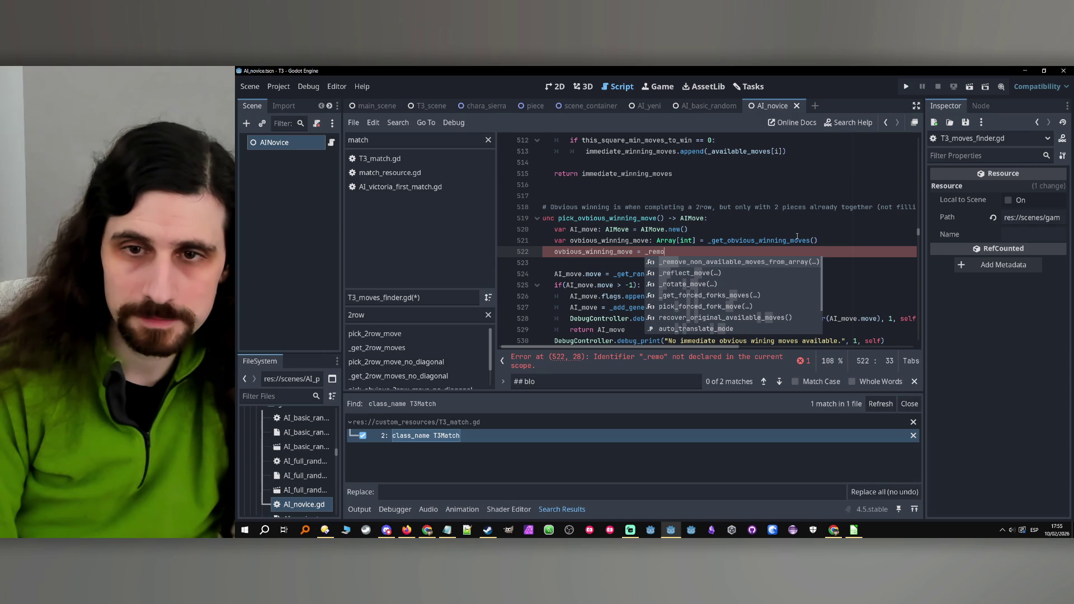
{"action": "key", "text": "Return"}
{"action": "type", "text": "ovbious_winning_move"}
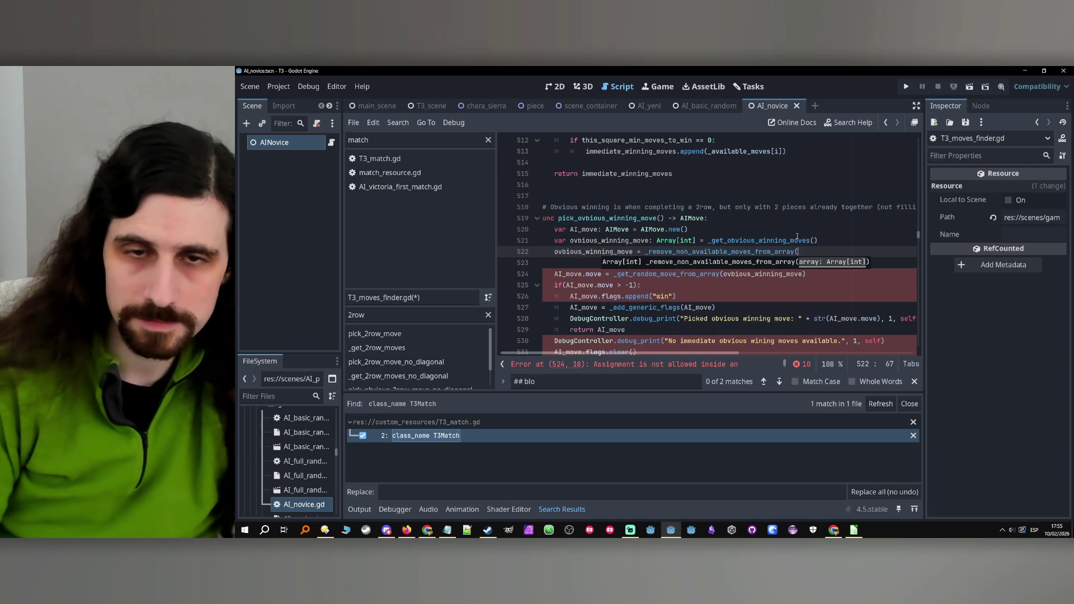
{"action": "type", "text": ")"}
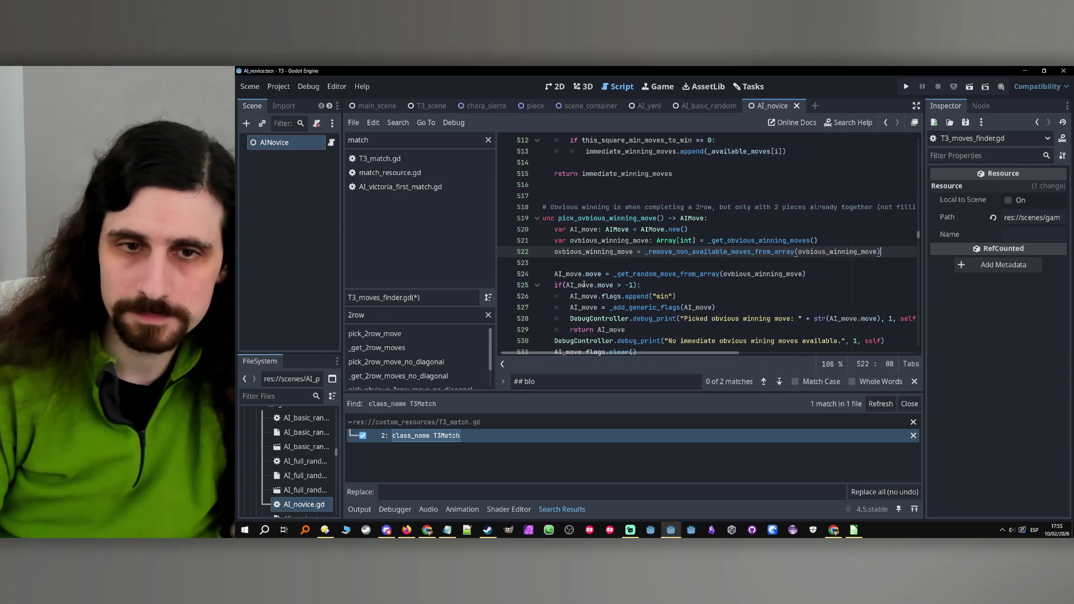
Rewrite the line 525 check as 'if AI_move.move > -1:' without parentheses.
{"action": "left_click", "coordinate": [567, 285]}
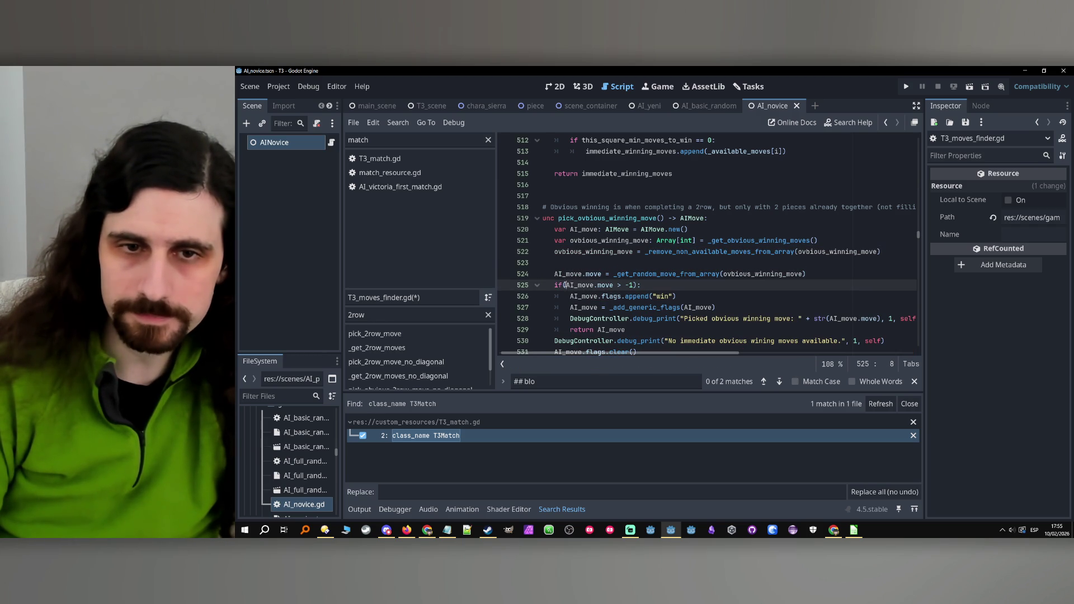
{"action": "left_click", "coordinate": [638, 285]}
{"action": "key", "text": "BackSpace"}
{"action": "type", "text": ":"}
{"action": "scroll", "coordinate": [649, 292], "scroll_direction": "down", "scroll_amount": 3}
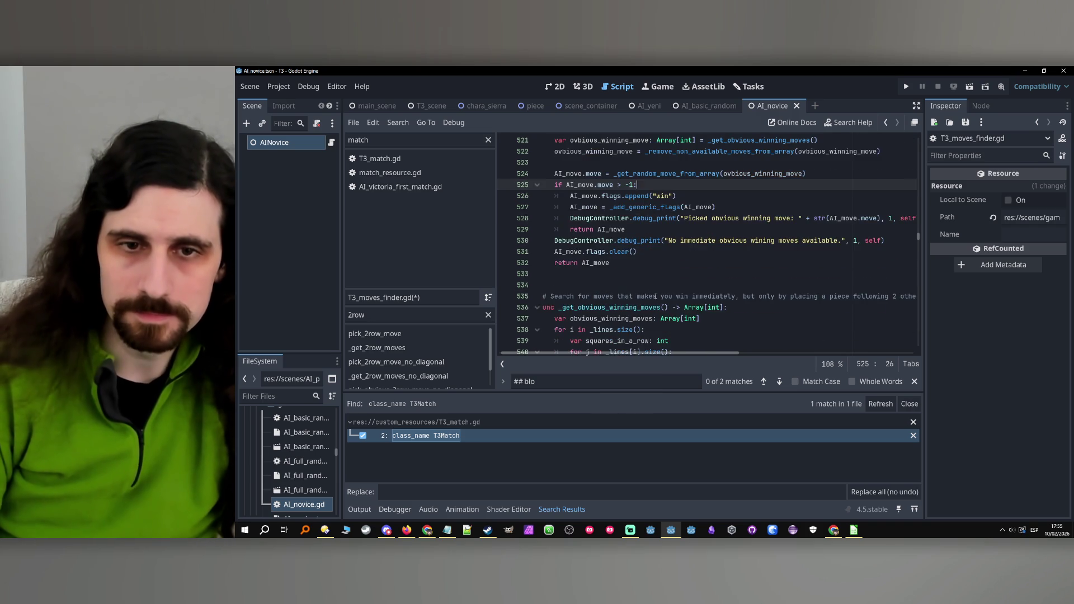
{"action": "scroll", "coordinate": [655, 298], "scroll_direction": "down", "scroll_amount": 9}
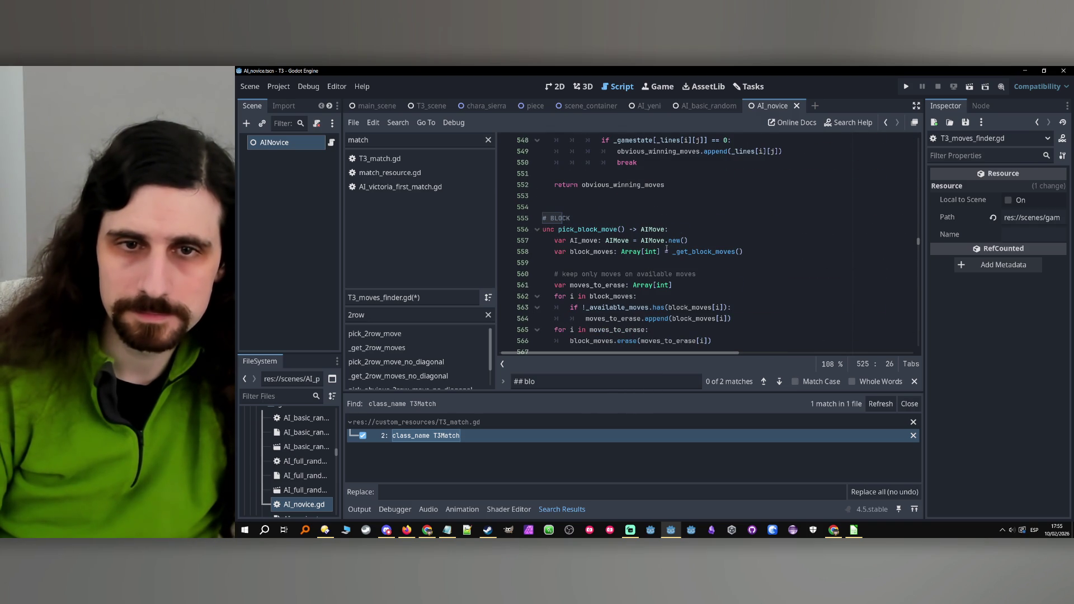
{"action": "left_click", "coordinate": [700, 262]}
Add 'block_moves = _remove_non_available_moves_from_array(block_moves)' below line 558 in pick_block_move.
{"action": "scroll", "coordinate": [766, 260], "scroll_direction": "down", "scroll_amount": 2}
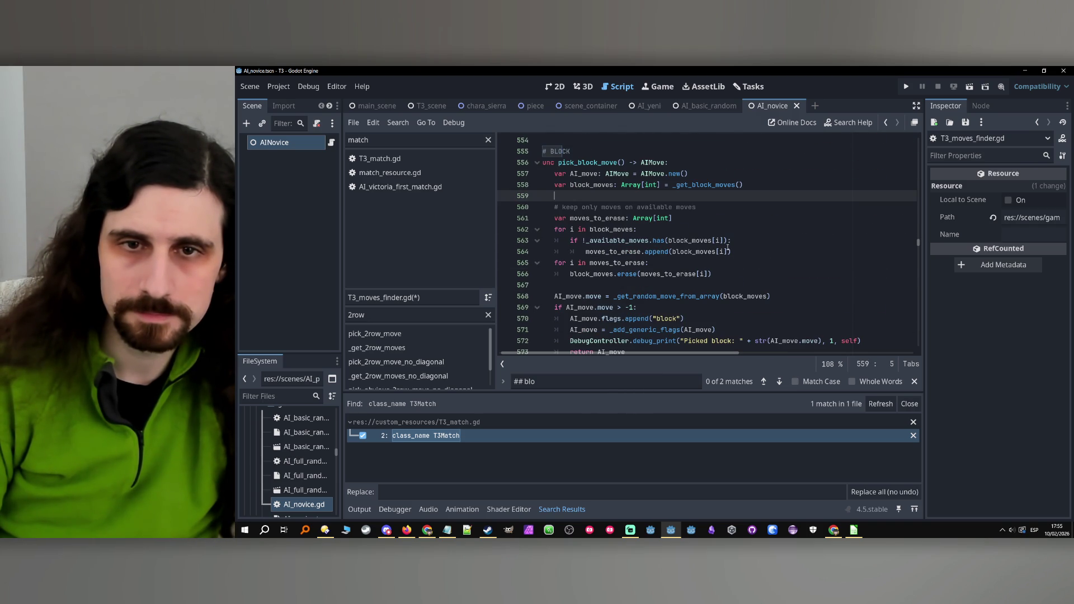
{"action": "key", "text": "Return"}
{"action": "key", "text": "Up"}
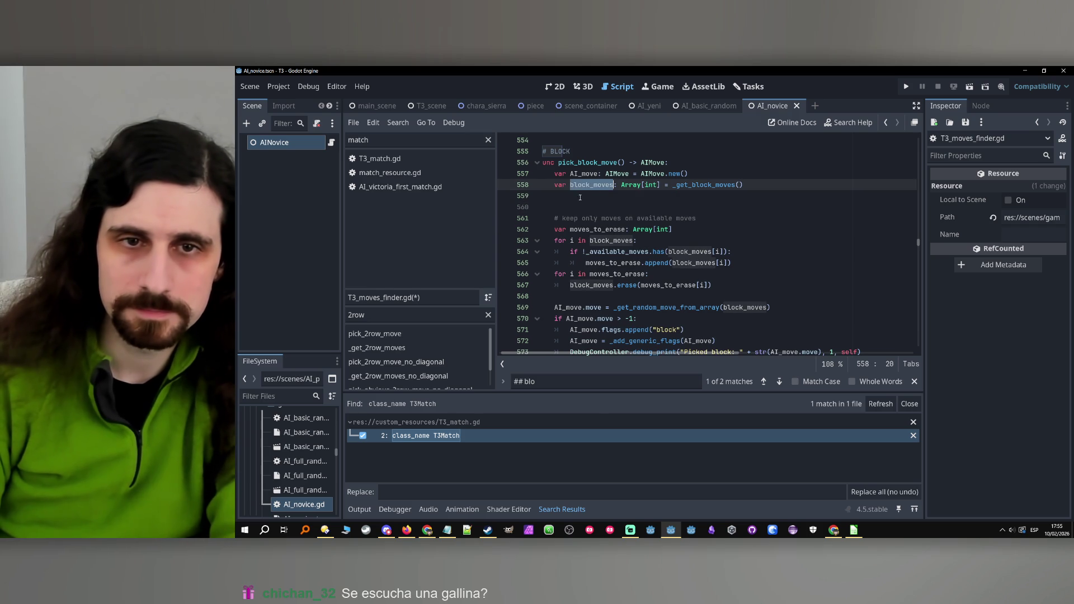
{"action": "type", "text": "= _remove"}
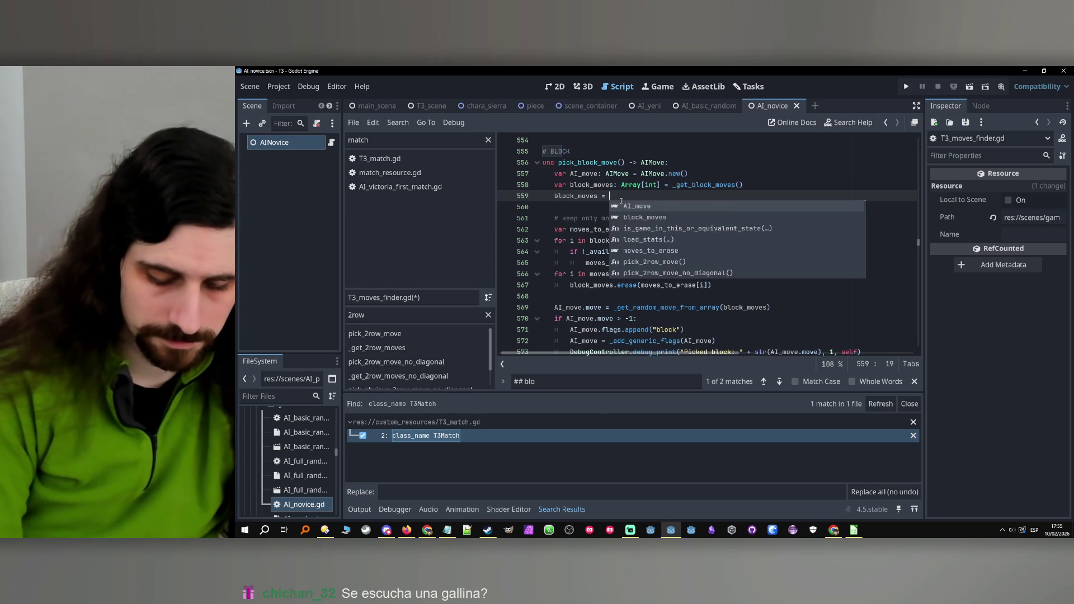
{"action": "key", "text": "Return"}
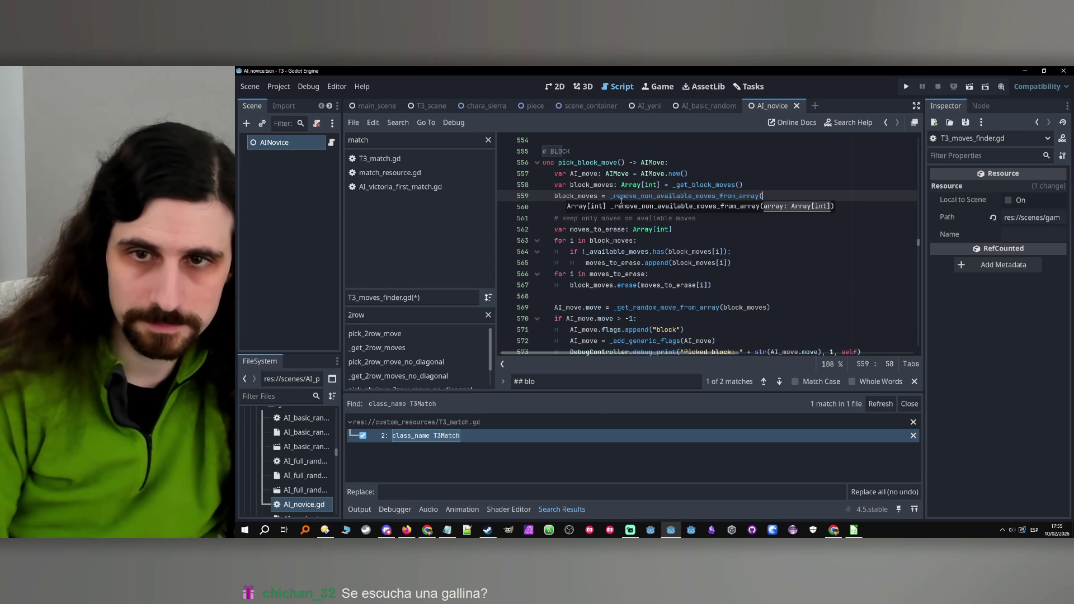
{"action": "type", "text": "block_moves)"}
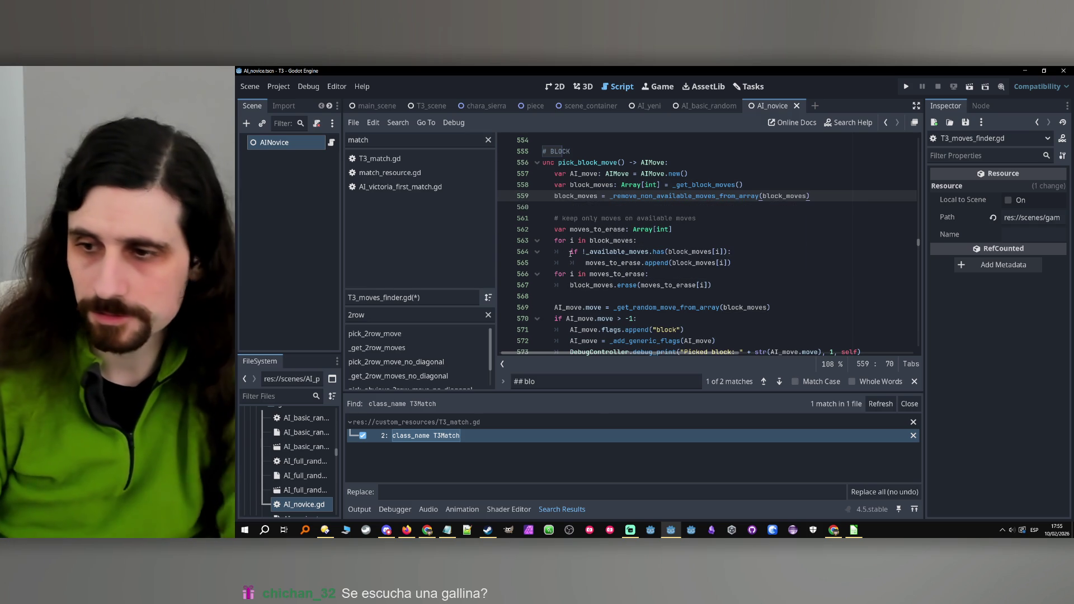
Delete the old comment and the two manual erase for-loops below the new line.
{"action": "mouse_move", "coordinate": [727, 287]}
{"action": "left_mouse_down"}
{"action": "mouse_move", "coordinate": [671, 241]}
{"action": "mouse_move", "coordinate": [614, 218]}
{"action": "left_mouse_up"}
{"action": "key", "text": "BackSpace"}
{"action": "key", "text": "BackSpace"}
{"action": "key", "text": "BackSpace"}
{"action": "key", "text": "BackSpace"}
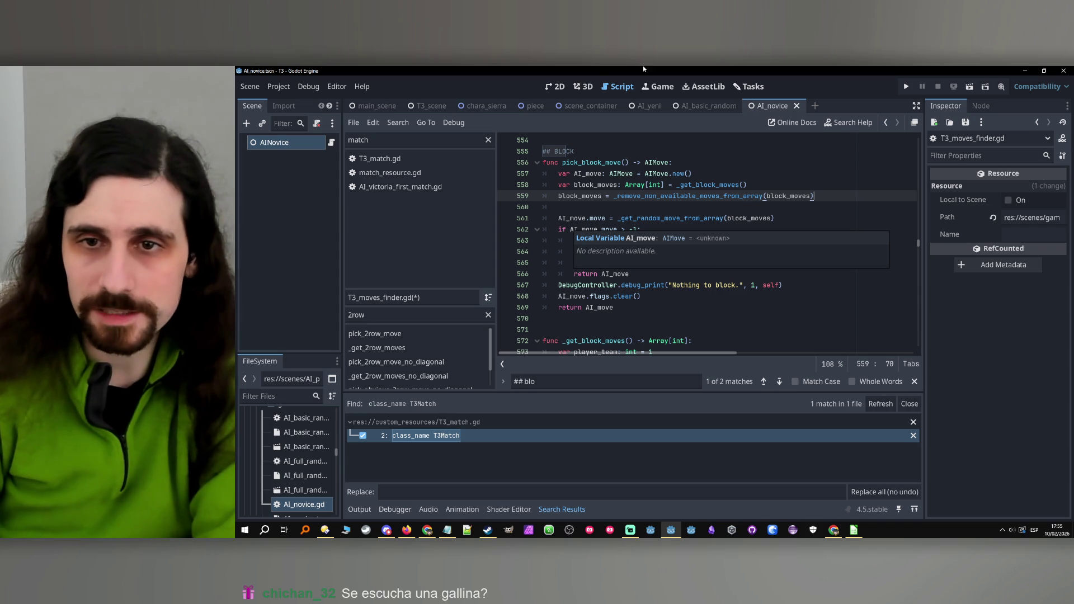
{"action": "key", "text": "Down"}
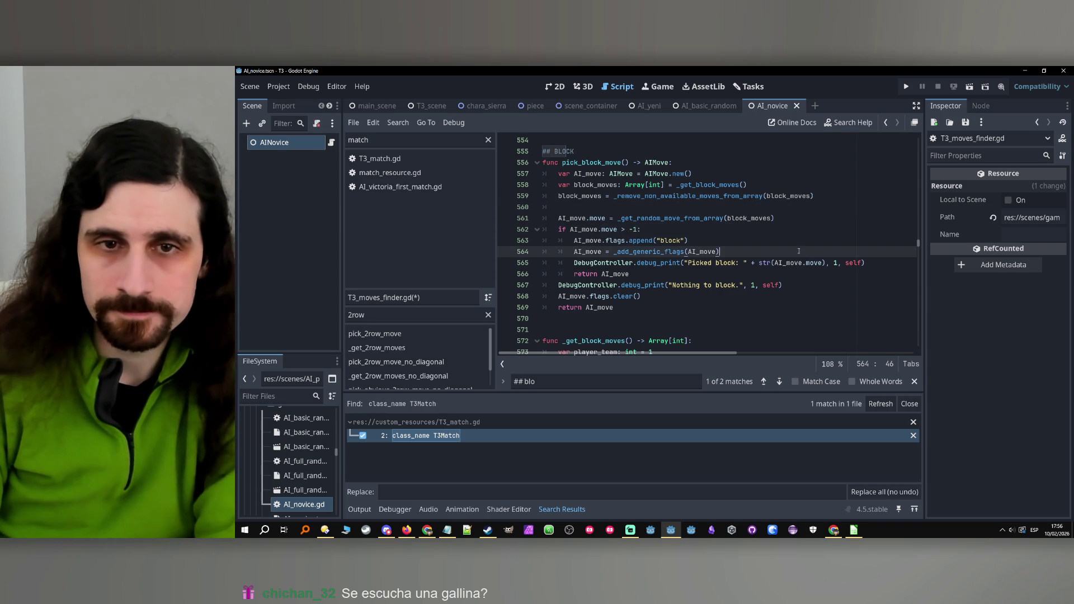
{"action": "left_click", "coordinate": [783, 264]}
{"action": "key", "text": "Down"}
{"action": "key", "text": "Down"}
{"action": "key", "text": "Down"}
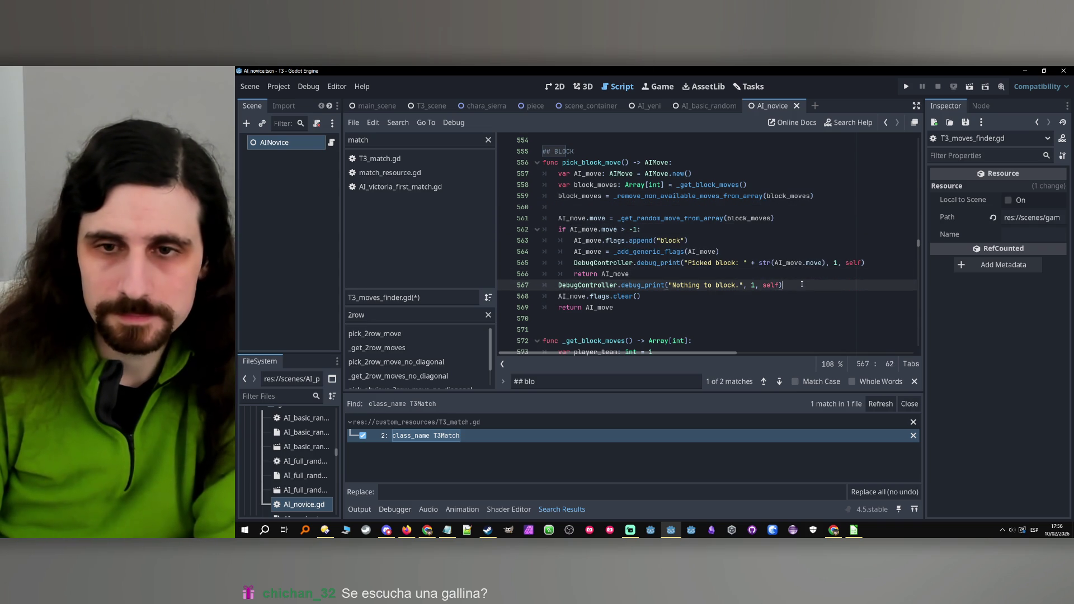
{"action": "left_click", "coordinate": [777, 294]}
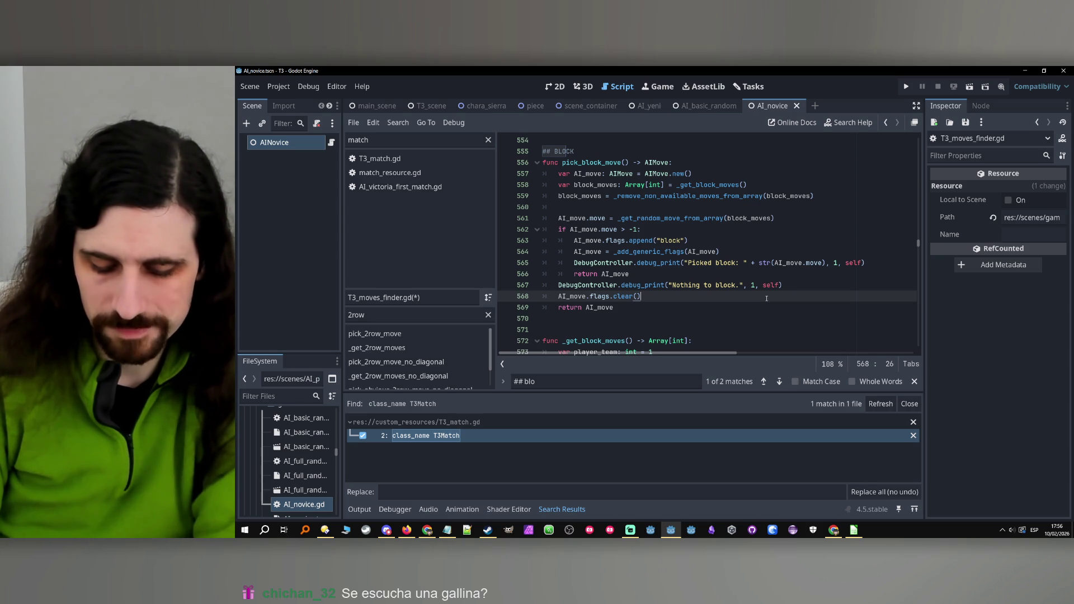
{"action": "left_click", "coordinate": [750, 252]}
{"action": "scroll", "coordinate": [750, 253], "scroll_direction": "down", "scroll_amount": 6}
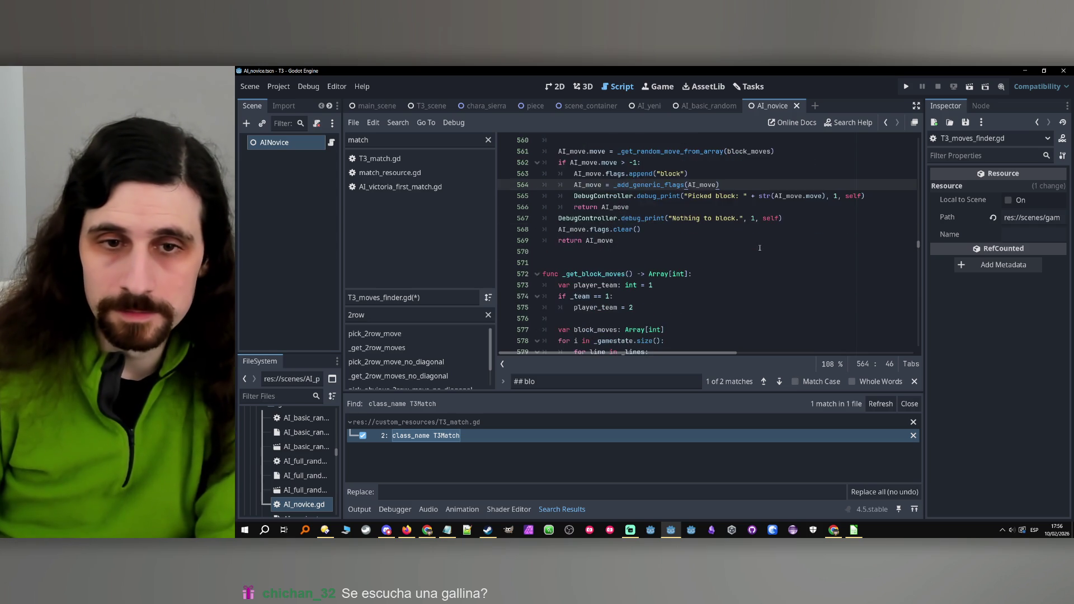
Add 'block_moves = _remove_non_available_moves_from_array(block_moves)' on line 600 in pick_obvious_block_move.
{"action": "scroll", "coordinate": [749, 252], "scroll_direction": "down", "scroll_amount": 5}
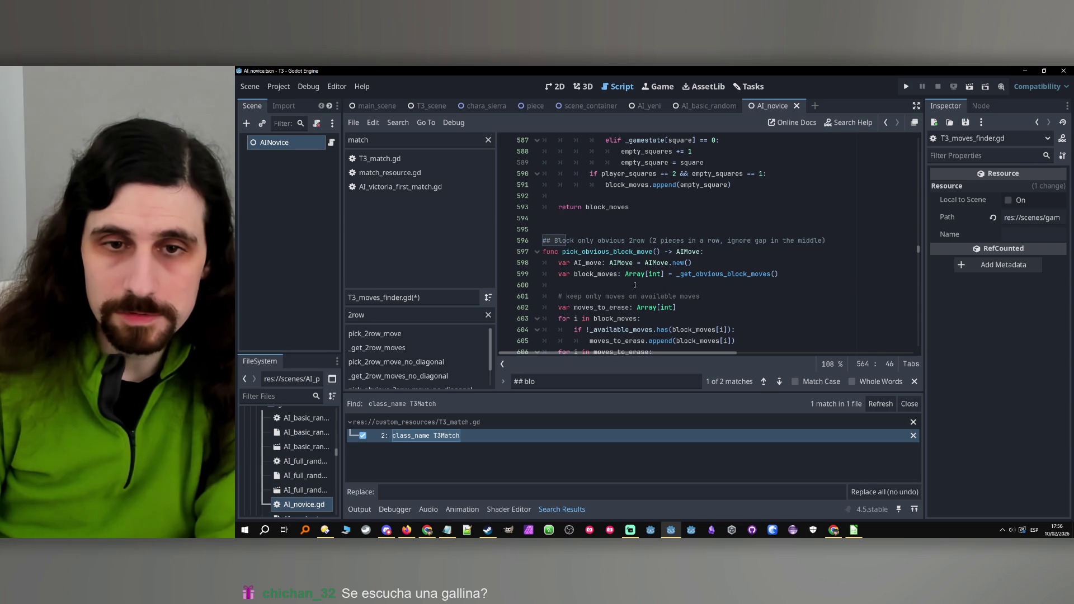
{"action": "left_click", "coordinate": [636, 286]}
{"action": "scroll", "coordinate": [636, 285], "scroll_direction": "down", "scroll_amount": 2}
{"action": "key", "text": "Return"}
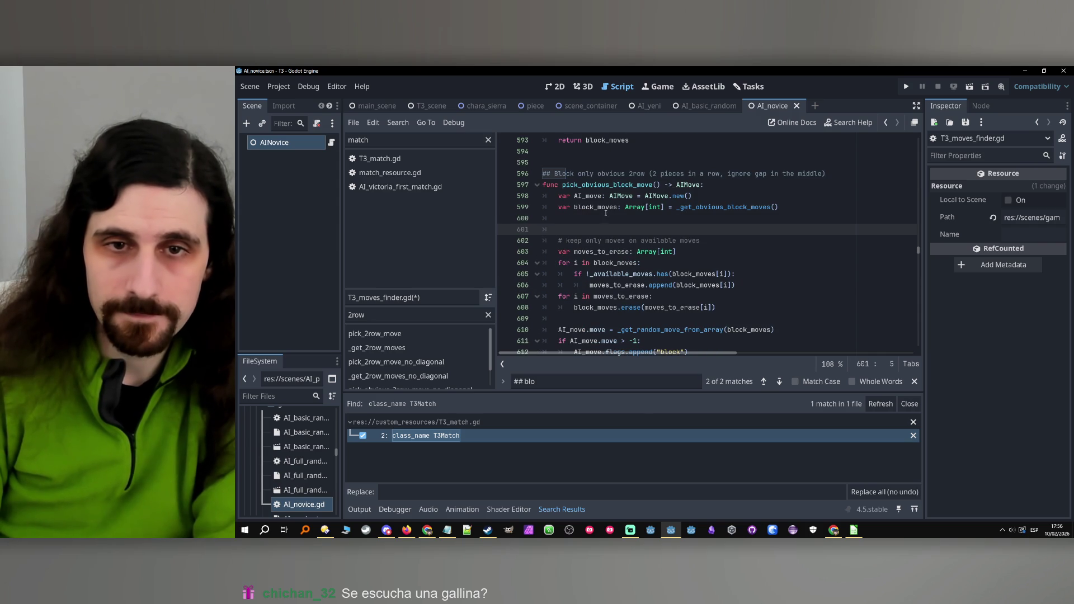
{"action": "key", "text": "Up"}
{"action": "type", "text": "block_moves = _remove"}
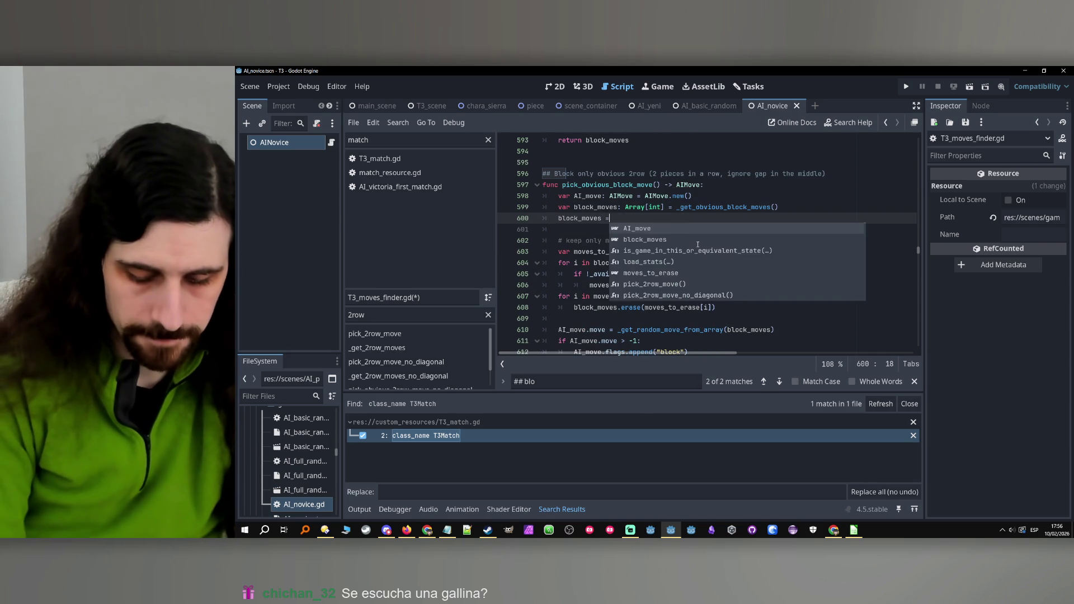
{"action": "key", "text": "Return"}
{"action": "type", "text": "block_moves)"}
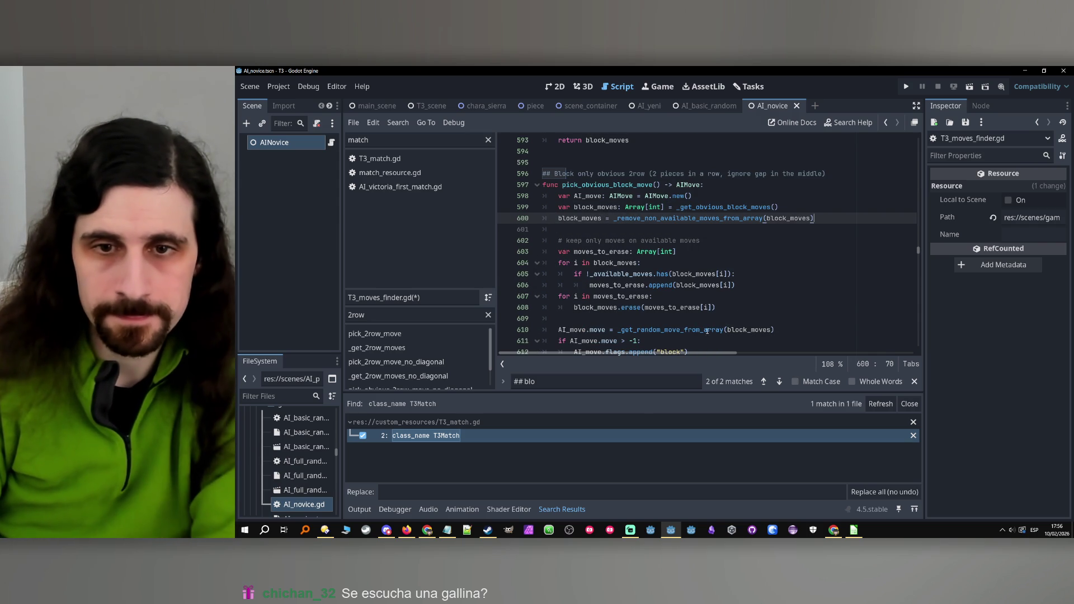
Delete the old manual filtering loops on lines 602–608.
{"action": "key", "text": "Down"}
{"action": "key", "text": "shift+Down"}
{"action": "key", "text": "shift+Down"}
{"action": "key", "text": "shift+Down"}
{"action": "key", "text": "BackSpace"}
{"action": "key", "text": "BackSpace"}
{"action": "key", "text": "BackSpace"}
{"action": "scroll", "coordinate": [683, 249], "scroll_direction": "down", "scroll_amount": 14}
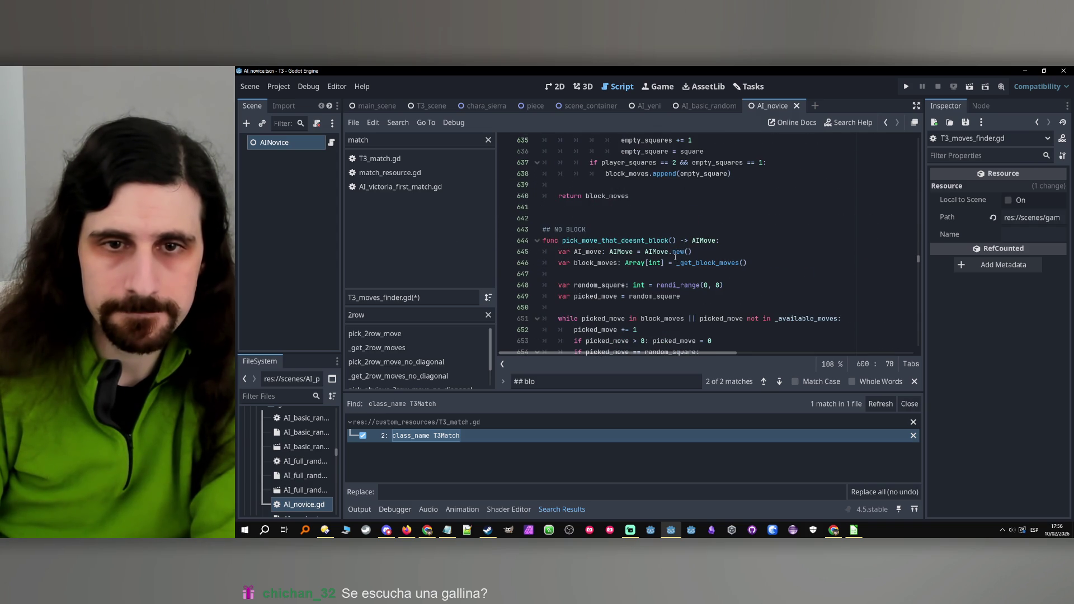
Start a 'block_moves =' assignment below line 646, then erase it.
{"action": "scroll", "coordinate": [676, 257], "scroll_direction": "down", "scroll_amount": 1}
{"action": "scroll", "coordinate": [671, 252], "scroll_direction": "down", "scroll_amount": 1}
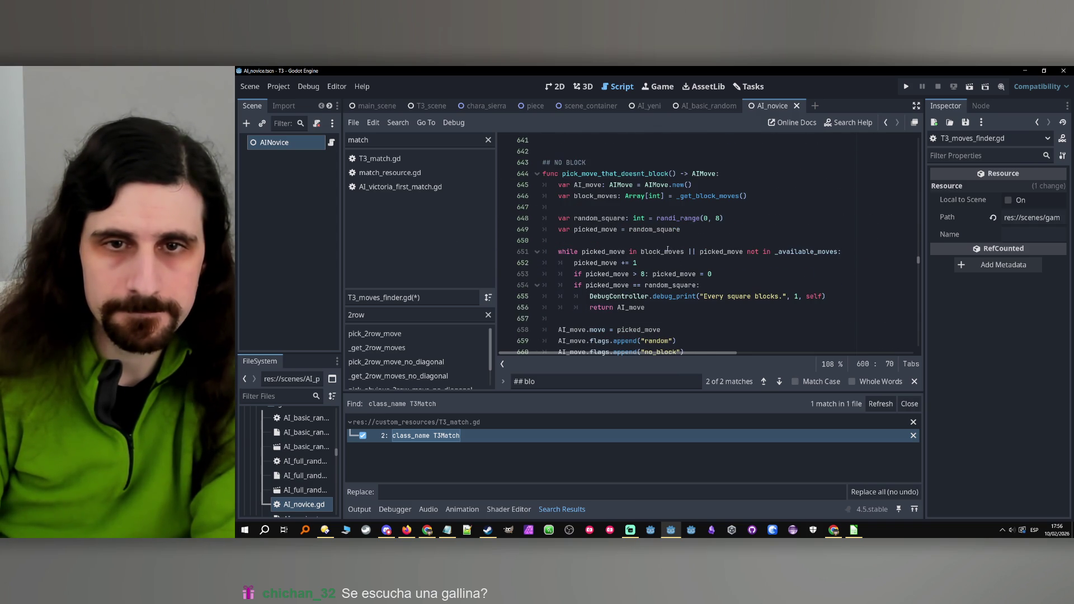
{"action": "double_click", "coordinate": [602, 197]}
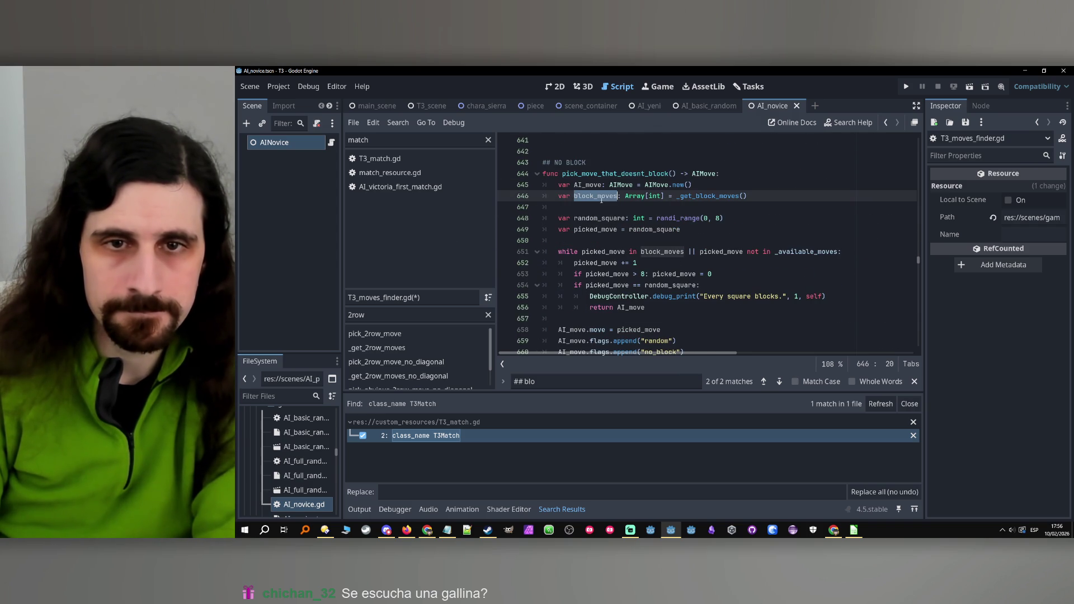
{"action": "key", "text": "ctrl+c"}
{"action": "key", "text": "End"}
{"action": "key", "text": "Return"}
{"action": "key", "text": "ctrl+v"}
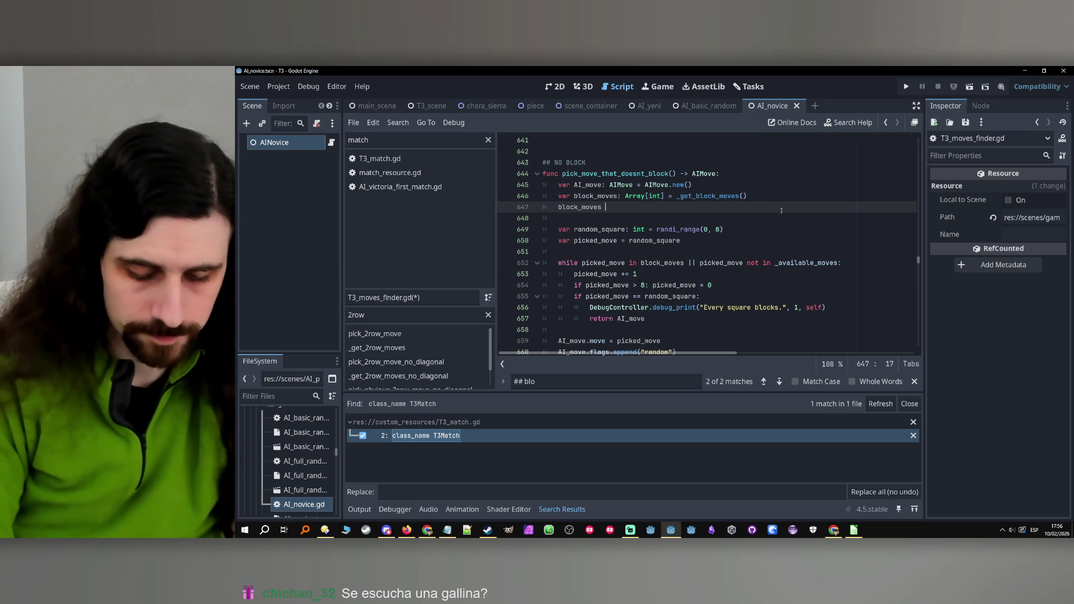
{"action": "type", "text": "="}
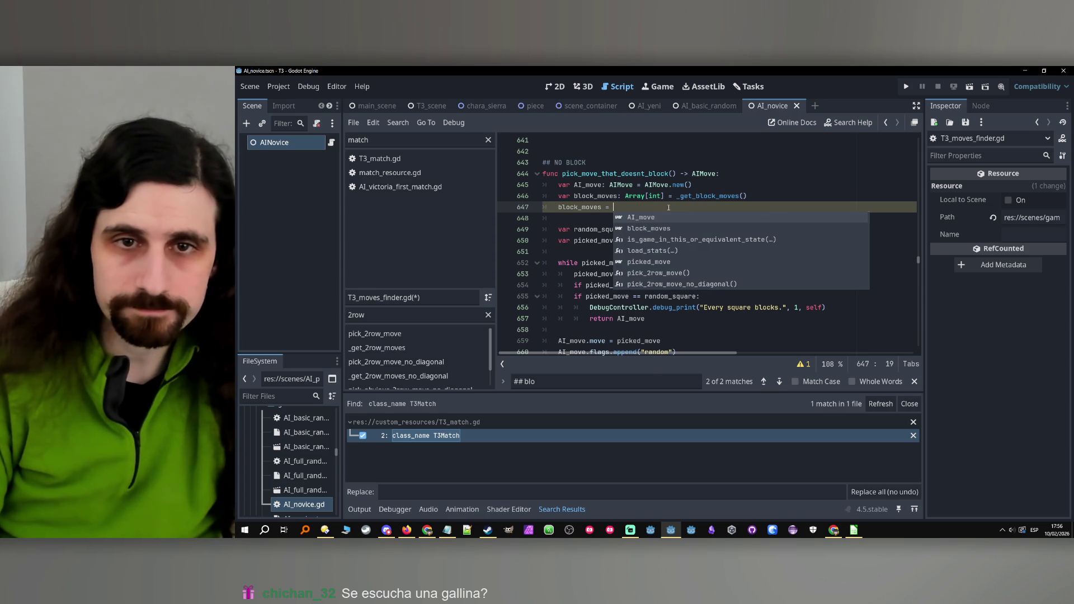
{"action": "key", "text": "Escape"}
{"action": "key", "text": "shift+Up"}
{"action": "key", "text": "shift+End"}
{"action": "key", "text": "BackSpace"}
Begin a 'for i in' loop on new blank lines at line 647.
{"action": "key", "text": "Down"}
{"action": "key", "text": "Return"}
{"action": "key", "text": "Return"}
{"action": "key", "text": "Up"}
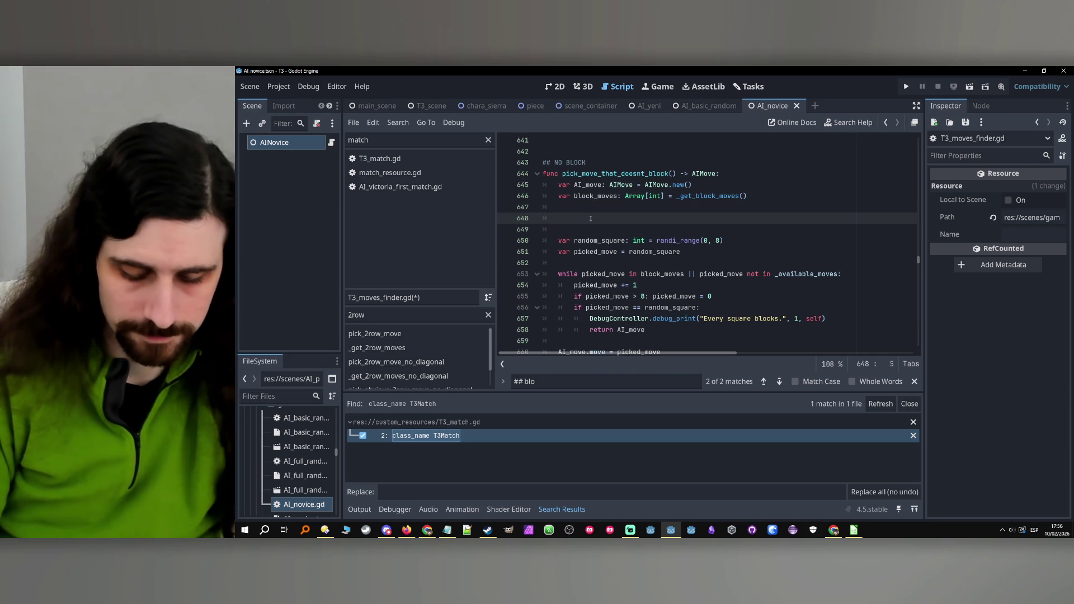
{"action": "type", "text": "for i in"}
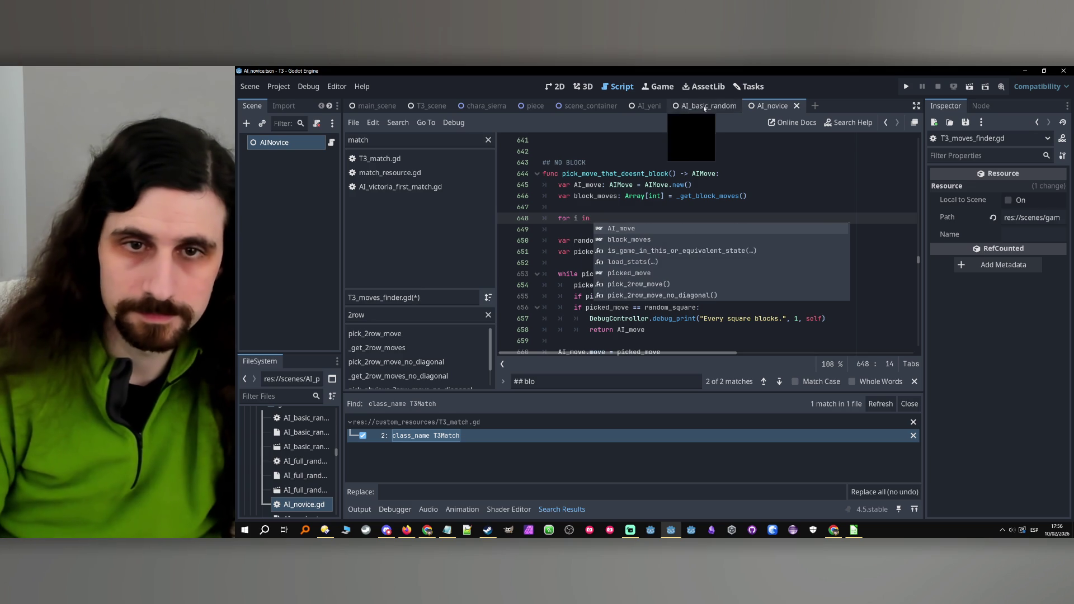
{"action": "key", "text": "Escape"}
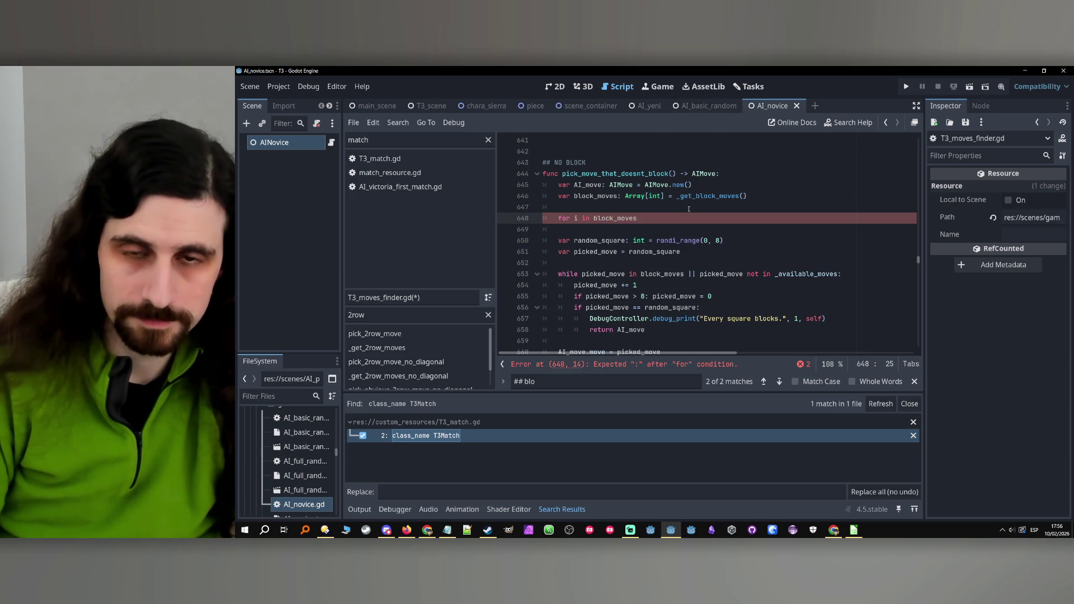
Insert a blank line above the block_moves loop and start a 'var' declaration.
{"action": "left_click", "coordinate": [689, 209]}
{"action": "key", "text": "Return"}
{"action": "key", "text": "Up"}
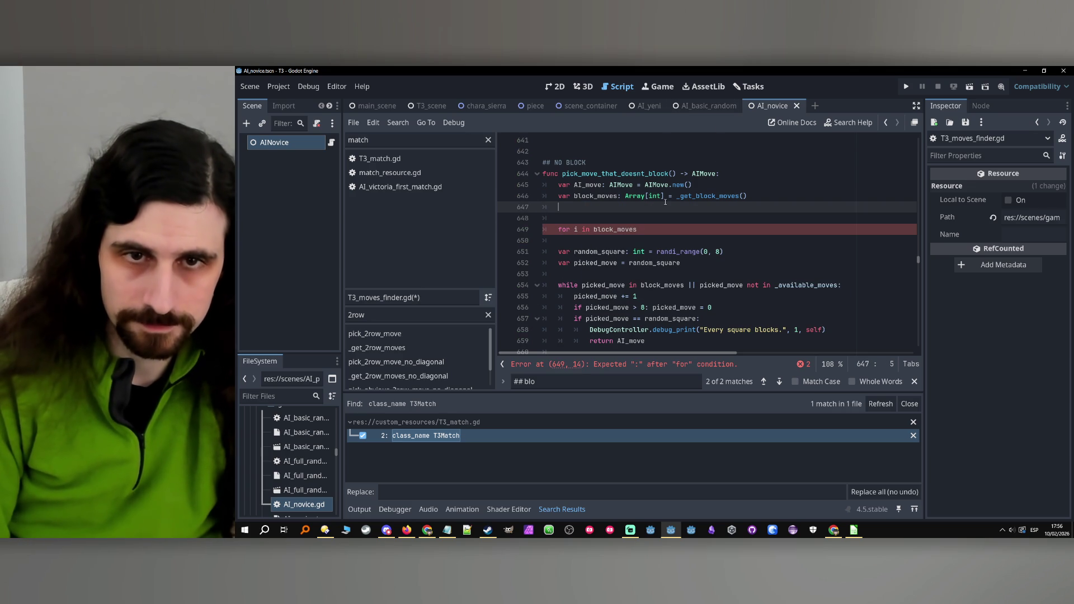
{"action": "type", "text": "var avail"}
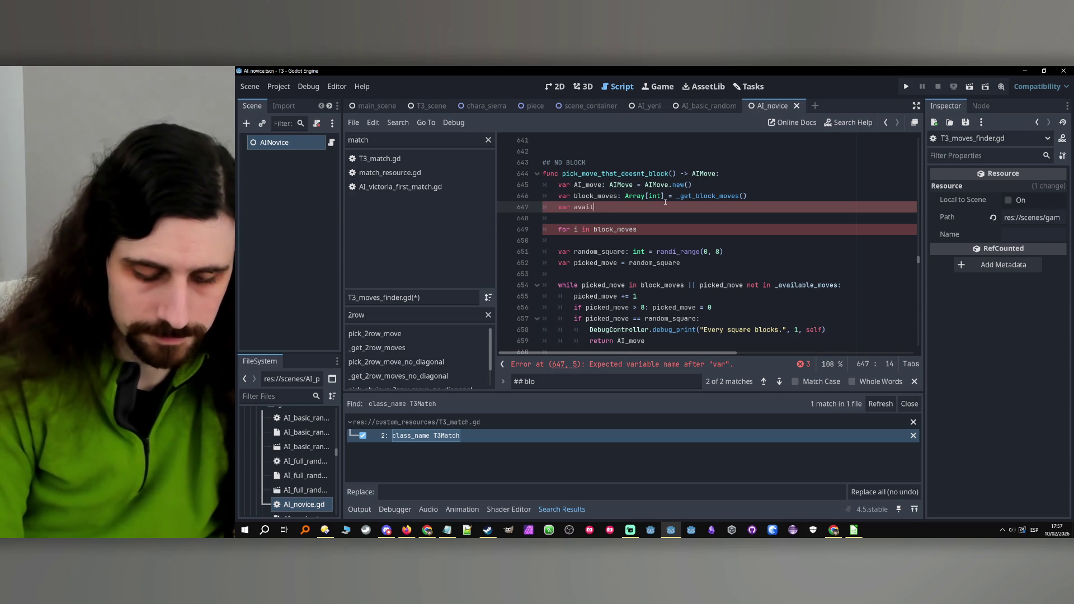
Declare moves_that_dont_block: Array[int] = _available_moves in pick_move_that_doesnt_block.
{"action": "type", "text": "_m"}
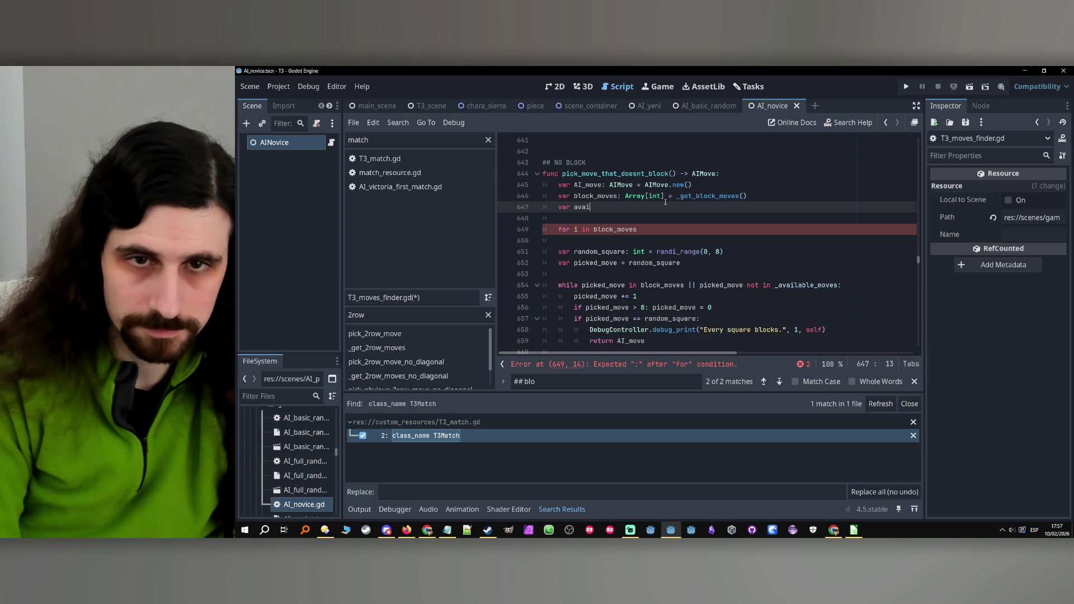
{"action": "type", "text": "moves_th"}
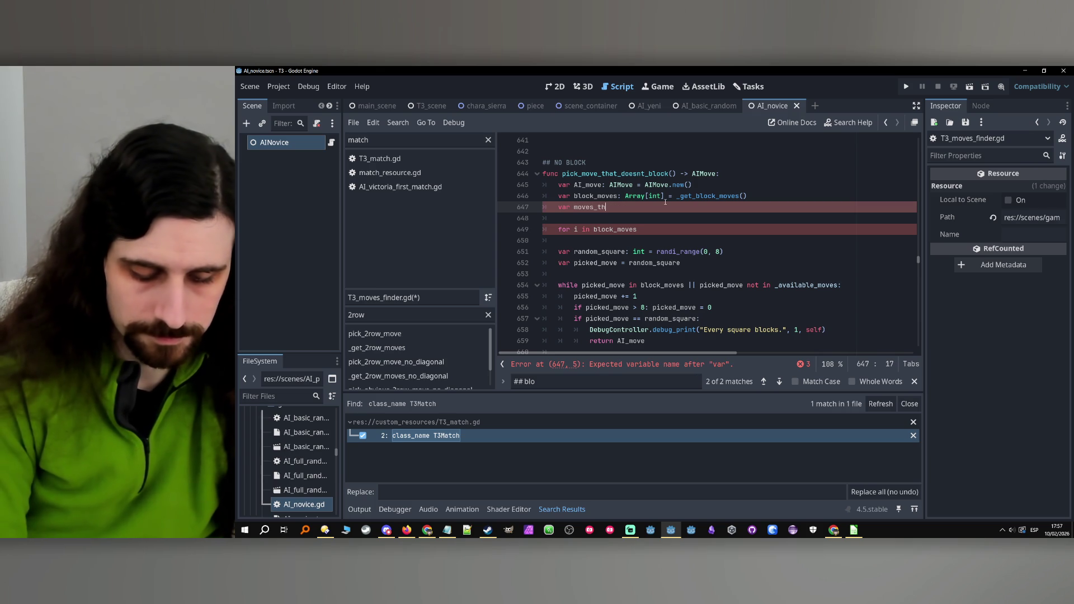
{"action": "type", "text": "at_don"}
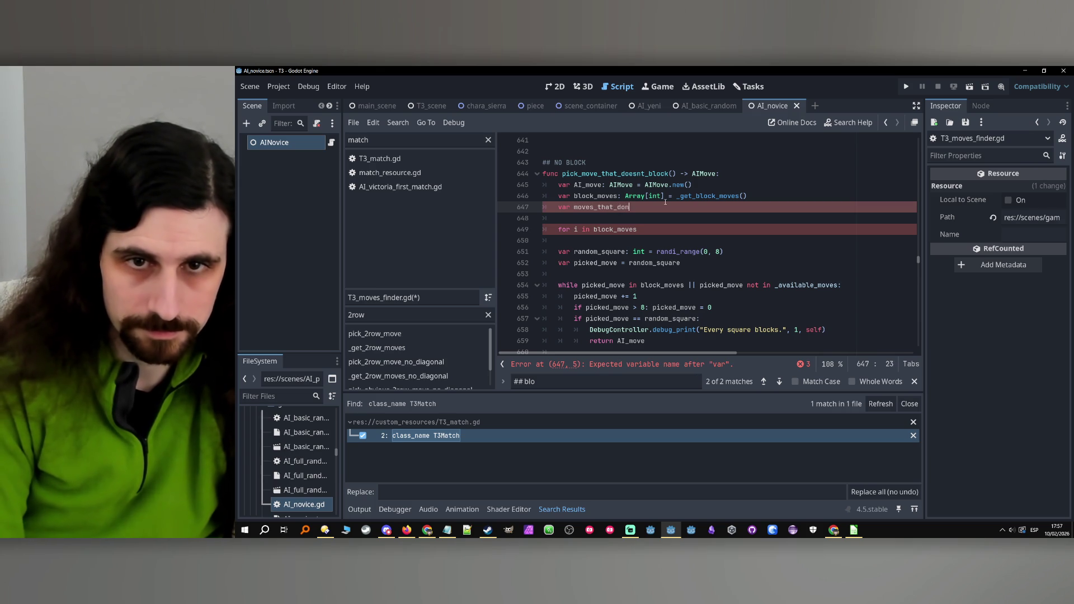
{"action": "type", "text": "t_block"}
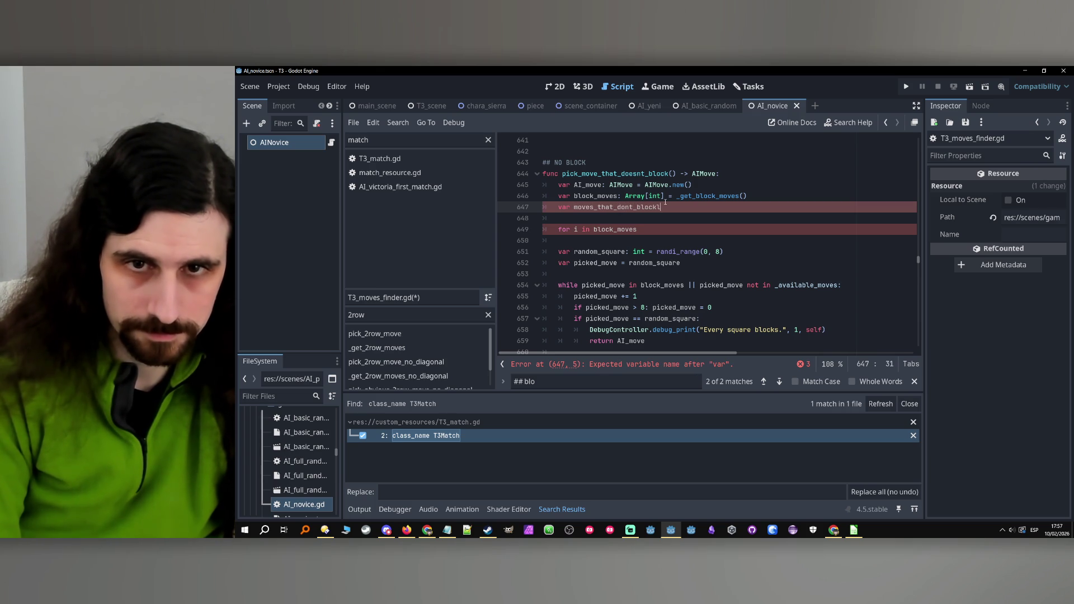
{"action": "type", "text": ": Arra"}
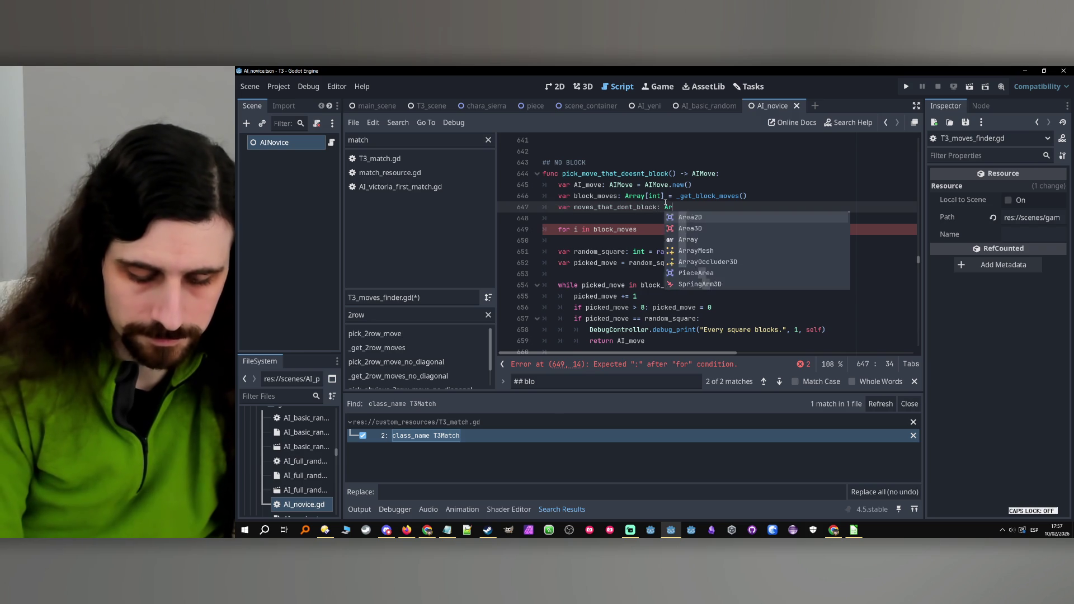
{"action": "key", "text": "Return"}
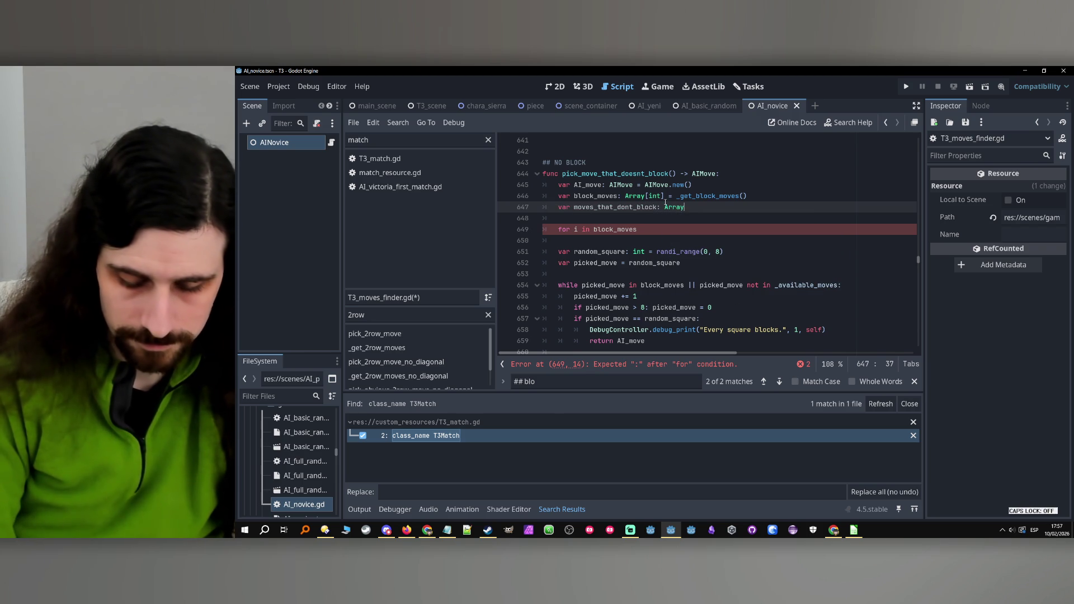
{"action": "type", "text": "int] "}
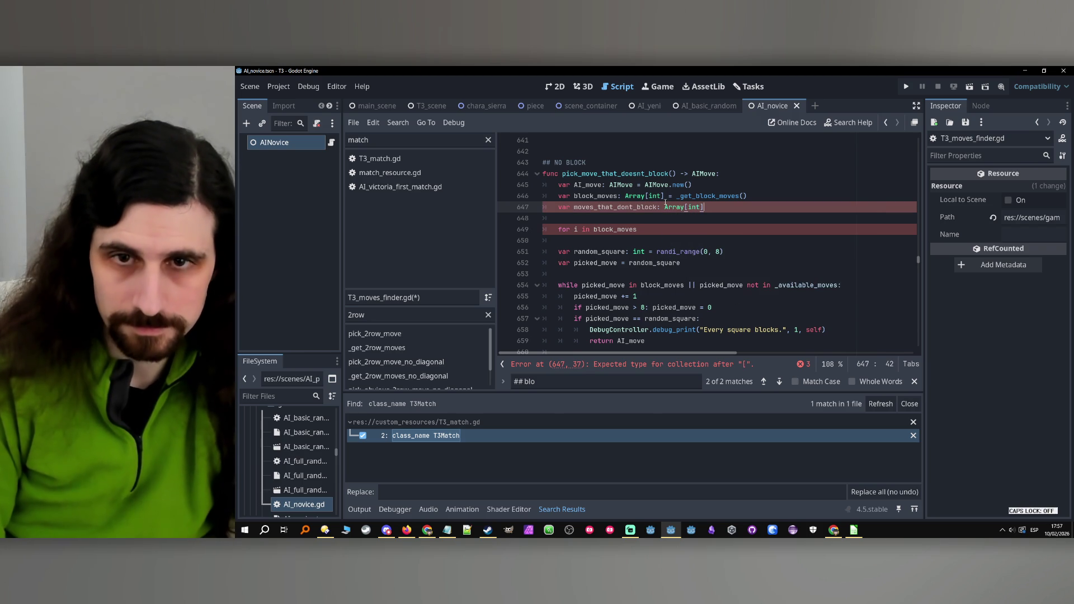
{"action": "type", "text": "= _ava"}
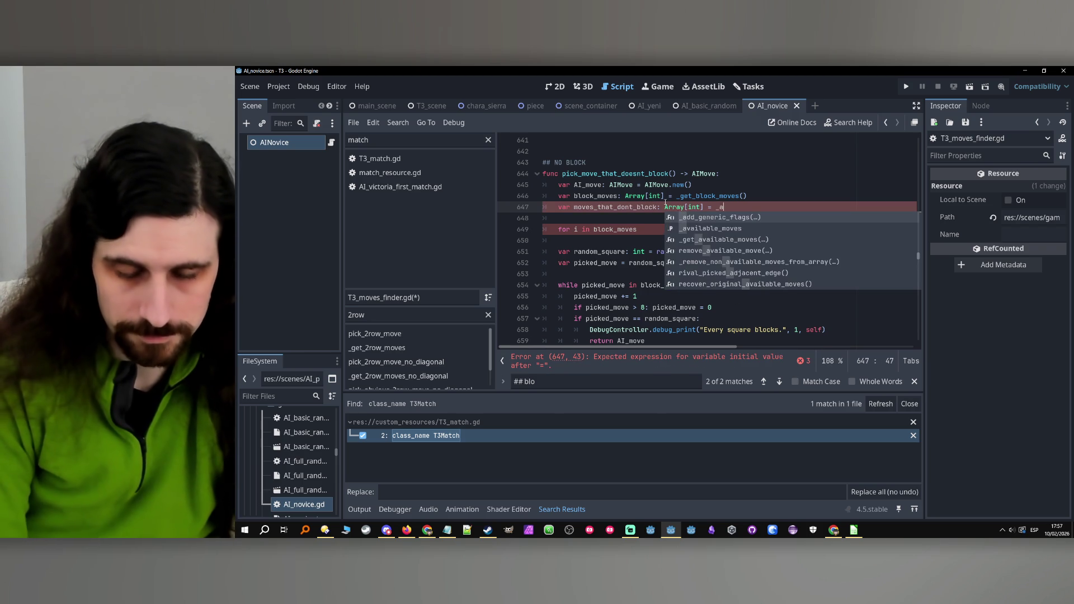
{"action": "key", "text": "Return"}
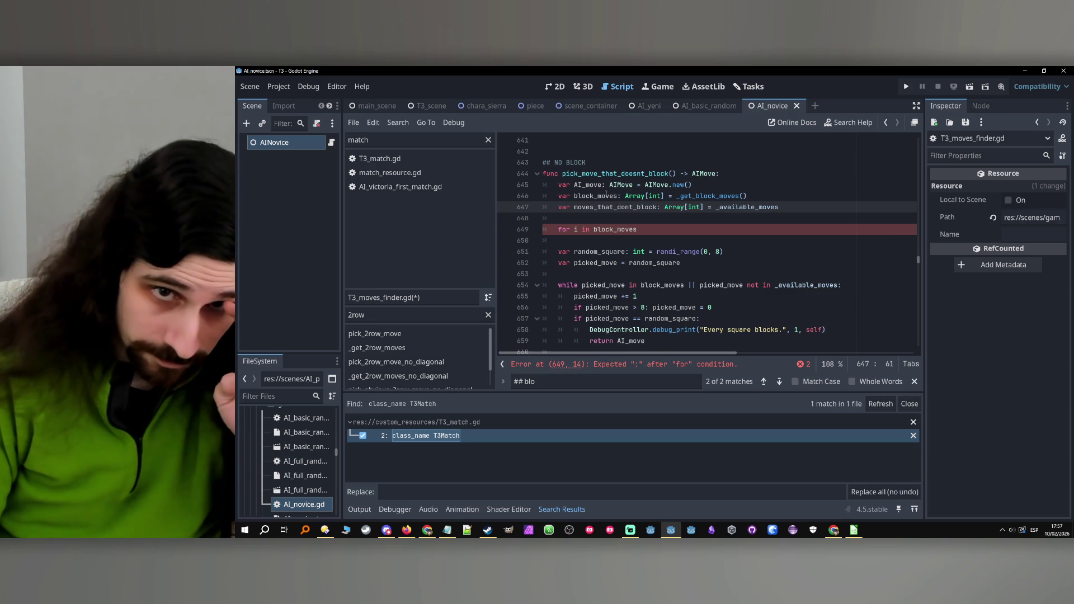
Loop over block_moves.size() and check if moves_that_dont_block.has(block_moves[i]).
{"action": "left_click", "coordinate": [642, 230]}
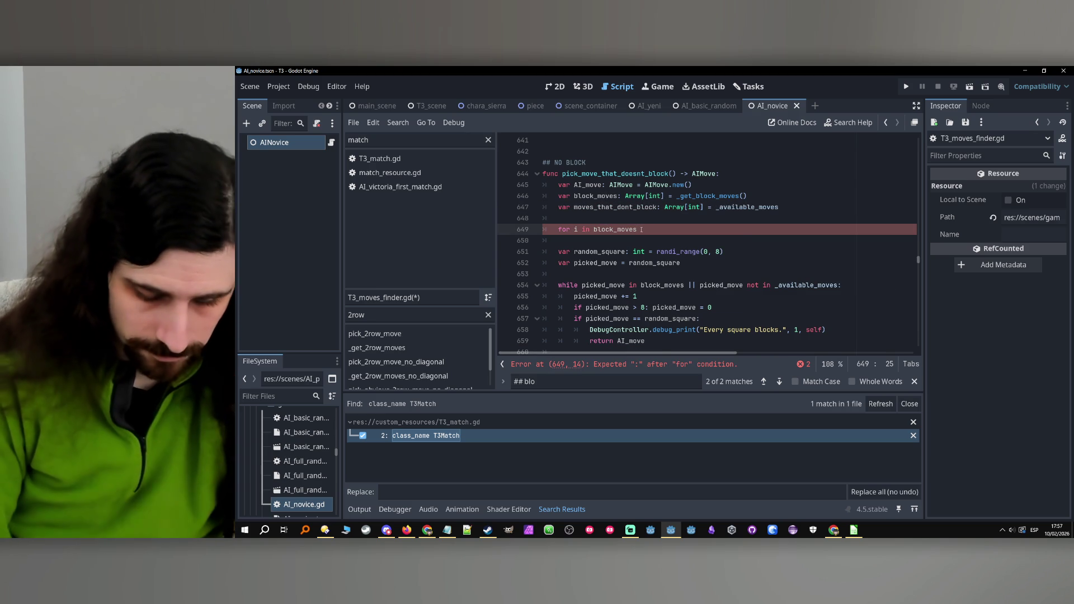
{"action": "type", "text": ".s"}
{"action": "key", "text": "Return"}
{"action": "type", "text": ":"}
{"action": "key", "text": "Return"}
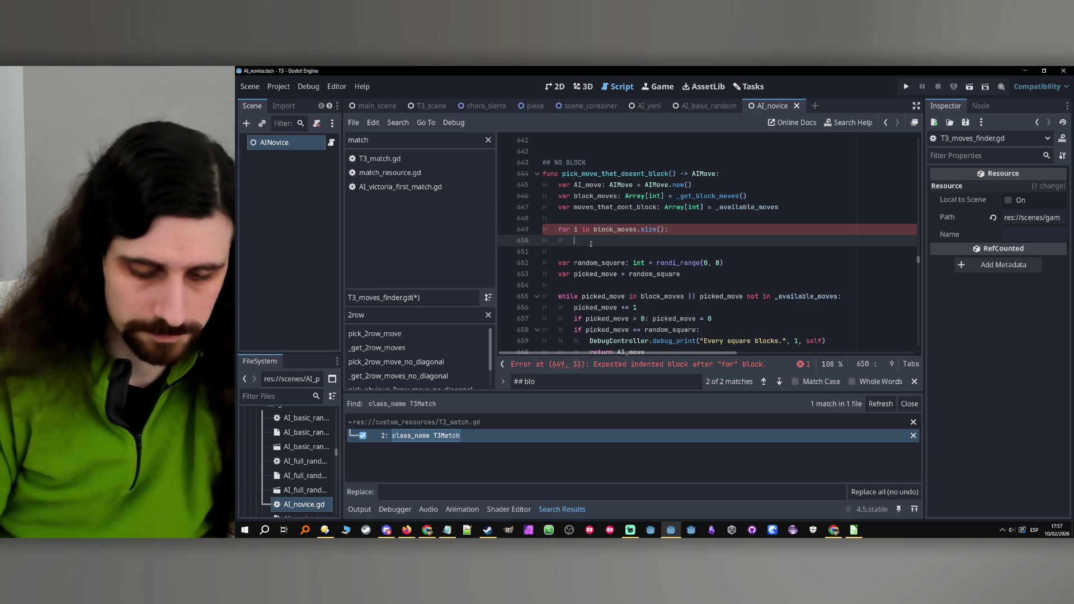
{"action": "type", "text": "if moves_that_dont_block.has()"}
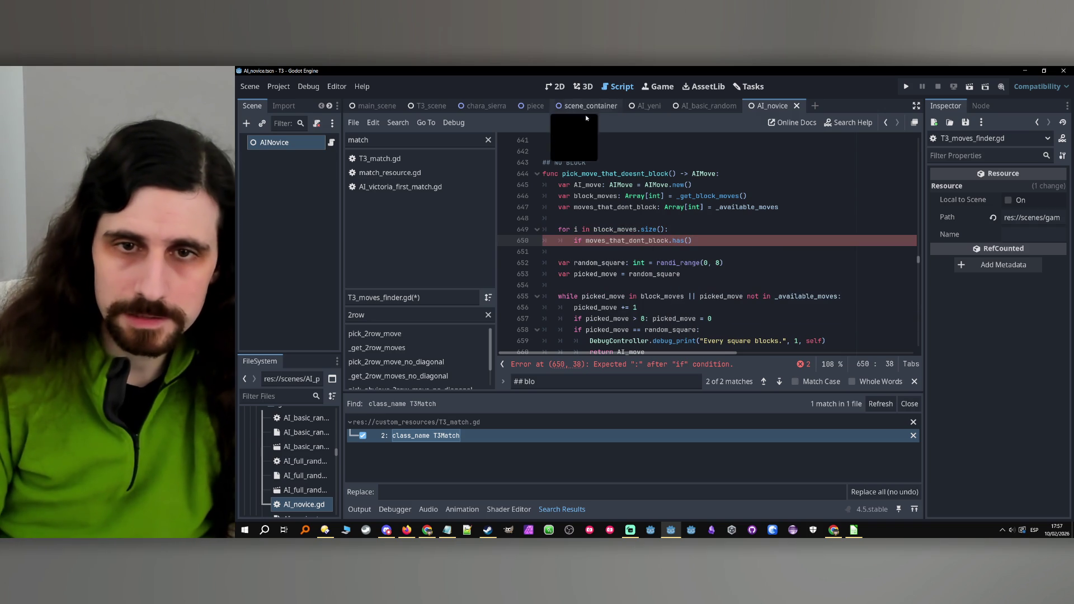
{"action": "double_click", "coordinate": [625, 230]}
{"action": "key", "text": "ctrl+c"}
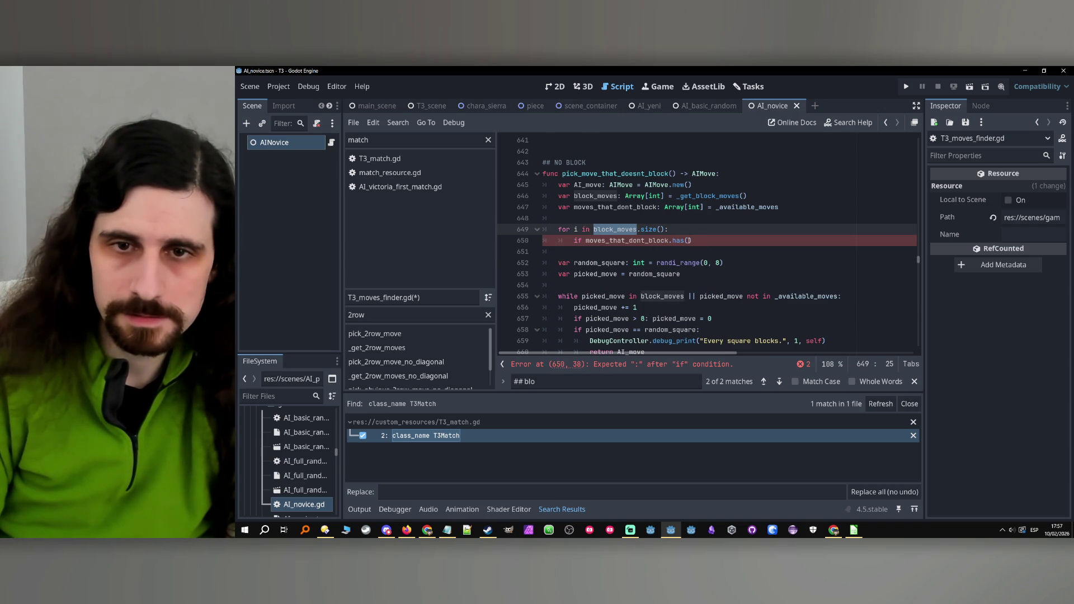
{"action": "left_click", "coordinate": [689, 241]}
{"action": "key", "text": "ctrl+v"}
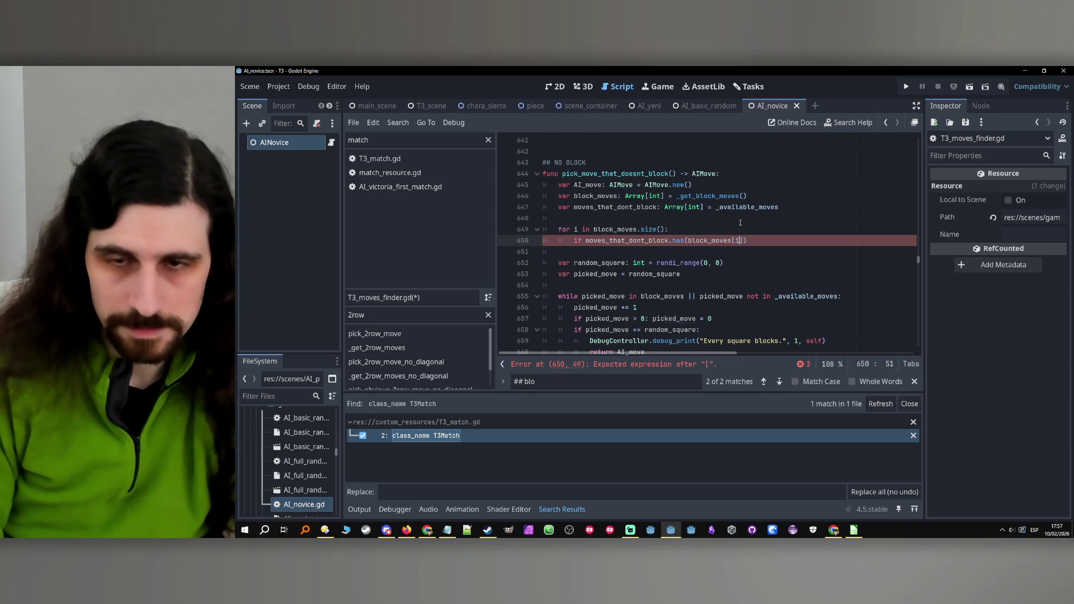
{"action": "type", "text": ":"}
{"action": "key", "text": "Return"}
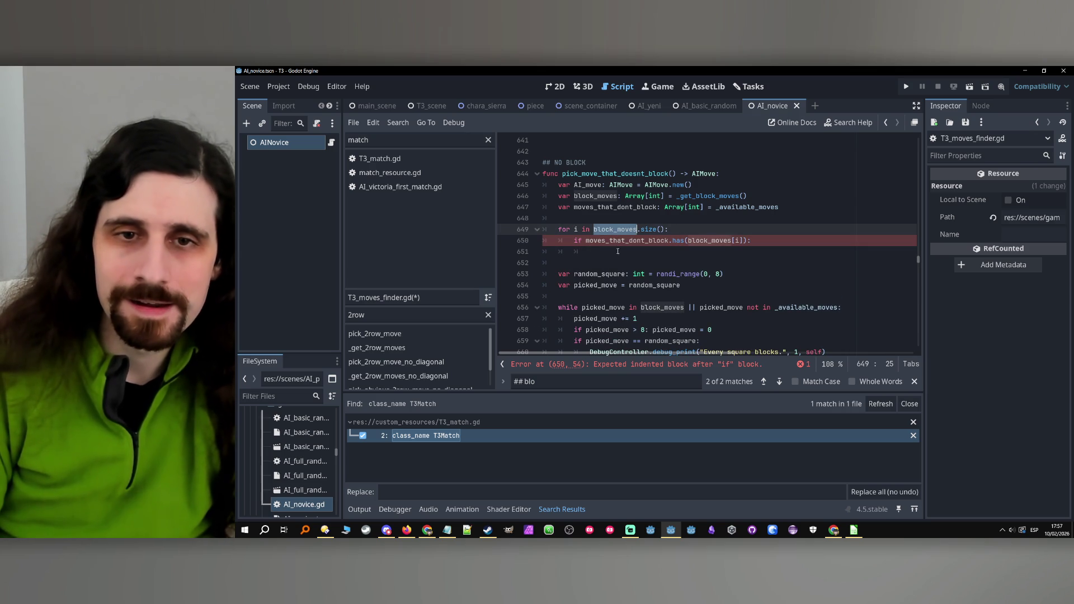
Inside the check, call moves_that_dont_block.erase(block_moves[i]).
{"action": "type", "text": "moves_that_dont_block.er"}
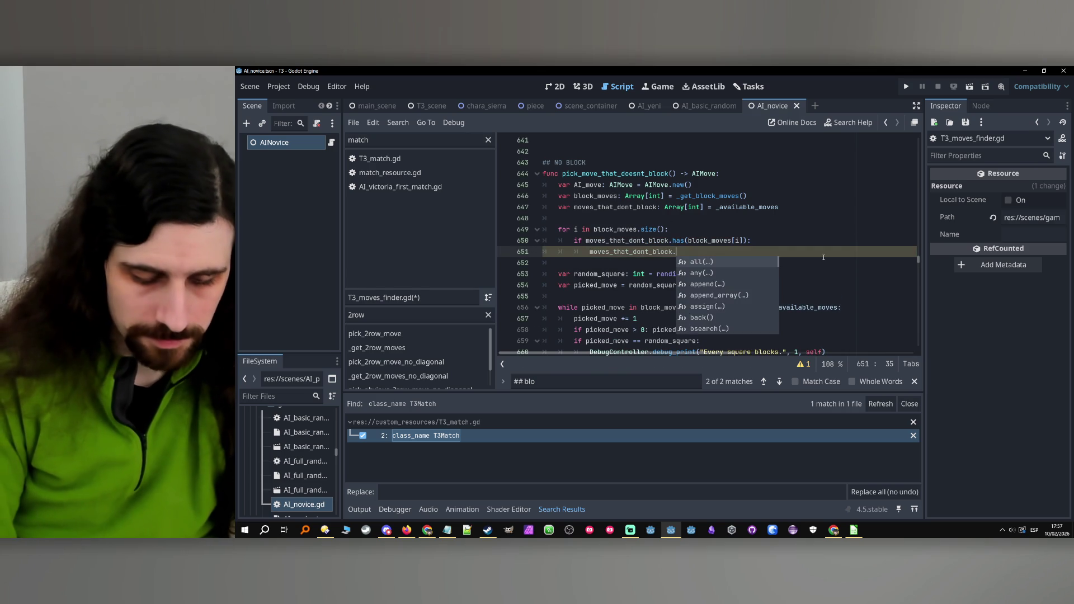
{"action": "key", "text": "Return"}
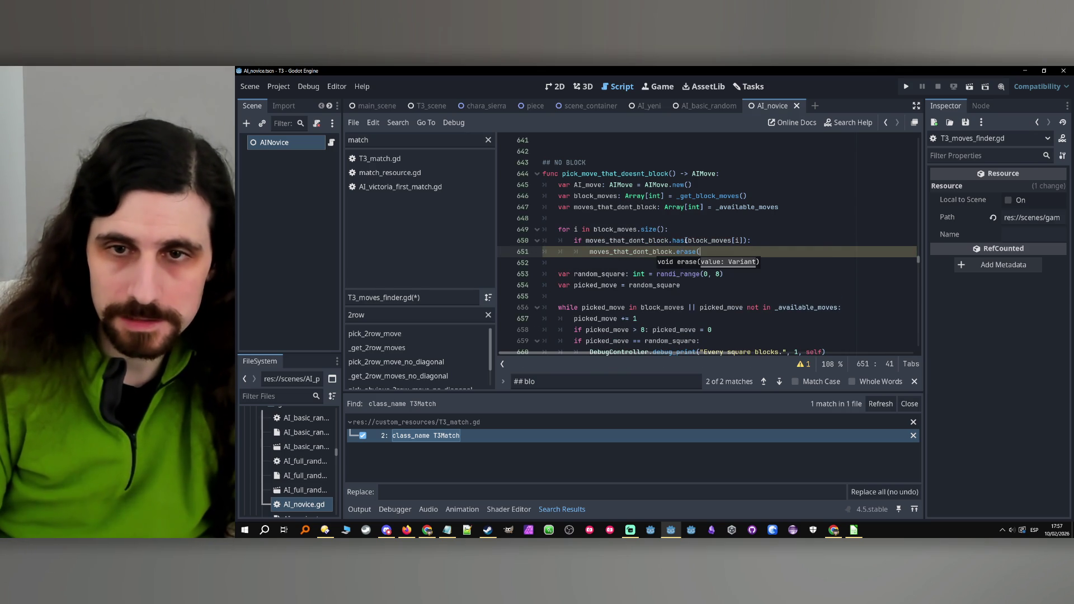
{"action": "left_click_drag", "start_coordinate": [742, 241], "coordinate": [688, 241]}
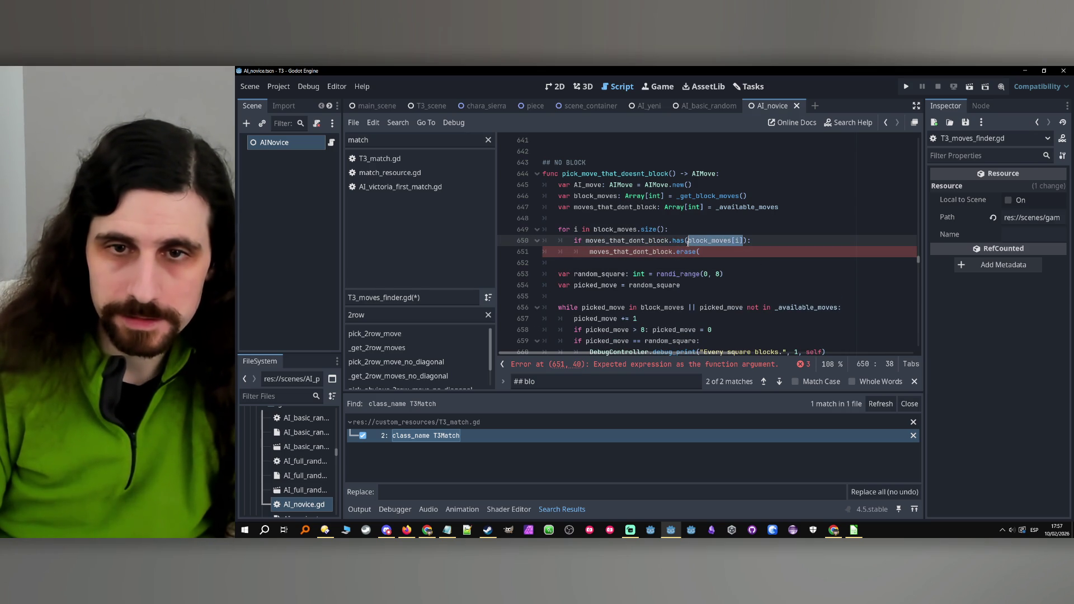
{"action": "key", "text": "ctrl+c"}
{"action": "left_click", "coordinate": [706, 252]}
{"action": "key", "text": "ctrl+v"}
{"action": "type", "text": ")"}
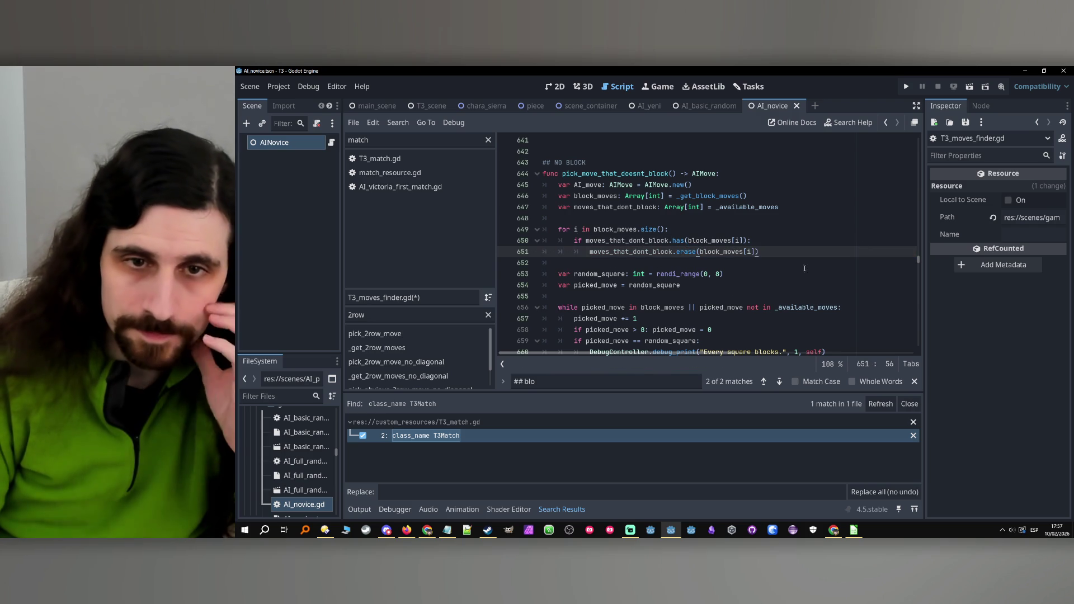
Select the random-move assignment line in pick_obvious_block_move.
{"action": "left_click", "coordinate": [694, 289]}
{"action": "scroll", "coordinate": [705, 274], "scroll_direction": "down", "scroll_amount": 2}
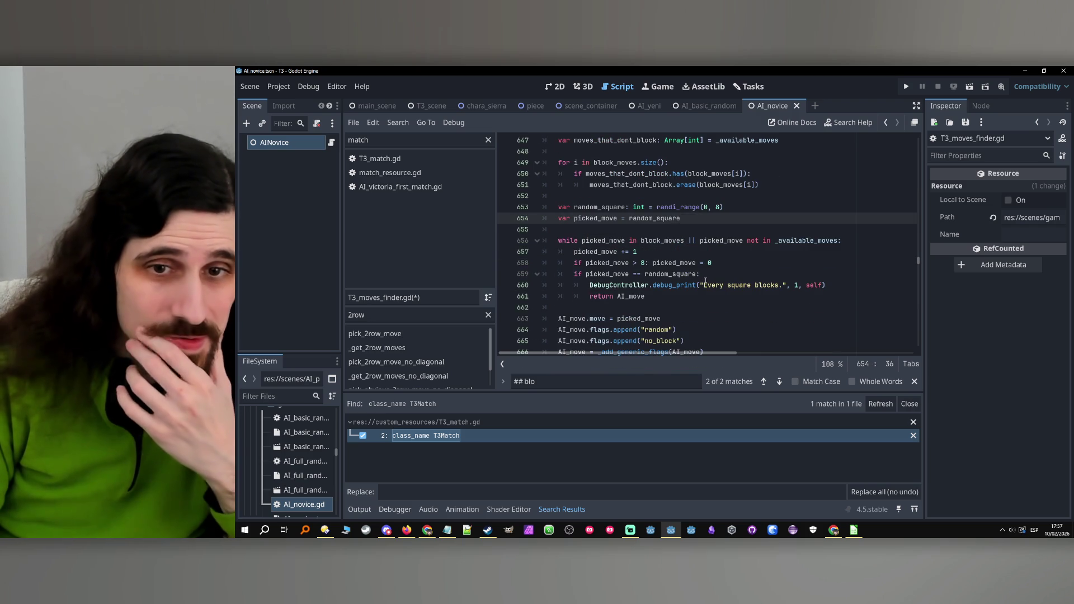
{"action": "scroll", "coordinate": [619, 233], "scroll_direction": "up", "scroll_amount": 12}
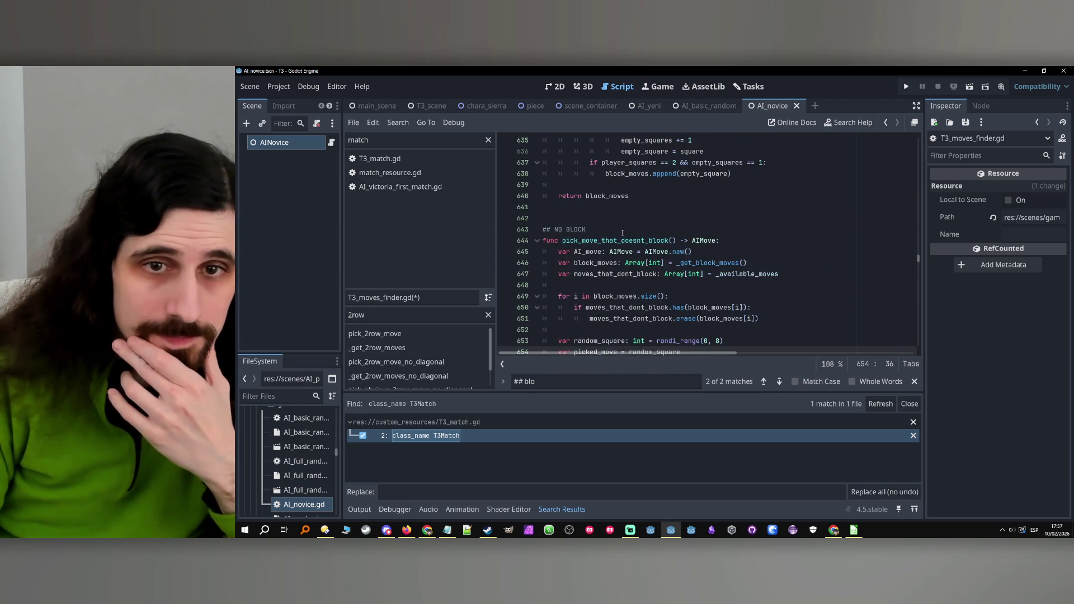
{"action": "scroll", "coordinate": [632, 244], "scroll_direction": "up", "scroll_amount": 6}
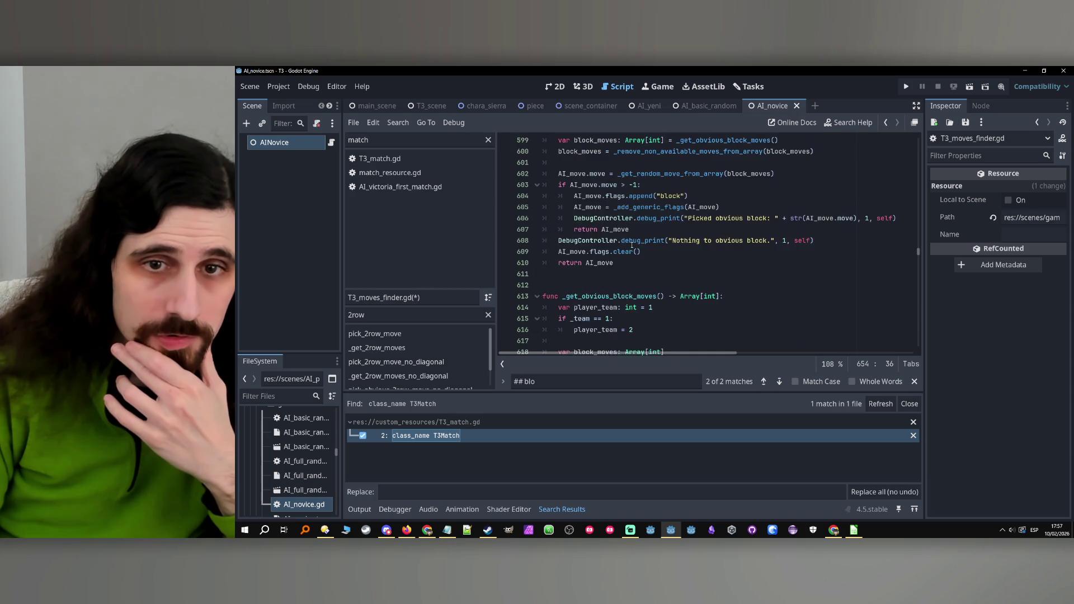
{"action": "left_click_drag", "start_coordinate": [790, 240], "coordinate": [558, 240]}
{"action": "scroll", "coordinate": [665, 305], "scroll_direction": "down", "scroll_amount": 18}
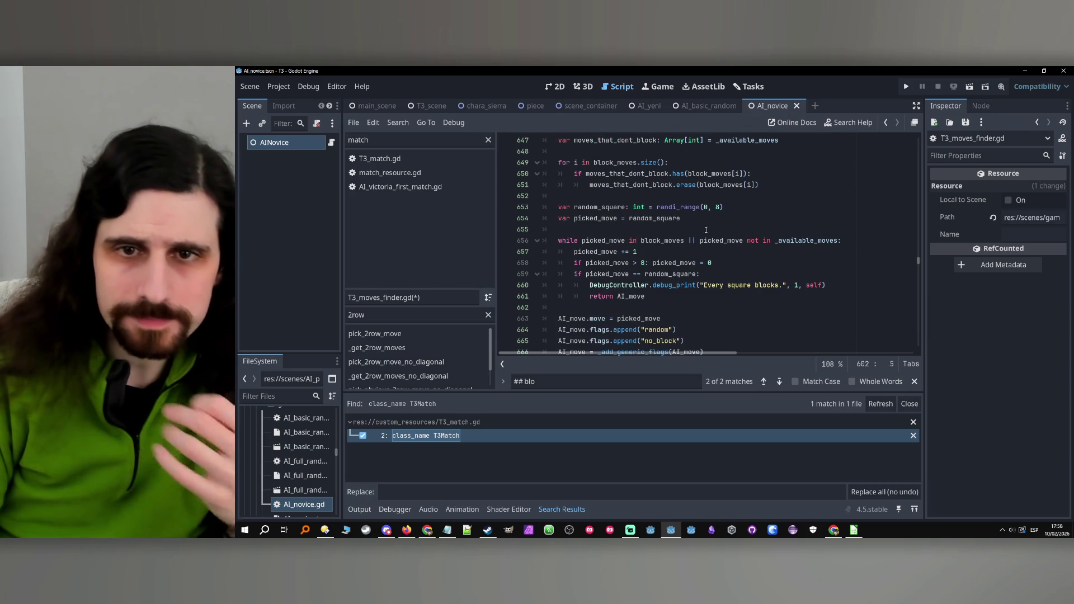
Paste the random-move assignment onto a new line after the erase loop.
{"action": "left_click", "coordinate": [708, 229]}
{"action": "scroll", "coordinate": [708, 228], "scroll_direction": "up", "scroll_amount": 2}
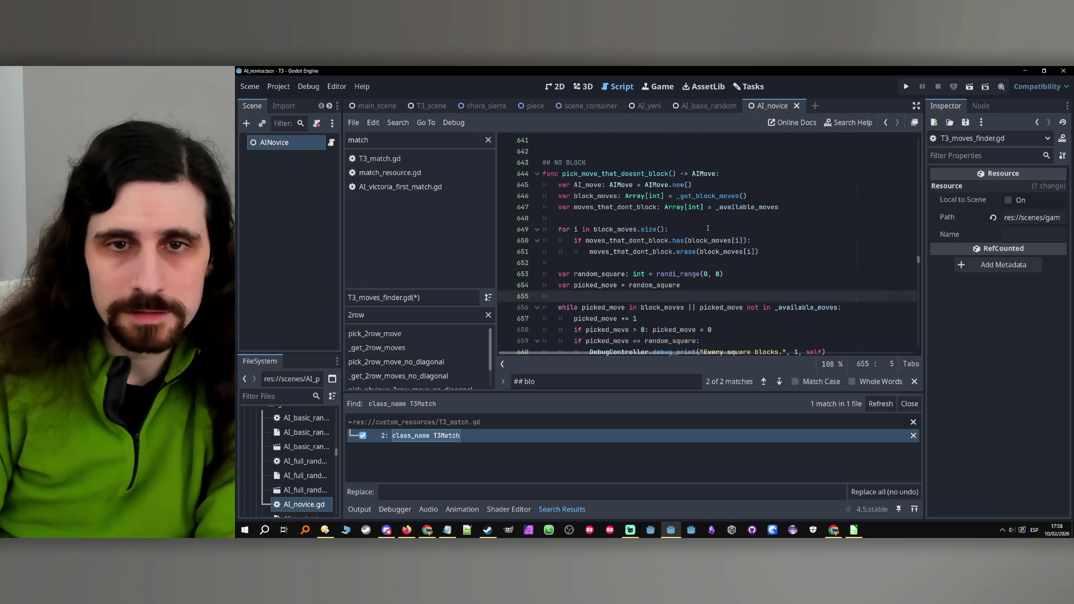
{"action": "scroll", "coordinate": [672, 224], "scroll_direction": "down", "scroll_amount": 2}
{"action": "left_click", "coordinate": [604, 197]}
{"action": "key", "text": "Return"}
{"action": "key", "text": "Return"}
{"action": "left_click", "coordinate": [605, 205]}
{"action": "key", "text": "ctrl+v"}
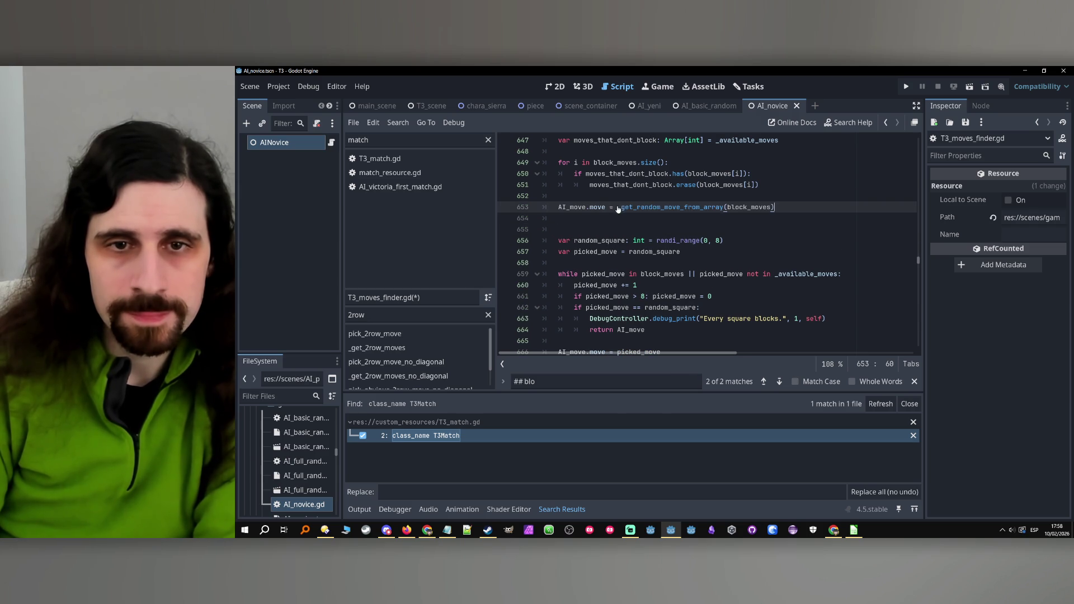
Delete the old random-square while loop on lines 656–662.
{"action": "scroll", "coordinate": [604, 209], "scroll_direction": "up", "scroll_amount": 1}
{"action": "scroll", "coordinate": [604, 211], "scroll_direction": "up", "scroll_amount": 10}
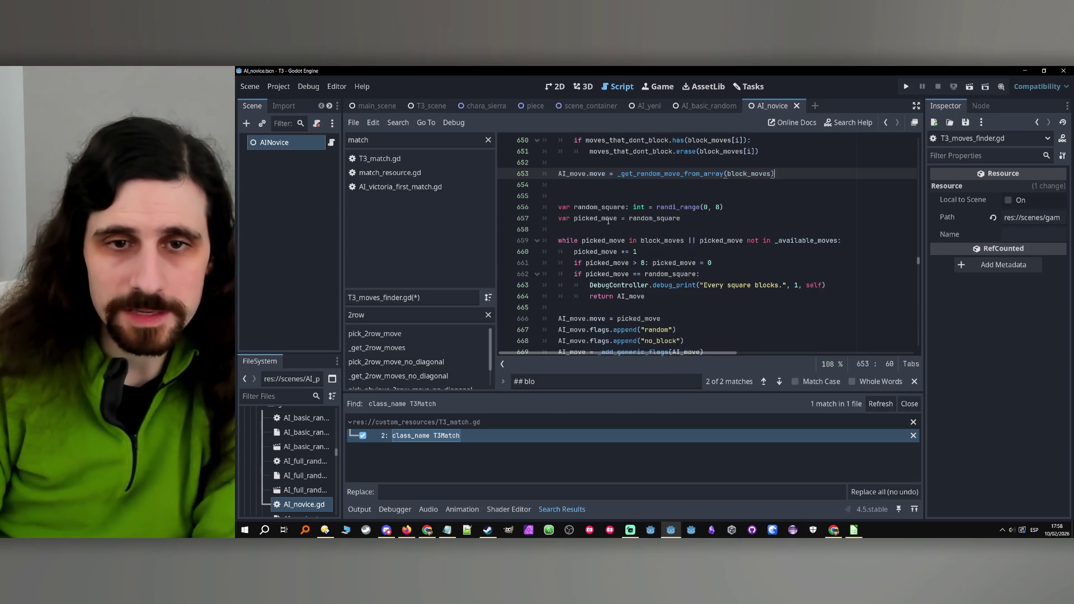
{"action": "scroll", "coordinate": [613, 230], "scroll_direction": "up", "scroll_amount": 7}
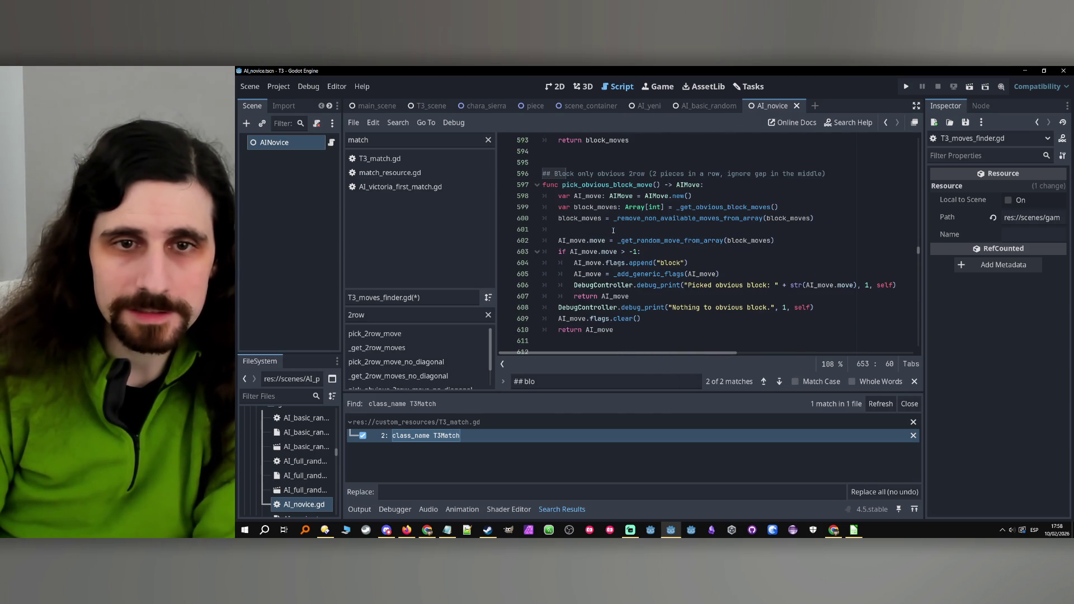
{"action": "left_click", "coordinate": [646, 251]}
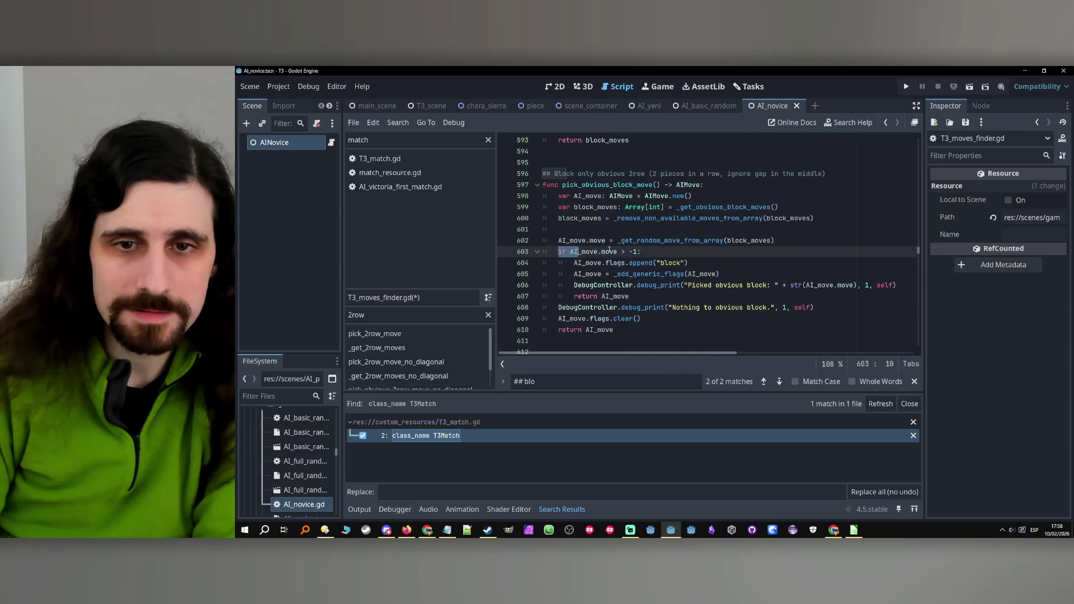
{"action": "scroll", "coordinate": [655, 263], "scroll_direction": "down", "scroll_amount": 11}
{"action": "scroll", "coordinate": [661, 278], "scroll_direction": "down", "scroll_amount": 6}
{"action": "left_click", "coordinate": [638, 253]}
{"action": "scroll", "coordinate": [638, 267], "scroll_direction": "down", "scroll_amount": 2}
{"action": "mouse_move", "coordinate": [560, 207]}
{"action": "left_mouse_down"}
{"action": "mouse_move", "coordinate": [672, 229]}
{"action": "mouse_move", "coordinate": [758, 276]}
{"action": "left_mouse_up"}
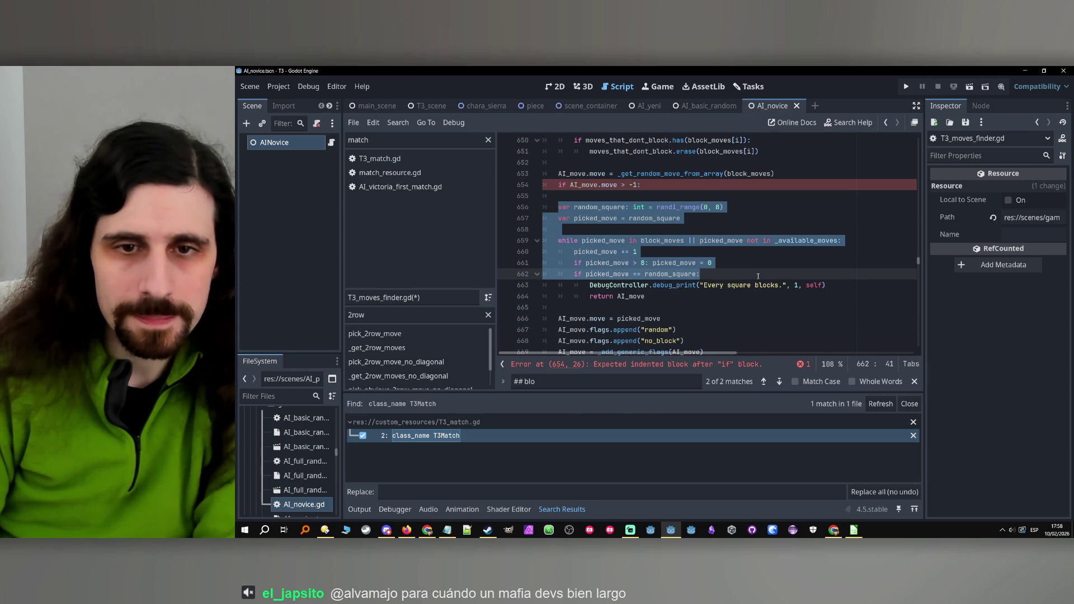
{"action": "key", "text": "BackSpace"}
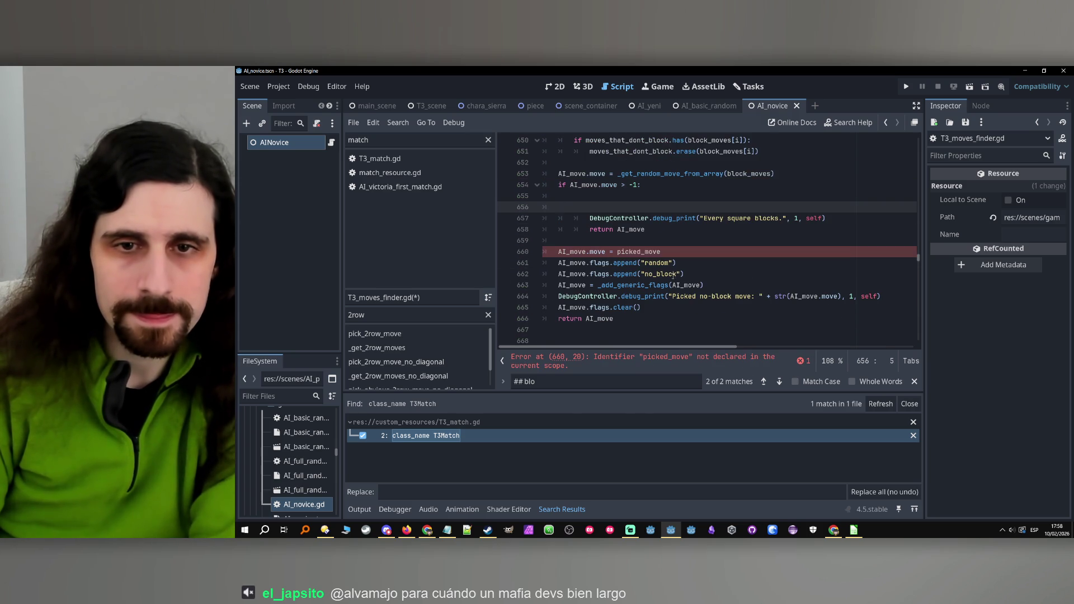
Move the move assignment, flag and debug-print lines under 'if AI_move.move > -1:' and indent them.
{"action": "mouse_move", "coordinate": [556, 253]}
{"action": "left_mouse_down"}
{"action": "mouse_move", "coordinate": [811, 296]}
{"action": "mouse_move", "coordinate": [904, 292]}
{"action": "mouse_move", "coordinate": [895, 308]}
{"action": "left_mouse_up"}
{"action": "key", "text": "BackSpace"}
{"action": "left_click", "coordinate": [617, 196]}
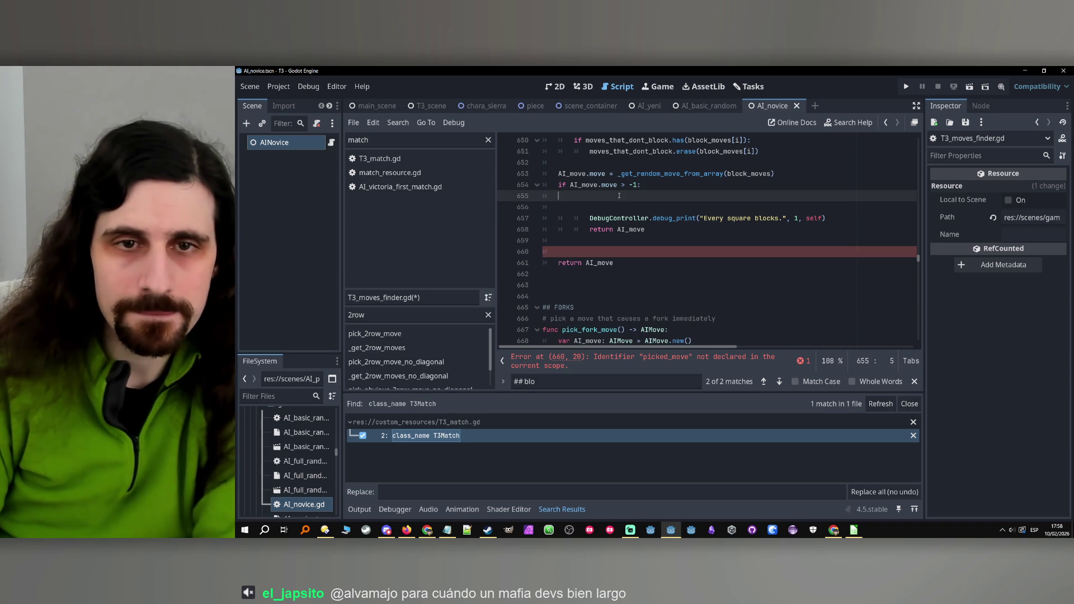
{"action": "key", "text": "Return"}
{"action": "key", "text": "Return"}
{"action": "key", "text": "ctrl+v"}
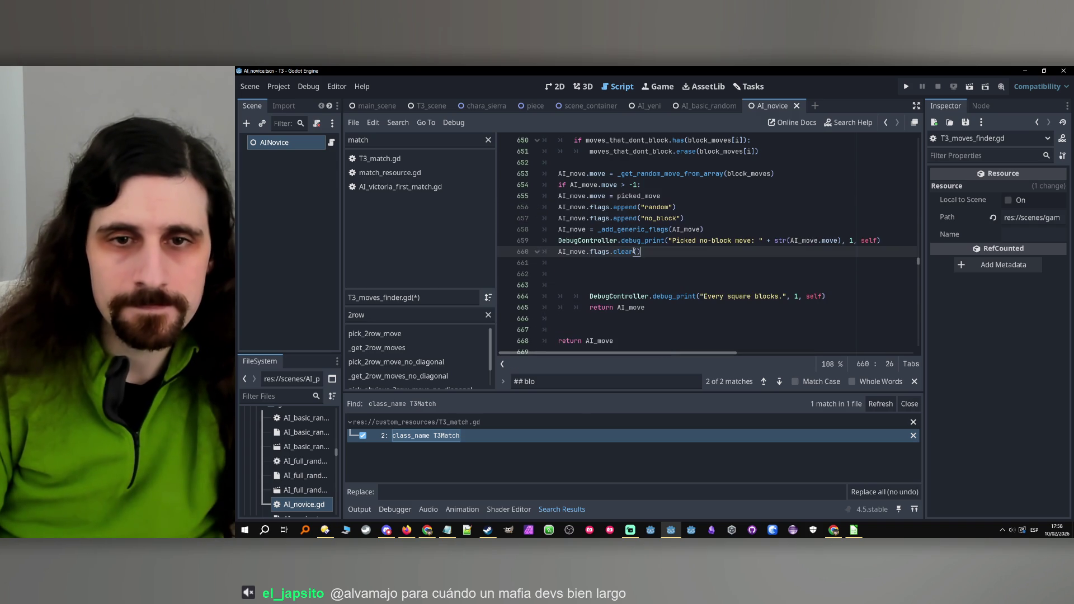
{"action": "key", "text": "shift+Up"}
{"action": "key", "text": "shift+Up"}
{"action": "key", "text": "shift+Up"}
{"action": "key", "text": "Tab"}
{"action": "left_click", "coordinate": [664, 270]}
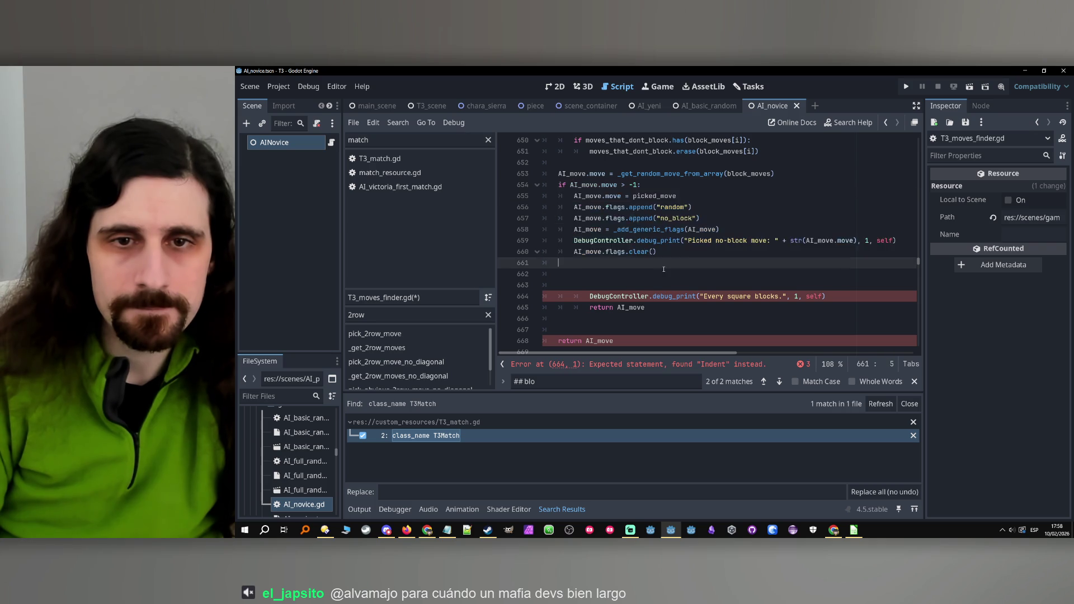
{"action": "scroll", "coordinate": [664, 270], "scroll_direction": "up", "scroll_amount": 15}
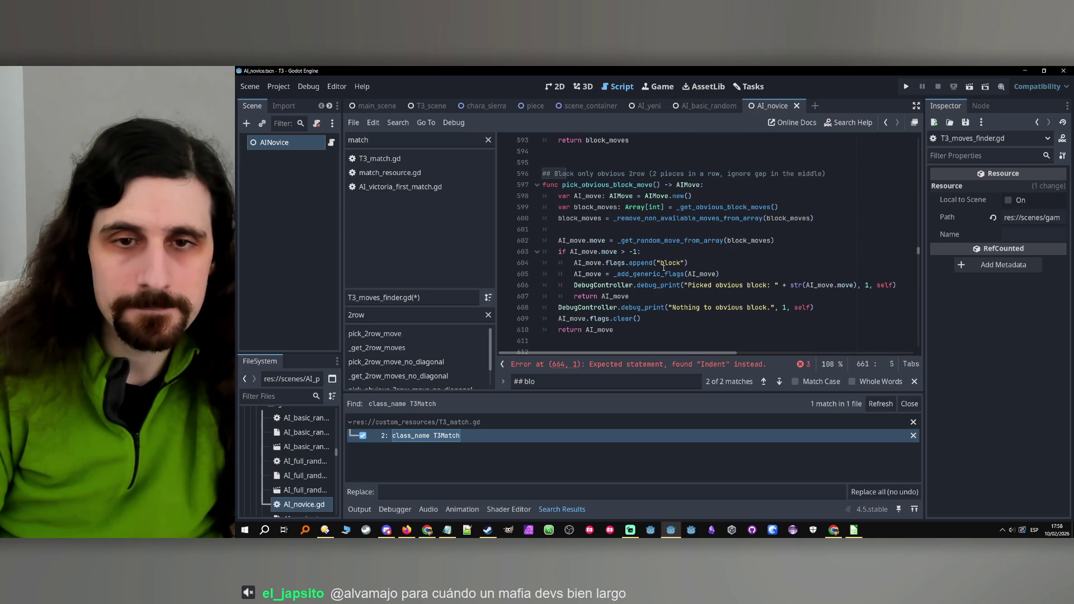
Replace the branch's flags.clear() call with 'return AI_move'.
{"action": "scroll", "coordinate": [654, 311], "scroll_direction": "down", "scroll_amount": 15}
{"action": "left_click_drag", "start_coordinate": [668, 290], "coordinate": [554, 288]}
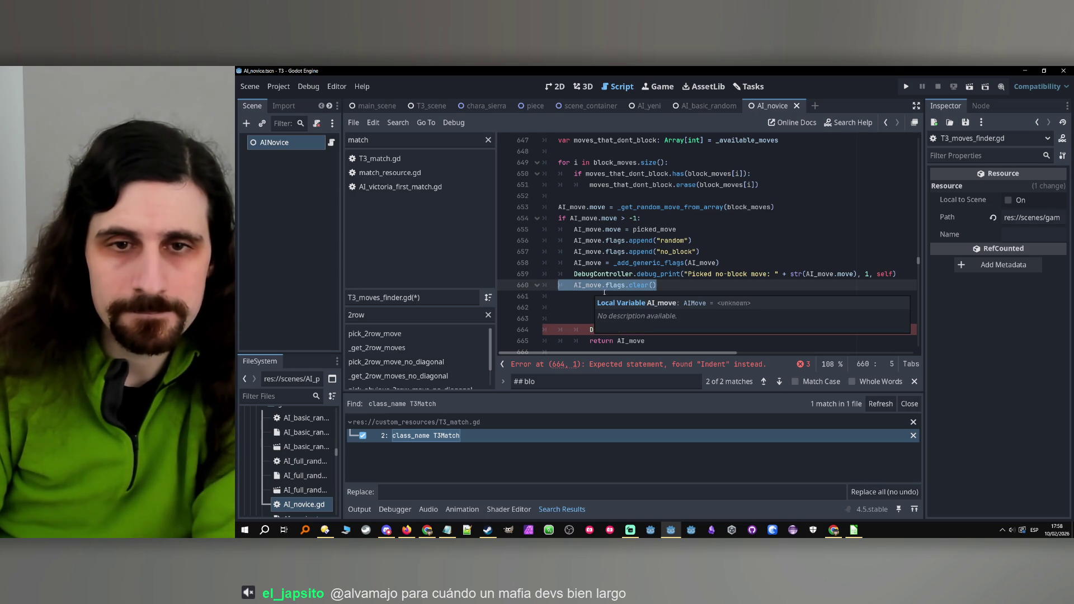
{"action": "key", "text": "BackSpace"}
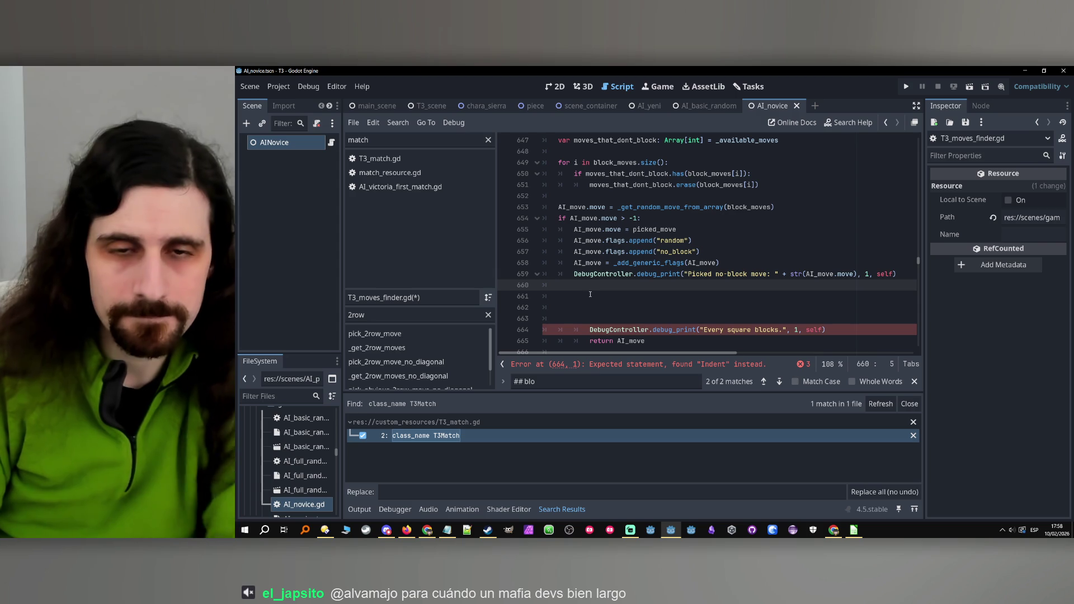
{"action": "key", "text": "Tab"}
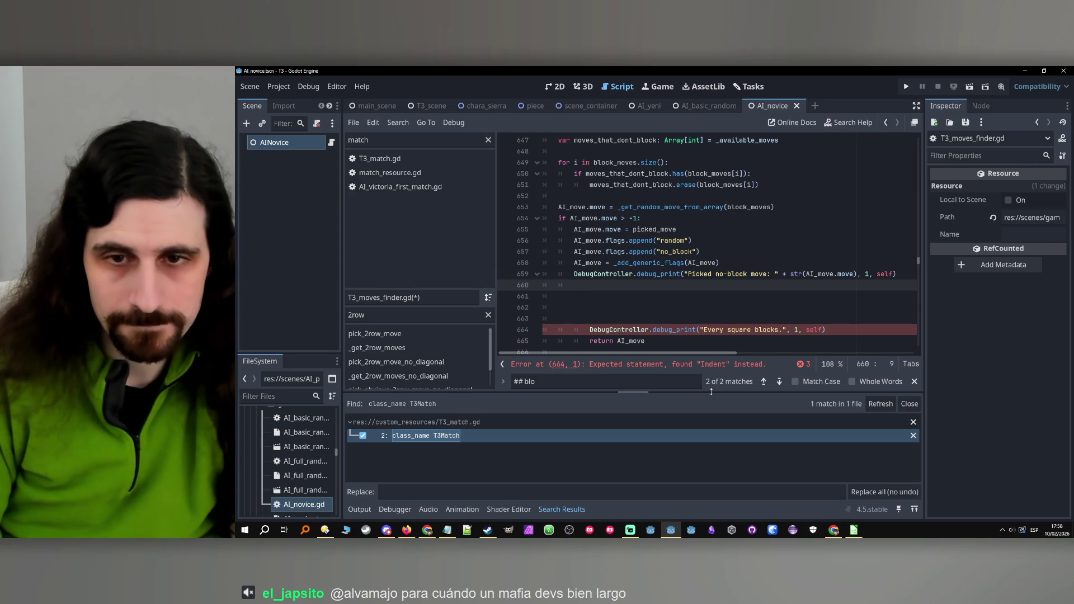
{"action": "key", "text": "Down"}
{"action": "key", "text": "Down"}
{"action": "key", "text": "Down"}
{"action": "key", "text": "End"}
{"action": "key", "text": "shift+Home"}
{"action": "key", "text": "ctrl+c"}
{"action": "left_click", "coordinate": [599, 285]}
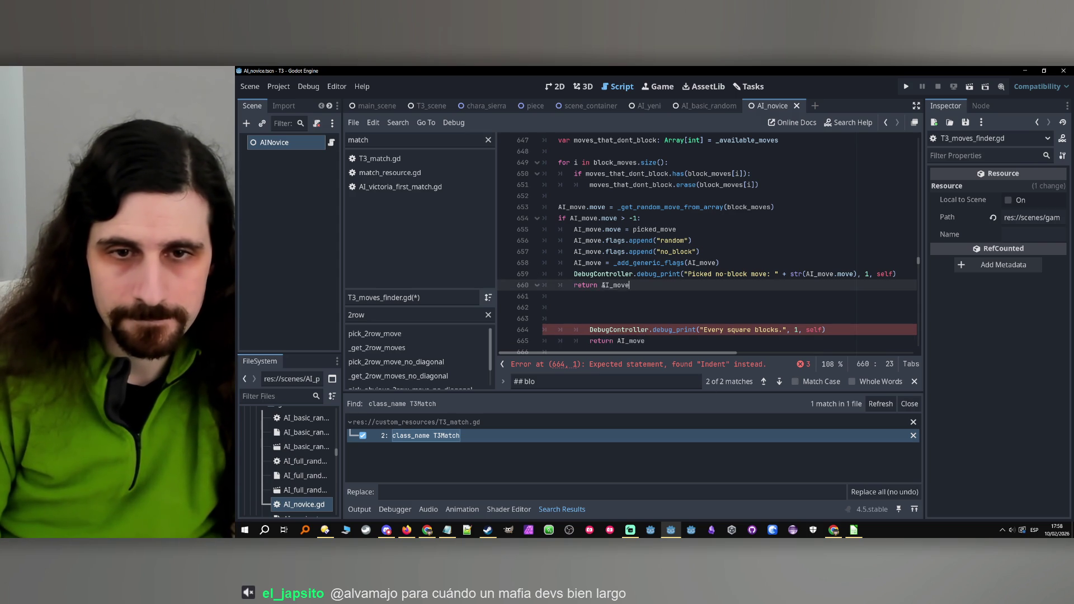
{"action": "key", "text": "ctrl+v"}
Unindent the 'Every square blocks.' fallback print and return lines and remove leftover blank lines.
{"action": "scroll", "coordinate": [600, 285], "scroll_direction": "down", "scroll_amount": 1}
{"action": "mouse_move", "coordinate": [647, 307]}
{"action": "left_mouse_down"}
{"action": "mouse_move", "coordinate": [586, 299]}
{"action": "mouse_move", "coordinate": [504, 261]}
{"action": "left_mouse_up"}
{"action": "key", "text": "shift+Tab"}
{"action": "key", "text": "shift+Tab"}
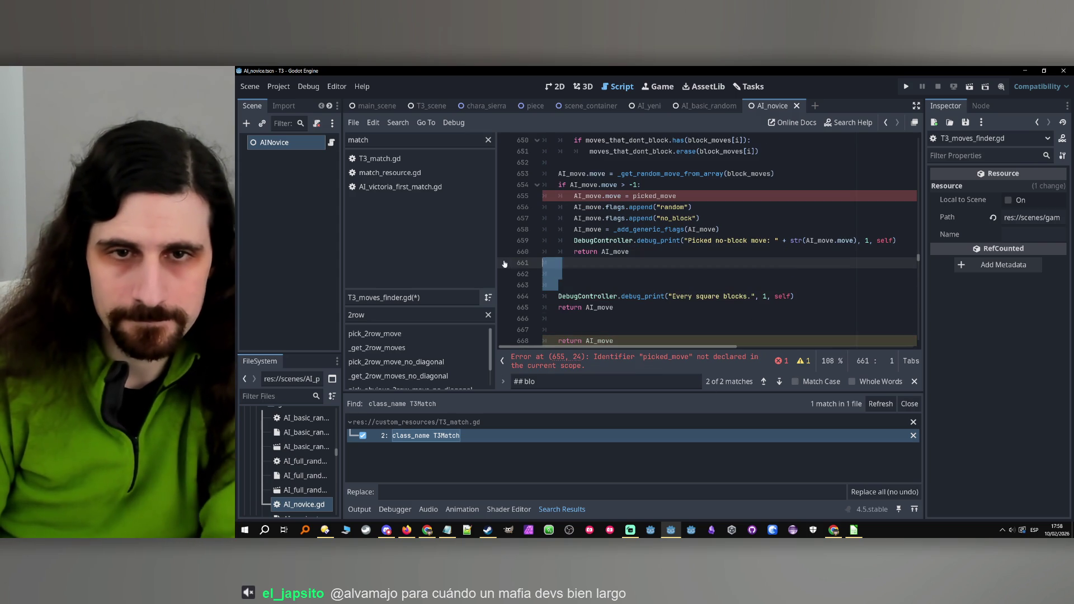
{"action": "key", "text": "Delete"}
{"action": "key", "text": "Delete"}
{"action": "key", "text": "Delete"}
{"action": "key", "text": "Down"}
{"action": "key", "text": "End"}
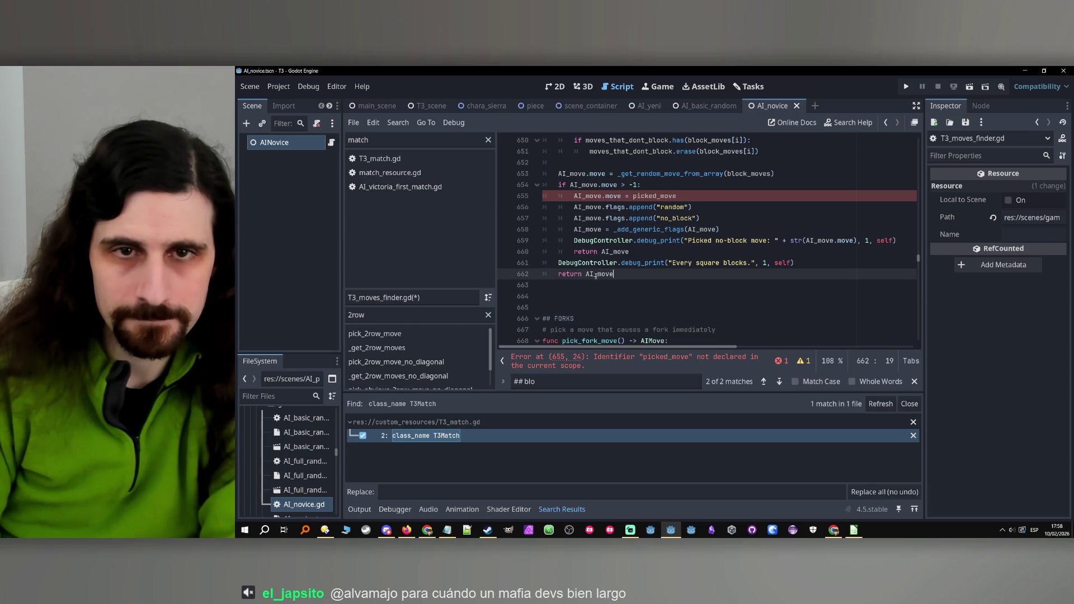
Delete the undeclared picked_move assignment line.
{"action": "left_click", "coordinate": [613, 179]}
{"action": "scroll", "coordinate": [614, 179], "scroll_direction": "up", "scroll_amount": 1}
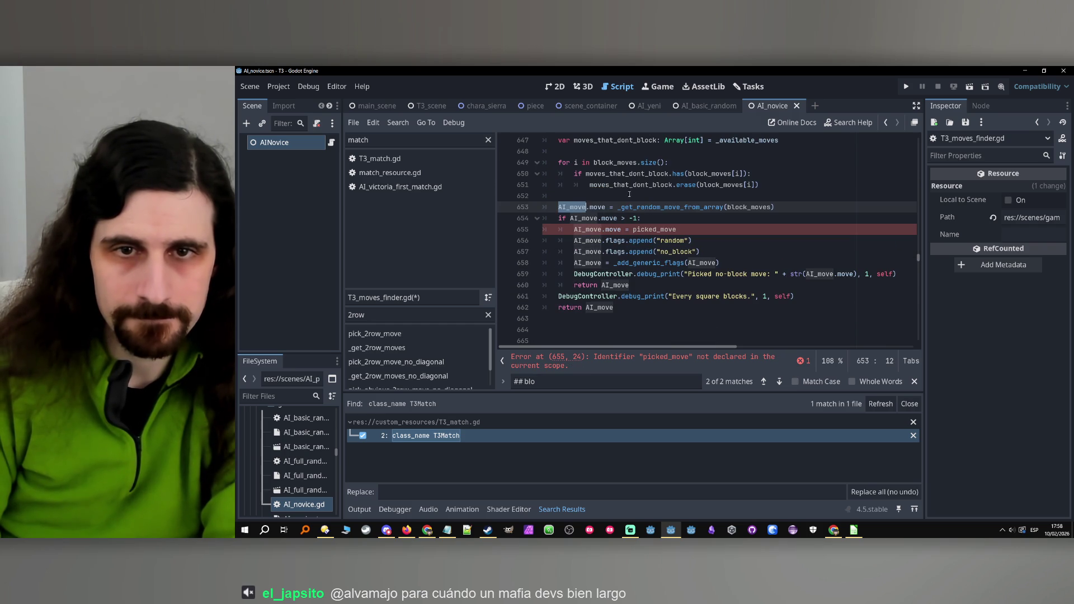
{"action": "left_click", "coordinate": [699, 233]}
{"action": "key", "text": "shift+Home"}
{"action": "key", "text": "BackSpace"}
{"action": "key", "text": "BackSpace"}
{"action": "key", "text": "BackSpace"}
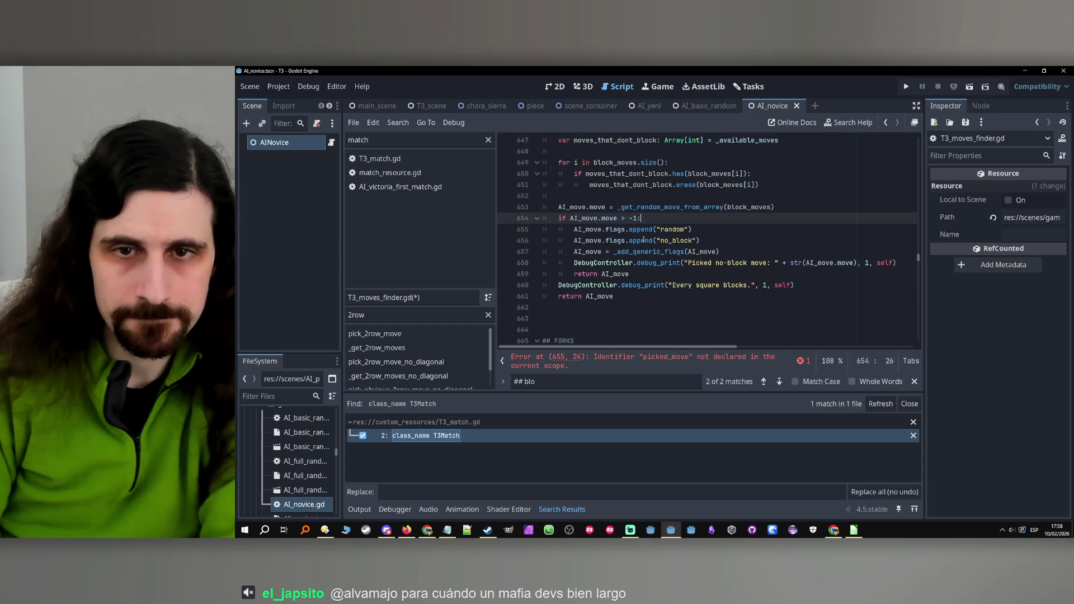
{"action": "scroll", "coordinate": [663, 245], "scroll_direction": "up", "scroll_amount": 7}
{"action": "scroll", "coordinate": [663, 246], "scroll_direction": "up", "scroll_amount": 9}
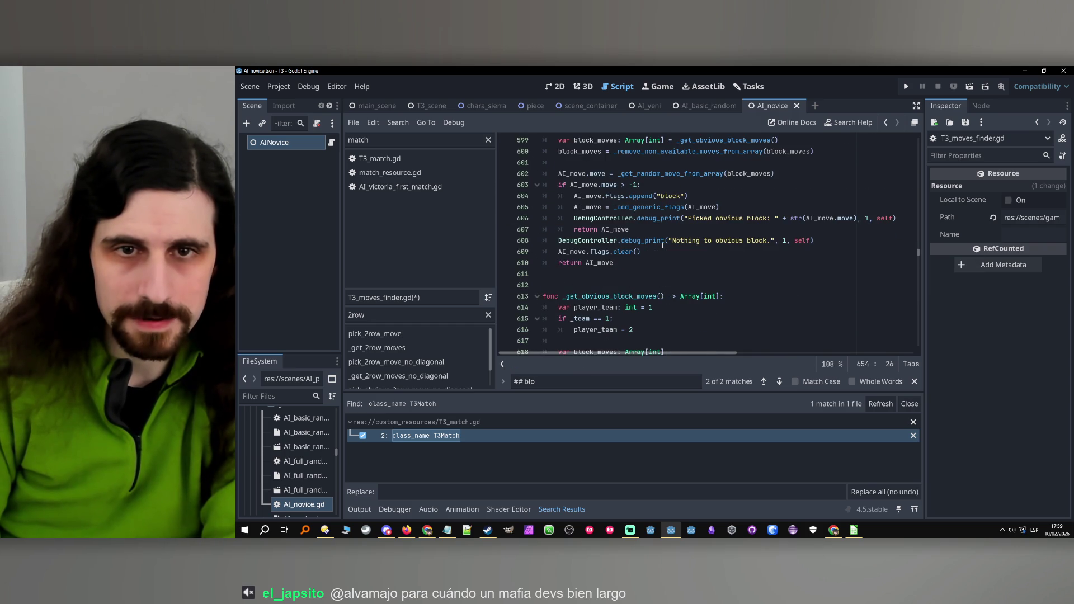
Add a new line after the 'Every square blocks.' fallback debug print.
{"action": "left_click_drag", "start_coordinate": [655, 243], "coordinate": [558, 253]}
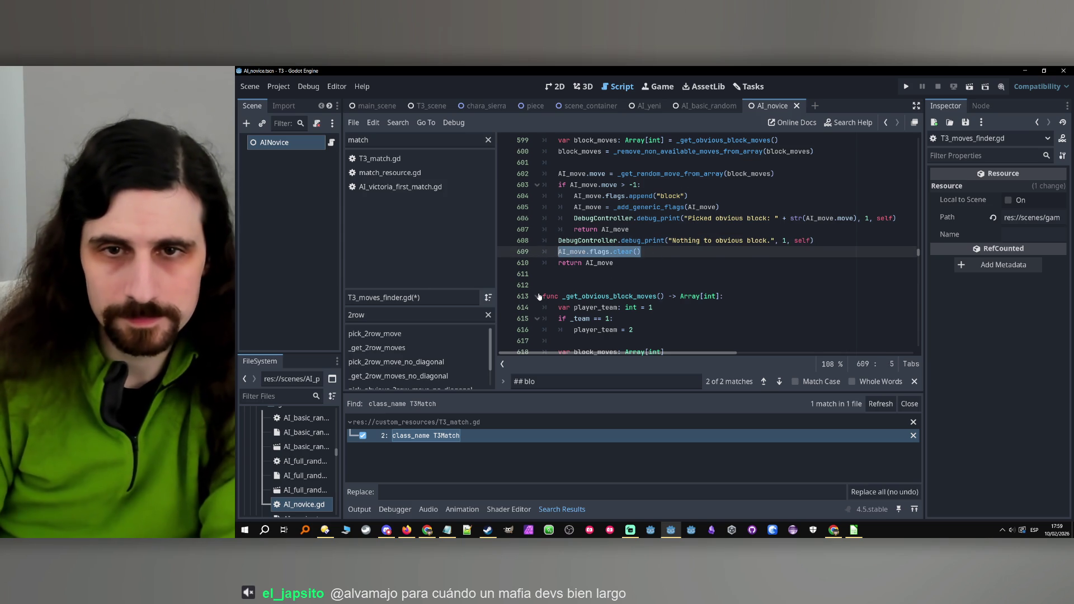
{"action": "scroll", "coordinate": [617, 263], "scroll_direction": "down", "scroll_amount": 10}
{"action": "scroll", "coordinate": [617, 263], "scroll_direction": "down", "scroll_amount": 5}
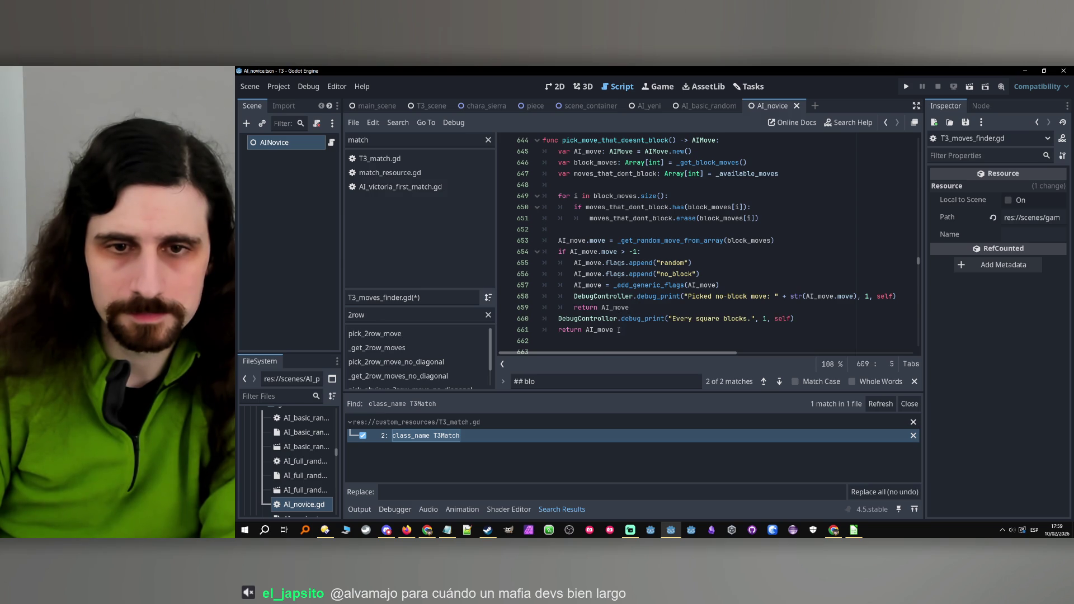
{"action": "left_click", "coordinate": [794, 328]}
{"action": "key", "text": "Return"}
Add AI_move.flags.clear() after the fallback print and save the script.
{"action": "type", "text": "AI_move.flags.clear()"}
{"action": "scroll", "coordinate": [672, 334], "scroll_direction": "up", "scroll_amount": 2}
{"action": "key", "text": "ctrl+s"}
{"action": "scroll", "coordinate": [692, 293], "scroll_direction": "down", "scroll_amount": 7}
{"action": "scroll", "coordinate": [675, 276], "scroll_direction": "down", "scroll_amount": 1}
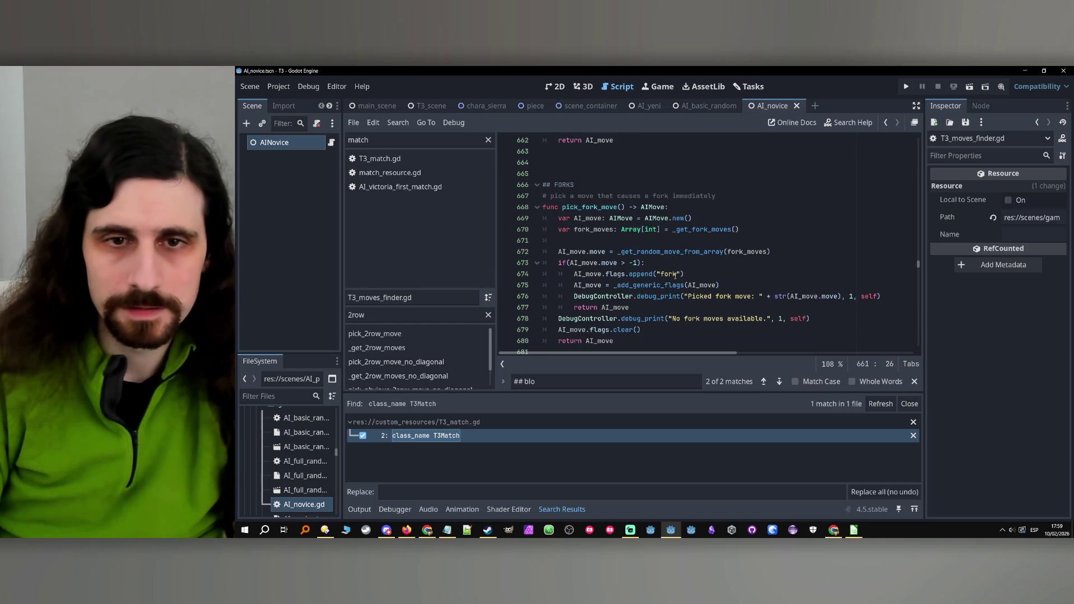
In pick_fork_move, add fork_moves = _remove_non_available_moves_from_array(fork_moves) below its declaration.
{"action": "double_click", "coordinate": [594, 230]}
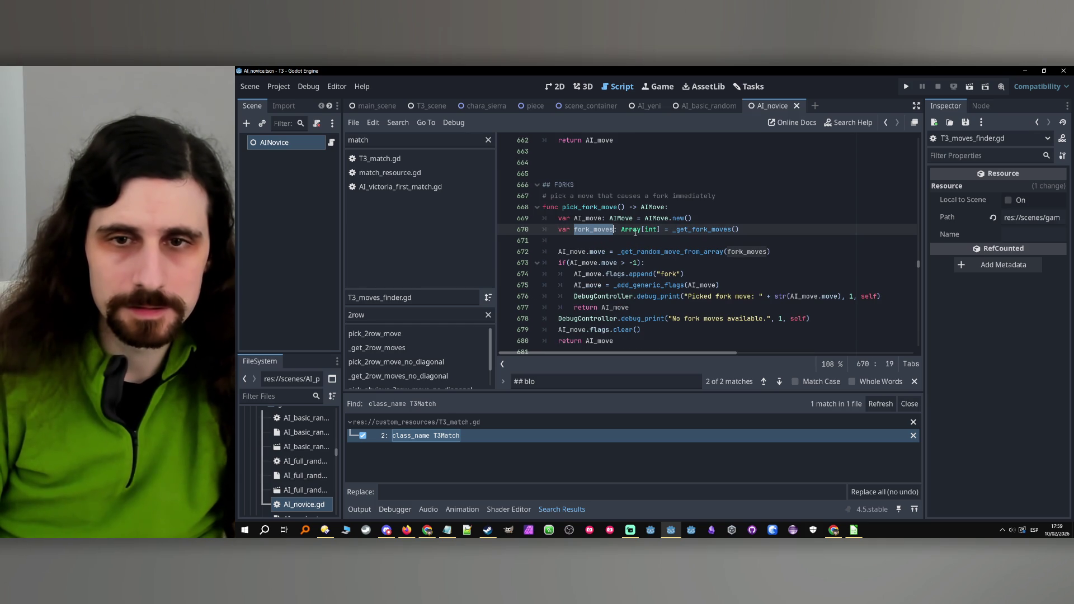
{"action": "left_click", "coordinate": [762, 231]}
{"action": "key", "text": "Return"}
{"action": "type", "text": "fork_moves = _remov"}
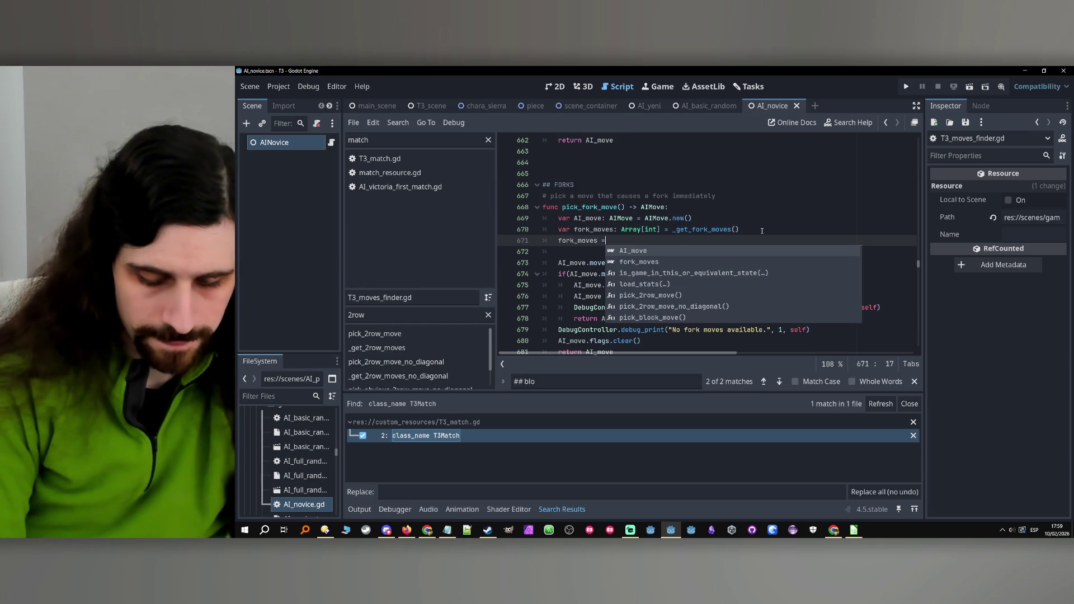
{"action": "key", "text": "Return"}
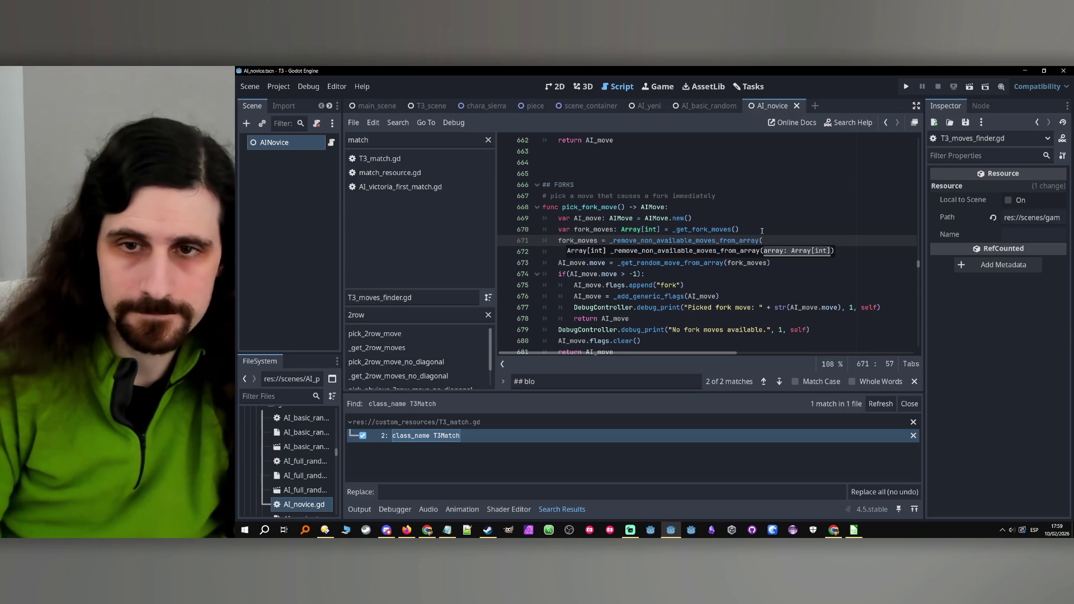
{"action": "type", "text": "fork_moves)"}
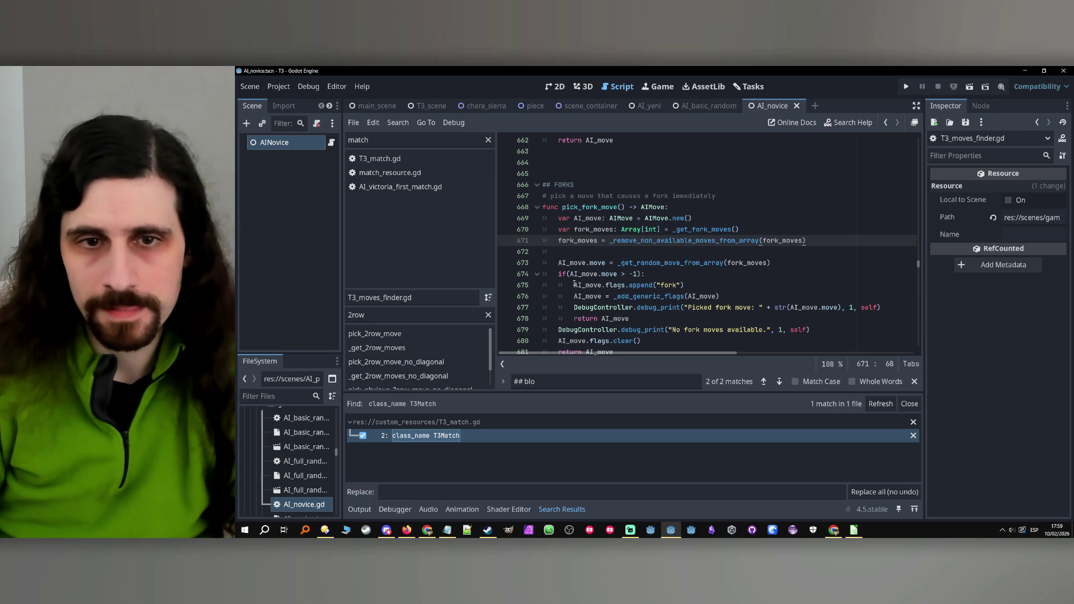
{"action": "left_click", "coordinate": [567, 274]}
{"action": "left_click", "coordinate": [642, 273]}
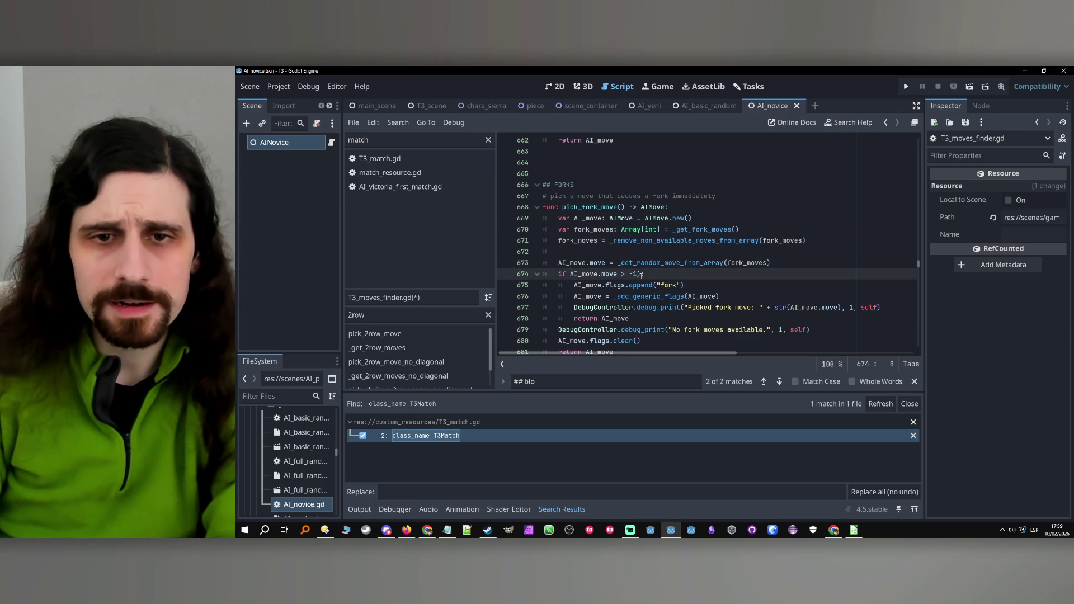
{"action": "scroll", "coordinate": [661, 273], "scroll_direction": "down", "scroll_amount": 5}
{"action": "scroll", "coordinate": [684, 273], "scroll_direction": "down", "scroll_amount": 9}
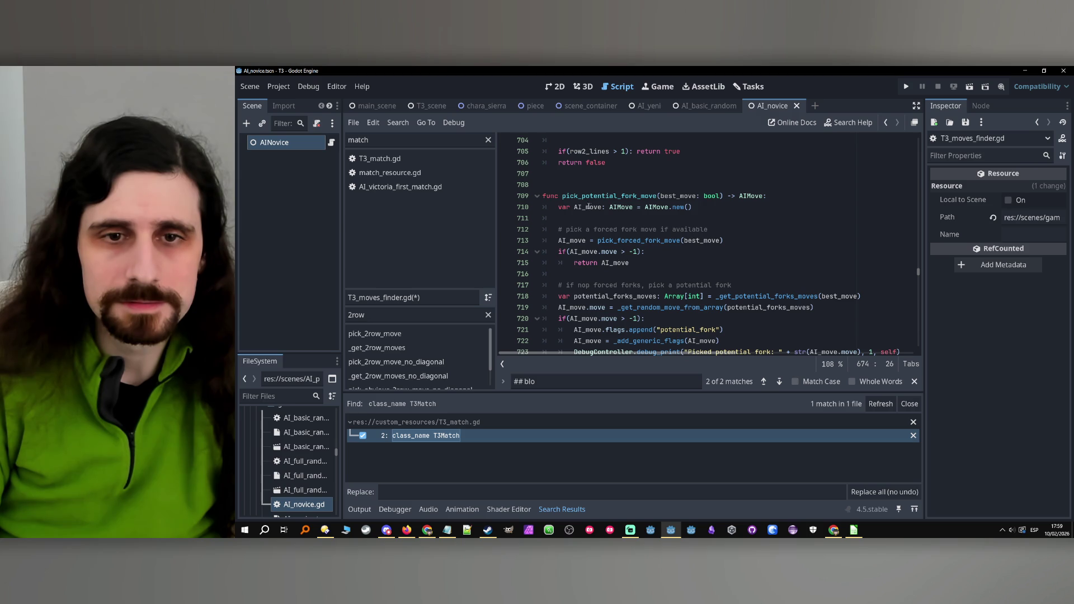
Rewrite the line 714 fork check as 'if AI_move.move > -1:' without parentheses.
{"action": "left_click", "coordinate": [571, 252]}
{"action": "key", "text": "BackSpace"}
{"action": "left_click", "coordinate": [644, 252]}
{"action": "key", "text": "BackSpace"}
{"action": "type", "text": ":"}
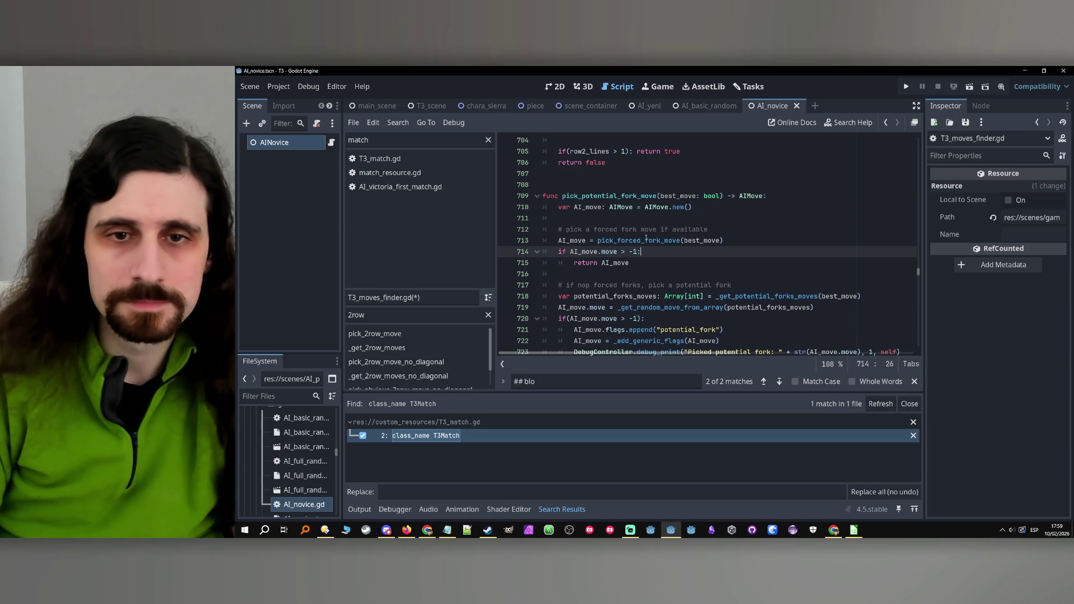
Jump to the pick_forced_fork_move function definition.
{"action": "double_click", "coordinate": [647, 240]}
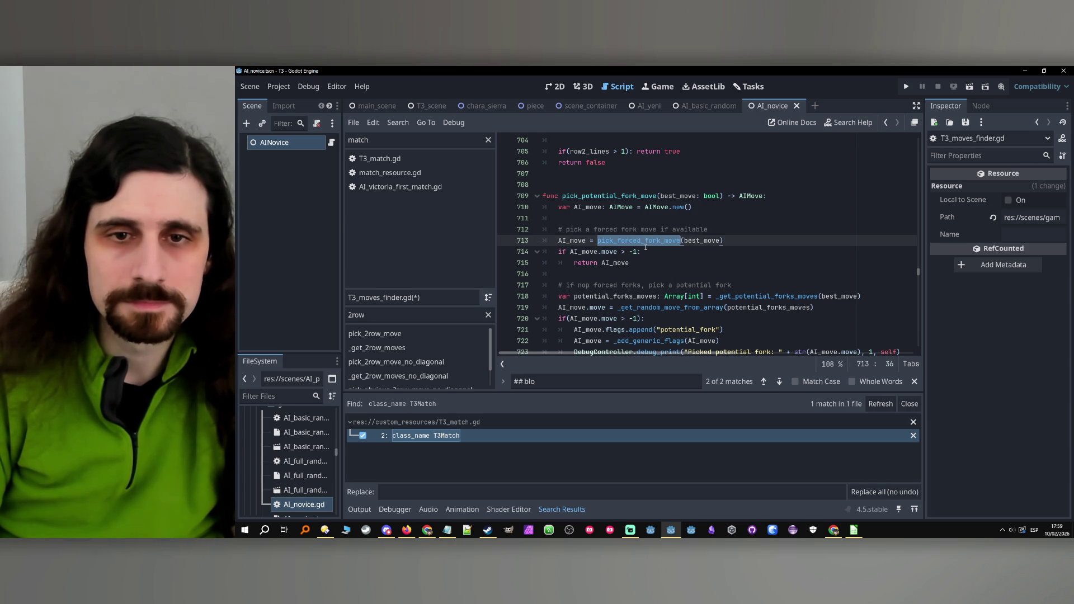
{"action": "left_click", "coordinate": [645, 246]}
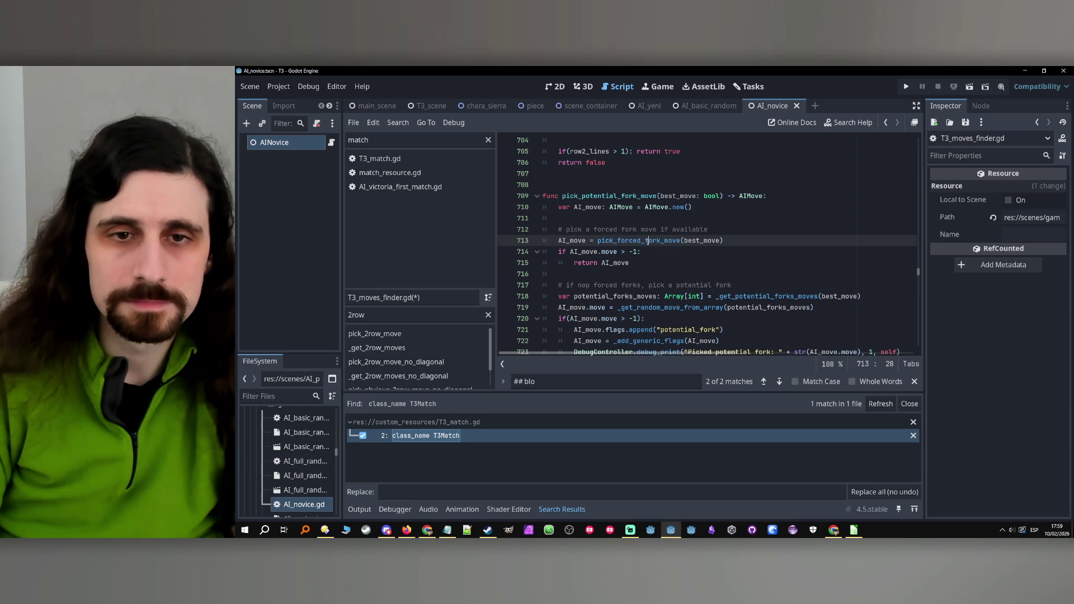
{"action": "scroll", "coordinate": [646, 252], "scroll_direction": "down", "scroll_amount": 1}
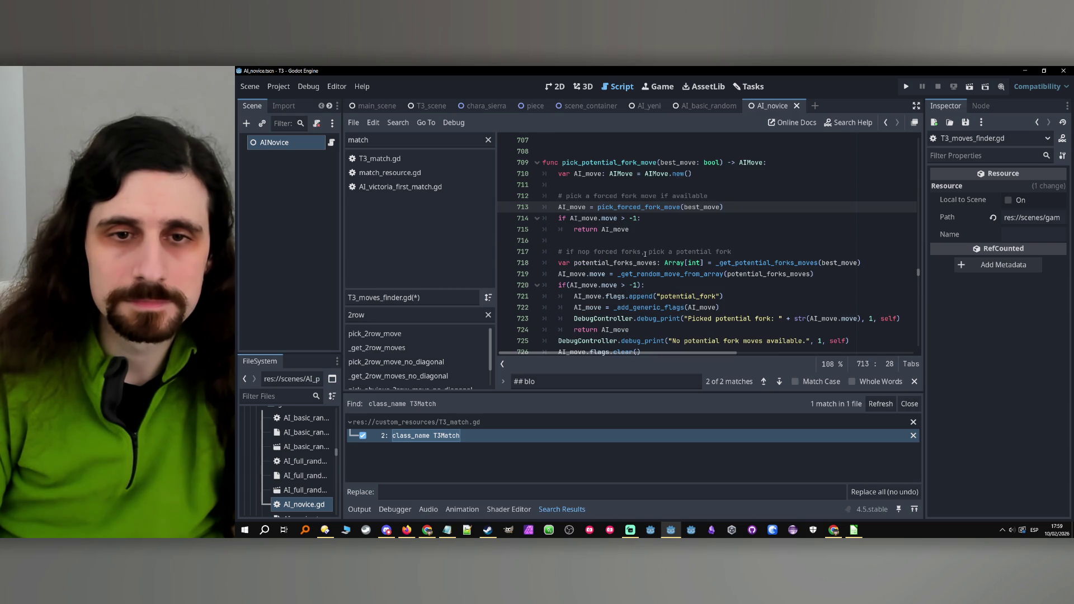
{"action": "left_click", "coordinate": [650, 208], "text": "ctrl"}
Add forced_forks_moves = _remove_non_available_moves_from_array(forced_forks_moves) below the declaration.
{"action": "double_click", "coordinate": [618, 261]}
{"action": "key", "text": "ctrl+c"}
{"action": "left_click", "coordinate": [849, 263]}
{"action": "key", "text": "Return"}
{"action": "key", "text": "ctrl+v"}
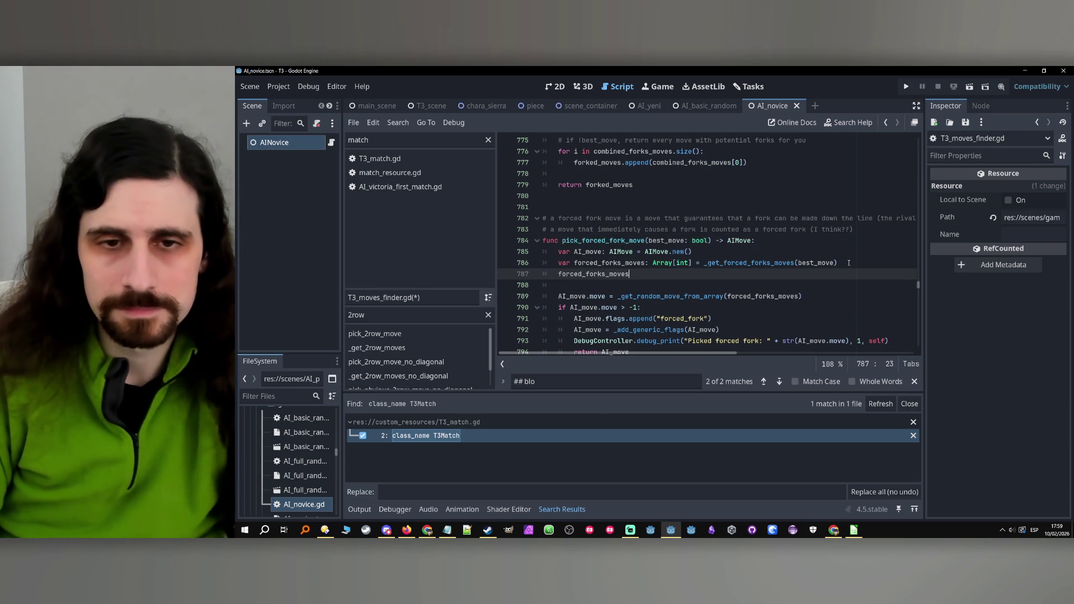
{"action": "type", "text": " = _"}
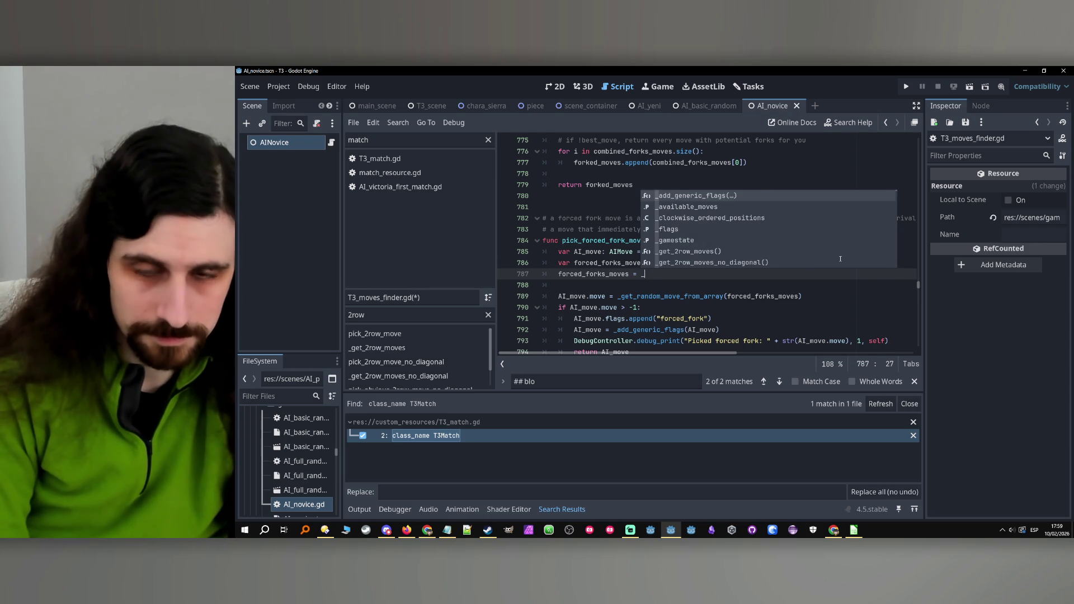
{"action": "type", "text": "re"}
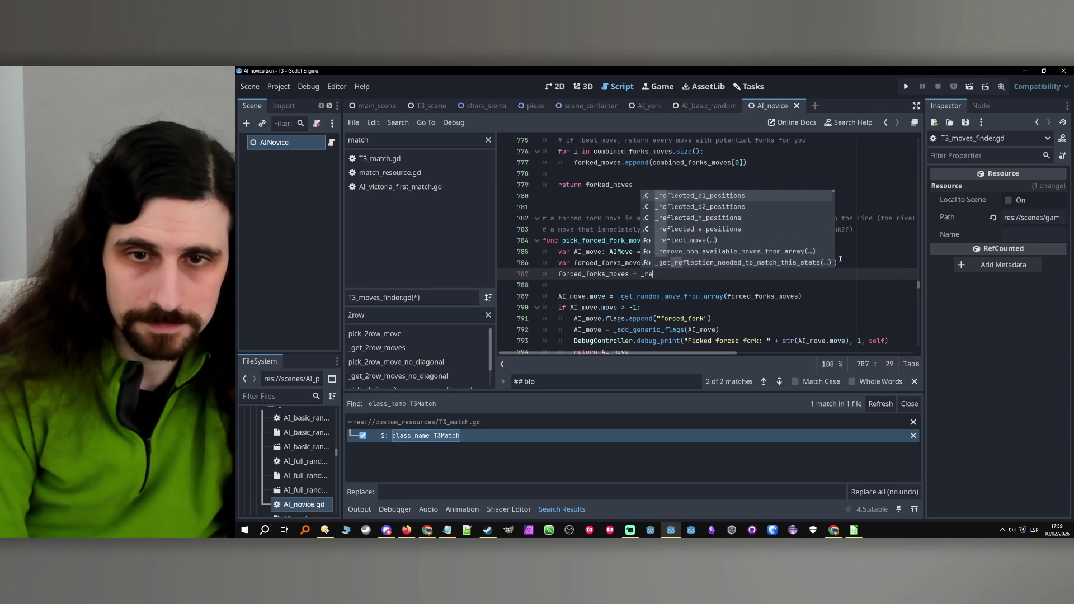
{"action": "type", "text": "mo"}
{"action": "key", "text": "Return"}
{"action": "type", "text": "forced_forks_moves)"}
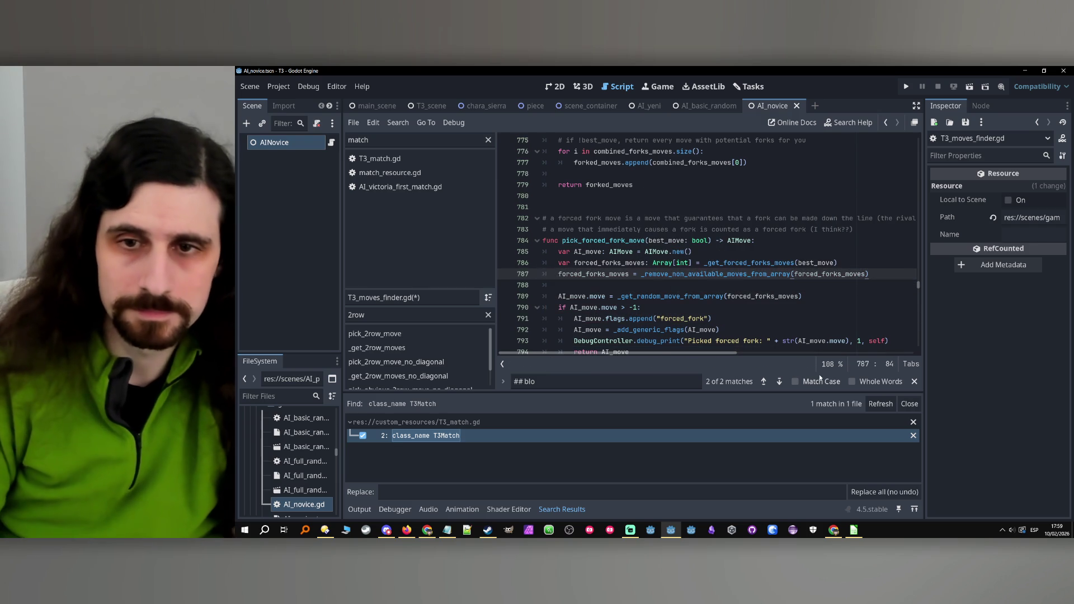
{"action": "scroll", "coordinate": [792, 323], "scroll_direction": "up", "scroll_amount": 15}
{"action": "scroll", "coordinate": [791, 323], "scroll_direction": "up", "scroll_amount": 2}
{"action": "scroll", "coordinate": [792, 323], "scroll_direction": "up", "scroll_amount": 5}
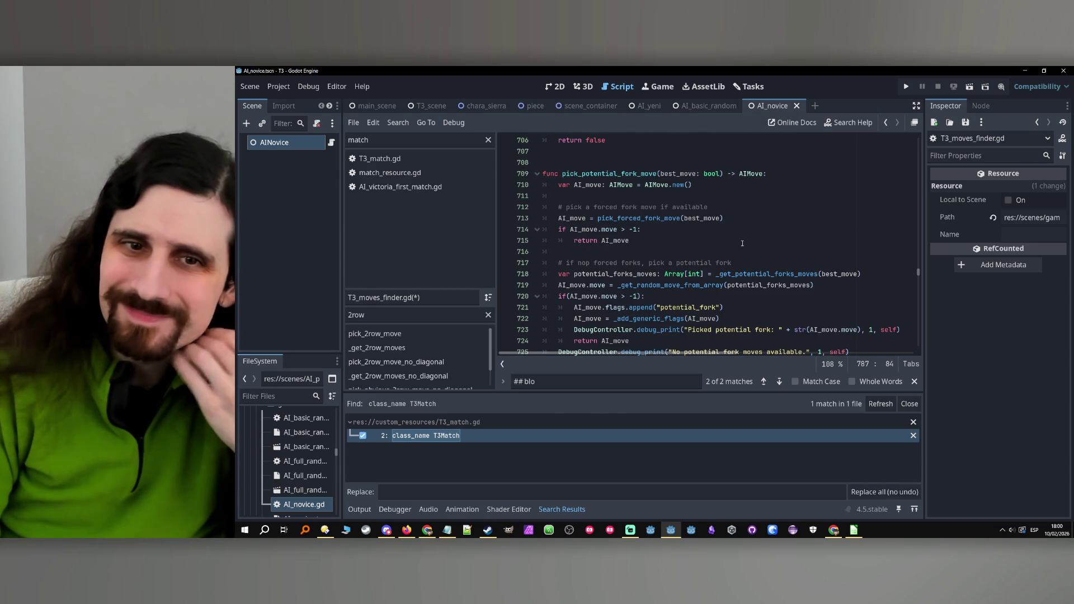
In pick_2row_move, add _2row_moves = _remove_non_available_moves_from_array(_2row_moves) below line 856, then save.
{"action": "scroll", "coordinate": [743, 244], "scroll_direction": "down", "scroll_amount": 1}
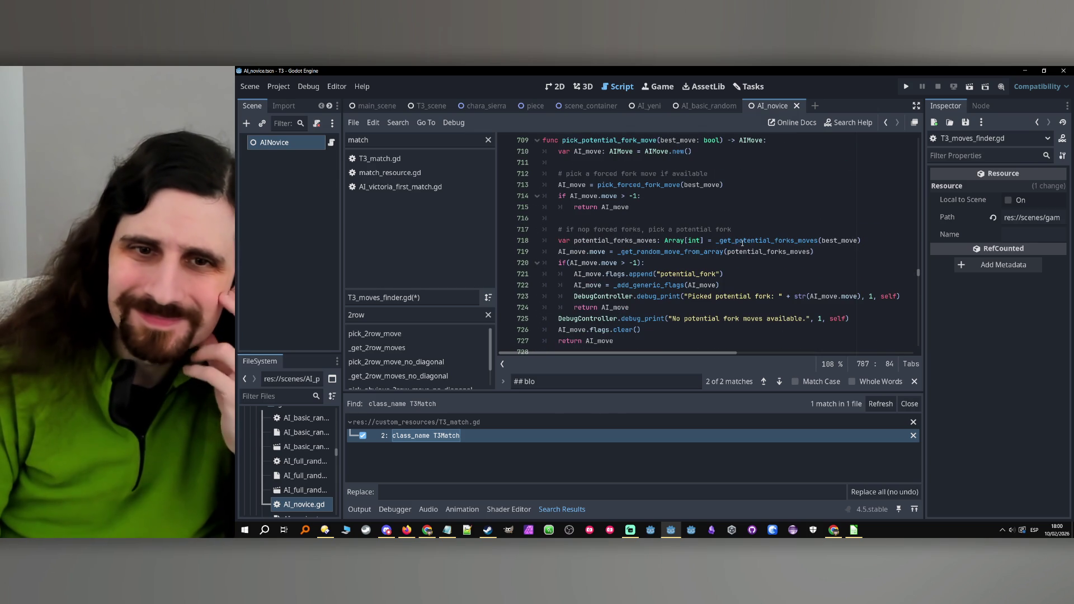
{"action": "left_click", "coordinate": [569, 263]}
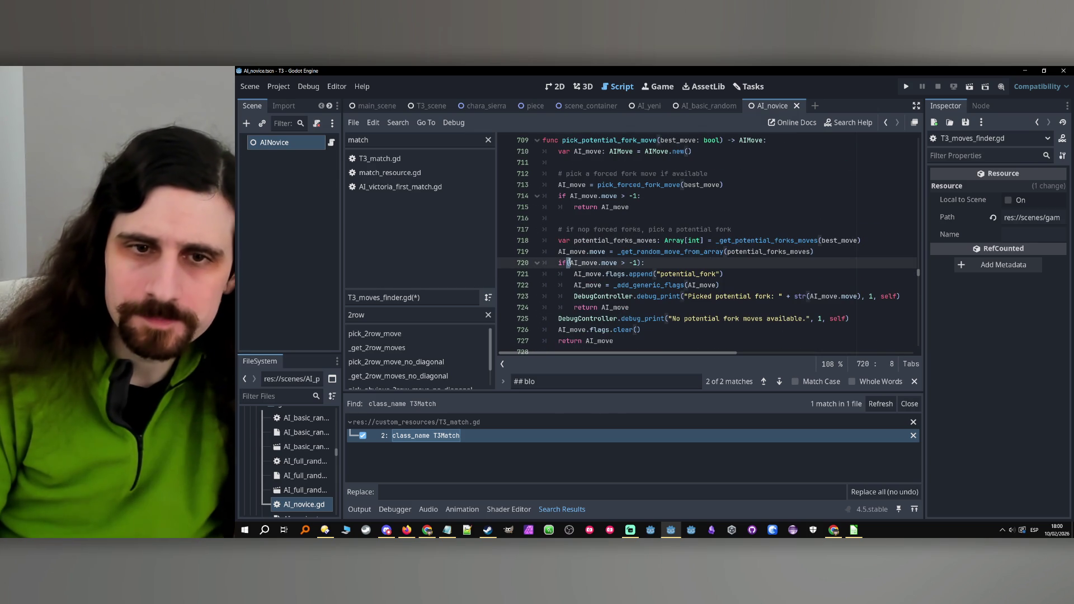
{"action": "left_click", "coordinate": [642, 273]}
{"action": "scroll", "coordinate": [642, 272], "scroll_direction": "down", "scroll_amount": 6}
{"action": "scroll", "coordinate": [638, 266], "scroll_direction": "down", "scroll_amount": 16}
{"action": "scroll", "coordinate": [639, 262], "scroll_direction": "down", "scroll_amount": 12}
{"action": "scroll", "coordinate": [639, 261], "scroll_direction": "down", "scroll_amount": 10}
{"action": "scroll", "coordinate": [637, 258], "scroll_direction": "down", "scroll_amount": 1}
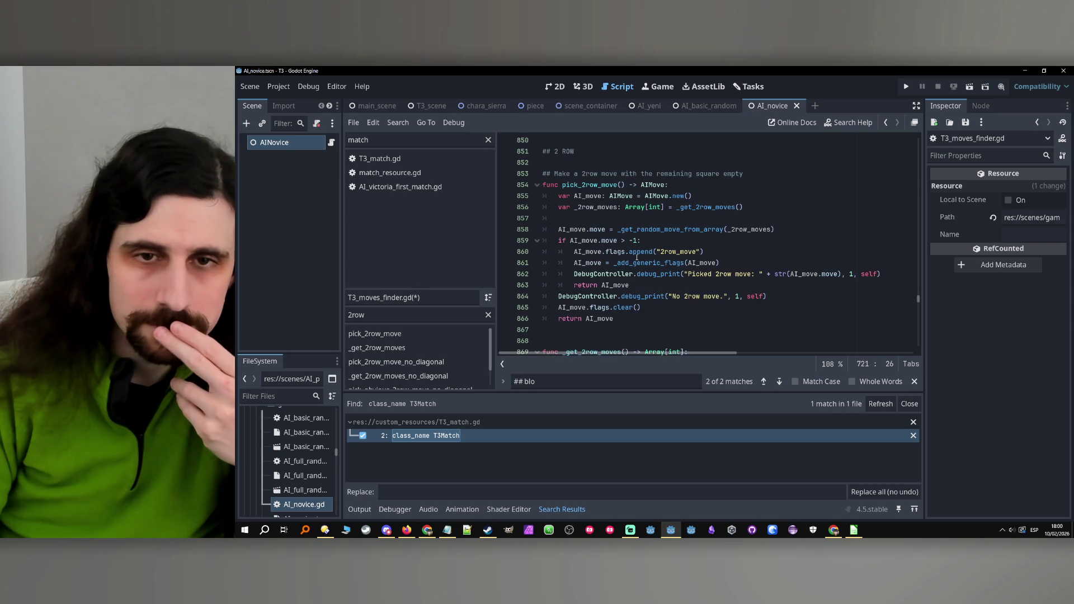
{"action": "double_click", "coordinate": [606, 207]}
{"action": "left_click", "coordinate": [769, 211]}
{"action": "key", "text": "Return"}
{"action": "type", "text": "_2row_moves"}
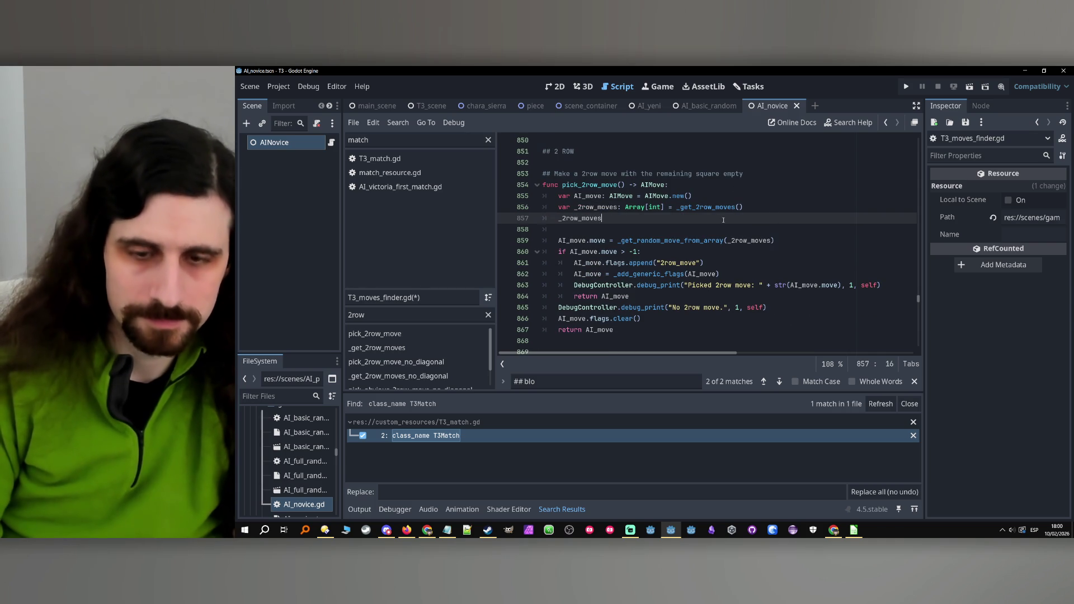
{"action": "type", "text": " = _remove"}
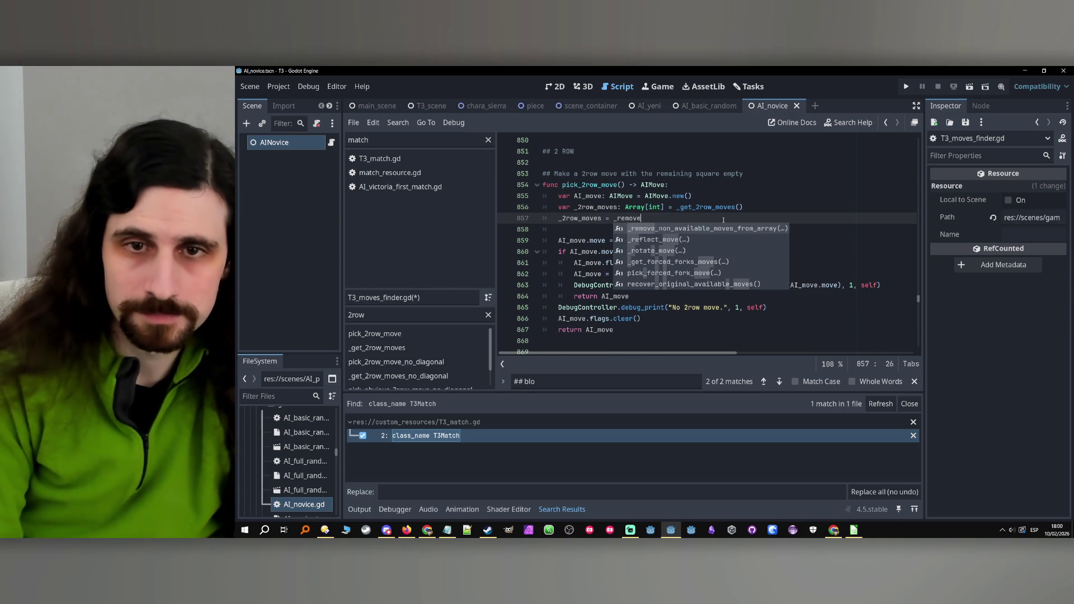
{"action": "key", "text": "Return"}
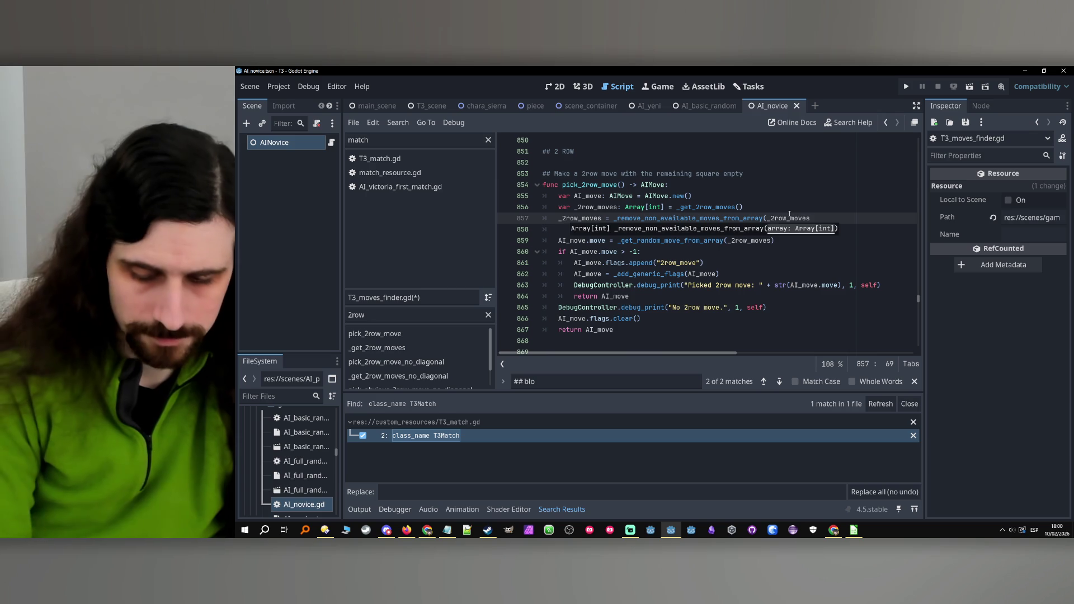
{"action": "type", "text": ")"}
{"action": "key", "text": "ctrl+s"}
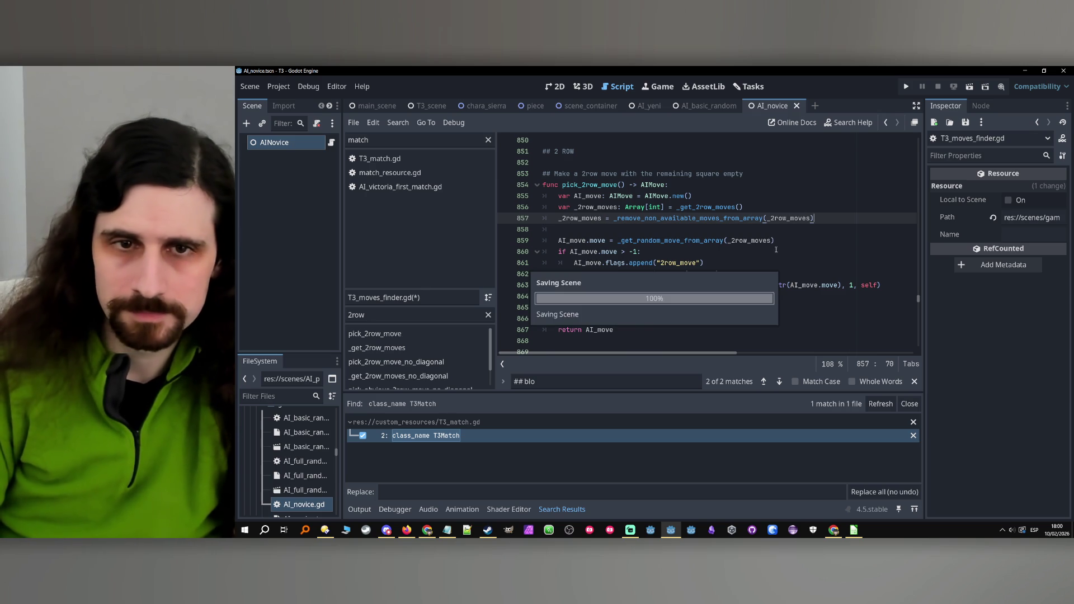
In pick_2row_move_no_diagonal, add the same _remove_non_available_moves_from_array filter for _2row_moves below line 911.
{"action": "scroll", "coordinate": [716, 238], "scroll_direction": "down", "scroll_amount": 5}
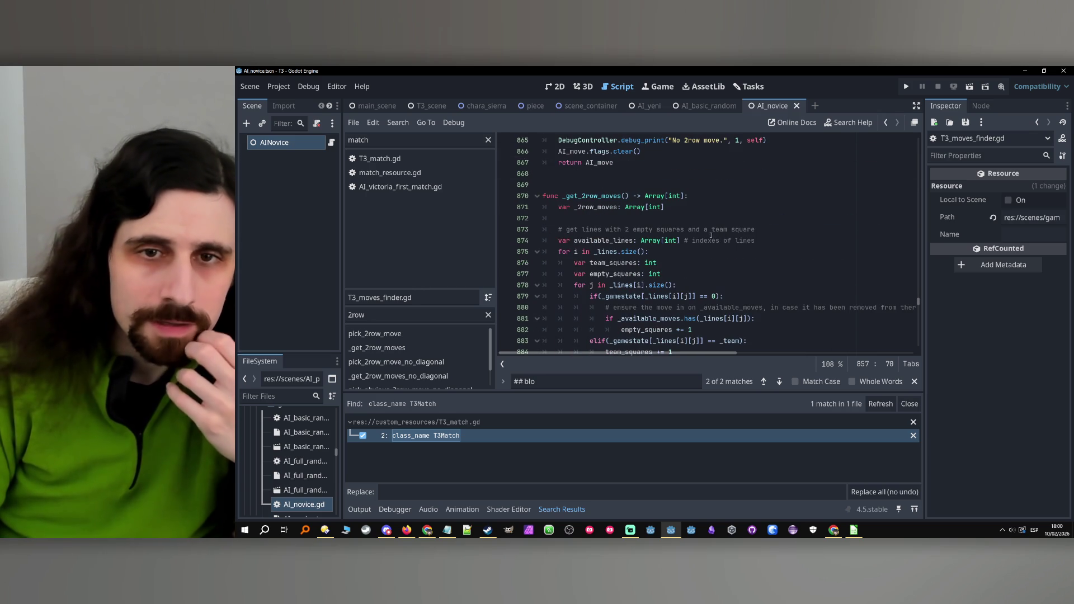
{"action": "scroll", "coordinate": [712, 236], "scroll_direction": "down", "scroll_amount": 11}
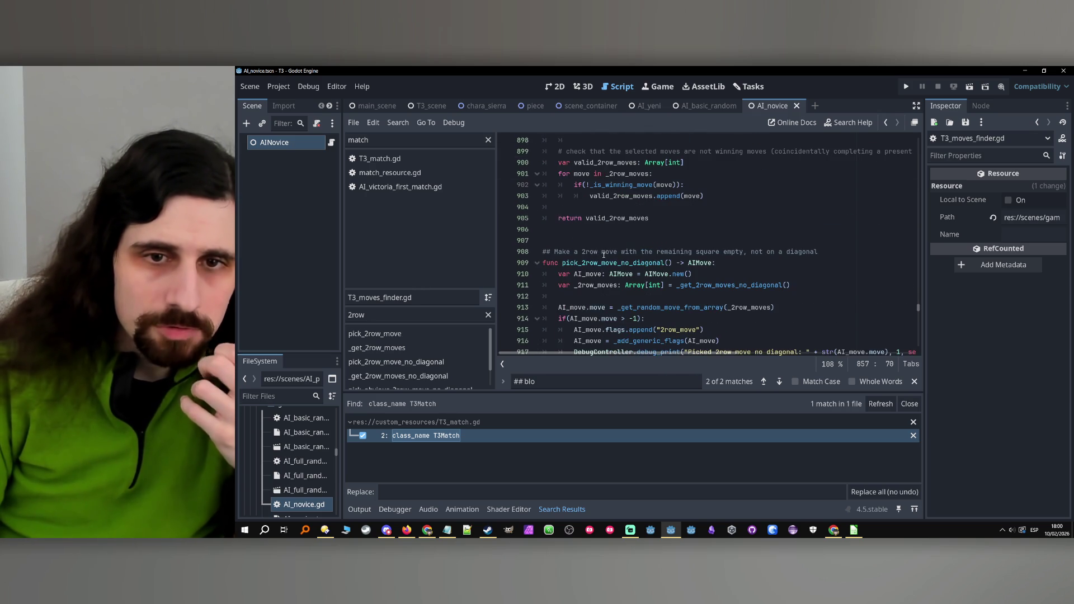
{"action": "scroll", "coordinate": [605, 255], "scroll_direction": "down", "scroll_amount": 3}
{"action": "double_click", "coordinate": [596, 186]}
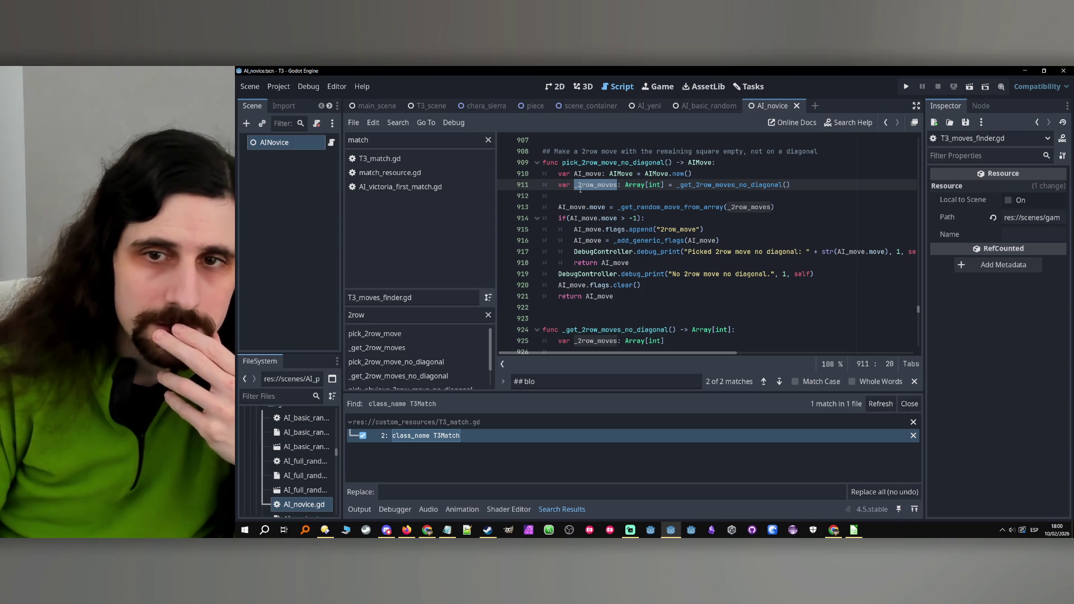
{"action": "left_click", "coordinate": [825, 182]}
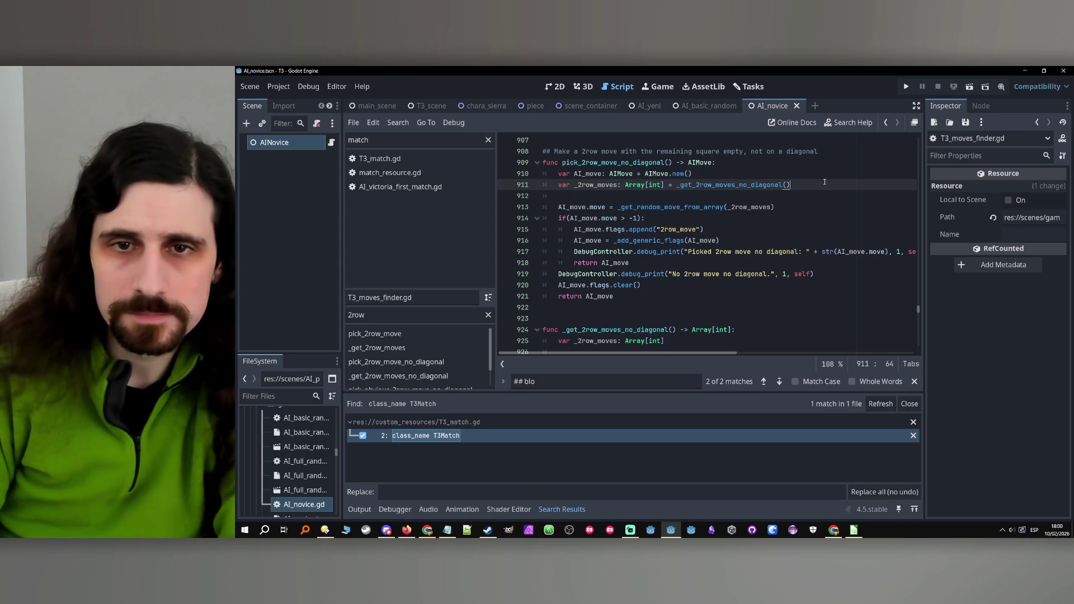
{"action": "key", "text": "Return"}
{"action": "type", "text": "_2row_moves = "}
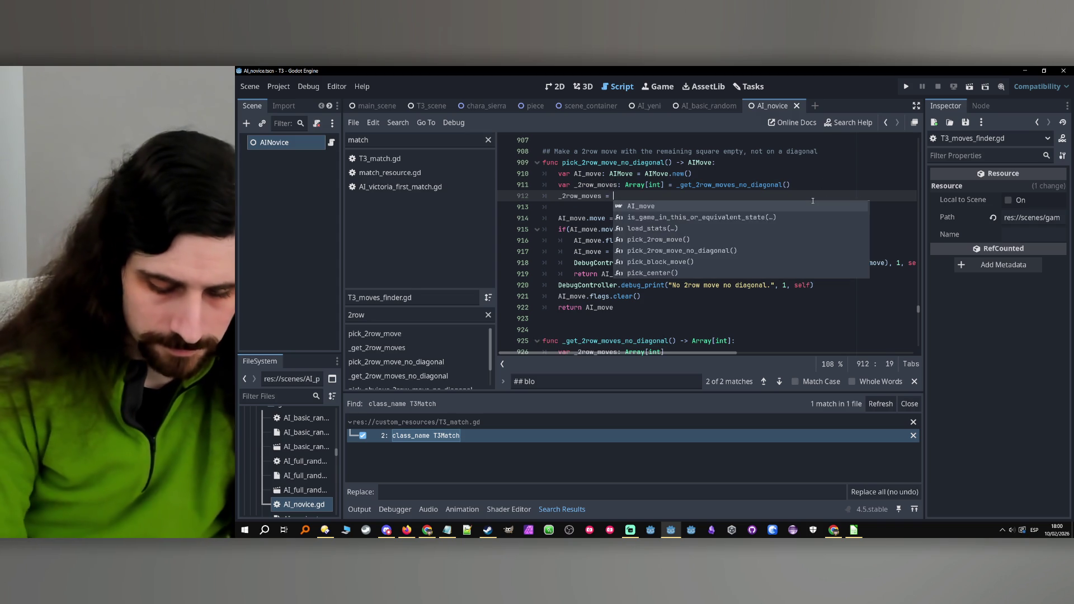
{"action": "type", "text": "_rem"}
{"action": "key", "text": "Return"}
{"action": "type", "text": "_2row_moves"}
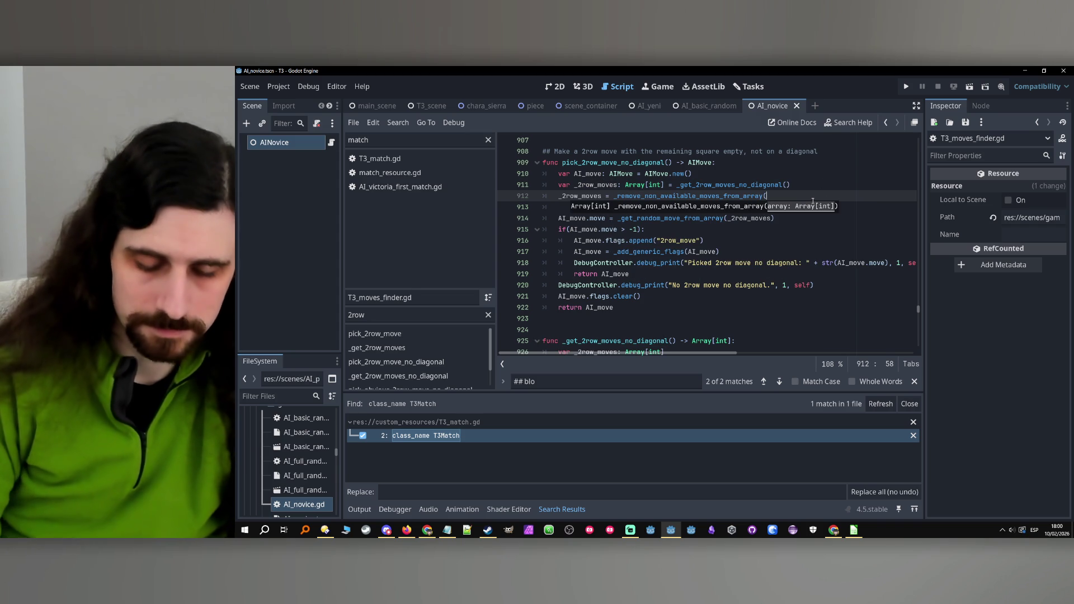
{"action": "type", "text": ")"}
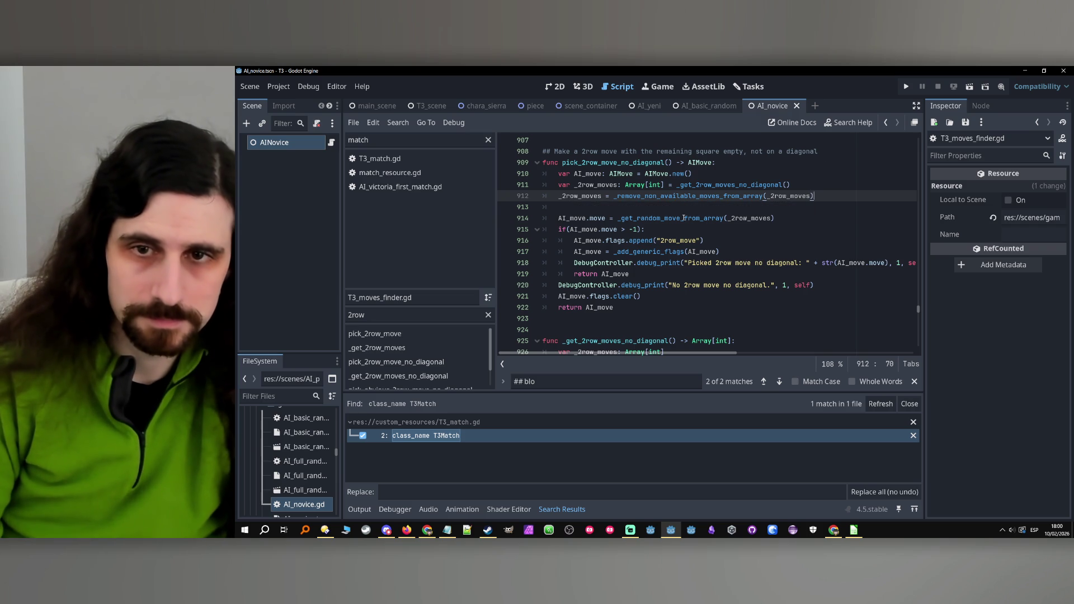
Revert the leading-underscore removals on lines 911–914 and save T3_moves_finder.gd.
{"action": "left_click", "coordinate": [618, 183]}
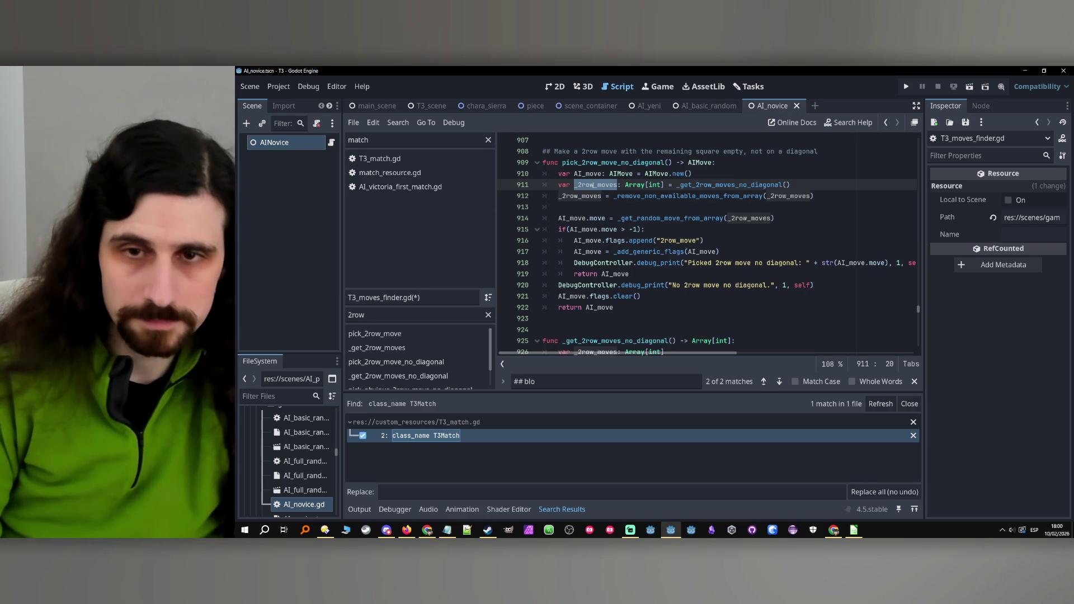
{"action": "key", "text": "Left"}
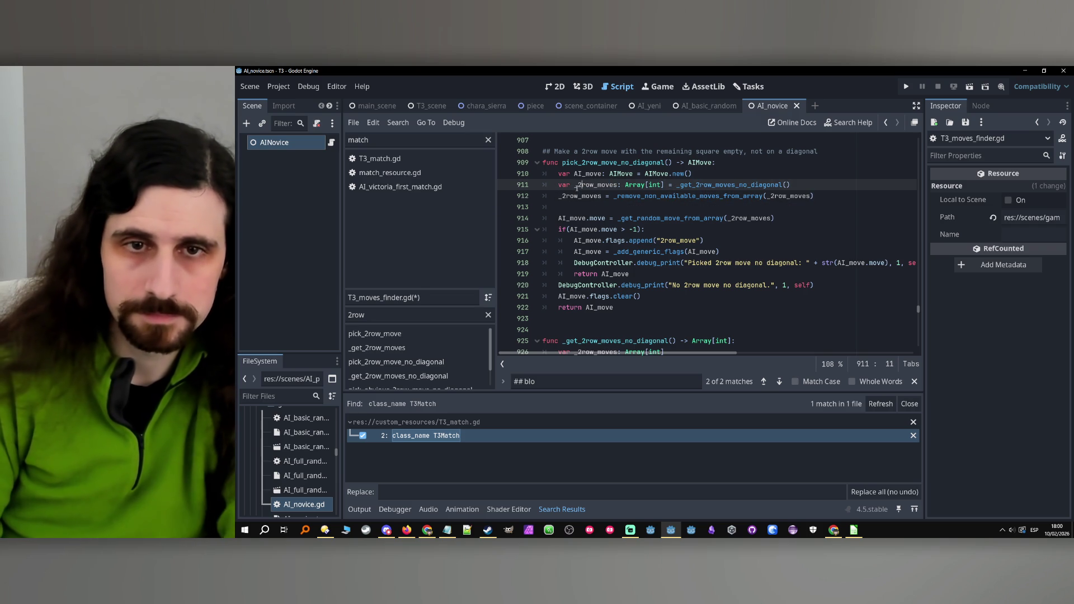
{"action": "key", "text": "Delete"}
{"action": "left_click", "coordinate": [559, 196]}
{"action": "key", "text": "Delete"}
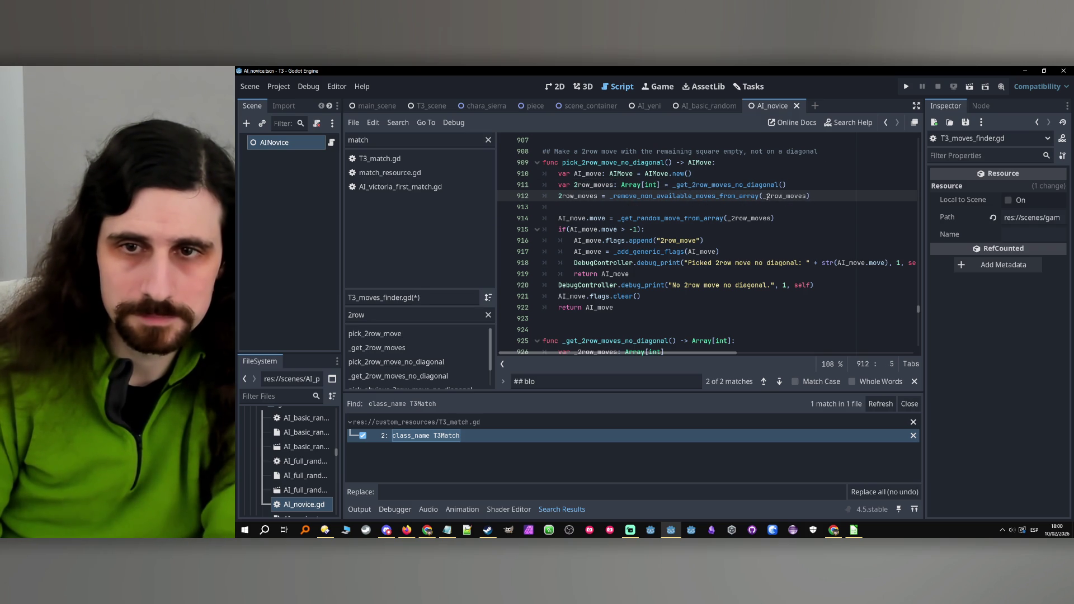
{"action": "left_click", "coordinate": [732, 219]}
{"action": "key", "text": "BackSpace"}
{"action": "left_click", "coordinate": [723, 251]}
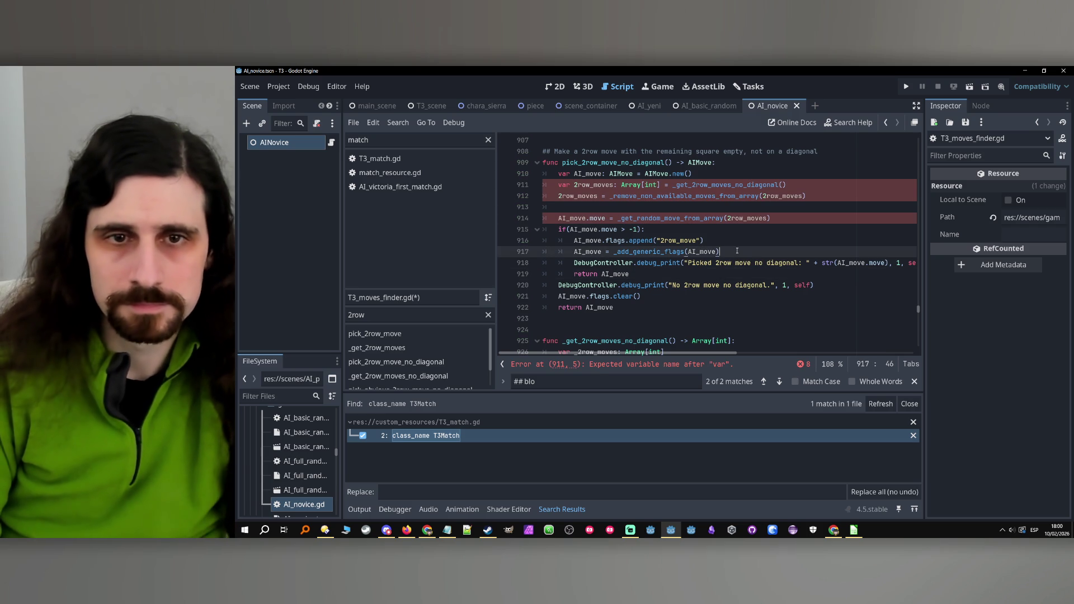
{"action": "key", "text": "ctrl+z"}
{"action": "key", "text": "ctrl+z"}
{"action": "key", "text": "ctrl+z"}
{"action": "key", "text": "ctrl+z"}
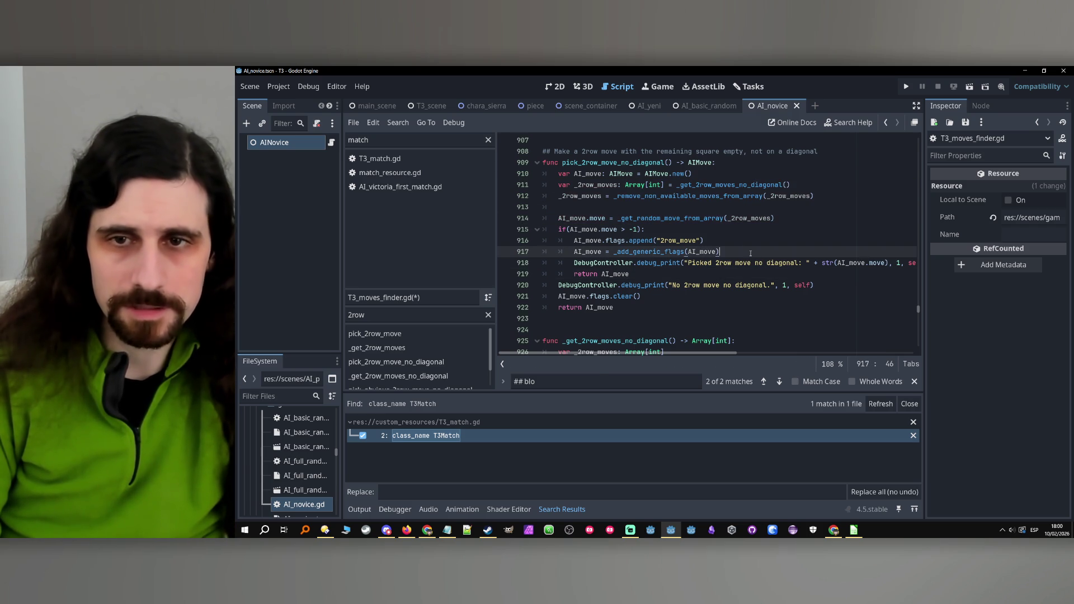
{"action": "left_click", "coordinate": [753, 251]}
{"action": "key", "text": "ctrl+s"}
{"action": "scroll", "coordinate": [609, 247], "scroll_direction": "down", "scroll_amount": 3}
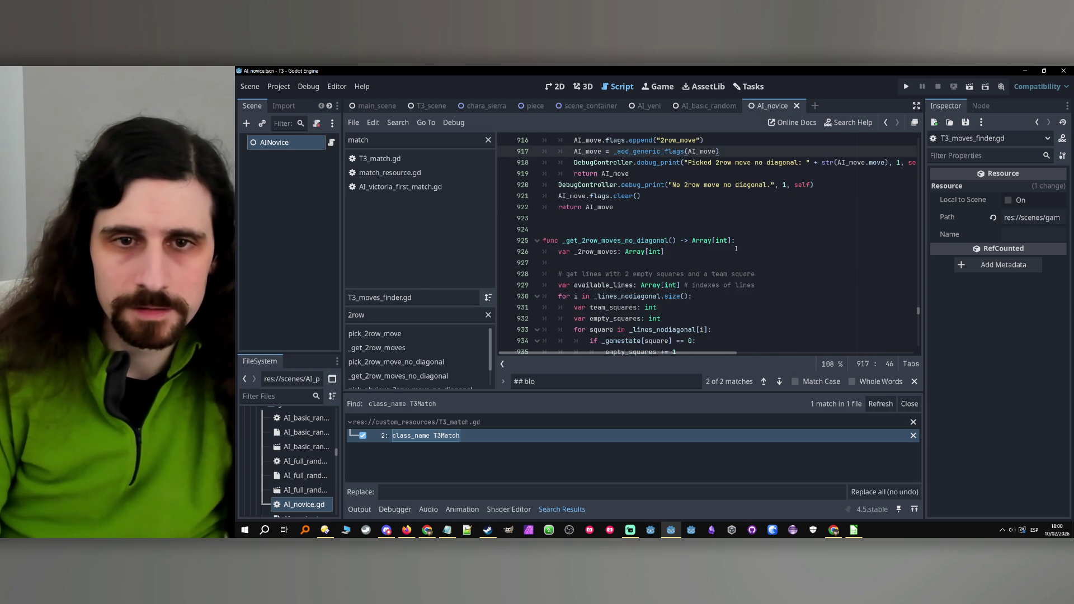
Below the _2row_moves declaration on line 964, add _2row_moves = _remove_non_available_moves_from_array(_2row_moves).
{"action": "scroll", "coordinate": [608, 242], "scroll_direction": "down", "scroll_amount": 14}
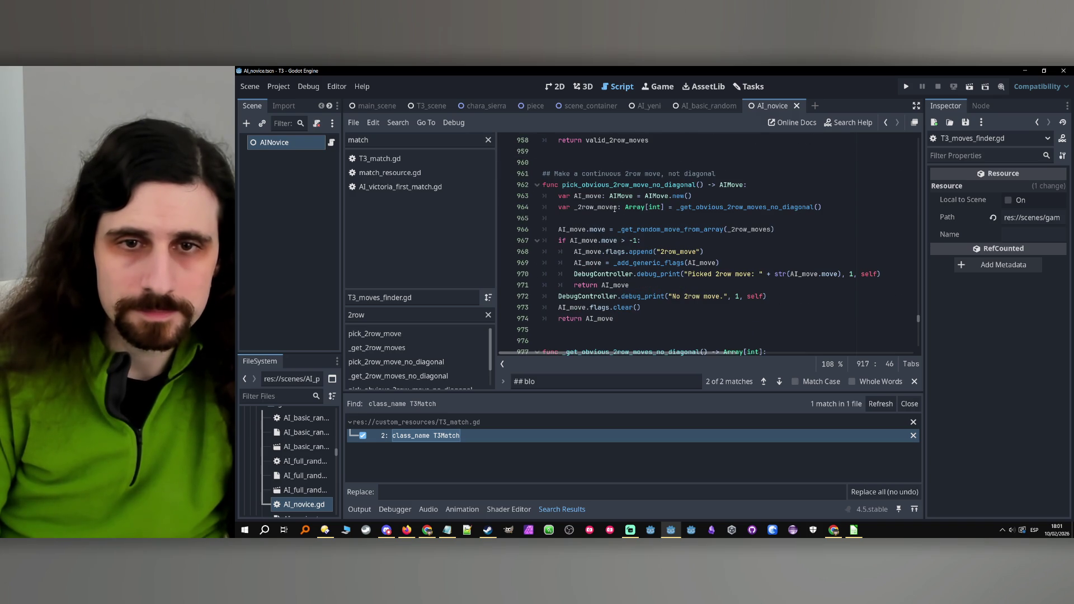
{"action": "left_click", "coordinate": [615, 208]}
{"action": "left_click", "coordinate": [838, 209]}
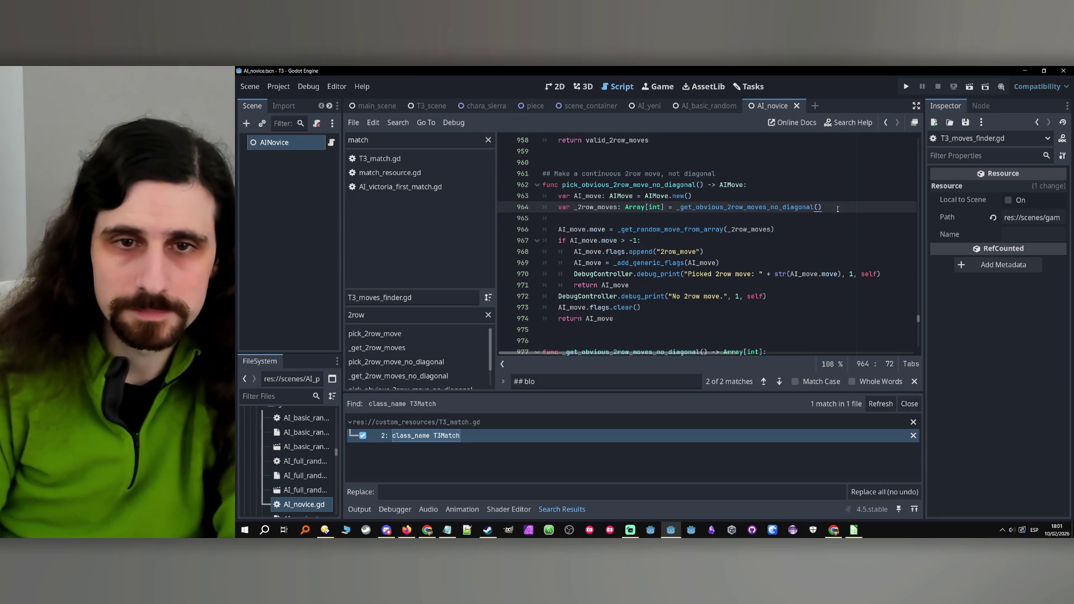
{"action": "key", "text": "Return"}
{"action": "type", "text": "_2row_moves = _remo"}
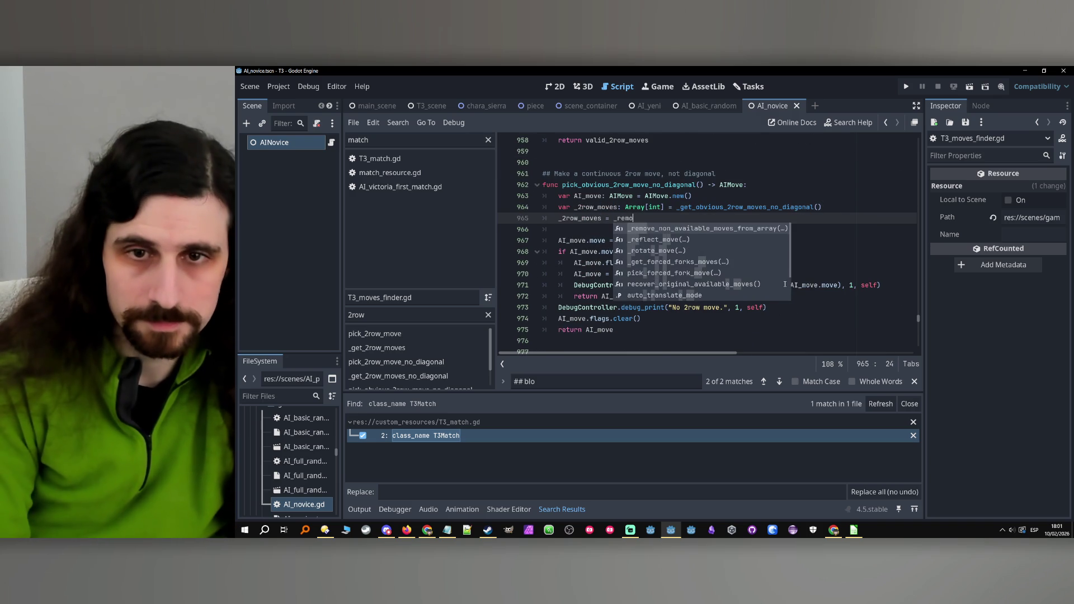
{"action": "key", "text": "Return"}
{"action": "type", "text": "_2row_moves"}
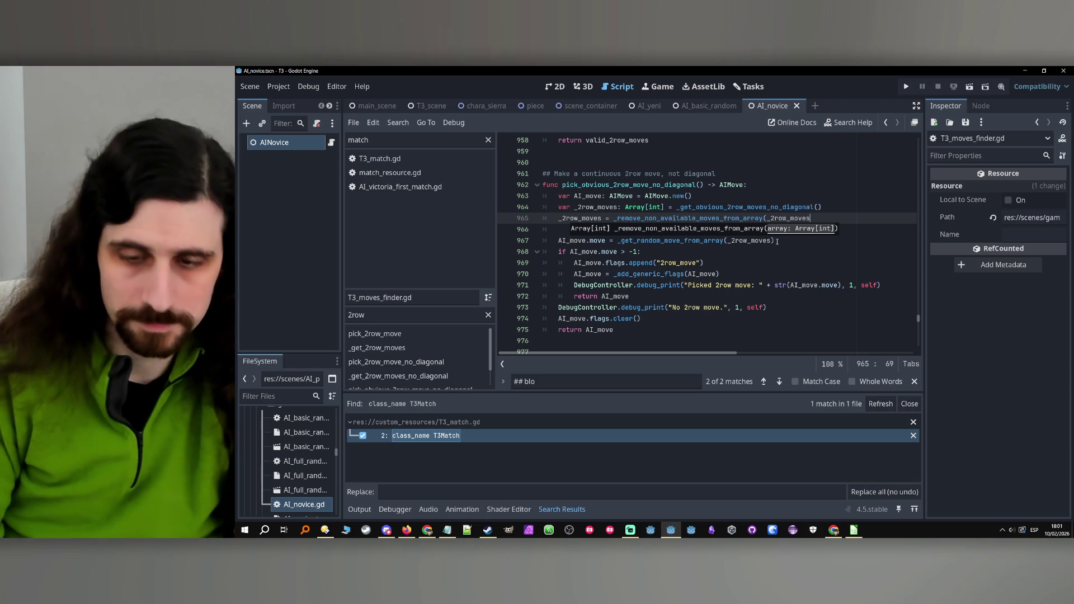
{"action": "type", "text": ")"}
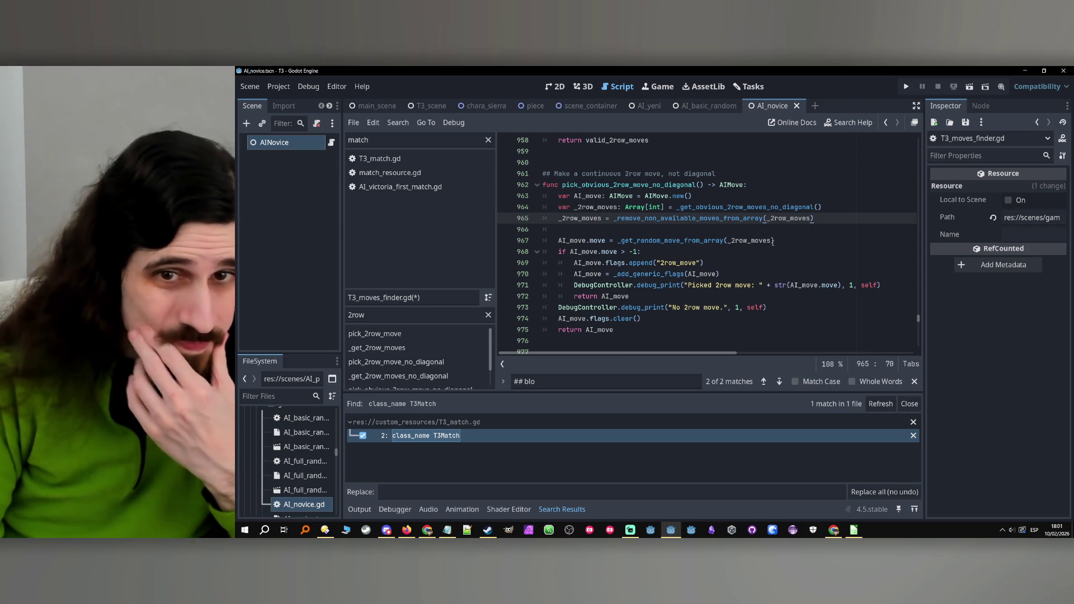
{"action": "left_click", "coordinate": [763, 261]}
{"action": "left_click", "coordinate": [748, 241]}
{"action": "scroll", "coordinate": [736, 256], "scroll_direction": "down", "scroll_amount": 1}
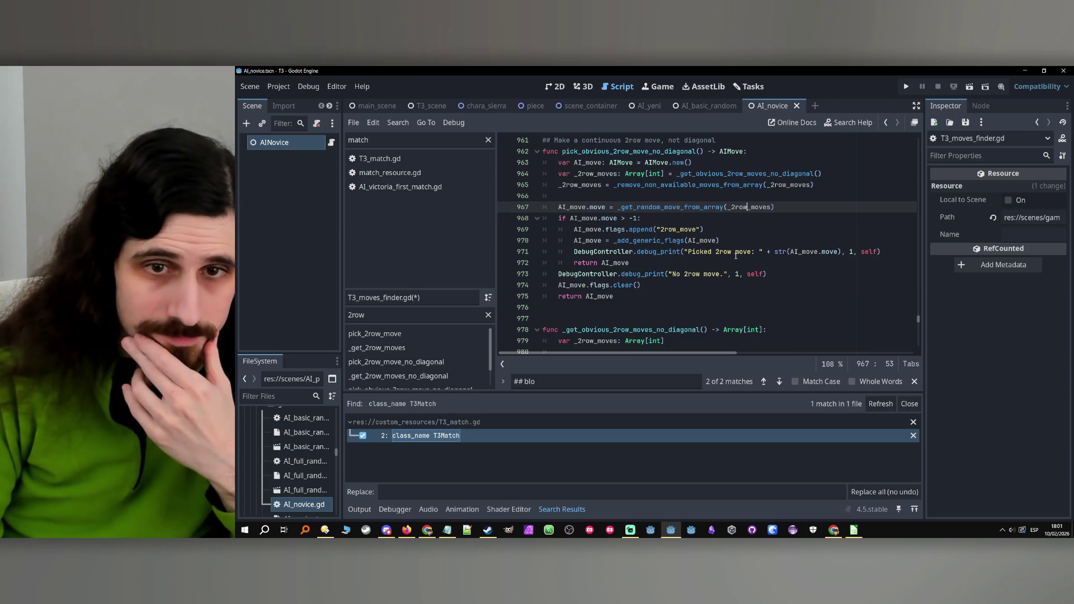
{"action": "scroll", "coordinate": [735, 252], "scroll_direction": "down", "scroll_amount": 3}
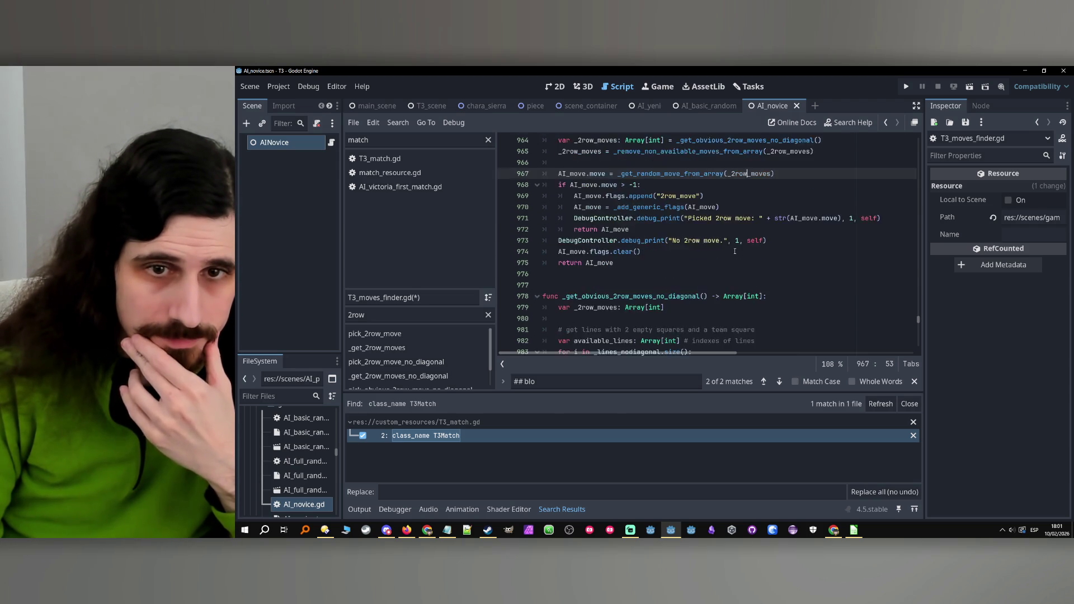
{"action": "left_click", "coordinate": [693, 243]}
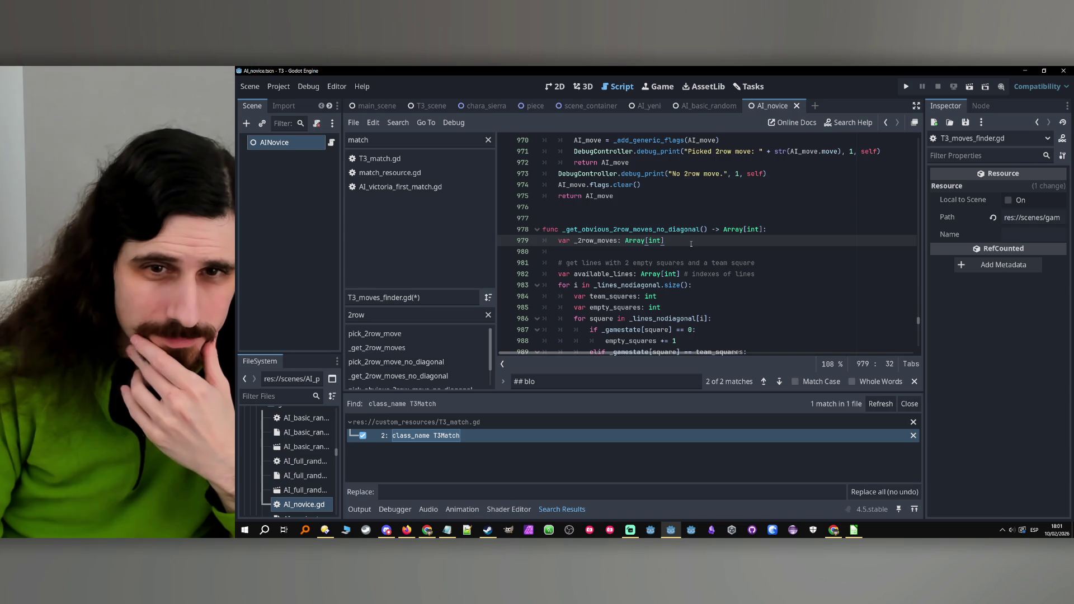
{"action": "scroll", "coordinate": [691, 244], "scroll_direction": "down", "scroll_amount": 13}
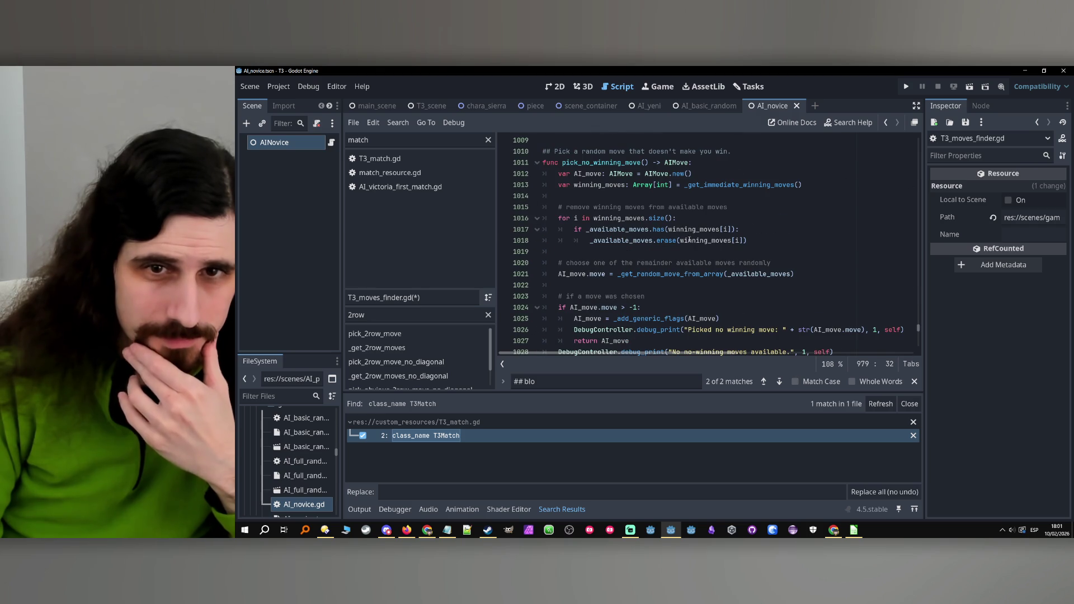
Replace the winning-move removal loop with winning_moves = _remove_non_available_moves_from_array(winning_moves).
{"action": "double_click", "coordinate": [593, 187]}
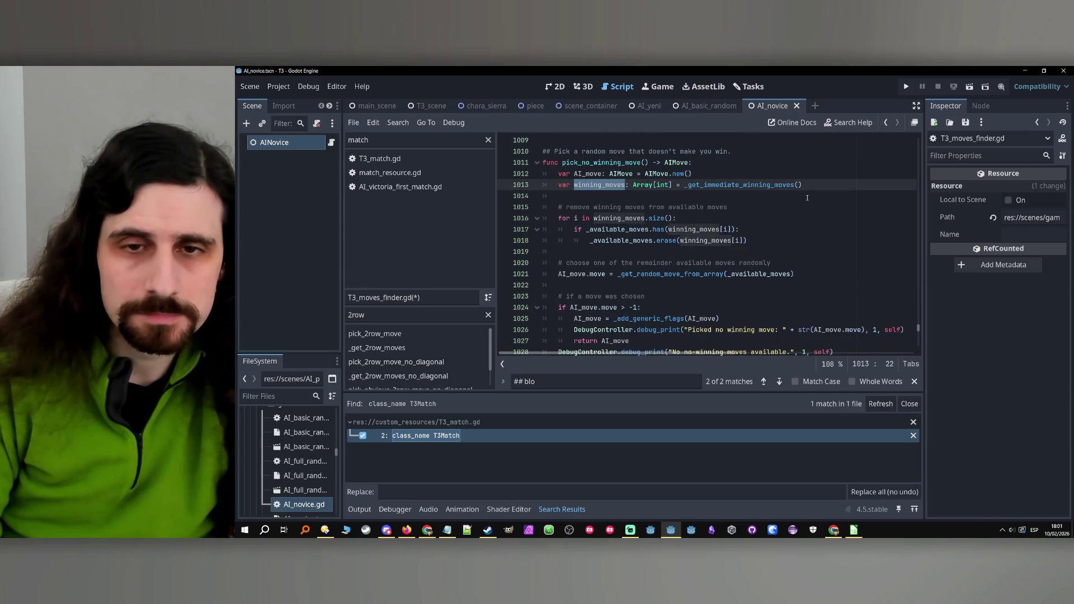
{"action": "mouse_move", "coordinate": [761, 241]}
{"action": "left_mouse_down"}
{"action": "mouse_move", "coordinate": [661, 208]}
{"action": "mouse_move", "coordinate": [661, 197]}
{"action": "left_mouse_up"}
{"action": "key", "text": "BackSpace"}
{"action": "type", "text": "winning_moves = _remove"}
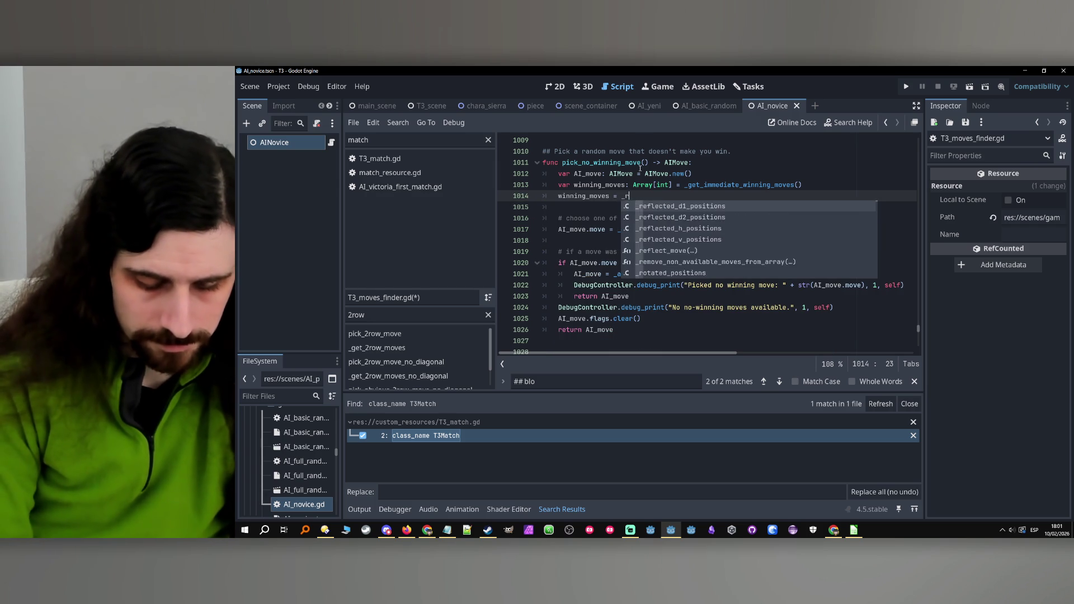
{"action": "key", "text": "Return"}
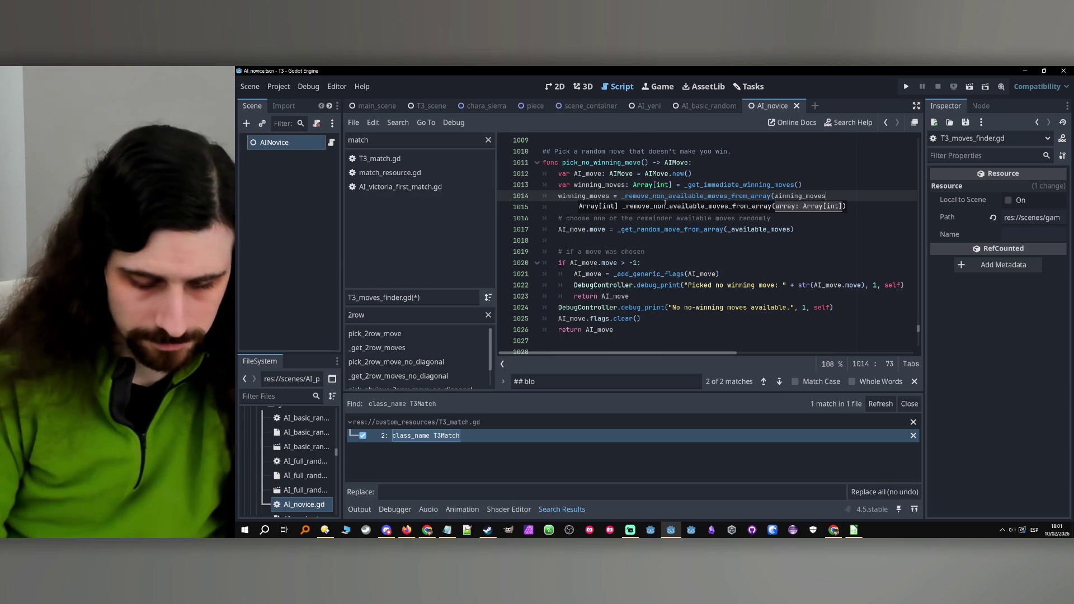
{"action": "type", "text": ")"}
{"action": "scroll", "coordinate": [697, 266], "scroll_direction": "down", "scroll_amount": 5}
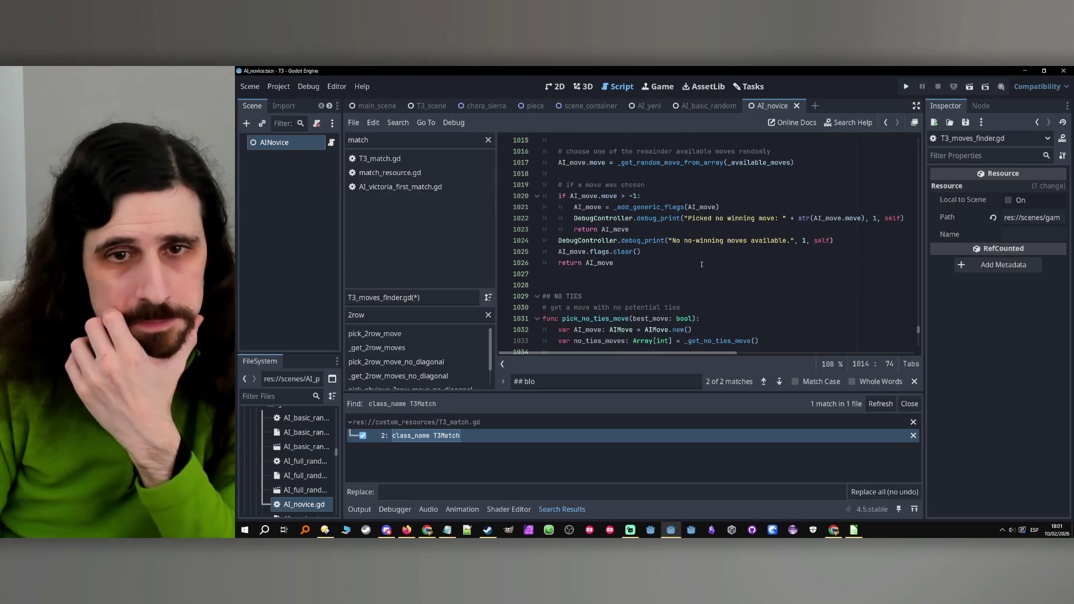
Below line 1033, add no_ties_moves = _remove_non_available_moves_from_array(no_ties_moves).
{"action": "scroll", "coordinate": [632, 257], "scroll_direction": "down", "scroll_amount": 1}
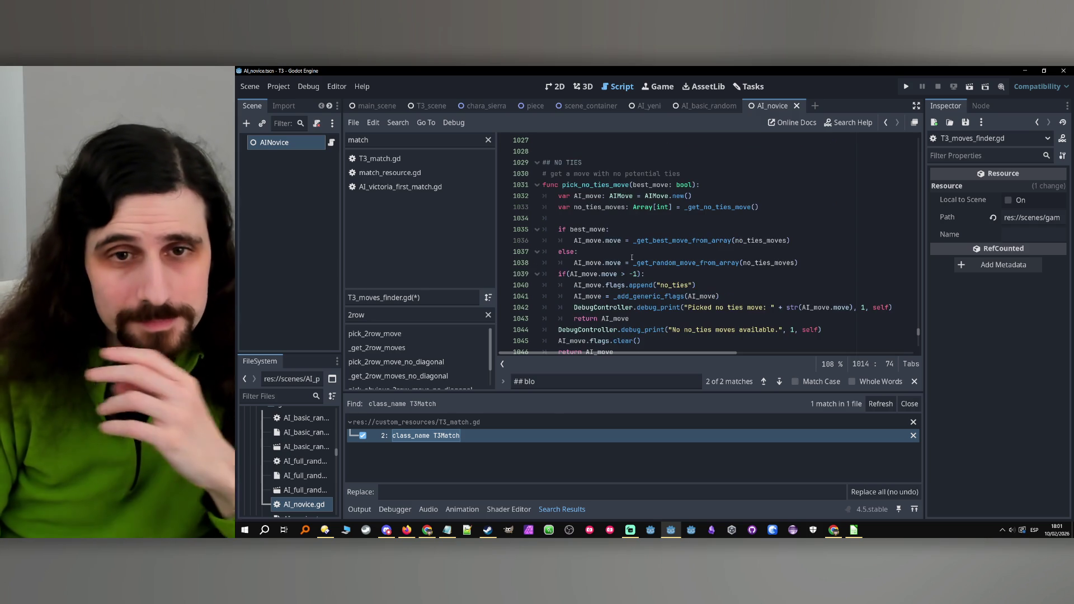
{"action": "scroll", "coordinate": [632, 257], "scroll_direction": "up", "scroll_amount": 2}
{"action": "scroll", "coordinate": [632, 259], "scroll_direction": "down", "scroll_amount": 3}
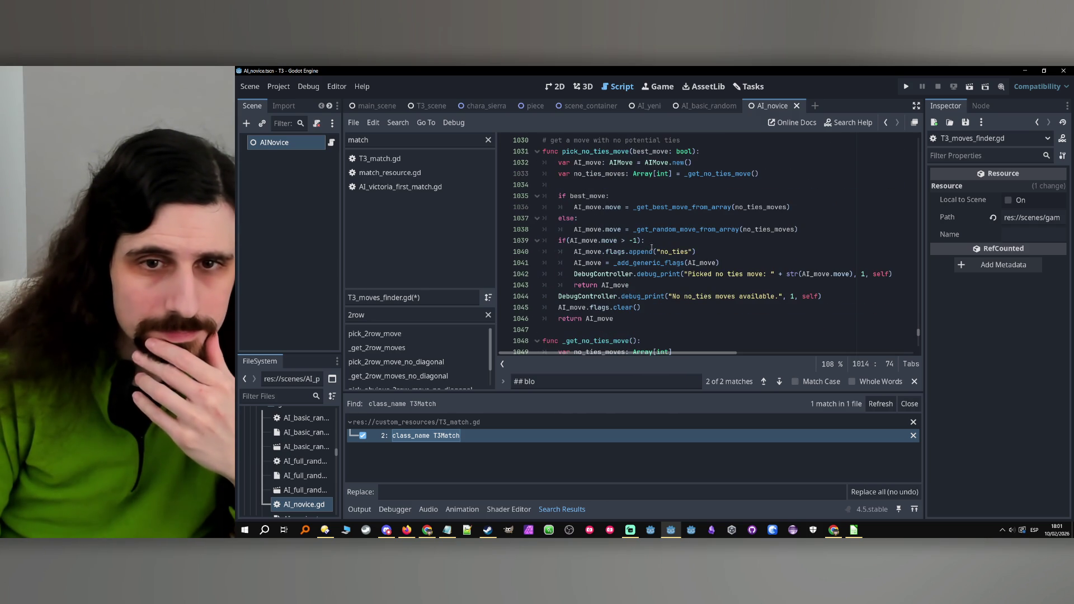
{"action": "double_click", "coordinate": [599, 173]}
{"action": "key", "text": "ctrl+c"}
{"action": "left_click", "coordinate": [786, 177]}
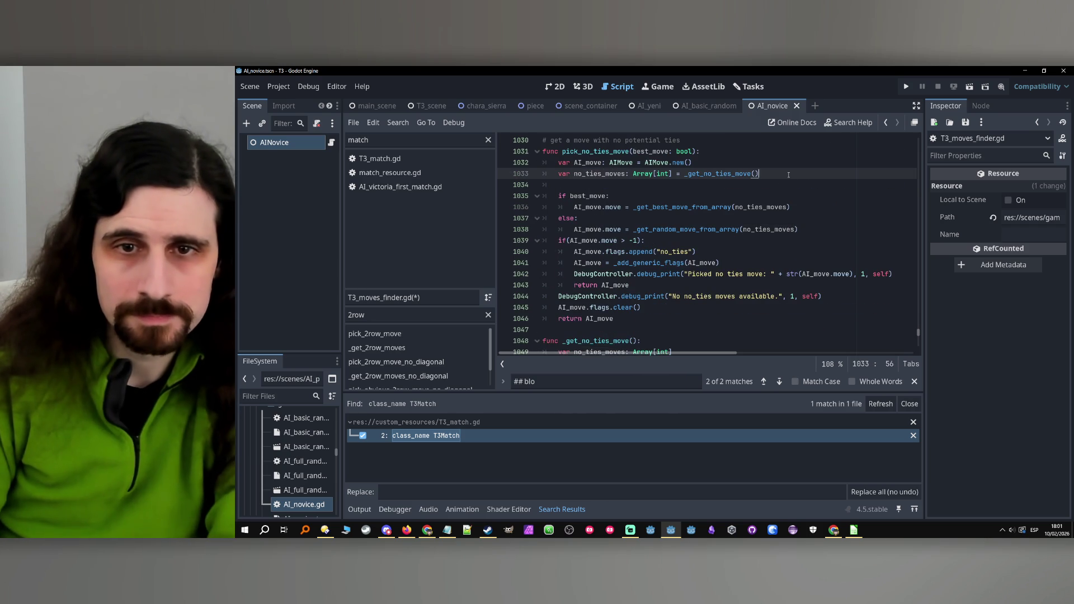
{"action": "key", "text": "Return"}
{"action": "key", "text": "ctrl+v"}
{"action": "type", "text": "= _remove"}
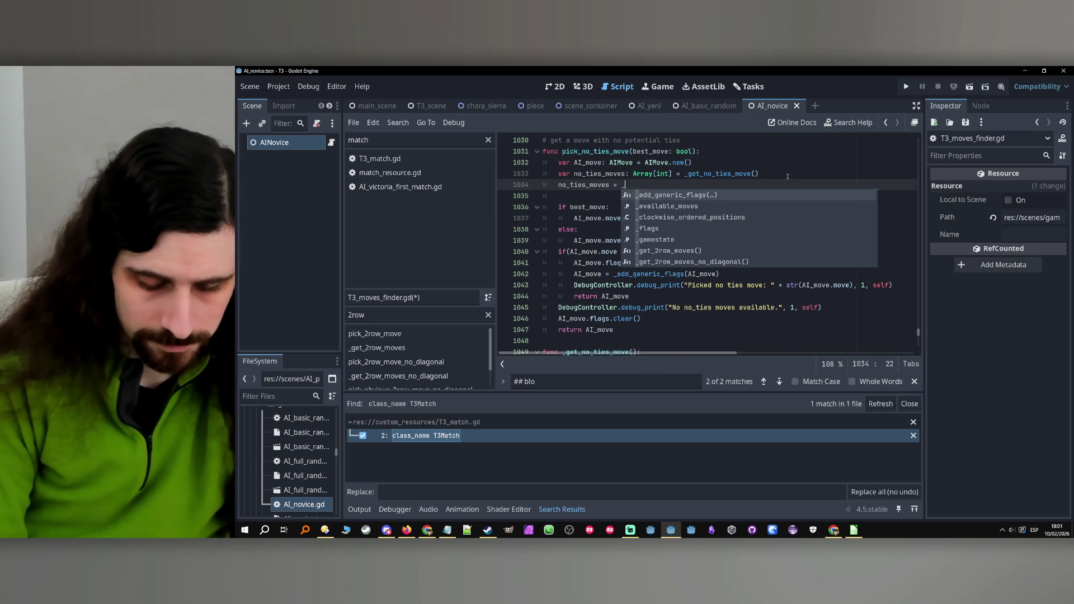
{"action": "key", "text": "Return"}
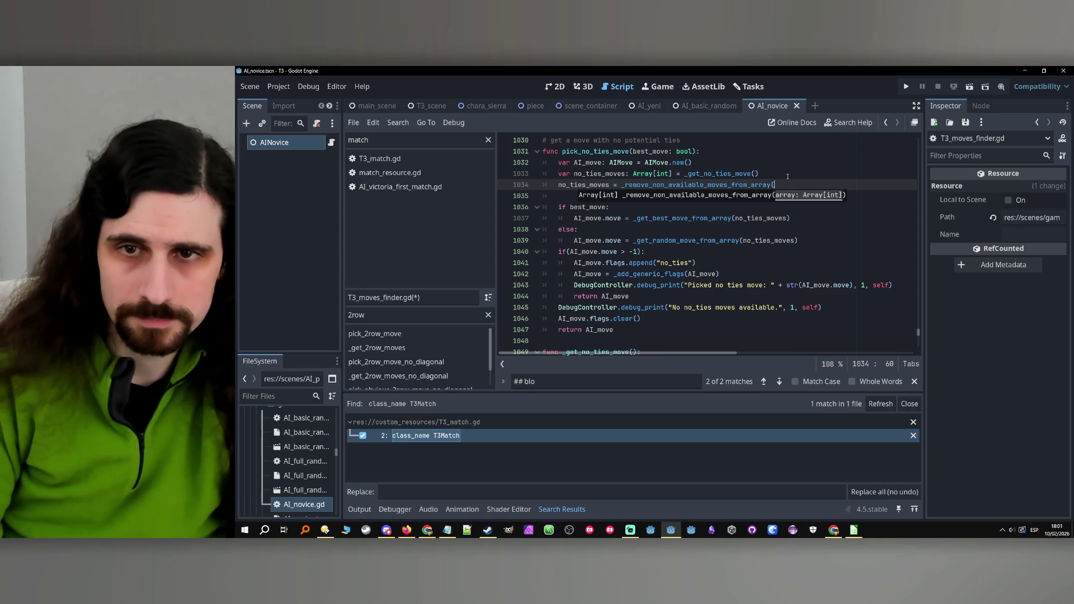
{"action": "key", "text": "ctrl+v"}
{"action": "type", "text": ")"}
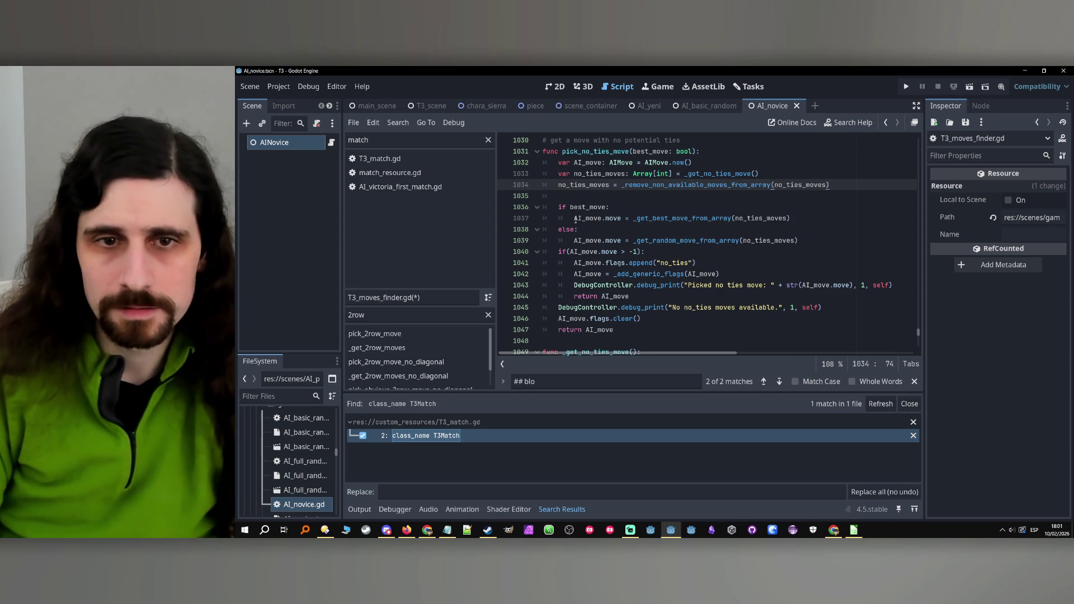
Remove the parentheses around the if conditions on lines 1040 and 1074.
{"action": "left_click", "coordinate": [571, 252]}
{"action": "key", "text": "BackSpace"}
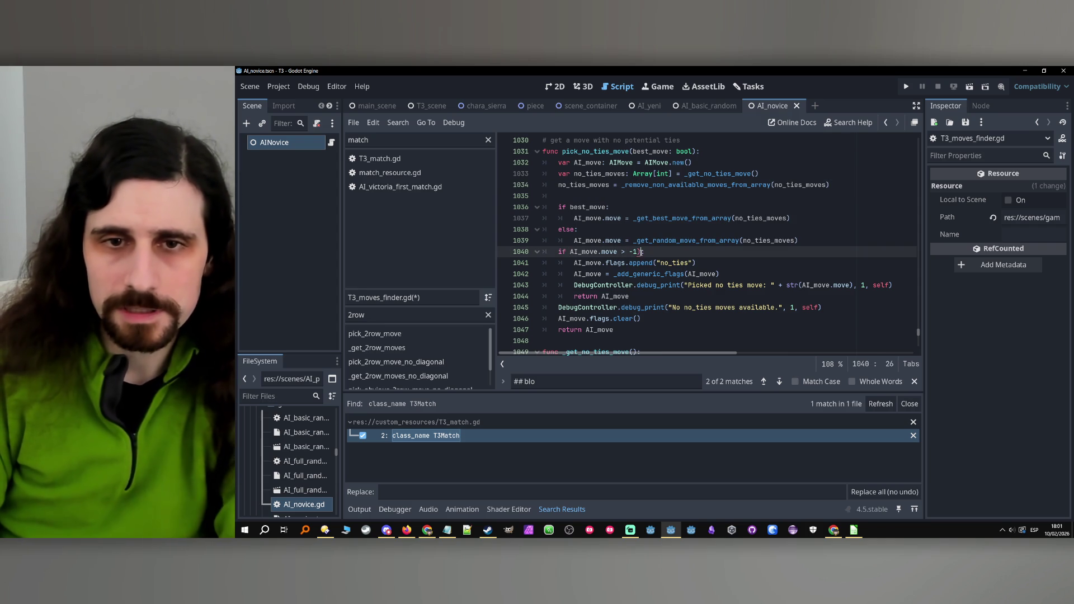
{"action": "left_click", "coordinate": [631, 241]}
{"action": "scroll", "coordinate": [632, 233], "scroll_direction": "down", "scroll_amount": 5}
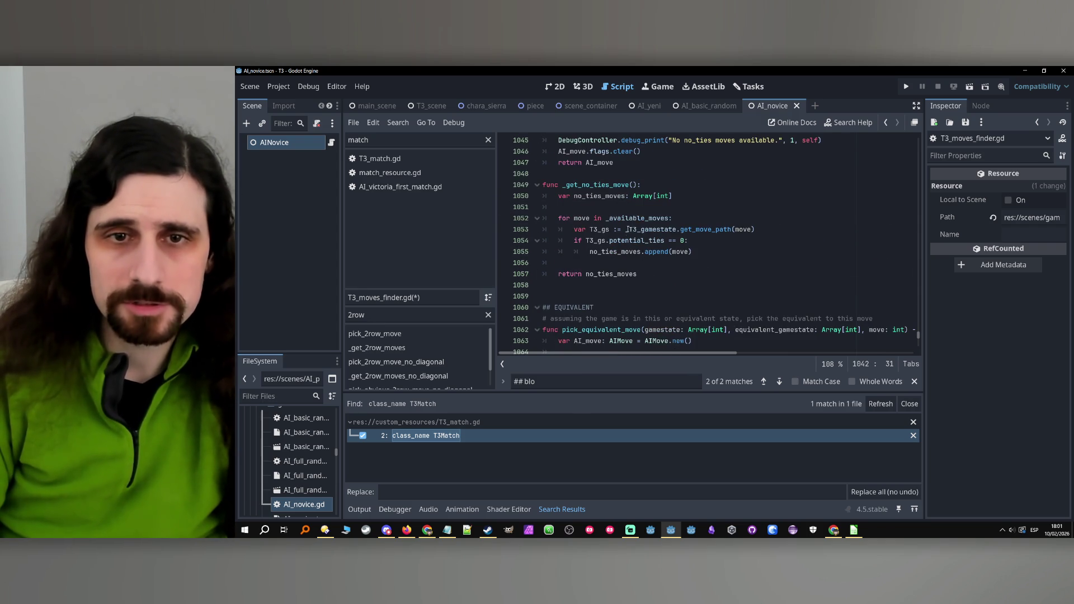
{"action": "scroll", "coordinate": [624, 236], "scroll_direction": "down", "scroll_amount": 3}
{"action": "scroll", "coordinate": [594, 250], "scroll_direction": "down", "scroll_amount": 1}
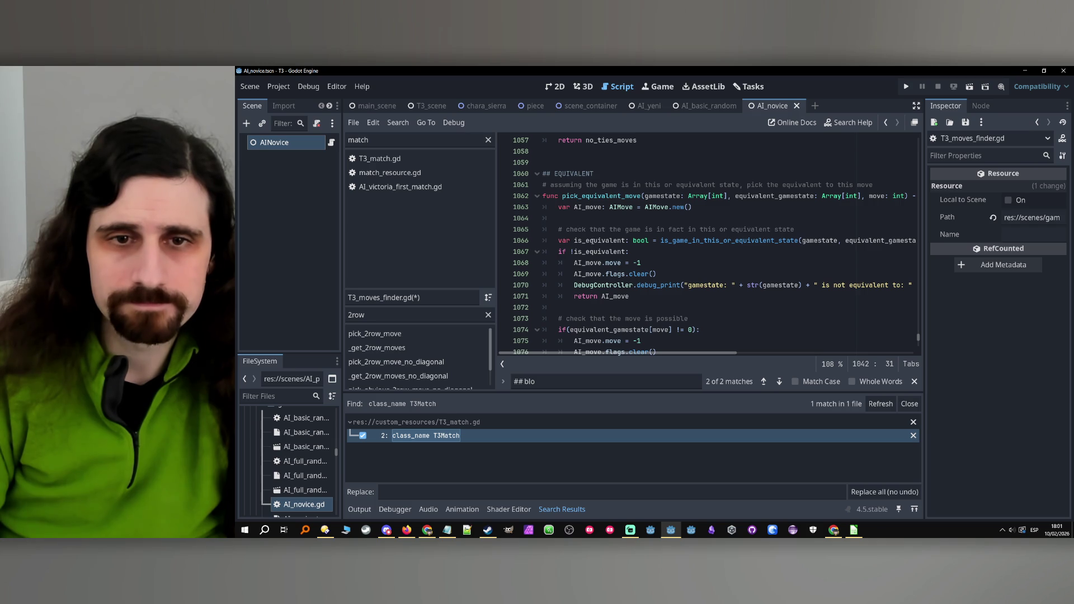
{"action": "double_click", "coordinate": [595, 242]}
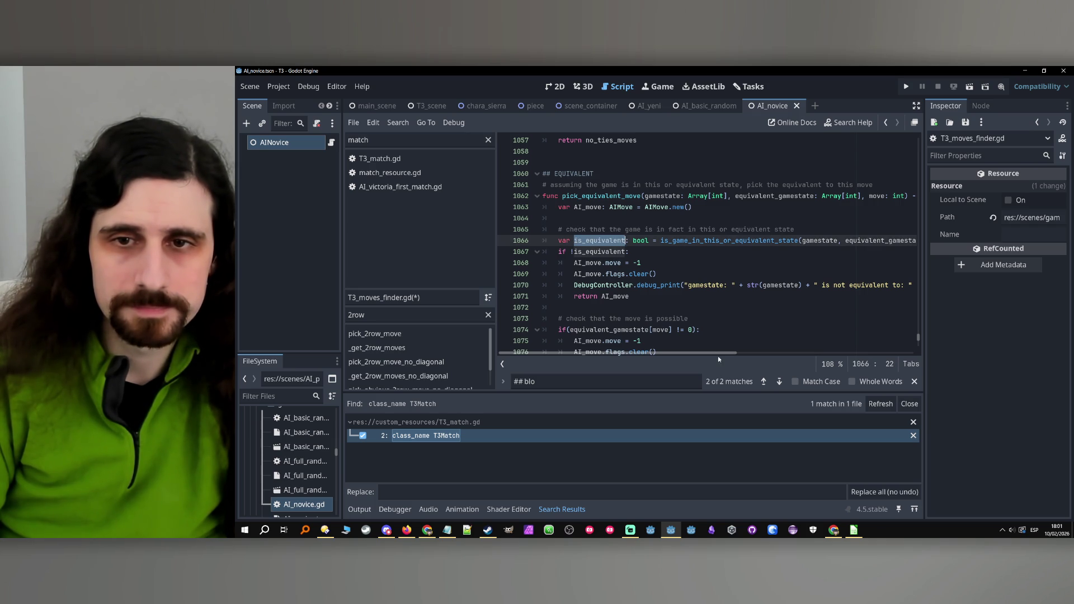
{"action": "mouse_move", "coordinate": [721, 354]}
{"action": "left_mouse_down"}
{"action": "mouse_move", "coordinate": [737, 354]}
{"action": "mouse_move", "coordinate": [672, 355]}
{"action": "left_mouse_up"}
{"action": "scroll", "coordinate": [656, 341], "scroll_direction": "down", "scroll_amount": 2}
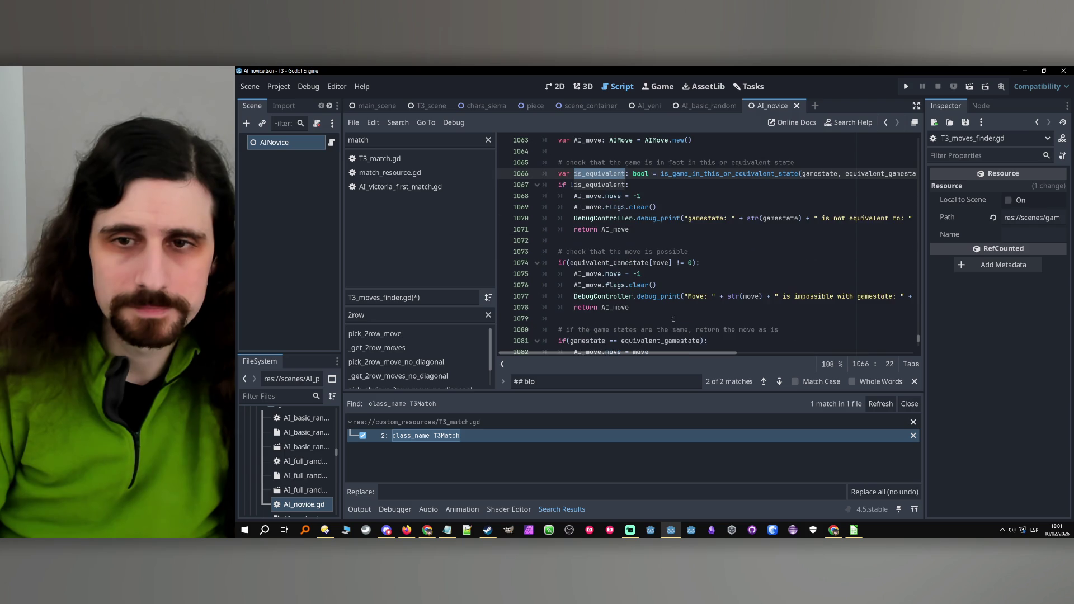
{"action": "left_click", "coordinate": [568, 263]}
{"action": "key", "text": "Delete"}
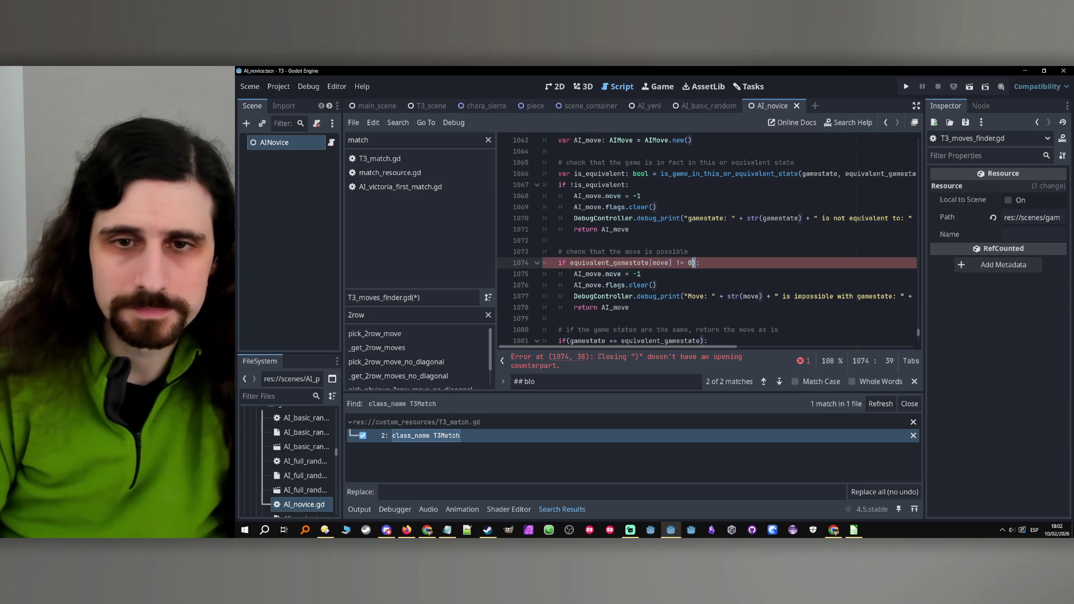
{"action": "left_click", "coordinate": [695, 263]}
{"action": "key", "text": "Delete"}
{"action": "key", "text": "End"}
Highlight the uses of equivalent_gamestate and is_equivalent around the checks on lines 1067 and 1074.
{"action": "scroll", "coordinate": [703, 263], "scroll_direction": "down", "scroll_amount": 1}
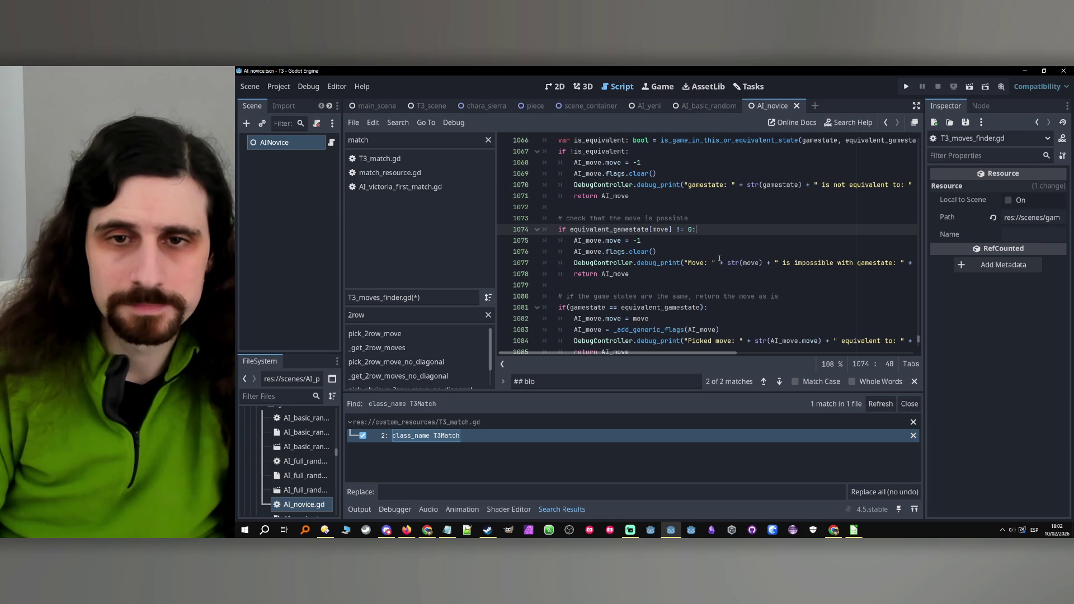
{"action": "double_click", "coordinate": [610, 229]}
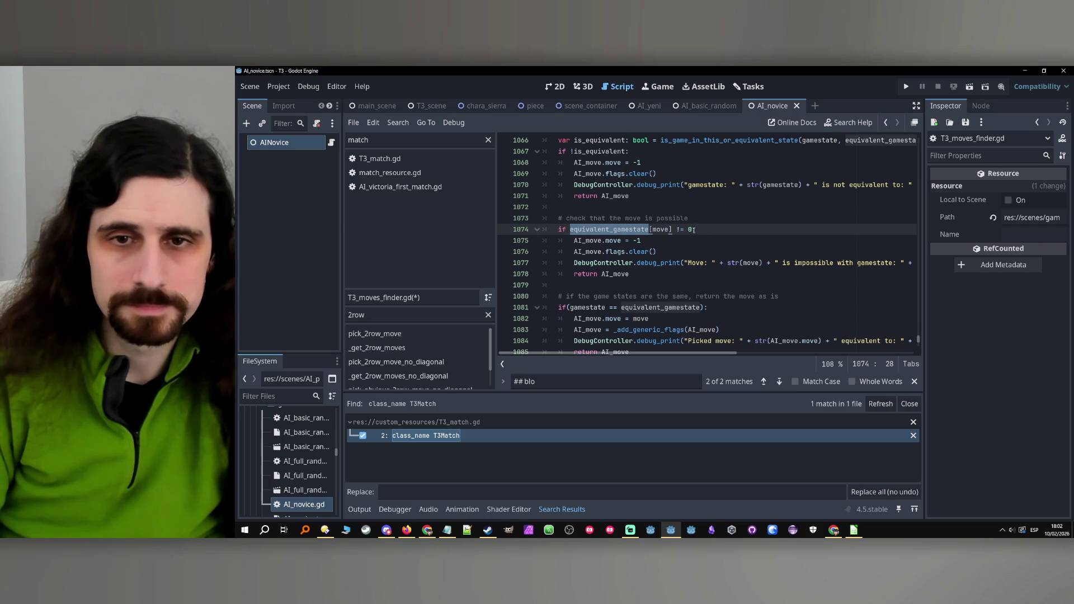
{"action": "left_click", "coordinate": [598, 229]}
{"action": "mouse_move", "coordinate": [571, 230]}
{"action": "left_mouse_down"}
{"action": "mouse_move", "coordinate": [694, 232]}
{"action": "mouse_move", "coordinate": [570, 229]}
{"action": "left_mouse_up"}
{"action": "left_click", "coordinate": [680, 230]}
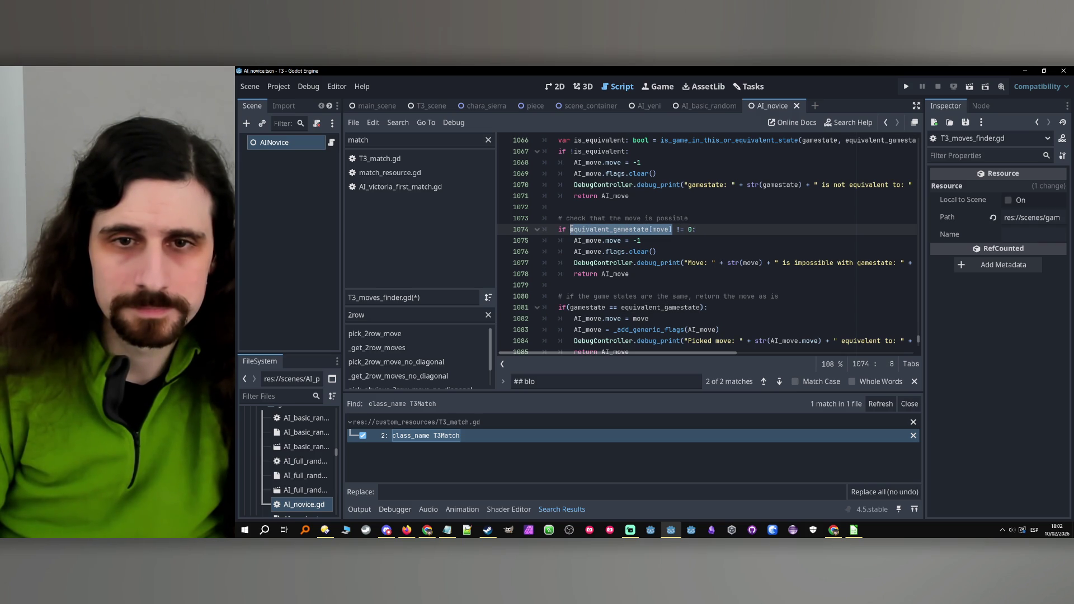
{"action": "double_click", "coordinate": [647, 230]}
{"action": "scroll", "coordinate": [647, 229], "scroll_direction": "up", "scroll_amount": 2}
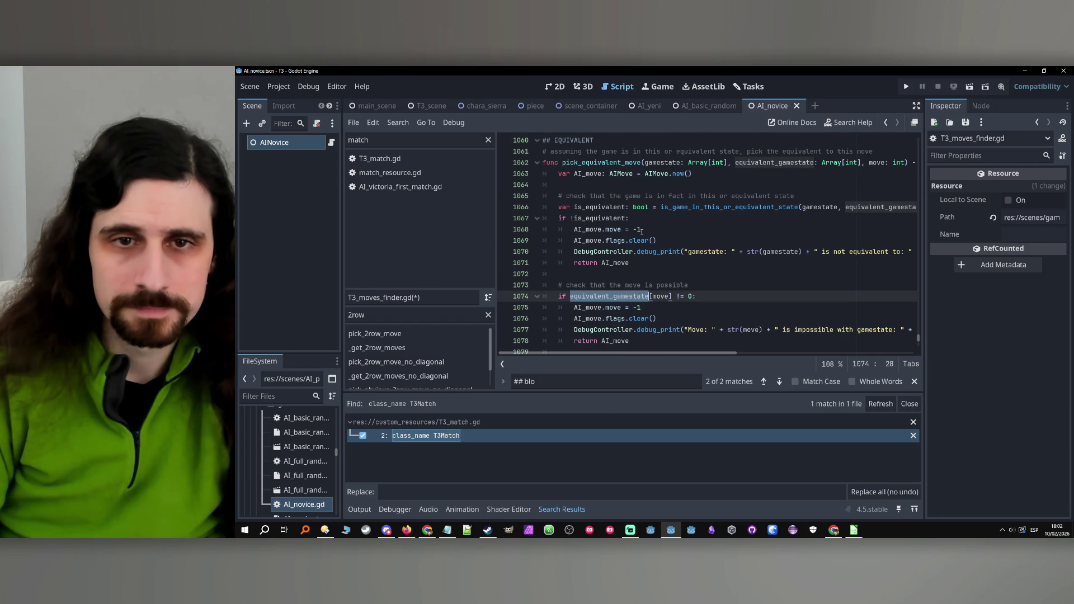
{"action": "scroll", "coordinate": [642, 231], "scroll_direction": "down", "scroll_amount": 1}
{"action": "scroll", "coordinate": [642, 231], "scroll_direction": "up", "scroll_amount": 1}
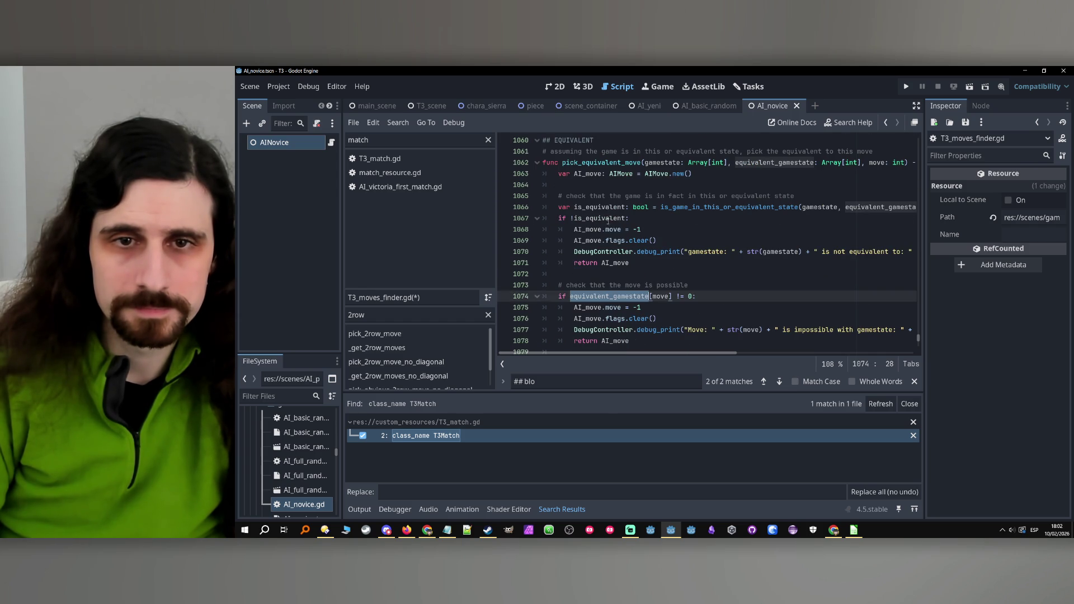
{"action": "double_click", "coordinate": [612, 209]}
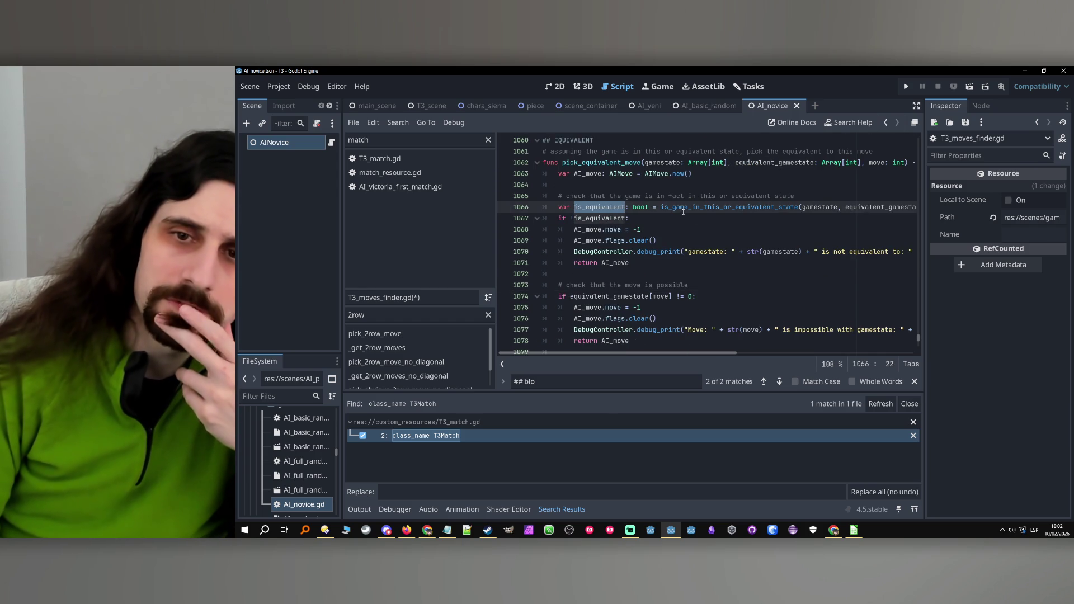
{"action": "double_click", "coordinate": [613, 219]}
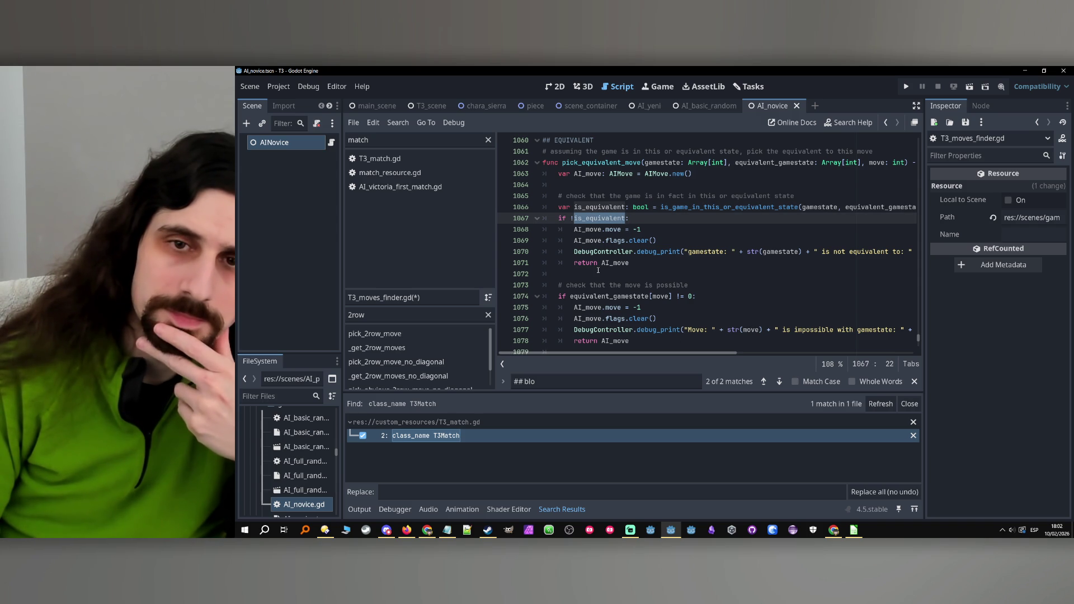
Insert a # at the start of the comment on line 1061.
{"action": "scroll", "coordinate": [662, 267], "scroll_direction": "up", "scroll_amount": 1}
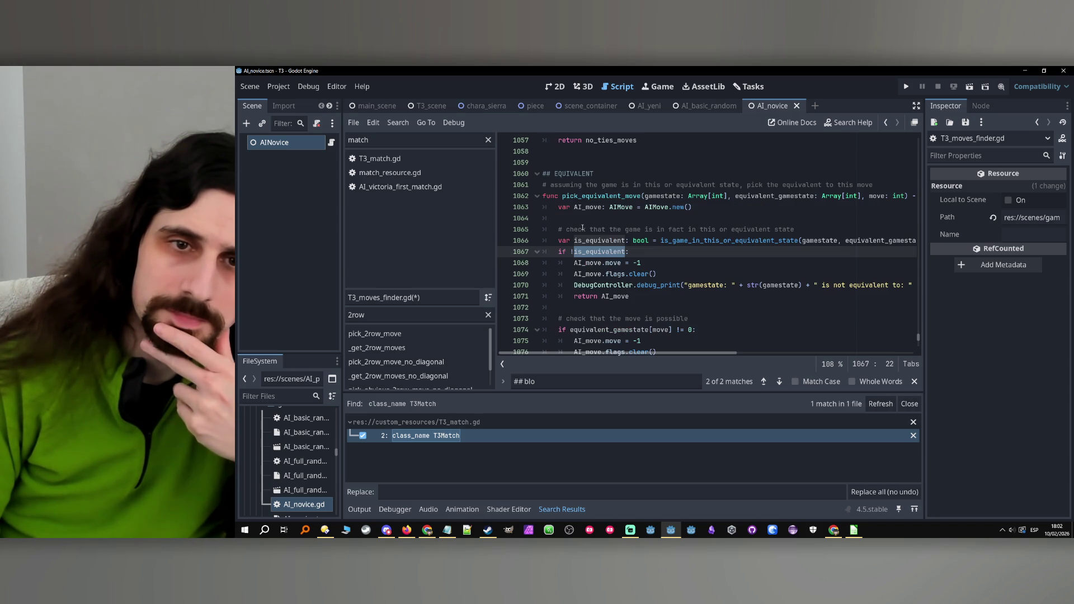
{"action": "left_click", "coordinate": [548, 185]}
{"action": "type", "text": "#"}
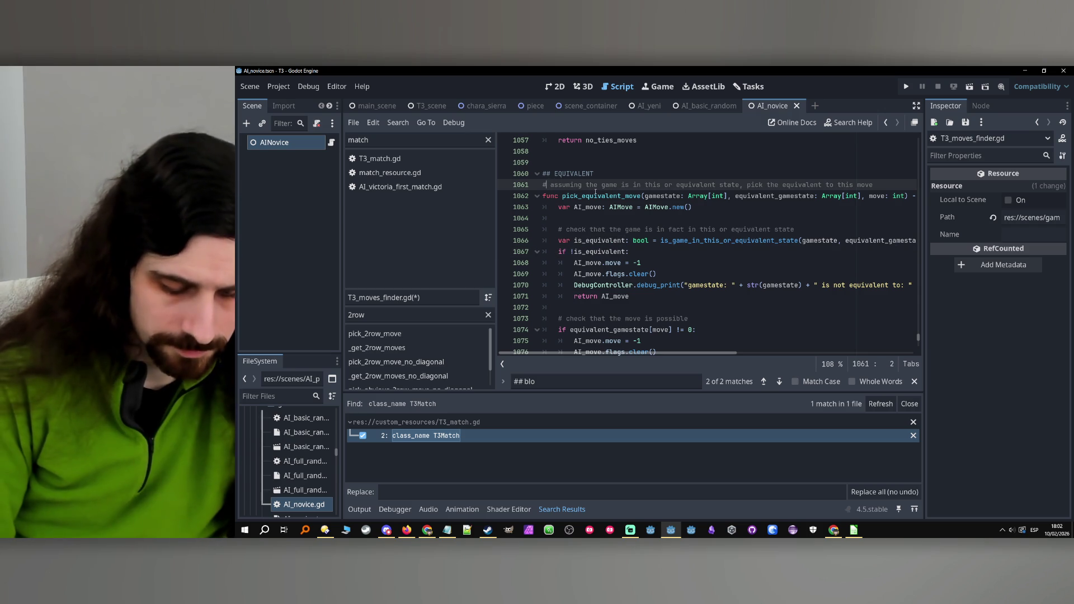
Capitalize 'Assuming' in the line 1061 comment.
{"action": "key", "text": "Right"}
{"action": "key", "text": "Delete"}
{"action": "key", "text": "Caps_Lock"}
{"action": "type", "text": "A"}
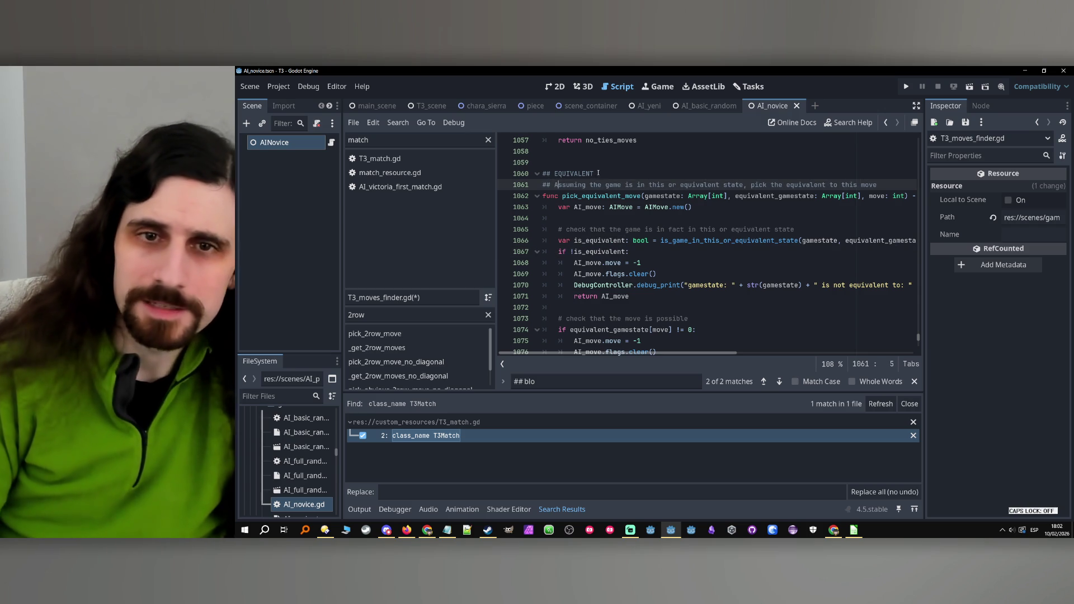
{"action": "key", "text": "Caps_Lock"}
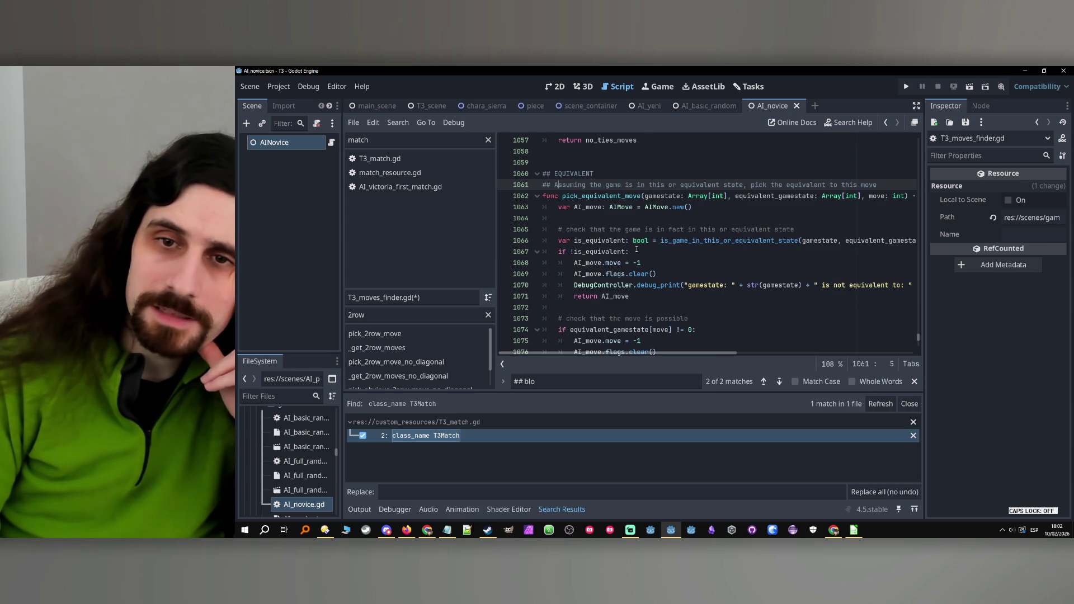
Replace 'possible' with 'available' in the comment above line 1074, then start the condition with '!_availa'.
{"action": "scroll", "coordinate": [721, 263], "scroll_direction": "down", "scroll_amount": 1}
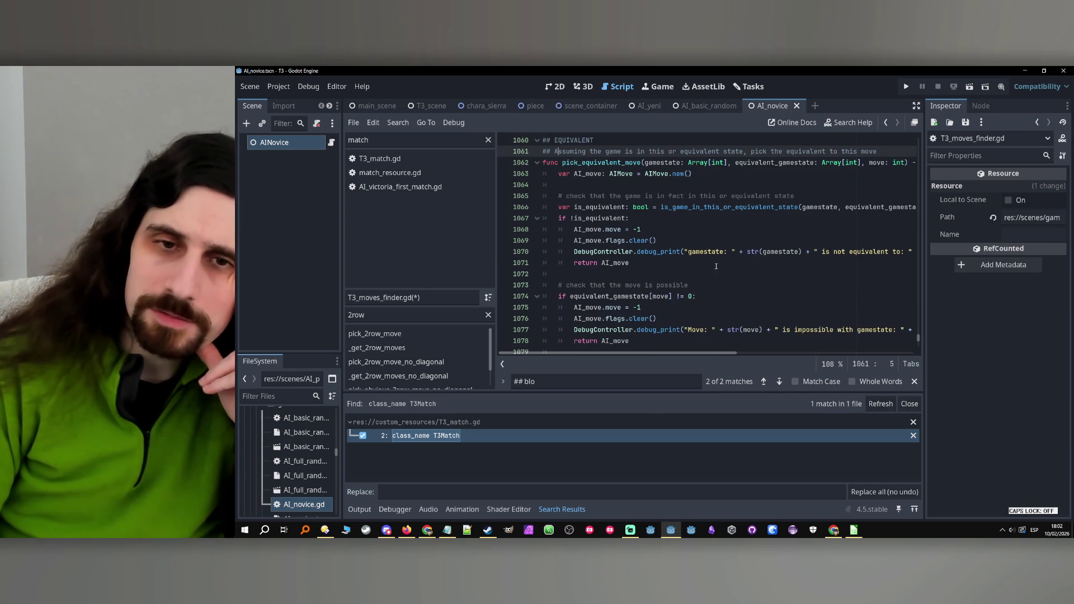
{"action": "double_click", "coordinate": [601, 297]}
{"action": "scroll", "coordinate": [639, 308], "scroll_direction": "down", "scroll_amount": 1}
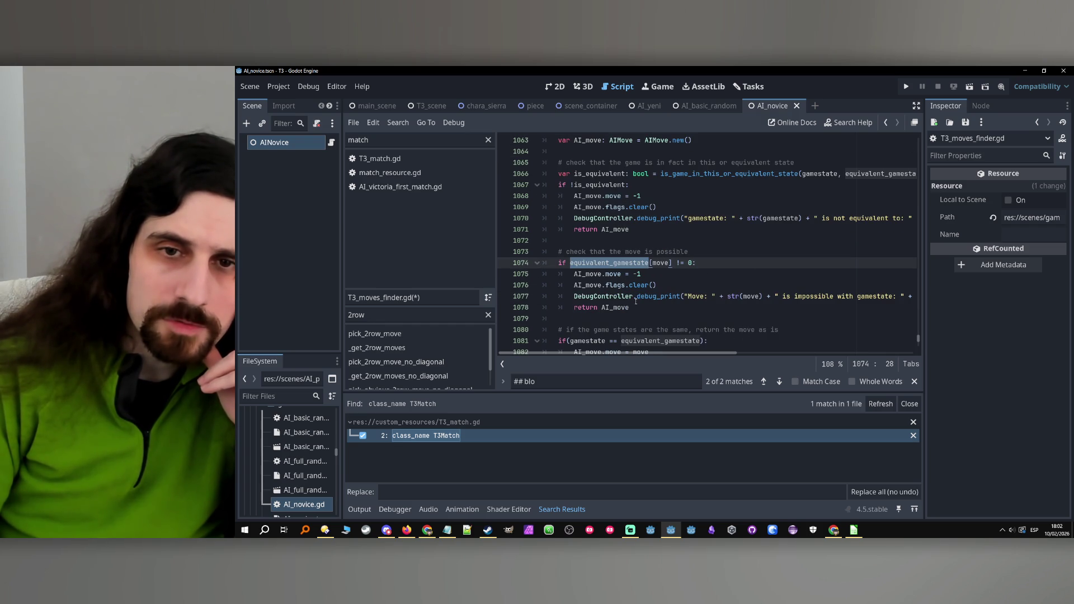
{"action": "double_click", "coordinate": [679, 252]}
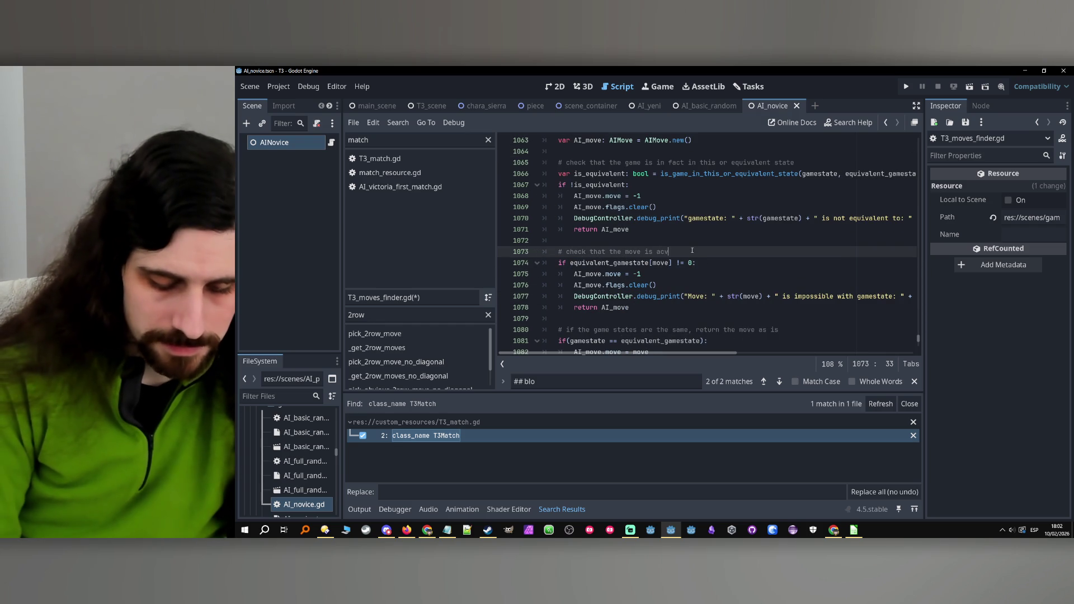
{"action": "type", "text": "ac"}
{"action": "type", "text": "vailable"}
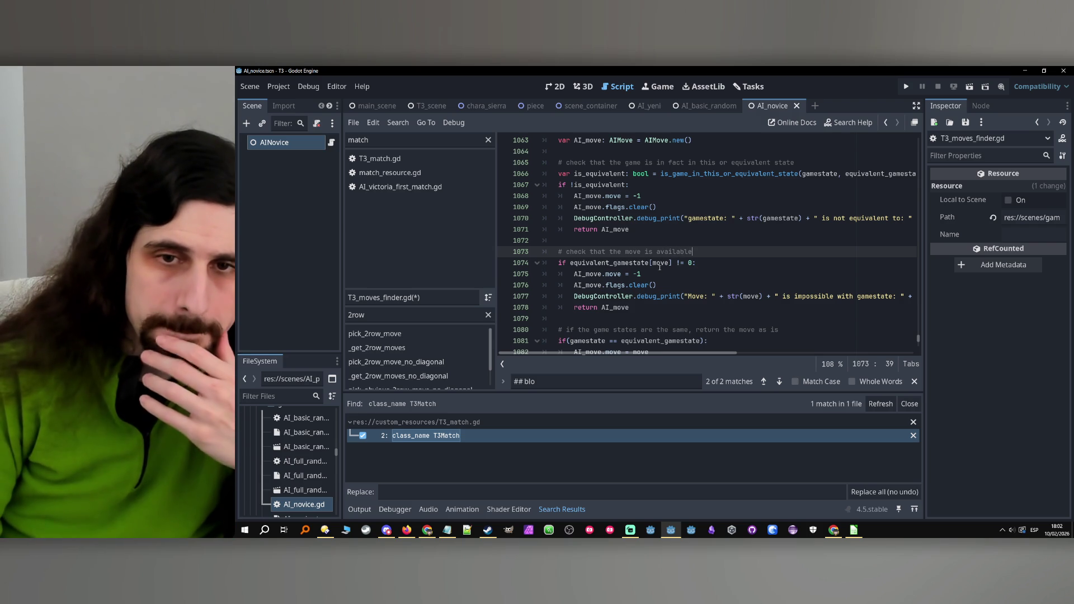
{"action": "left_click", "coordinate": [576, 263]}
{"action": "type", "text": "!"}
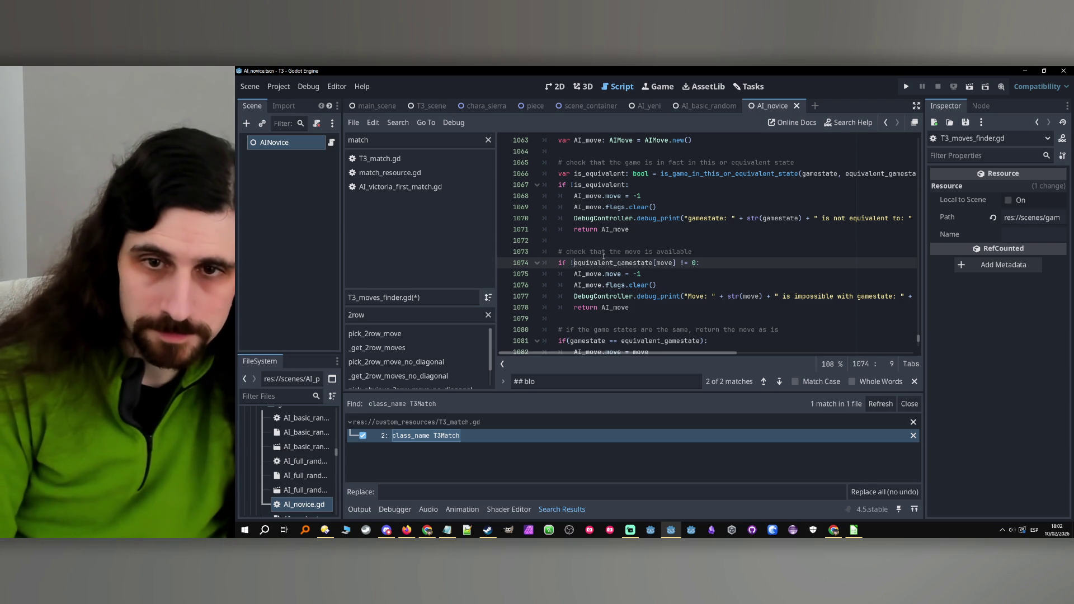
{"action": "type", "text": "_availa"}
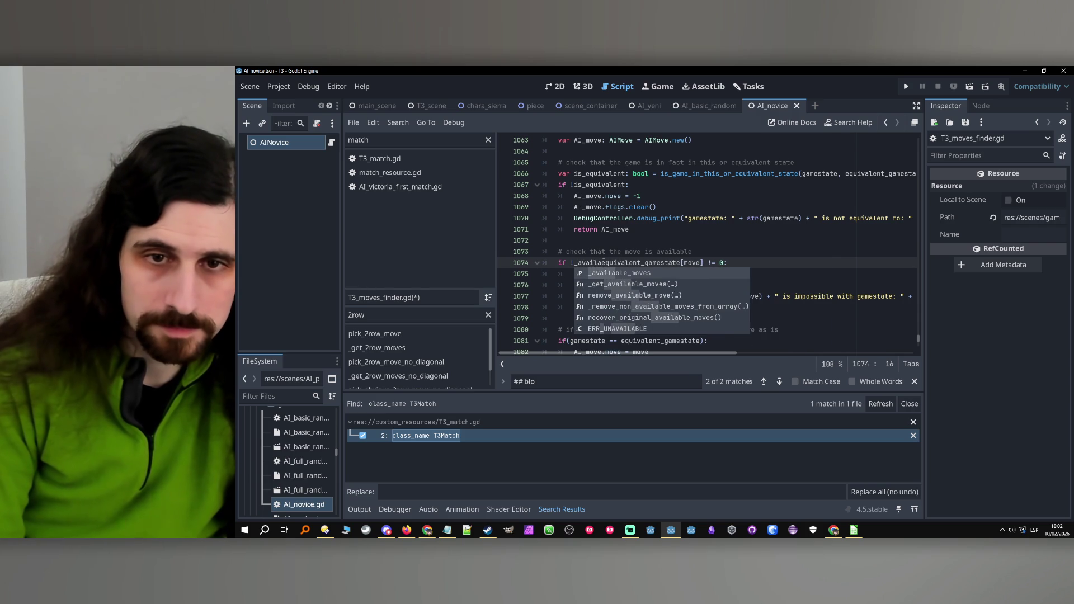
Rewrite the line 1074 condition as !_available_moves.has(equivalent_gamestate[move]), dropping the comparison to 0.
{"action": "key", "text": "Tab"}
{"action": "key", "text": "ctrl+z"}
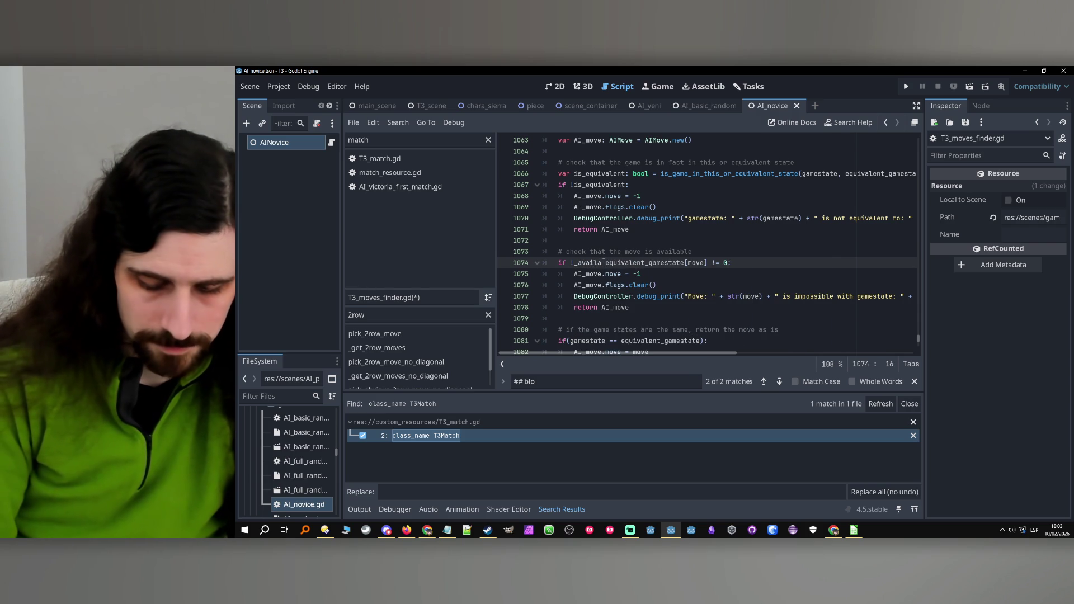
{"action": "key", "text": "ctrl+space"}
{"action": "key", "text": "Tab"}
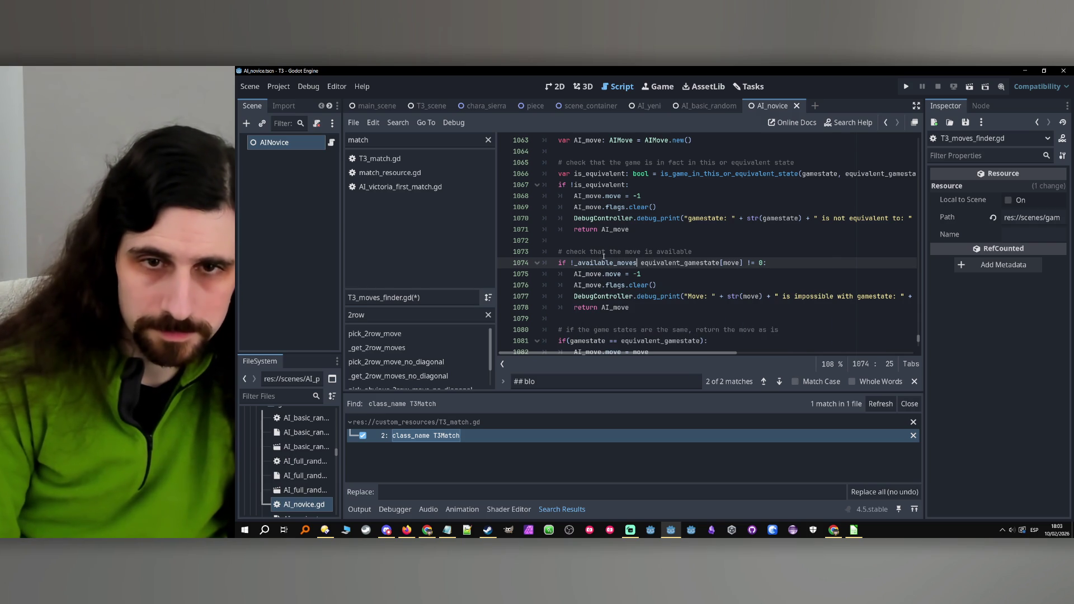
{"action": "type", "text": ".has"}
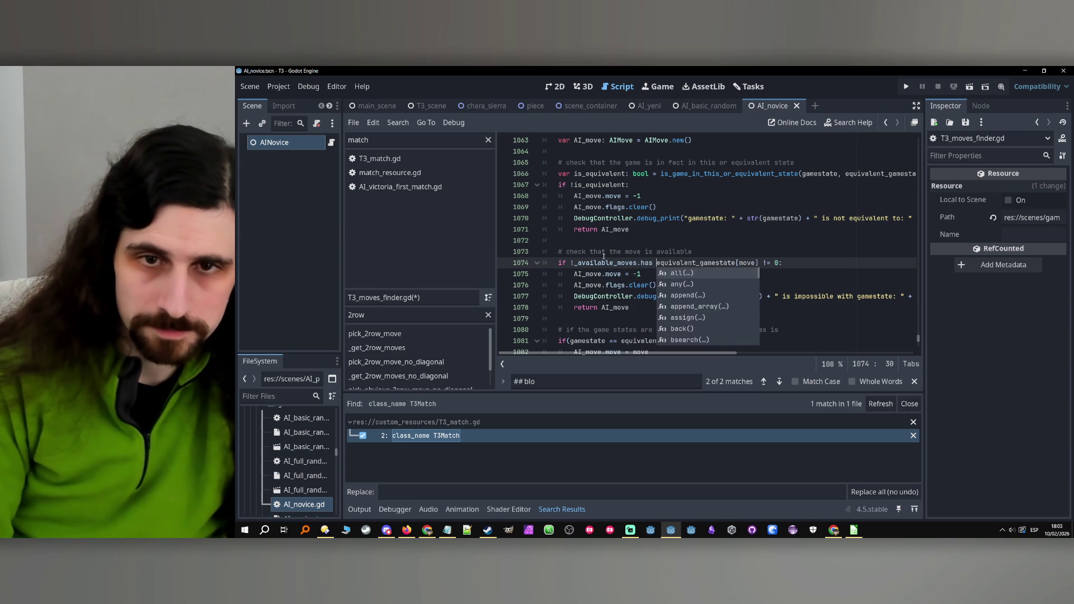
{"action": "type", "text": "("}
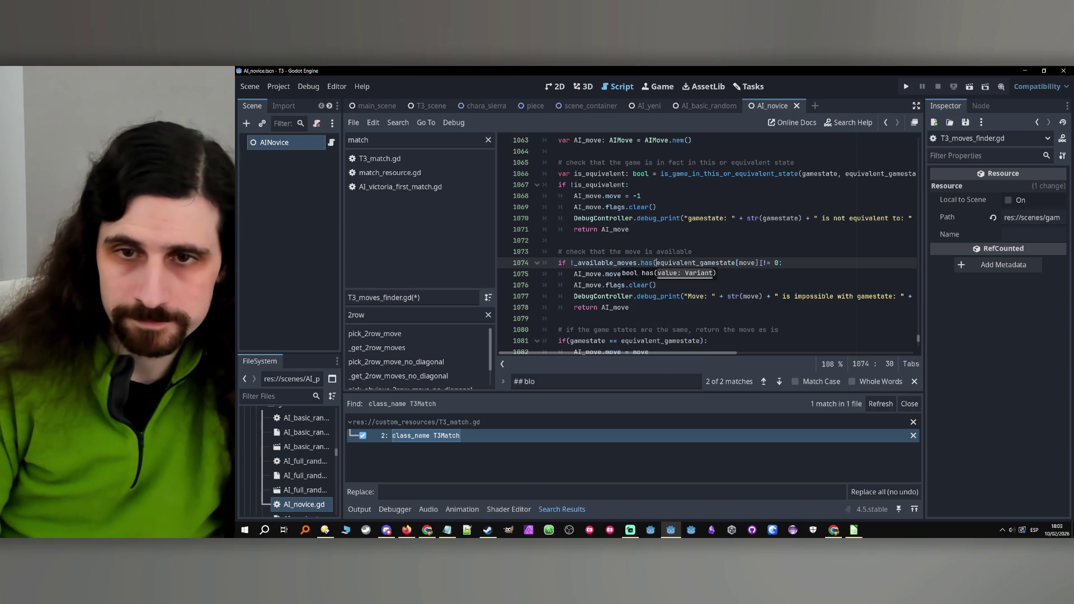
{"action": "left_click", "coordinate": [759, 263]}
{"action": "type", "text": ")"}
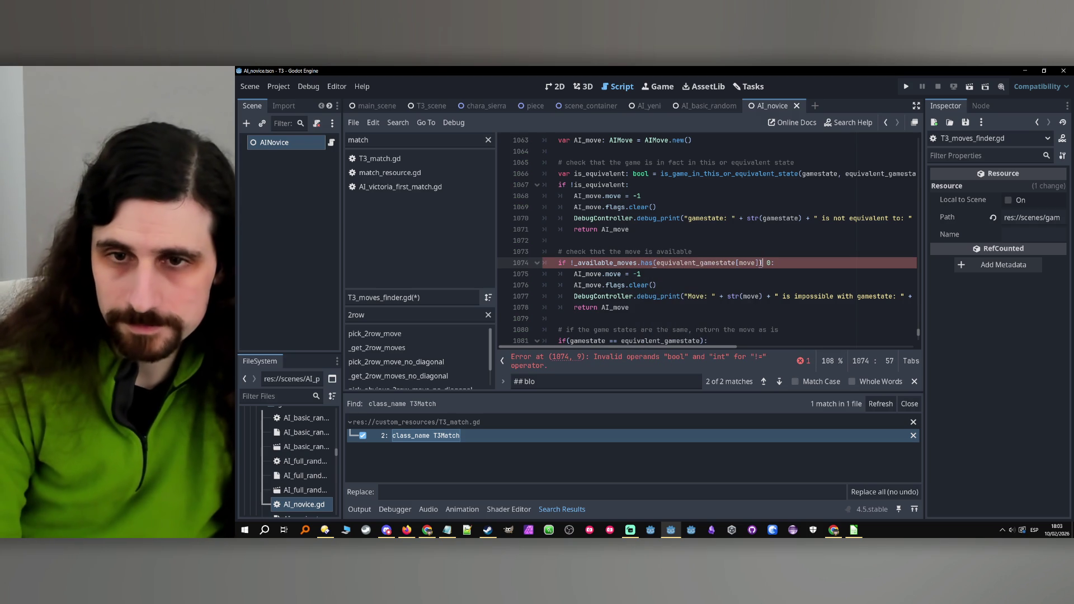
{"action": "key", "text": "Delete"}
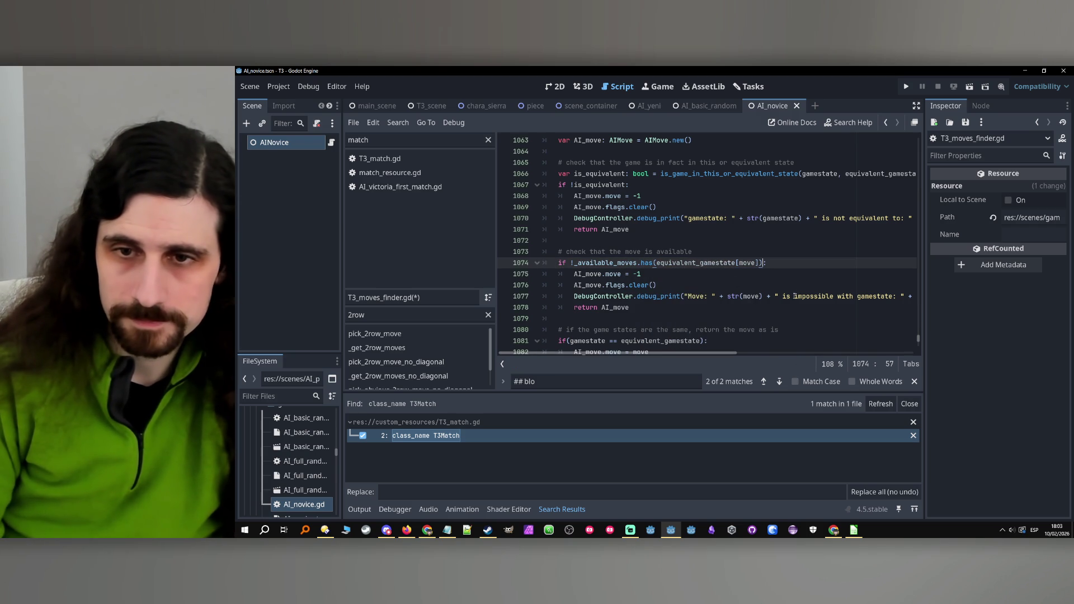
{"action": "mouse_move", "coordinate": [796, 296]}
{"action": "left_mouse_down"}
{"action": "mouse_move", "coordinate": [913, 297]}
{"action": "mouse_move", "coordinate": [559, 296]}
{"action": "mouse_move", "coordinate": [854, 299]}
{"action": "left_mouse_up"}
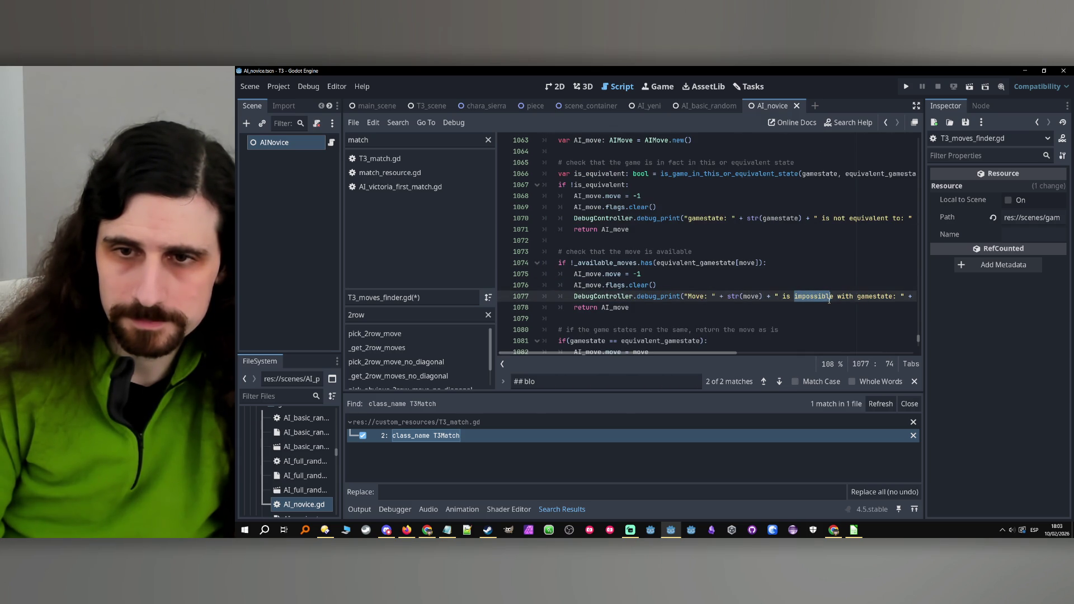
Change the line 1077 debug print to "Move: " + str(move) + " is not available.".
{"action": "type", "text": "not avail"}
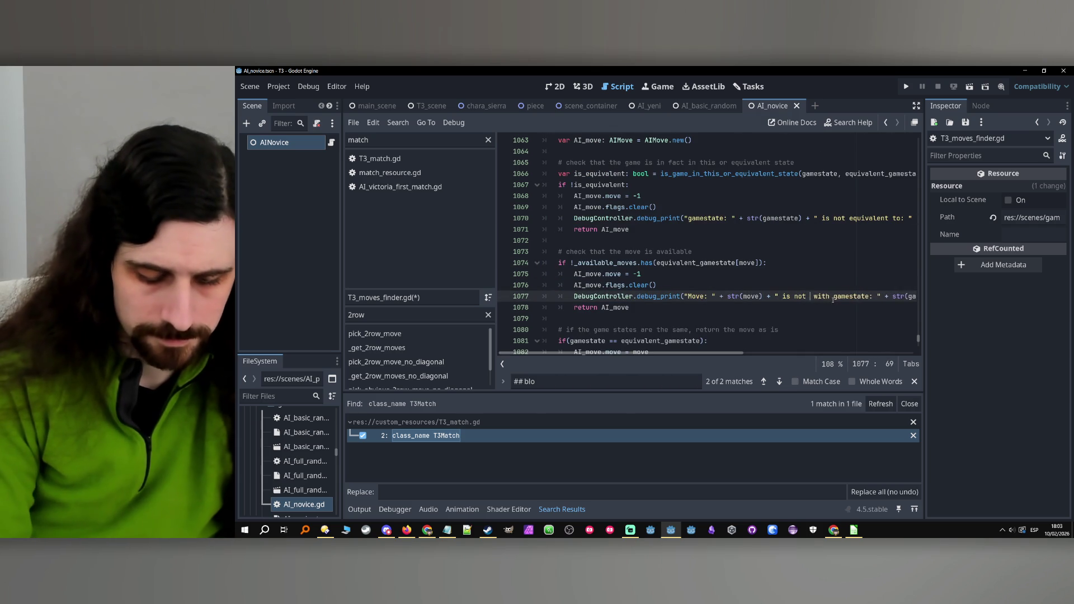
{"action": "type", "text": "able"}
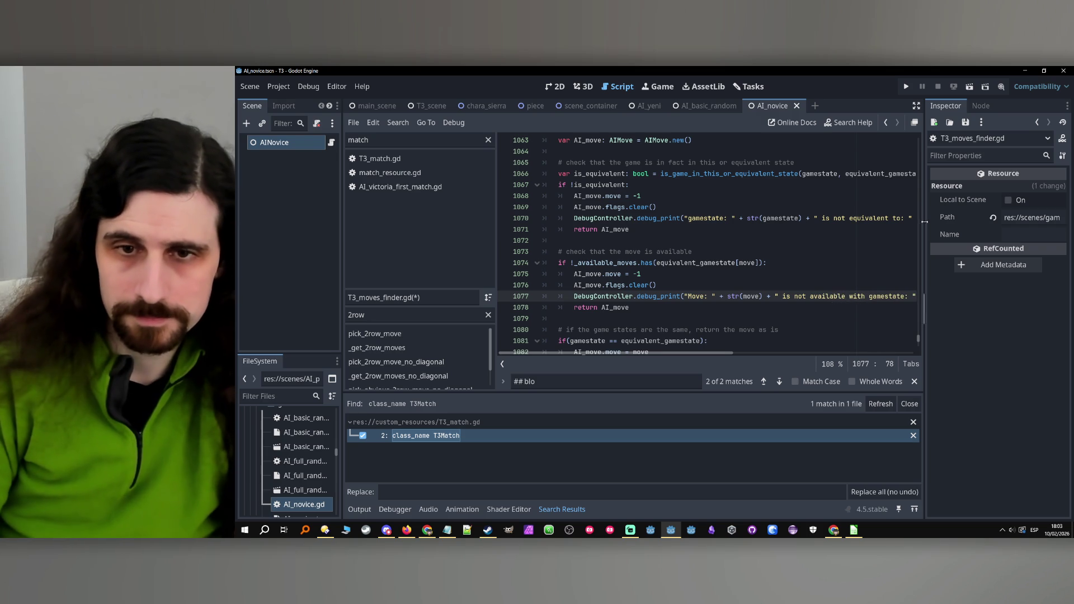
{"action": "left_click_drag", "start_coordinate": [870, 297], "coordinate": [841, 299]}
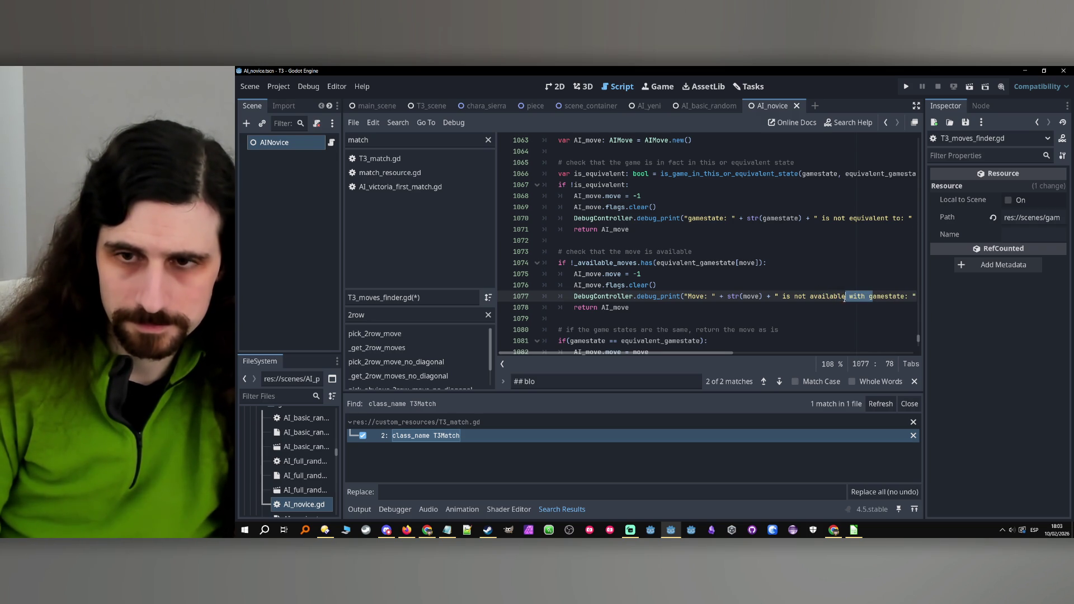
{"action": "mouse_move", "coordinate": [846, 296]}
{"action": "left_mouse_down"}
{"action": "mouse_move", "coordinate": [911, 297]}
{"action": "mouse_move", "coordinate": [879, 301]}
{"action": "left_mouse_up"}
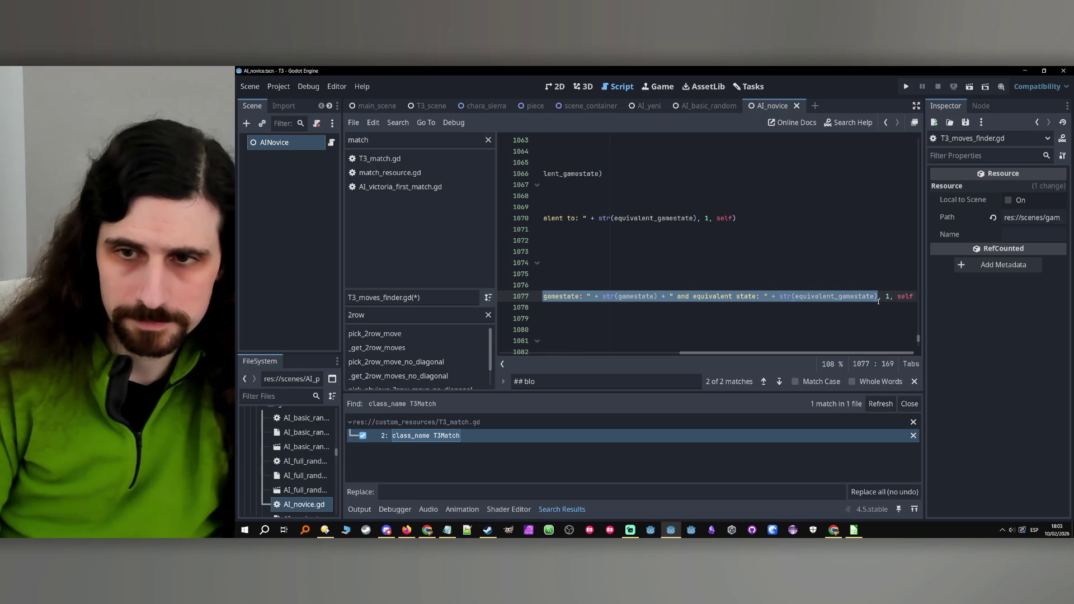
{"action": "type", "text": "\", 1, self)"}
{"action": "left_click_drag", "start_coordinate": [748, 354], "coordinate": [567, 356]}
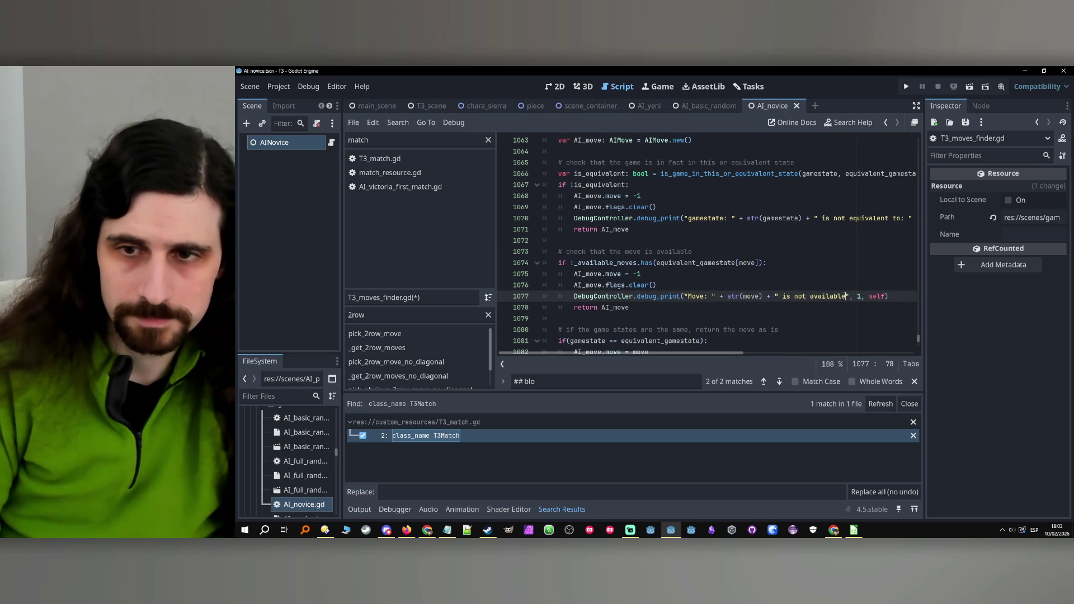
{"action": "type", "text": "."}
{"action": "left_click", "coordinate": [800, 297]}
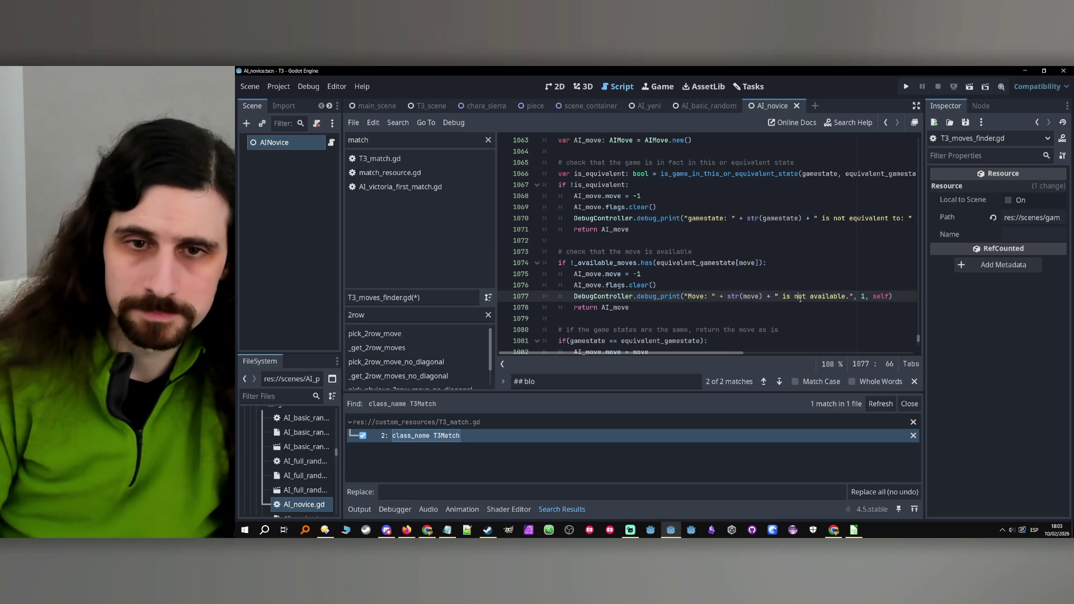
{"action": "key", "text": "Up"}
{"action": "scroll", "coordinate": [693, 286], "scroll_direction": "up", "scroll_amount": 1}
{"action": "scroll", "coordinate": [653, 275], "scroll_direction": "down", "scroll_amount": 2}
{"action": "scroll", "coordinate": [652, 275], "scroll_direction": "up", "scroll_amount": 3}
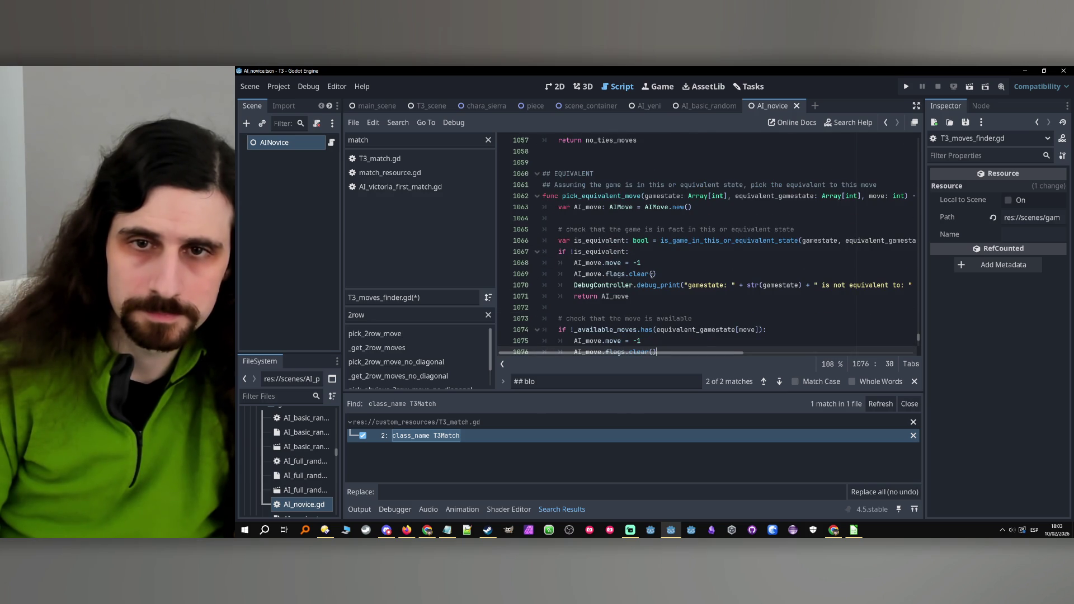
End the line 1081 condition with a colon in place of its closing parenthesis.
{"action": "scroll", "coordinate": [653, 275], "scroll_direction": "down", "scroll_amount": 4}
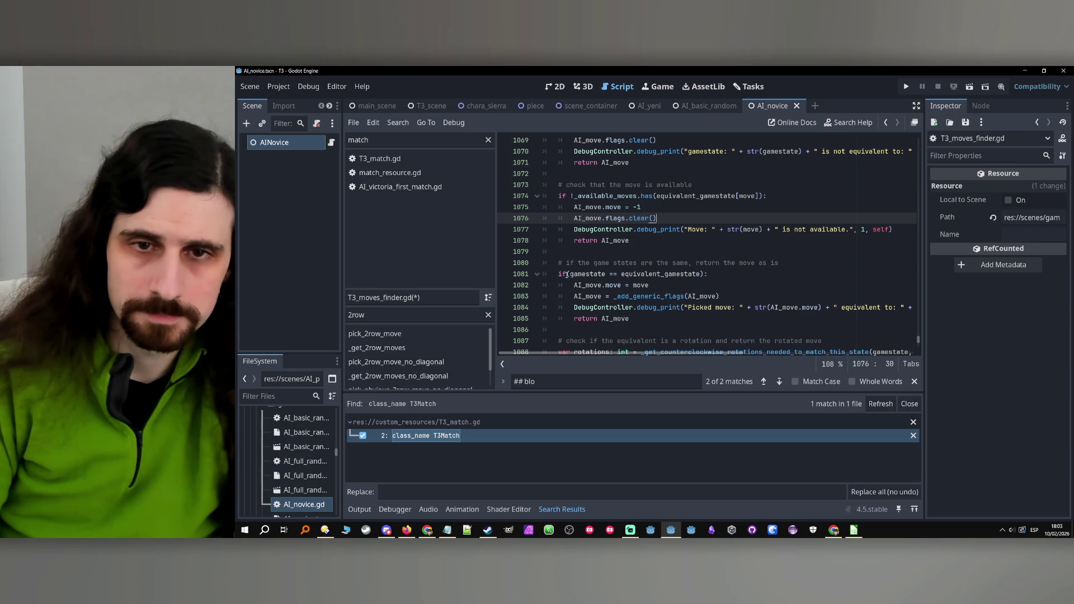
{"action": "left_click", "coordinate": [567, 275]}
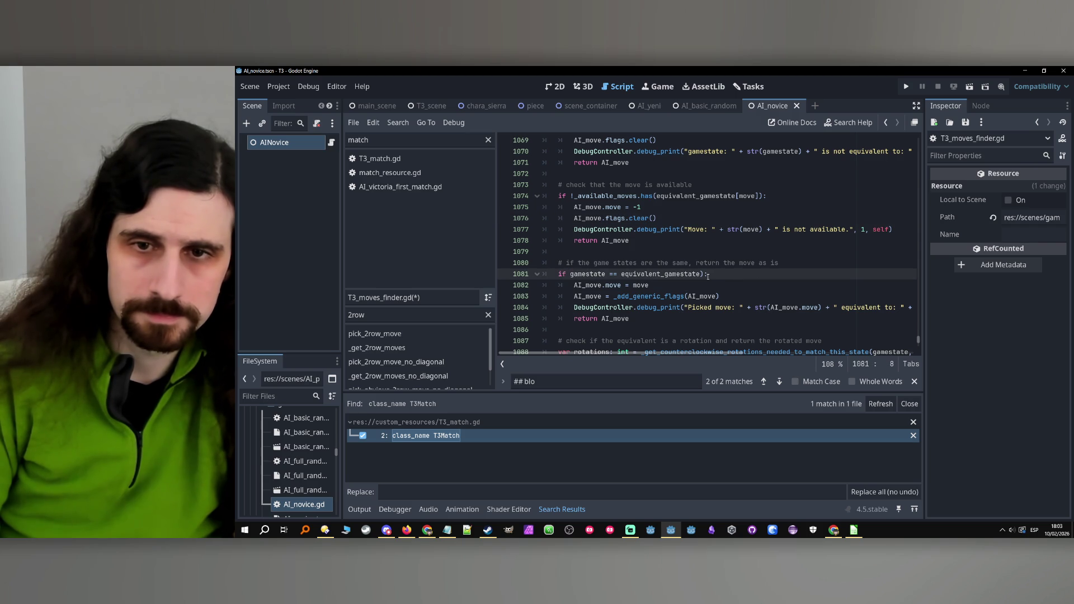
{"action": "key", "text": "BackSpace"}
{"action": "type", "text": ":"}
Scroll through lines 1082-1085 to check the direct-move branch and its return.
{"action": "left_click", "coordinate": [722, 284]}
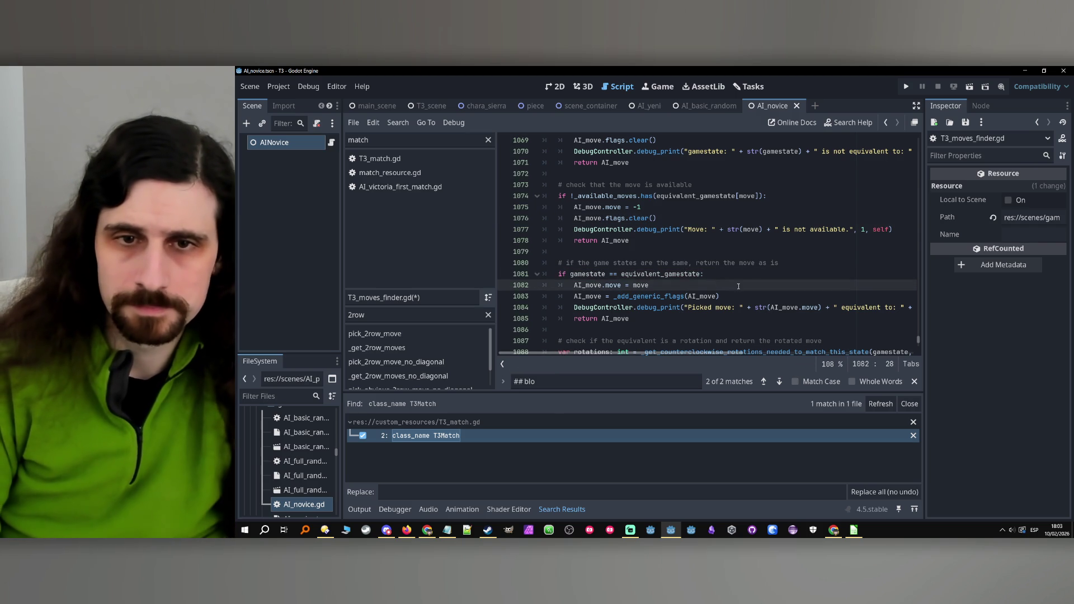
{"action": "scroll", "coordinate": [723, 284], "scroll_direction": "down", "scroll_amount": 1}
{"action": "left_click", "coordinate": [723, 284]}
{"action": "scroll", "coordinate": [723, 284], "scroll_direction": "down", "scroll_amount": 1}
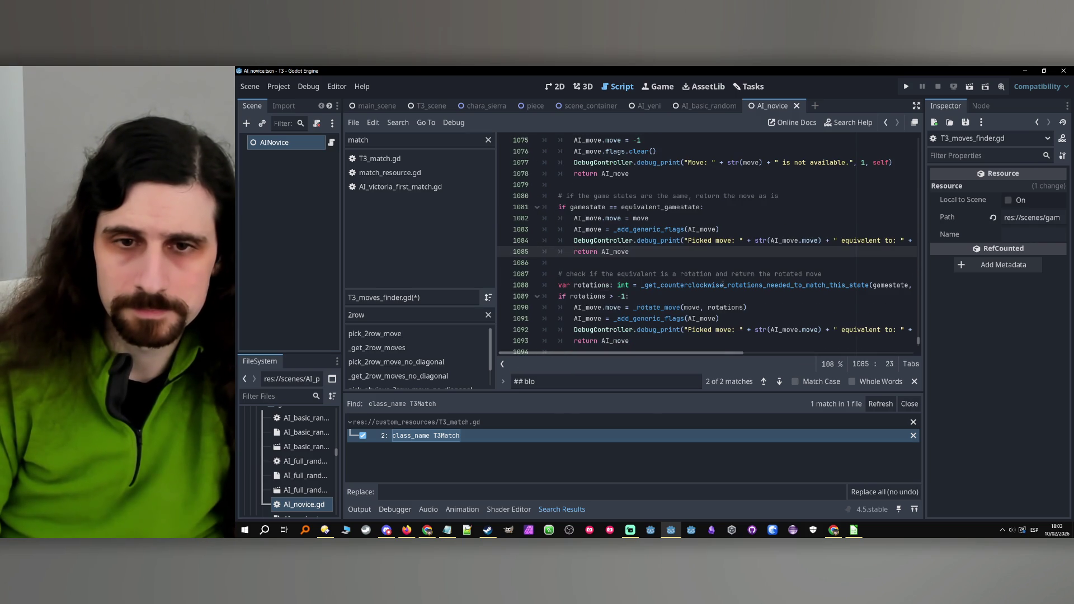
{"action": "scroll", "coordinate": [722, 285], "scroll_direction": "down", "scroll_amount": 1}
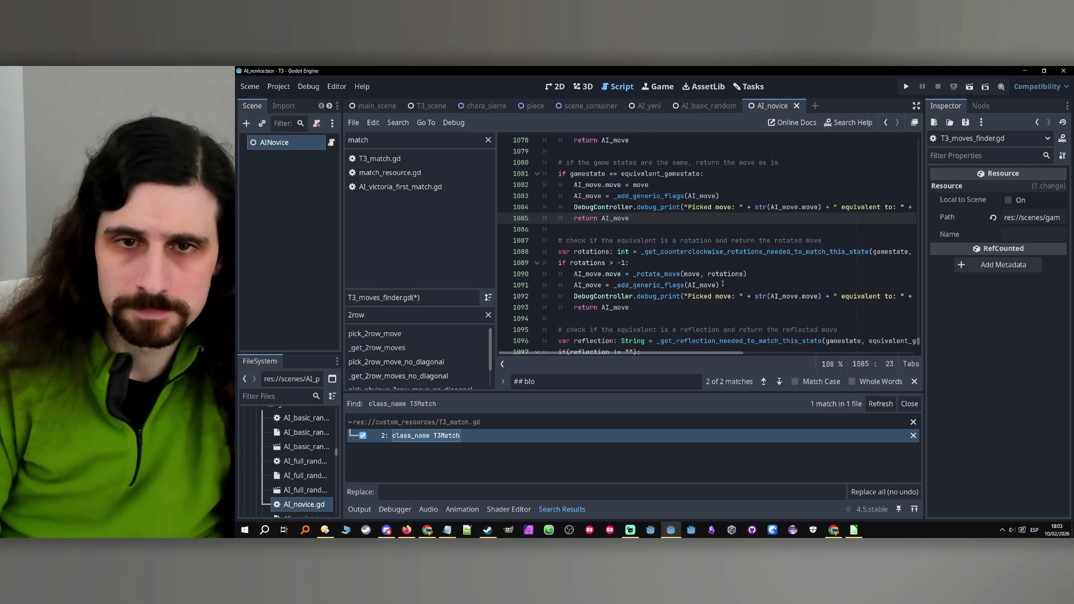
{"action": "scroll", "coordinate": [724, 277], "scroll_direction": "down", "scroll_amount": 1}
{"action": "scroll", "coordinate": [667, 251], "scroll_direction": "up", "scroll_amount": 5}
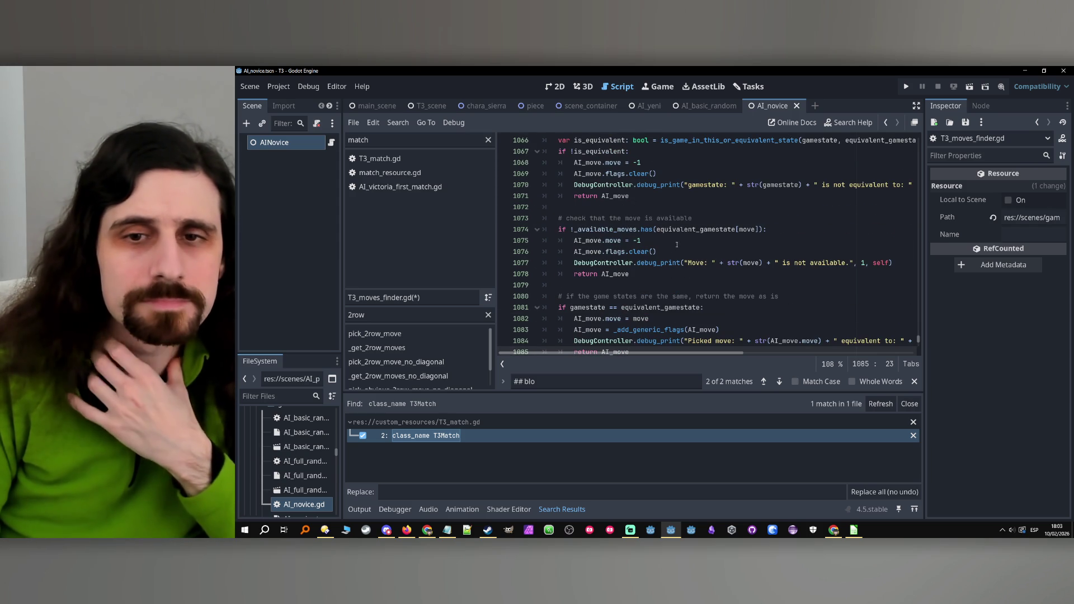
Inspect equivalent_gamestate on line 1074 and the comments on lines 1080 and 1087.
{"action": "double_click", "coordinate": [680, 230]}
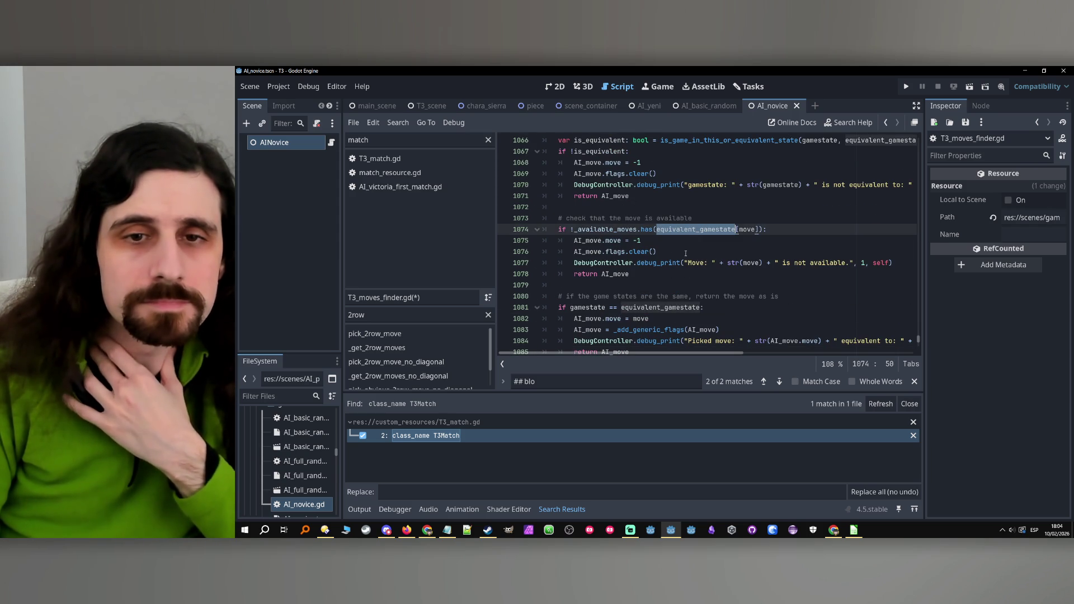
{"action": "double_click", "coordinate": [625, 296]}
{"action": "left_click", "coordinate": [662, 263]}
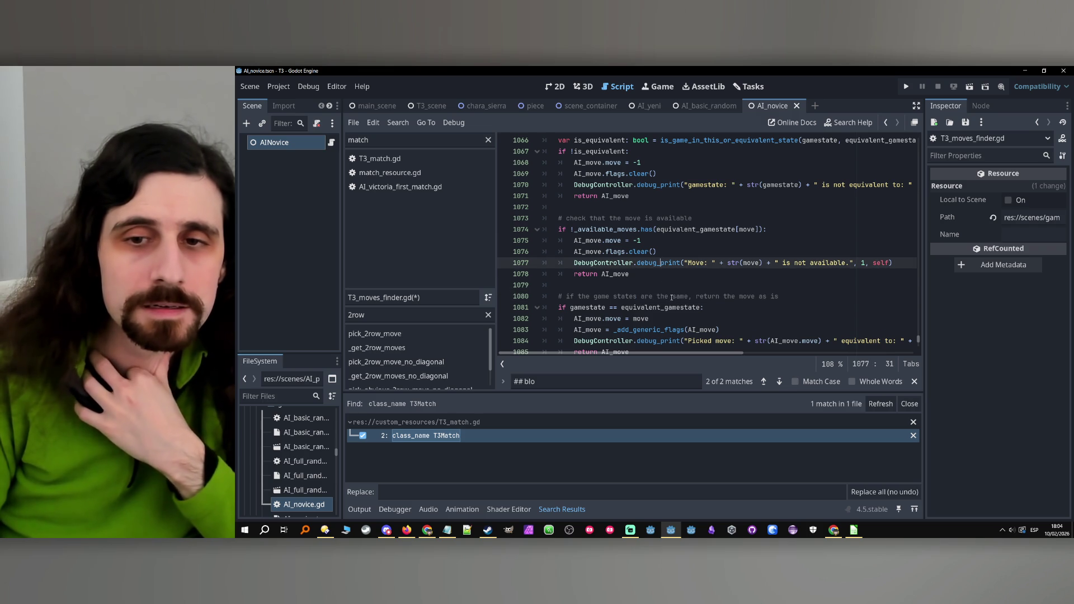
{"action": "double_click", "coordinate": [673, 296]}
{"action": "scroll", "coordinate": [672, 297], "scroll_direction": "down", "scroll_amount": 1}
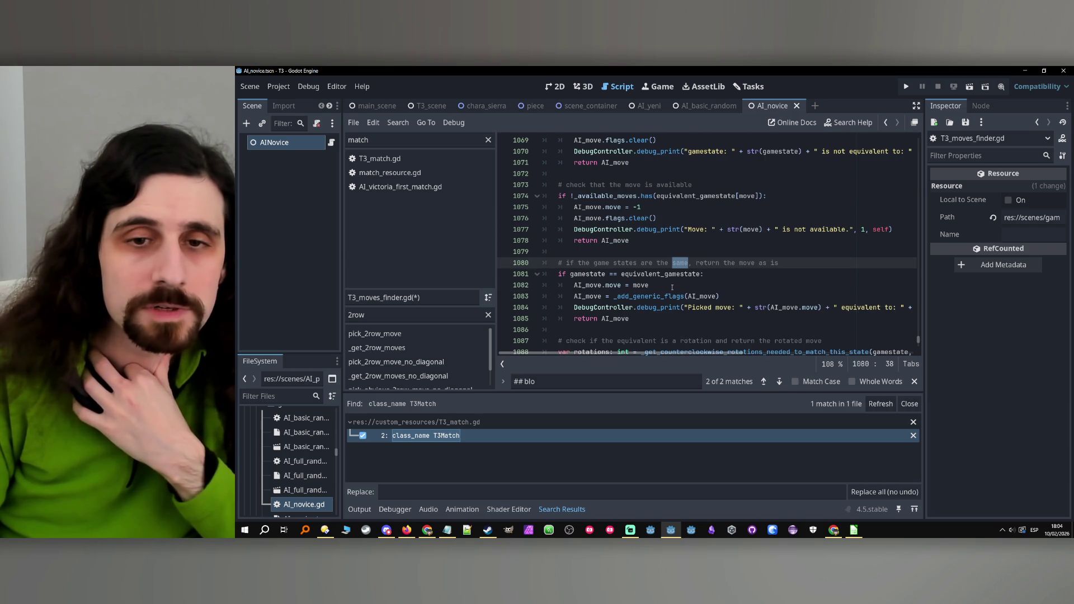
{"action": "left_click", "coordinate": [672, 290]}
{"action": "scroll", "coordinate": [672, 287], "scroll_direction": "down", "scroll_amount": 2}
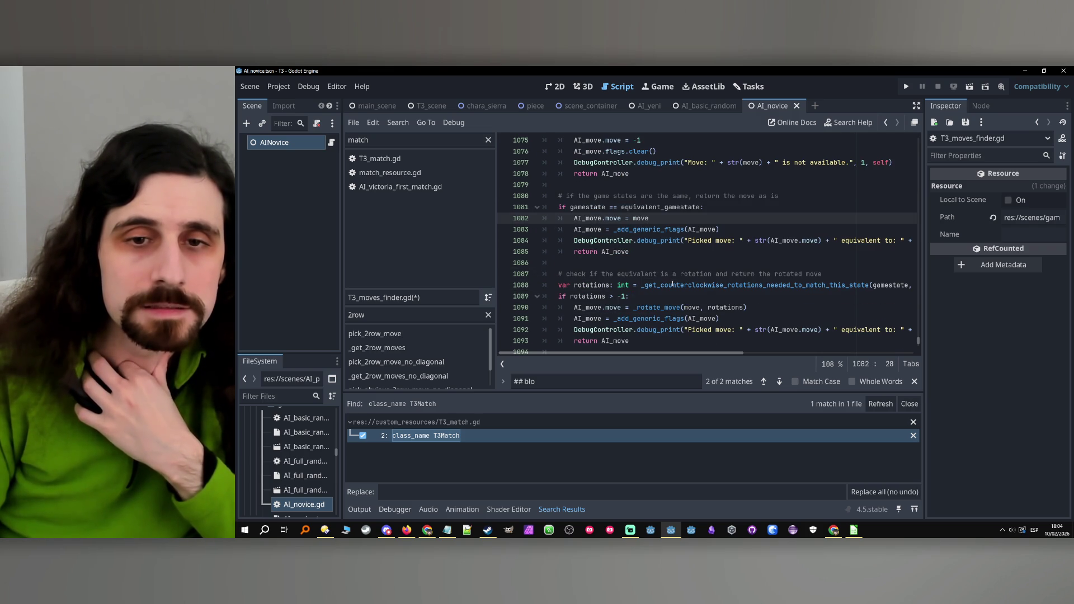
{"action": "double_click", "coordinate": [691, 274]}
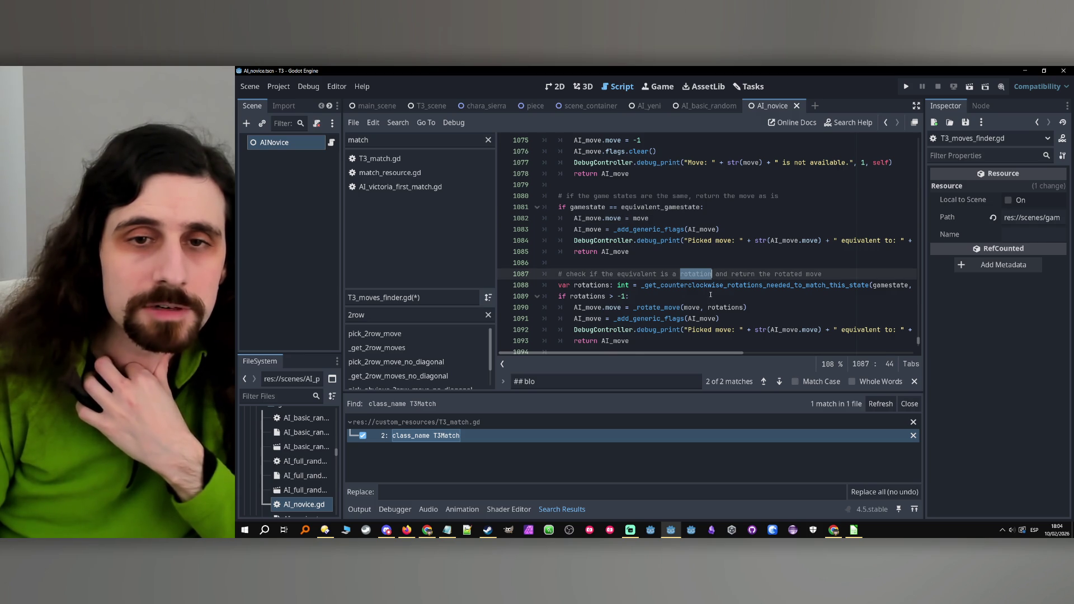
{"action": "scroll", "coordinate": [704, 269], "scroll_direction": "up", "scroll_amount": 4}
Undo the stray edits so line 1074 reads 'if equivalent_gamestate[move] != 0:'.
{"action": "left_click", "coordinate": [696, 231]}
{"action": "key", "text": "Down"}
{"action": "key", "text": "Down"}
{"action": "key", "text": "Down"}
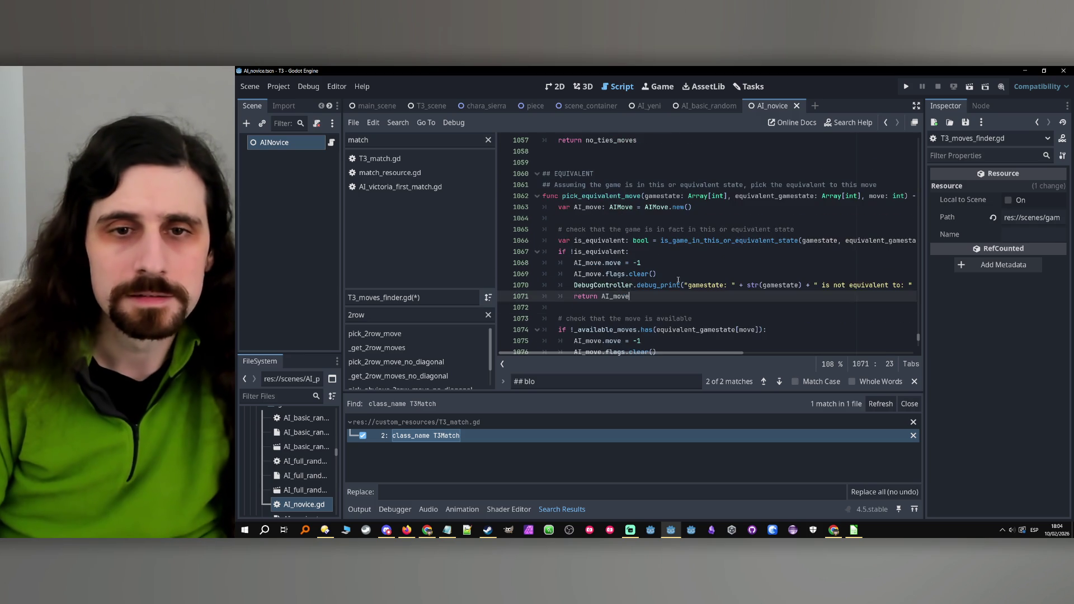
{"action": "type", "text": "("}
{"action": "key", "text": "ctrl+z"}
{"action": "key", "text": "ctrl+z"}
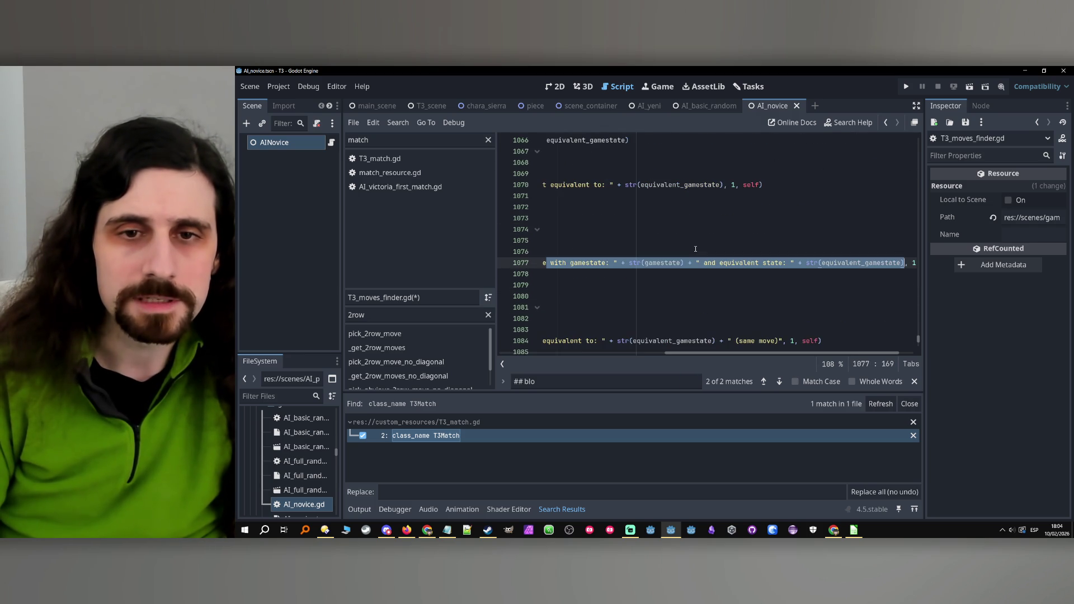
{"action": "key", "text": "ctrl+z"}
{"action": "key", "text": "ctrl+z"}
{"action": "key", "text": "BackSpace"}
{"action": "key", "text": "BackSpace"}
{"action": "key", "text": "BackSpace"}
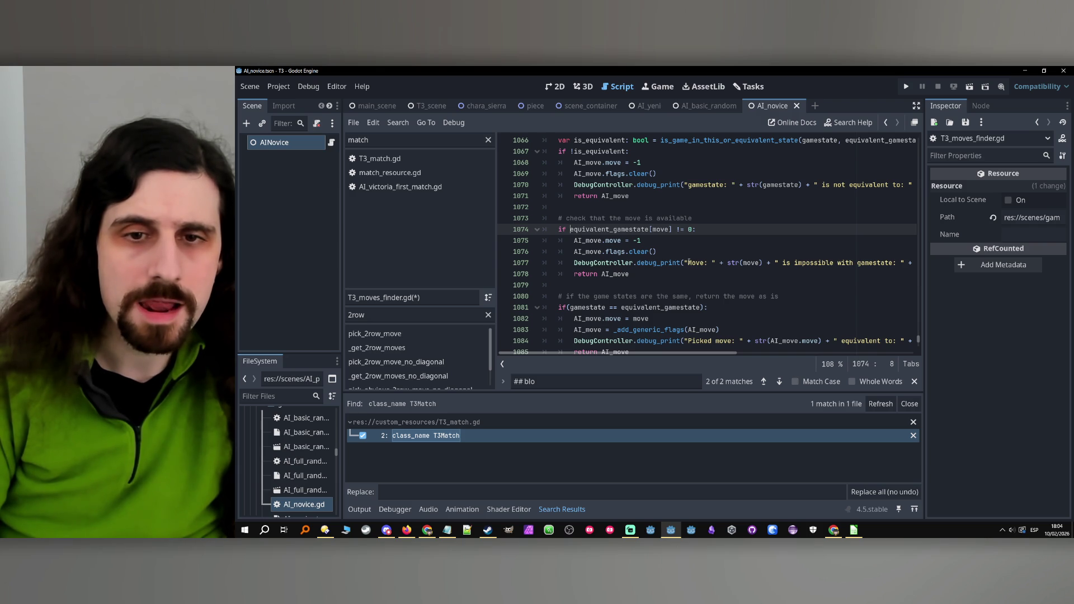
Remove both parentheses so line 1081 reads 'if gamestate == equivalent_gamestate:'.
{"action": "left_click", "coordinate": [568, 309]}
{"action": "key", "text": "Delete"}
{"action": "left_click", "coordinate": [704, 308]}
{"action": "key", "text": "BackSpace"}
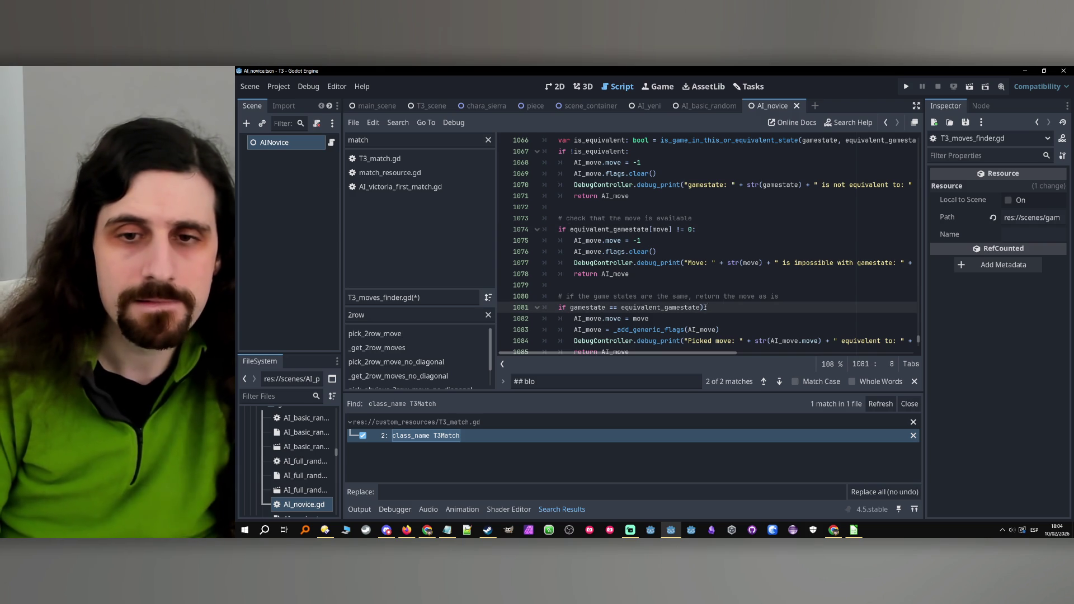
{"action": "key", "text": "Down"}
{"action": "scroll", "coordinate": [712, 310], "scroll_direction": "down", "scroll_amount": 1}
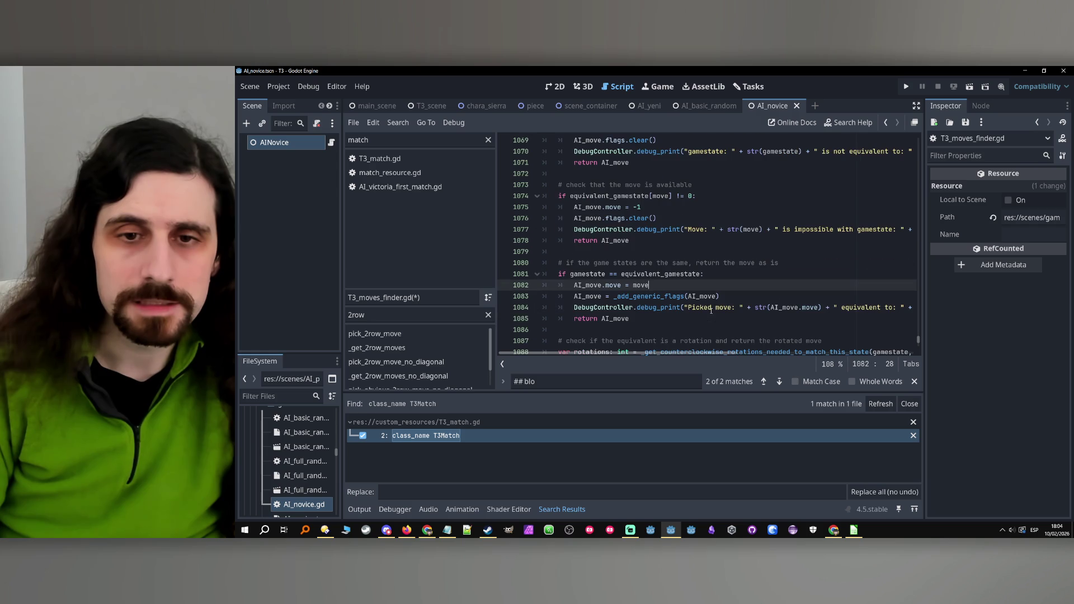
{"action": "scroll", "coordinate": [708, 296], "scroll_direction": "down", "scroll_amount": 1}
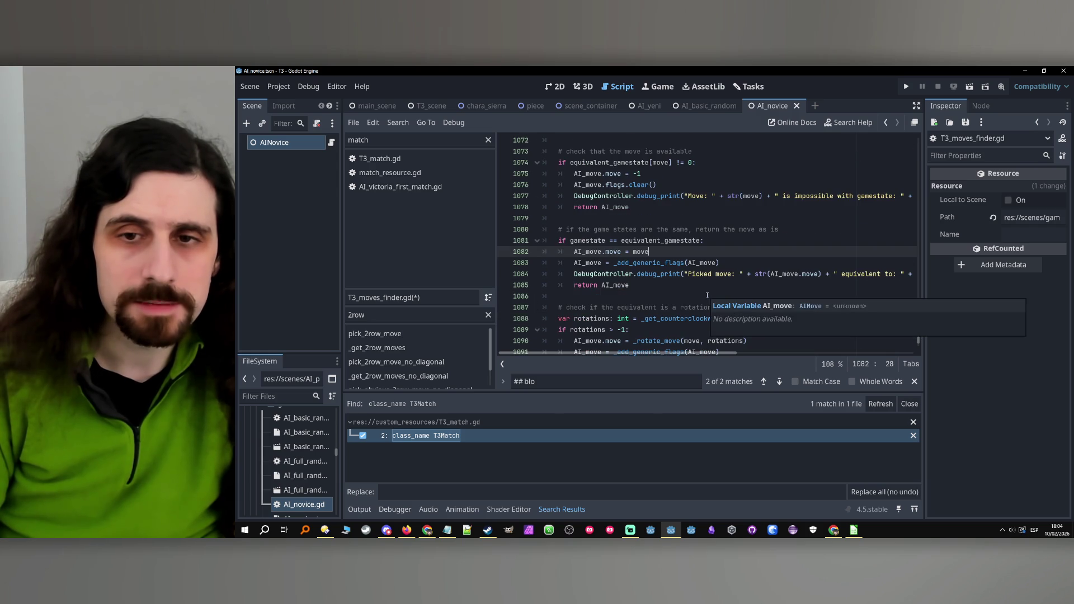
{"action": "double_click", "coordinate": [590, 252]}
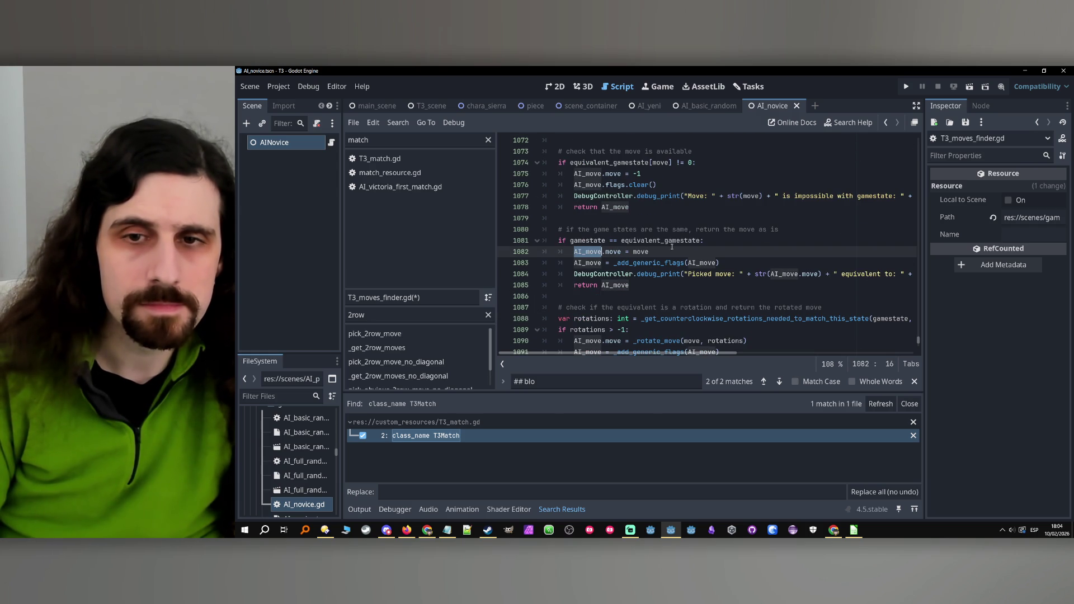
Append ', if available' to the comment and add 'if _available_moves.has(move):' below the comparison.
{"action": "left_click", "coordinate": [810, 226]}
{"action": "type", "text": ", "}
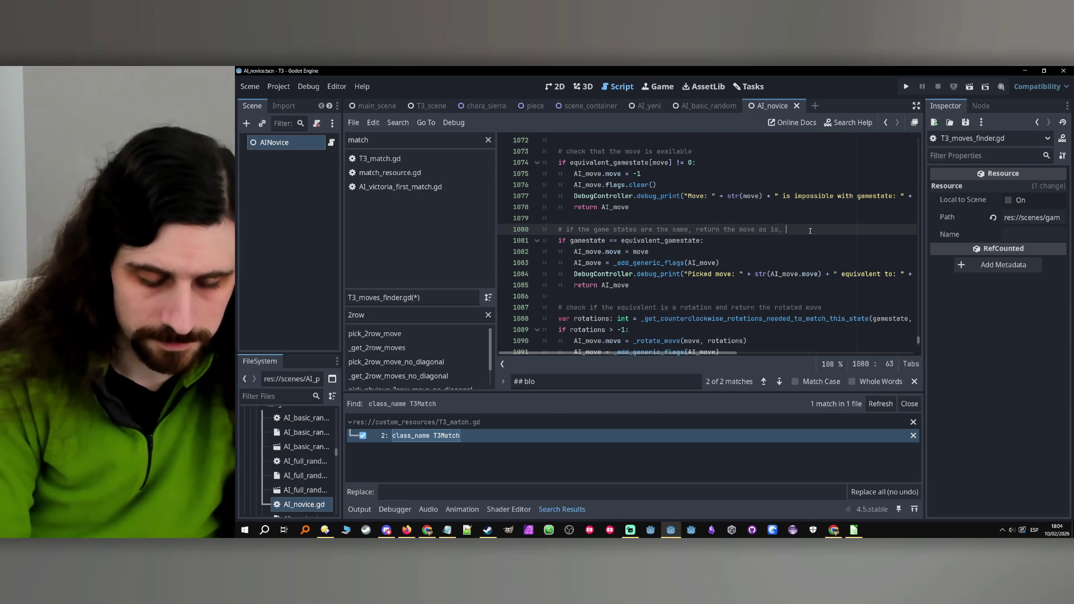
{"action": "type", "text": "if avail"}
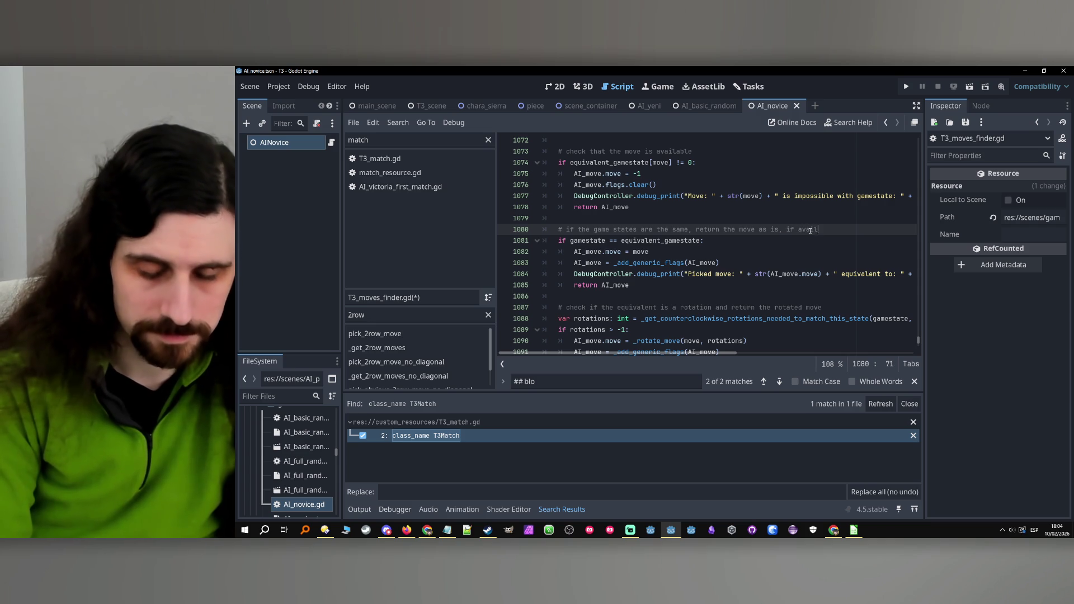
{"action": "type", "text": "able"}
{"action": "left_click", "coordinate": [743, 240]}
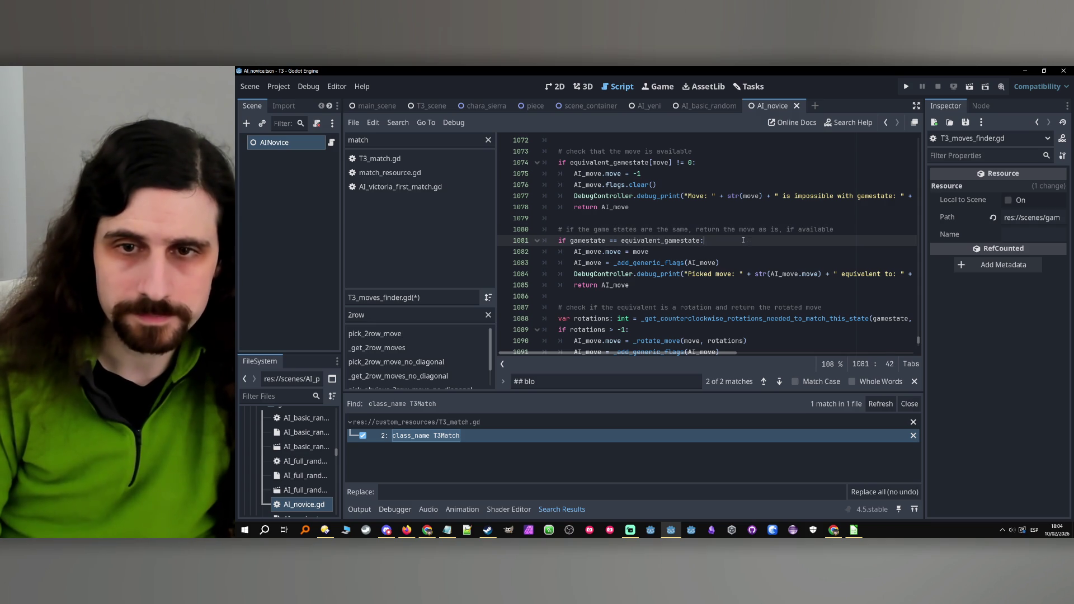
{"action": "scroll", "coordinate": [760, 241], "scroll_direction": "down", "scroll_amount": 1}
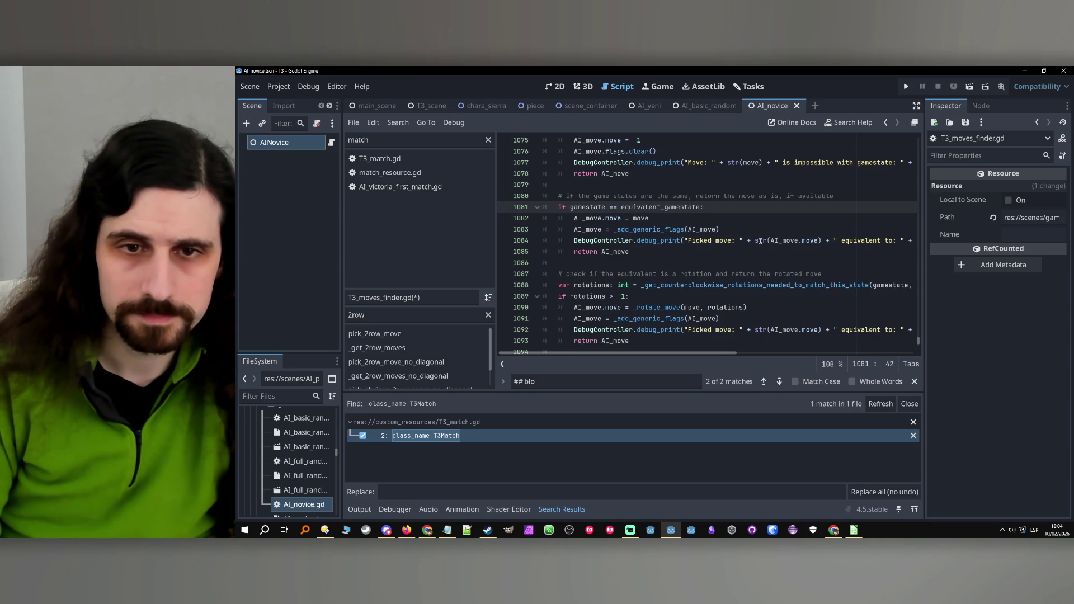
{"action": "left_click", "coordinate": [729, 220]}
{"action": "left_click", "coordinate": [726, 211]}
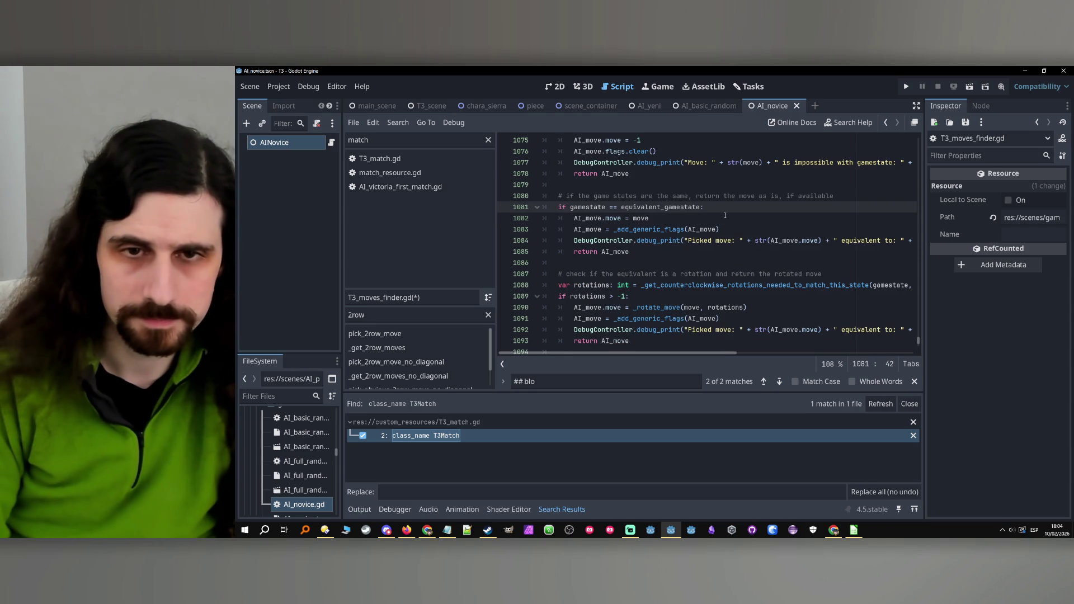
{"action": "key", "text": "Return"}
{"action": "type", "text": "if "}
{"action": "type", "text": "_available_moves."}
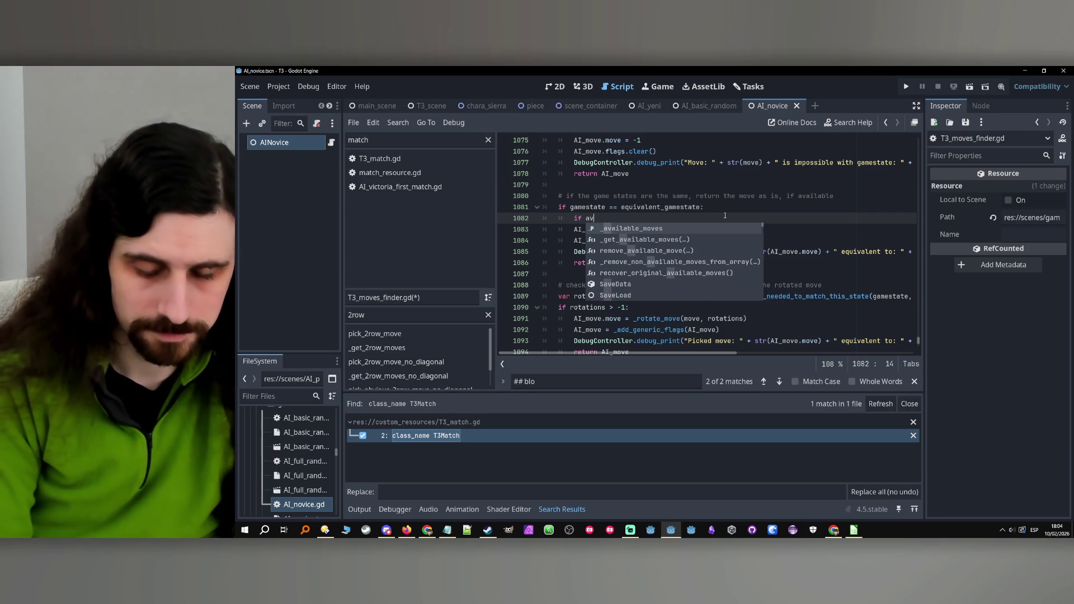
{"action": "type", "text": "has"}
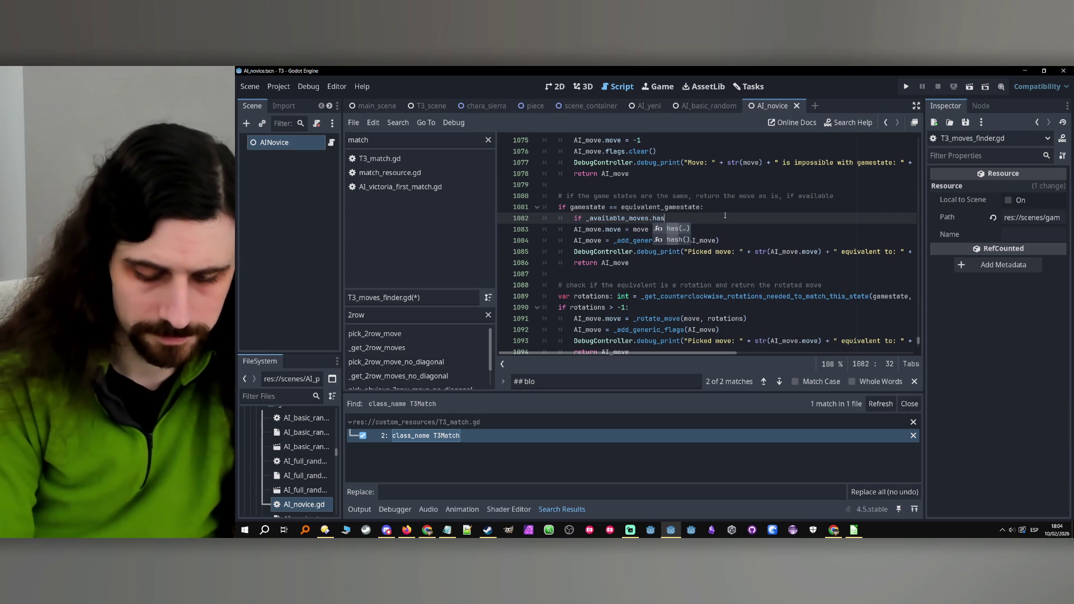
{"action": "type", "text": "()m"}
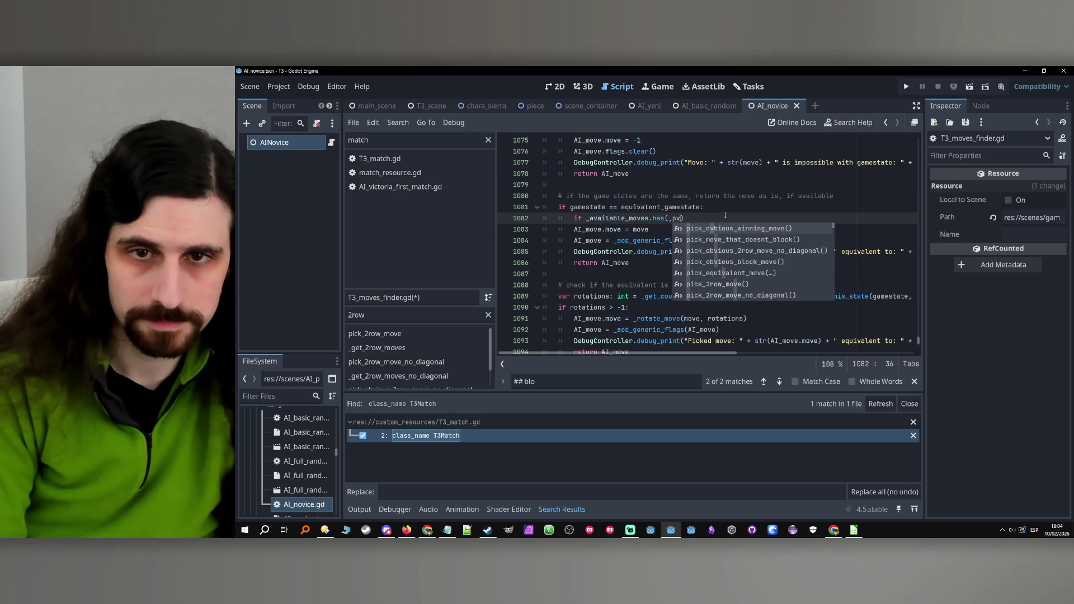
{"action": "type", "text": "ove)"}
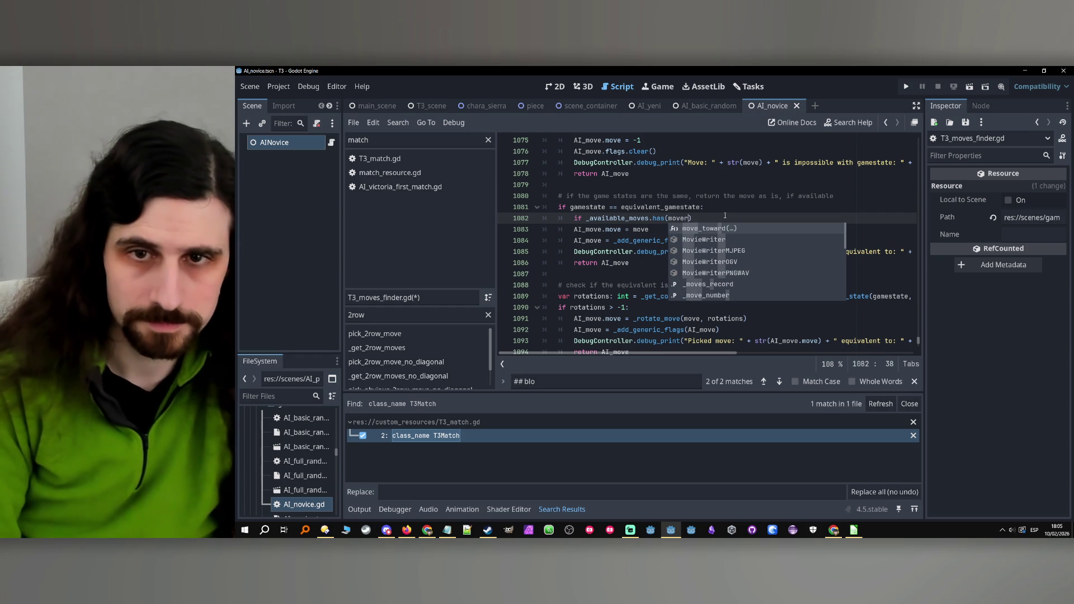
{"action": "type", "text": ":"}
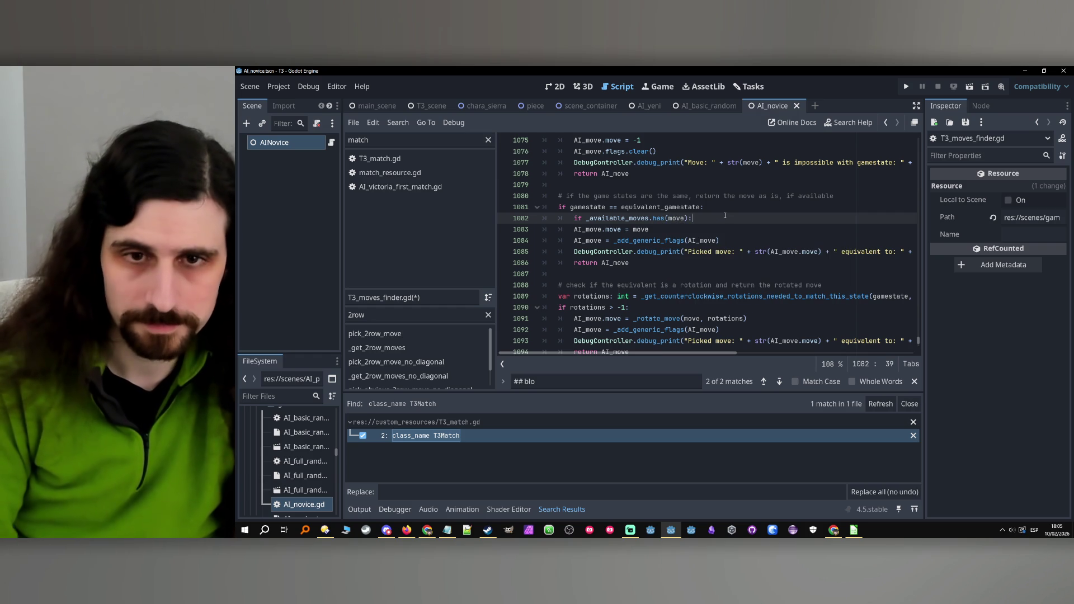
Indent the direct move's assignment, flags, debug print and return under the new check.
{"action": "left_click_drag", "start_coordinate": [574, 230], "coordinate": [649, 265]}
{"action": "key", "text": "Tab"}
{"action": "left_click", "coordinate": [670, 268]}
{"action": "key", "text": "Return"}
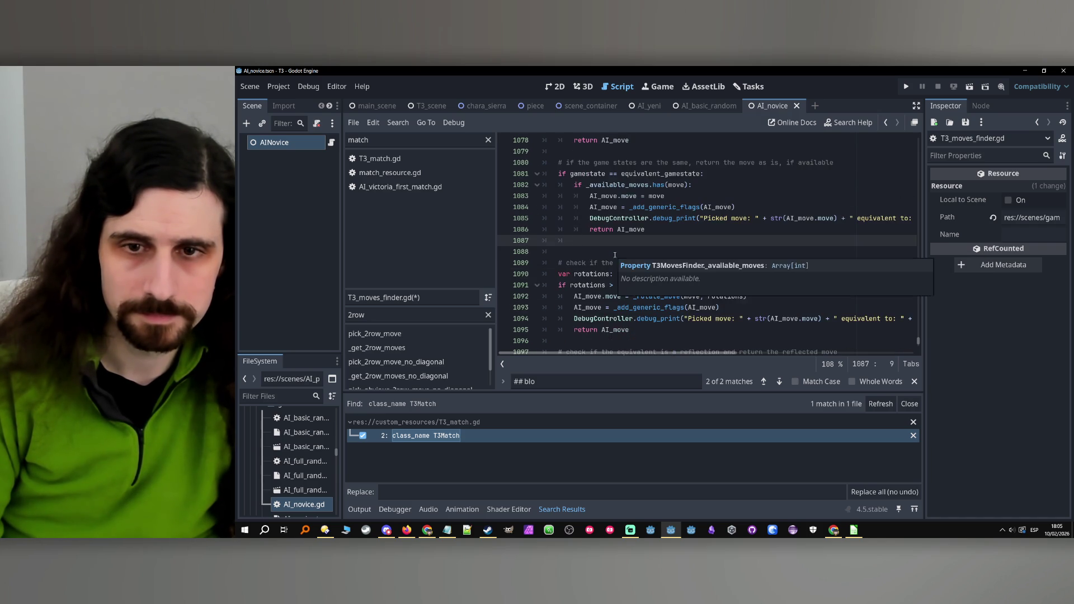
{"action": "left_click", "coordinate": [575, 162]}
{"action": "key", "text": "shift+End"}
Paste a debug print onto line 1087 with the message "Equivalent move is not available.".
{"action": "mouse_move", "coordinate": [562, 251]}
{"action": "left_mouse_down"}
{"action": "mouse_move", "coordinate": [845, 253]}
{"action": "mouse_move", "coordinate": [812, 255]}
{"action": "left_mouse_up"}
{"action": "key", "text": "ctrl+c"}
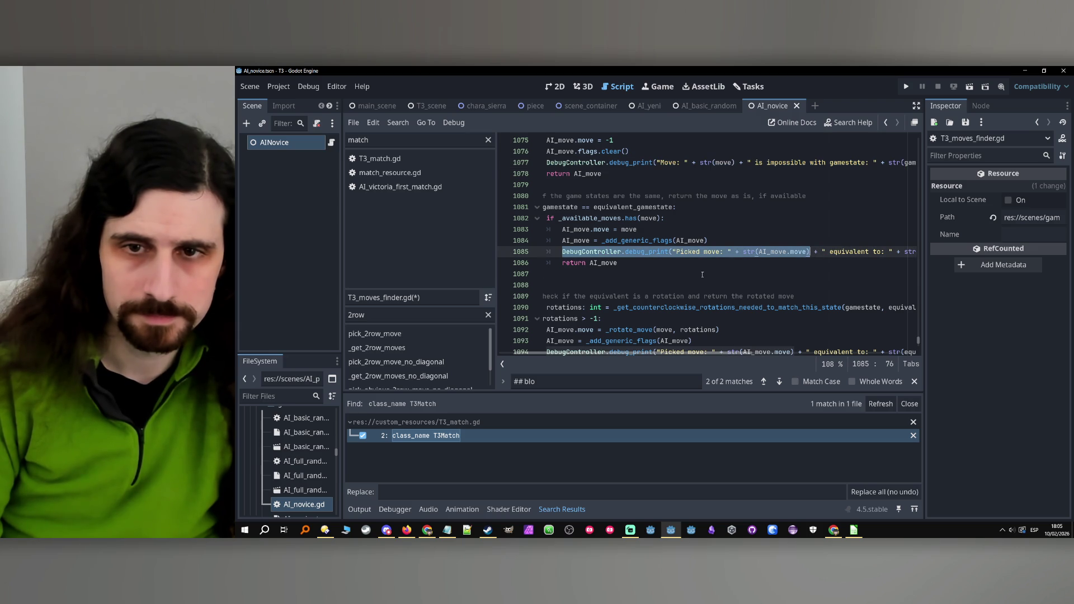
{"action": "left_click", "coordinate": [702, 275]}
{"action": "key", "text": "ctrl+v"}
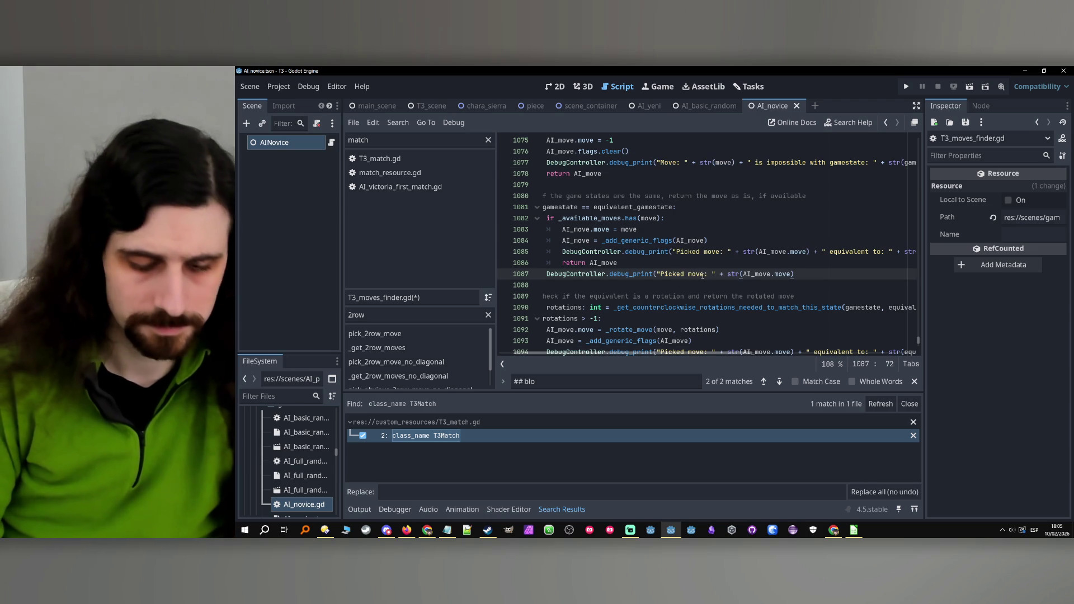
{"action": "left_click_drag", "start_coordinate": [794, 274], "coordinate": [660, 274]}
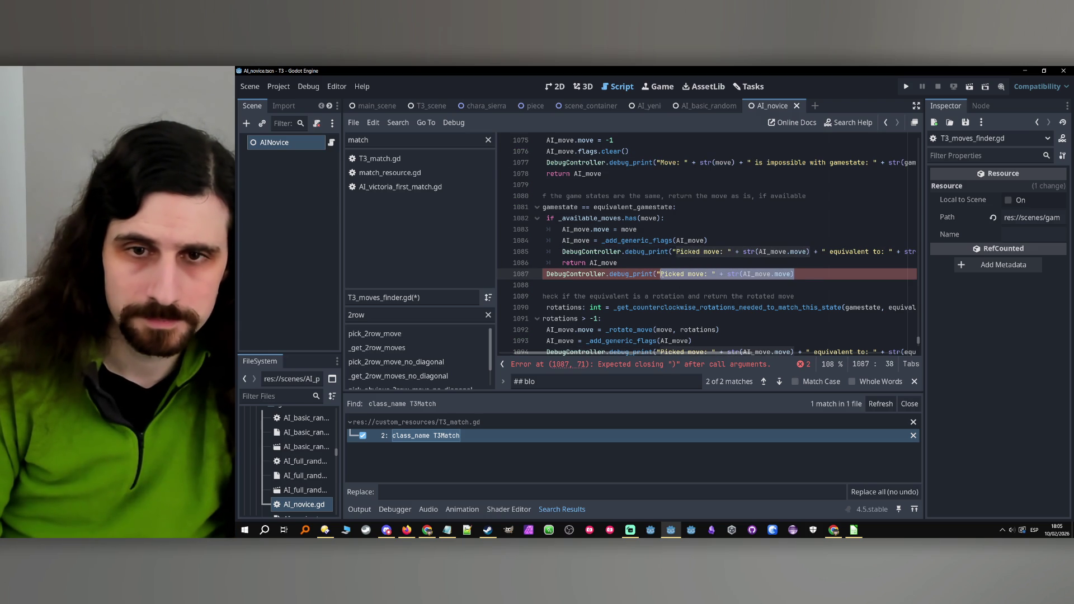
{"action": "type", "text": "Equ"}
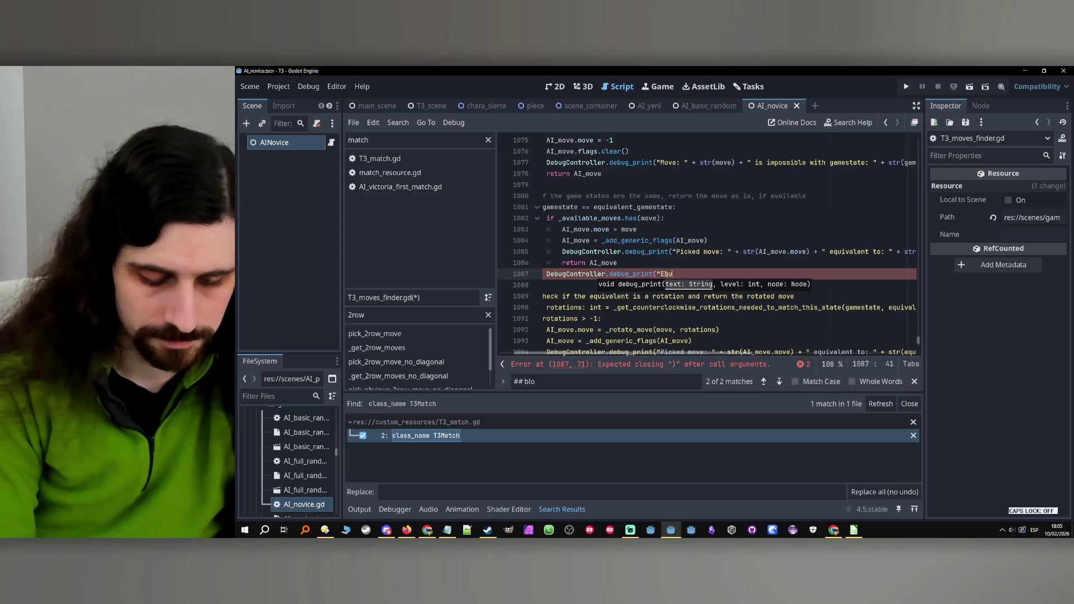
{"action": "type", "text": "ivalent move i"}
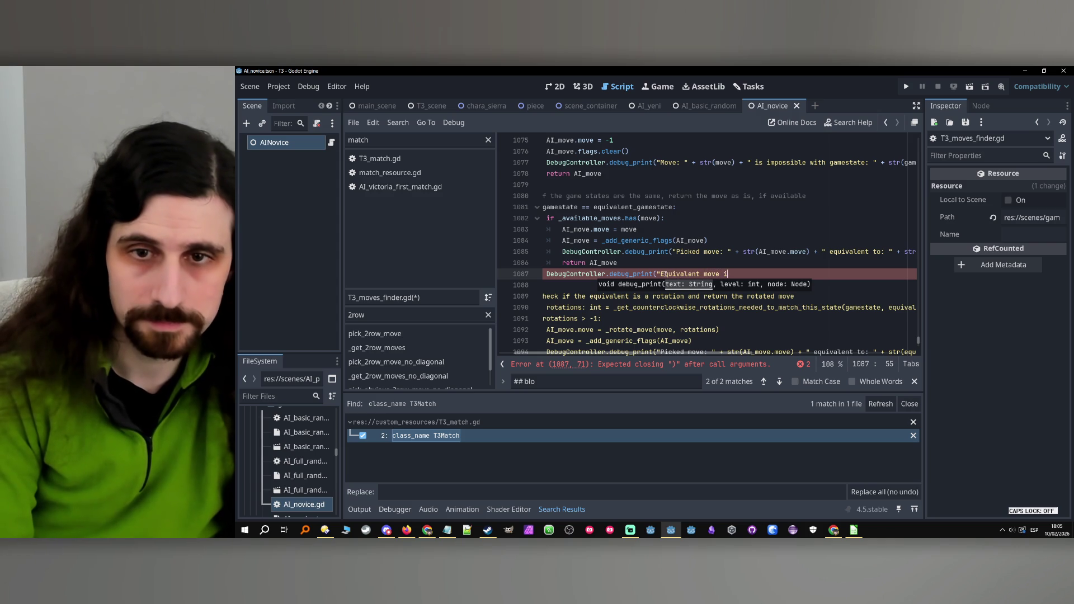
{"action": "type", "text": "s not availab"}
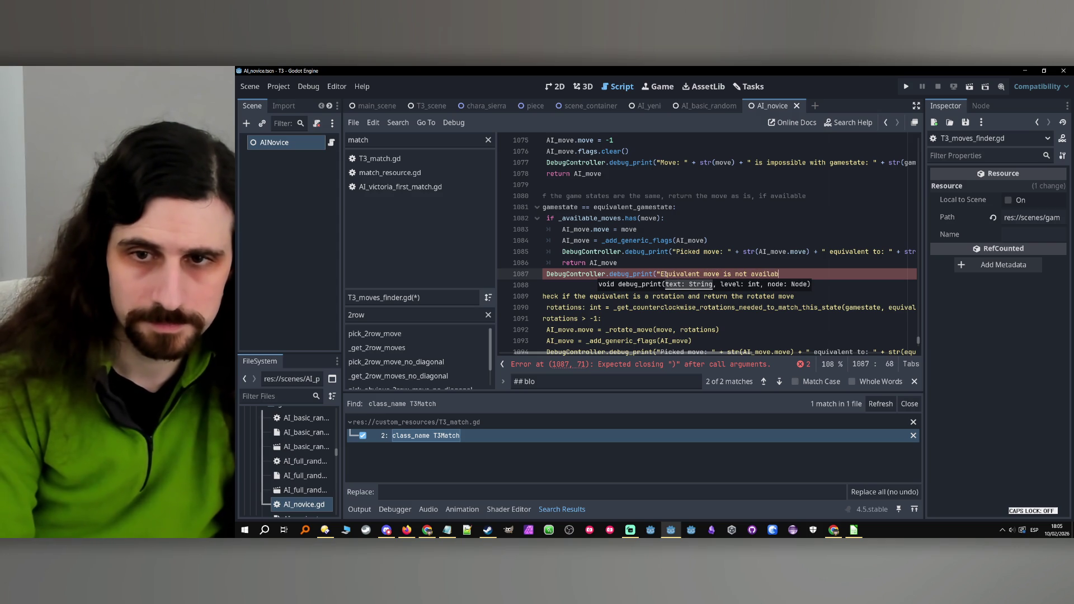
{"action": "type", "text": "le.\")"}
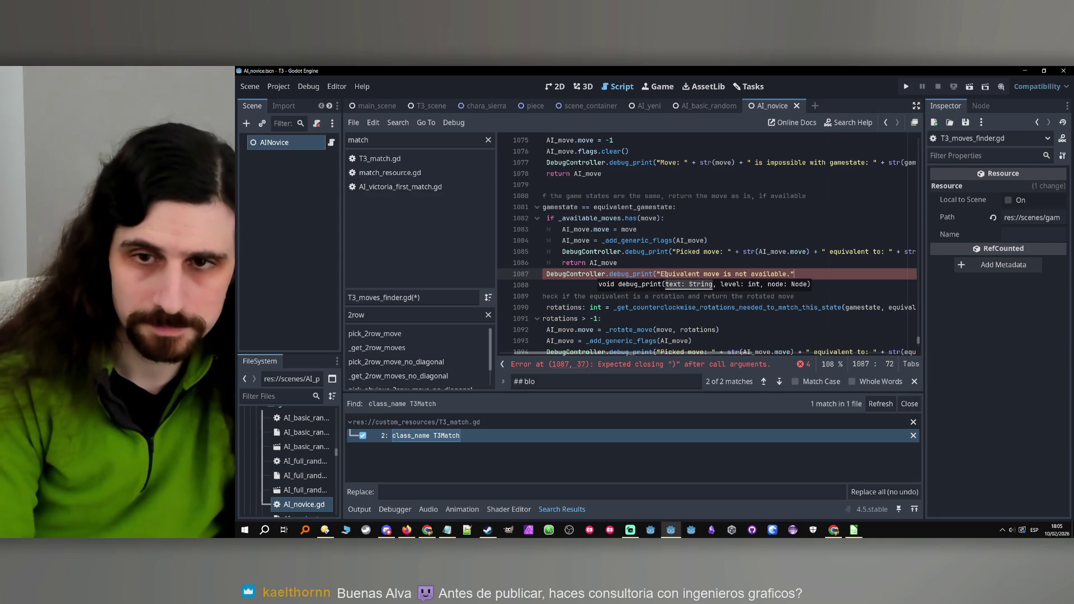
Delete the 'if available' note from the direct-move comment.
{"action": "scroll", "coordinate": [528, 350], "scroll_direction": "left", "scroll_amount": 2}
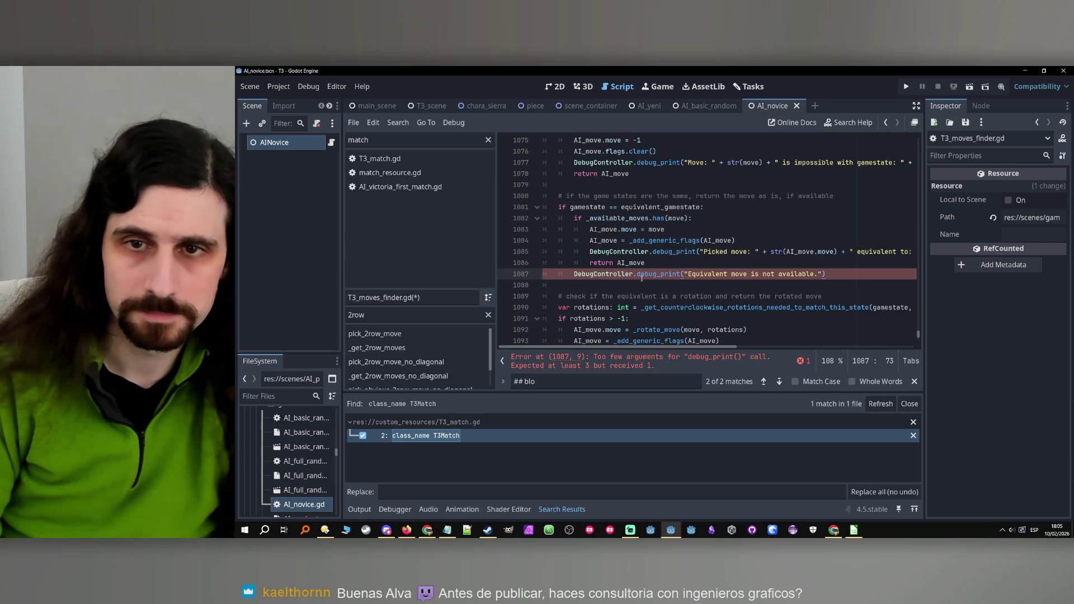
{"action": "mouse_move", "coordinate": [642, 278]}
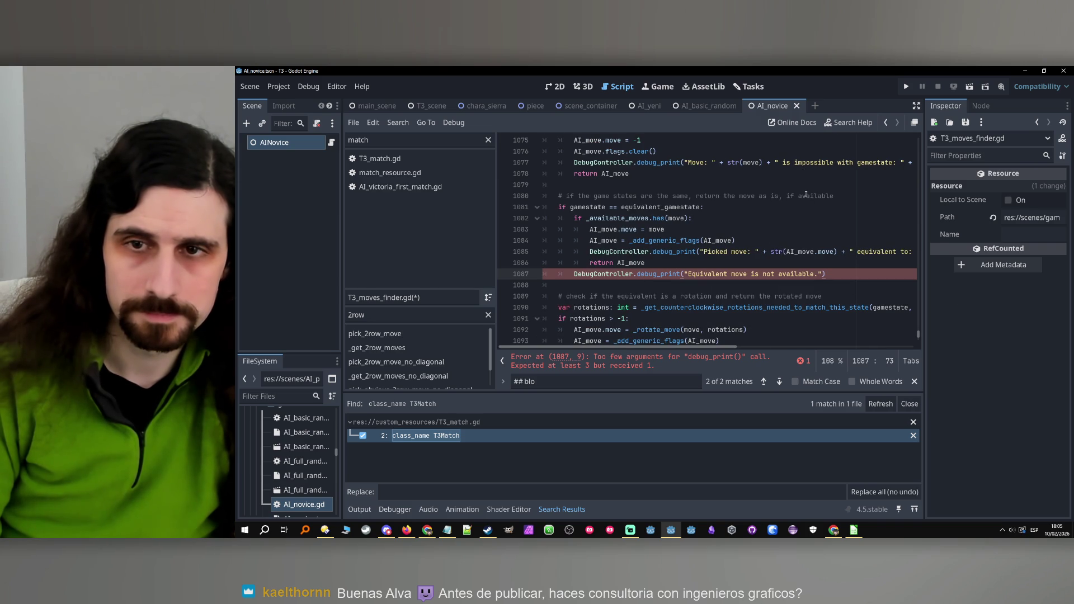
{"action": "left_click_drag", "start_coordinate": [833, 197], "coordinate": [788, 196]}
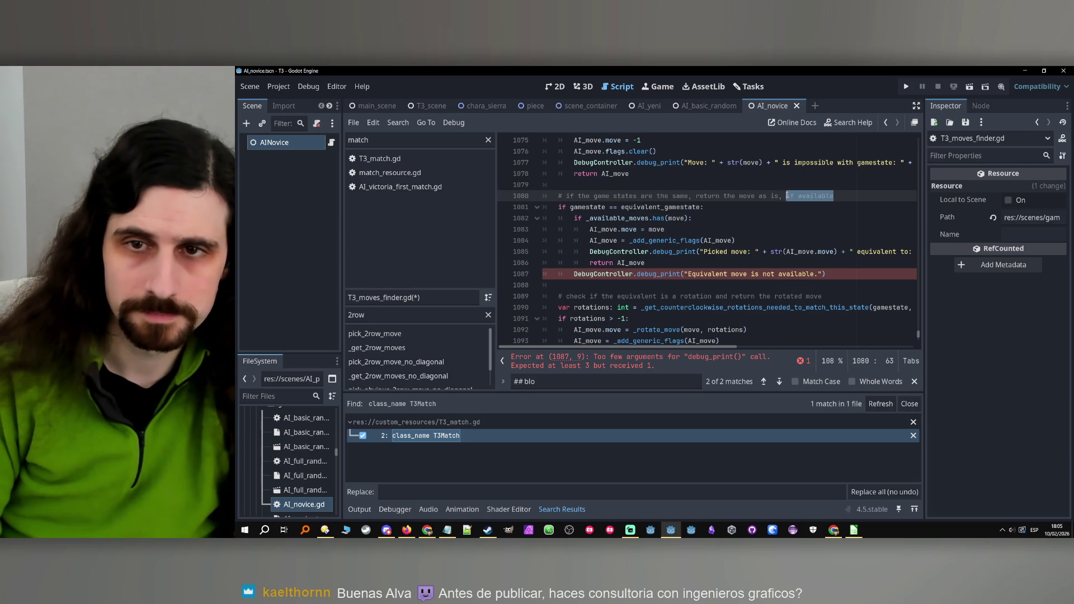
{"action": "key", "text": "BackSpace"}
{"action": "left_click", "coordinate": [833, 275]}
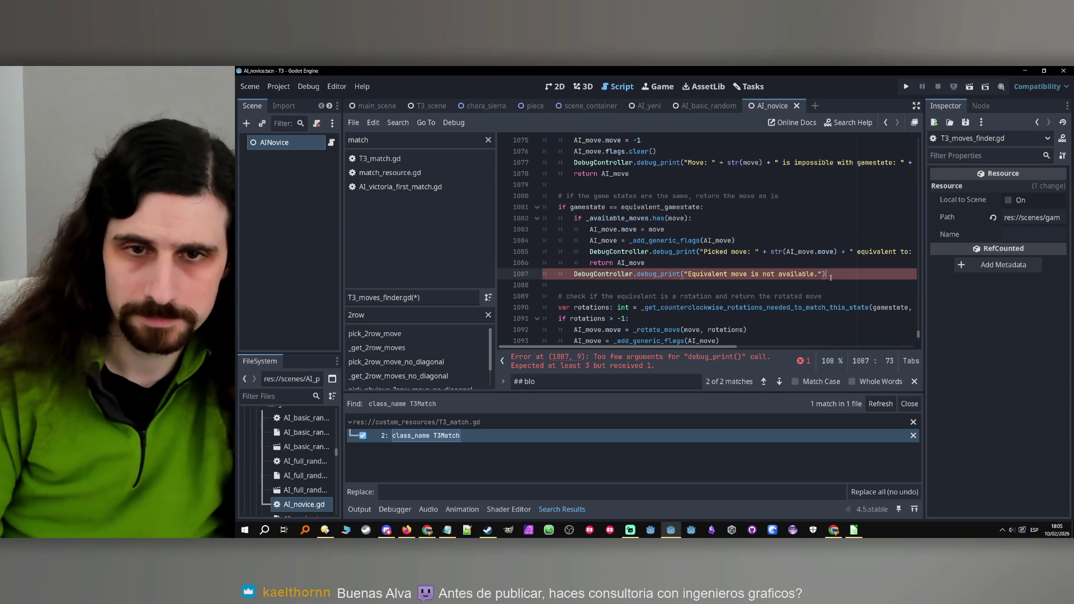
{"action": "left_click_drag", "start_coordinate": [722, 347], "coordinate": [898, 346]}
{"action": "left_click", "coordinate": [834, 277]}
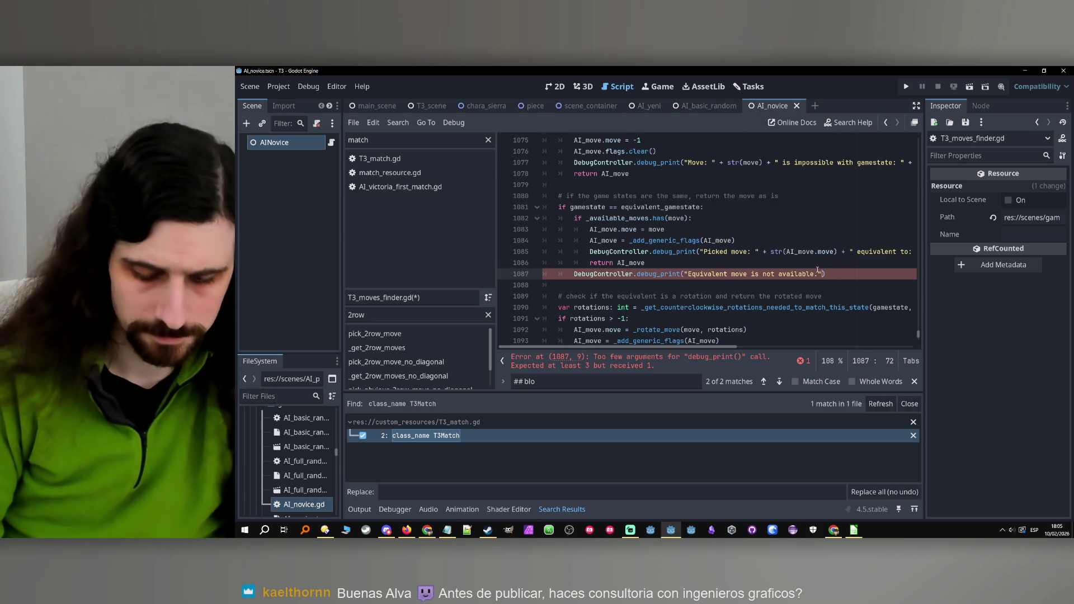
Give the debug print the arguments 1 and self, then start a new line.
{"action": "type", "text": ", 1, sel"}
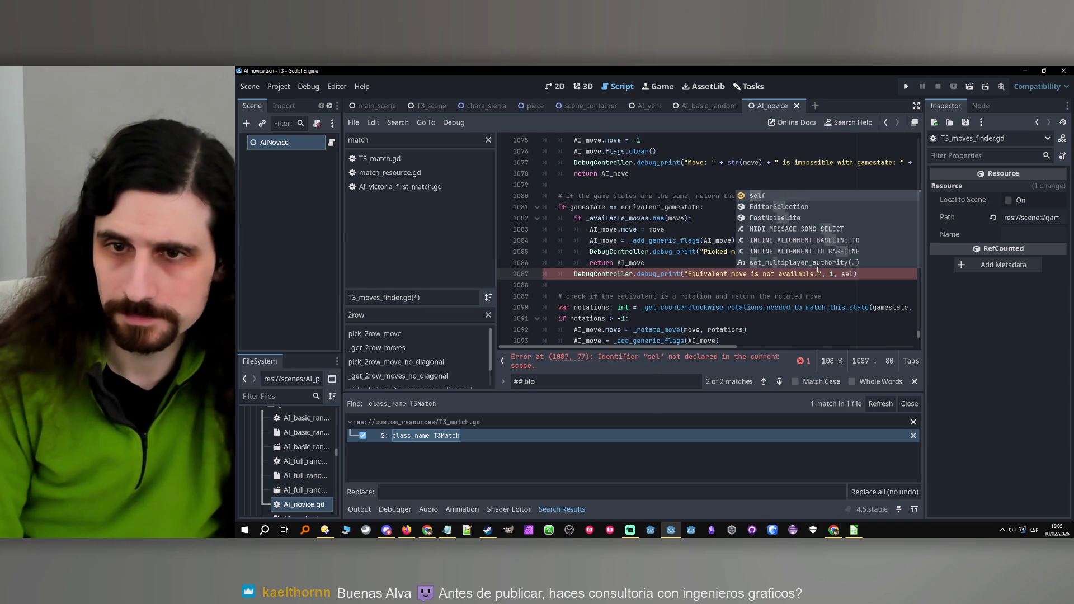
{"action": "key", "text": "Return"}
{"action": "key", "text": "End"}
{"action": "key", "text": "Return"}
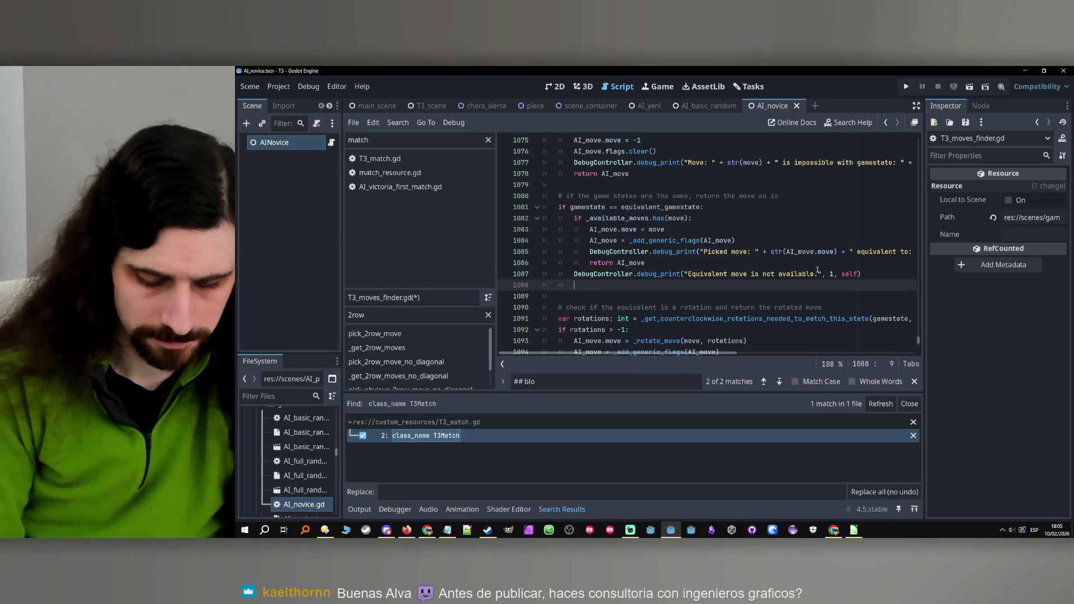
{"action": "type", "text": "clear"}
{"action": "key", "text": "BackSpace"}
{"action": "key", "text": "BackSpace"}
{"action": "key", "text": "BackSpace"}
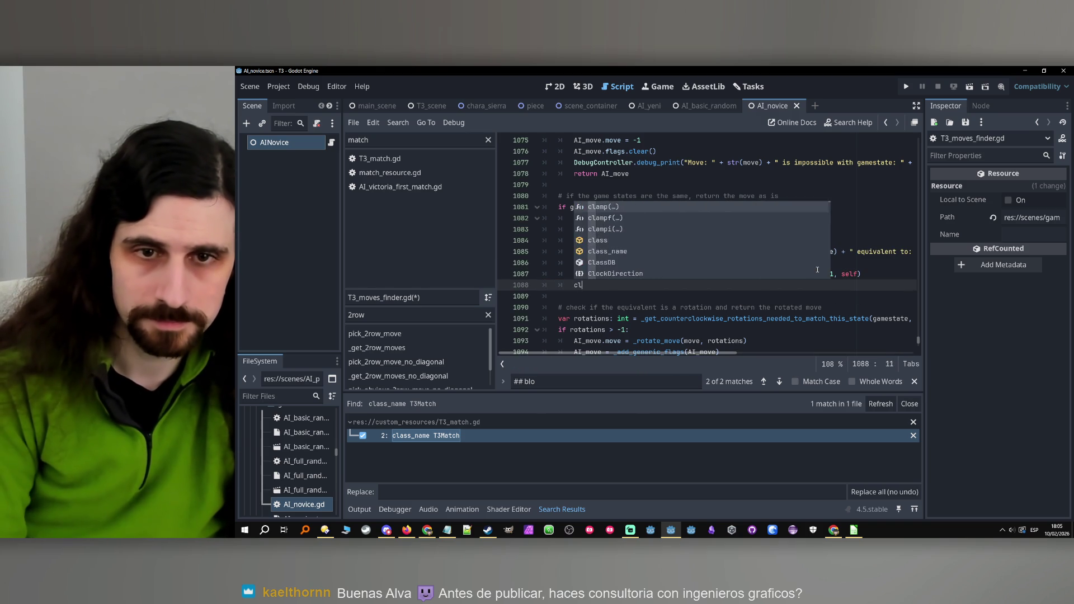
Select the final AI_move reset, flag-clearing and return lines to copy.
{"action": "scroll", "coordinate": [685, 241], "scroll_direction": "down", "scroll_amount": 1}
{"action": "scroll", "coordinate": [685, 240], "scroll_direction": "down", "scroll_amount": 5}
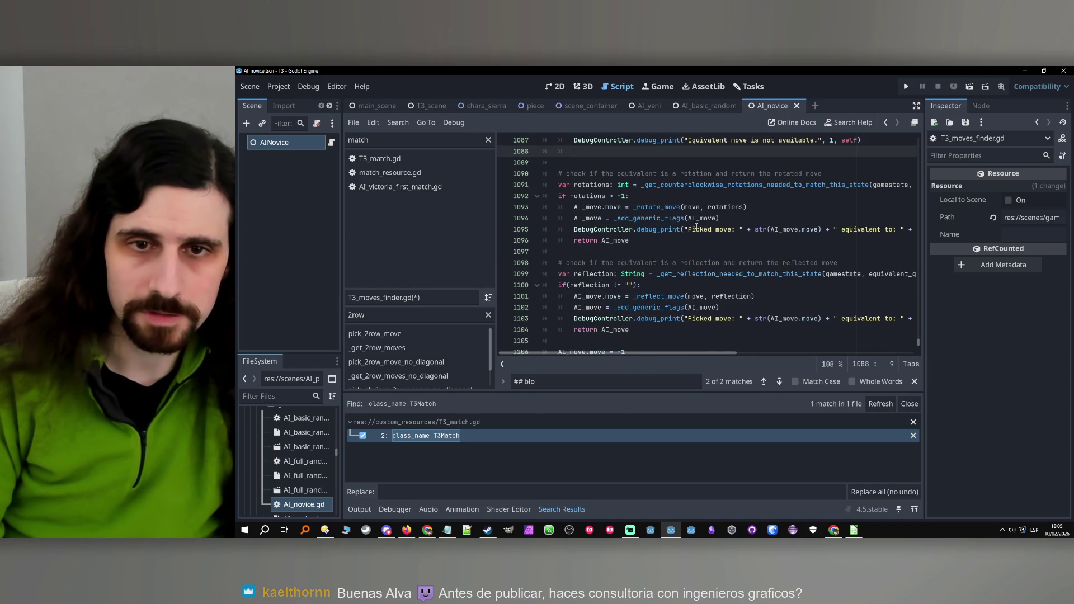
{"action": "left_click", "coordinate": [638, 307]}
{"action": "key", "text": "shift+Home"}
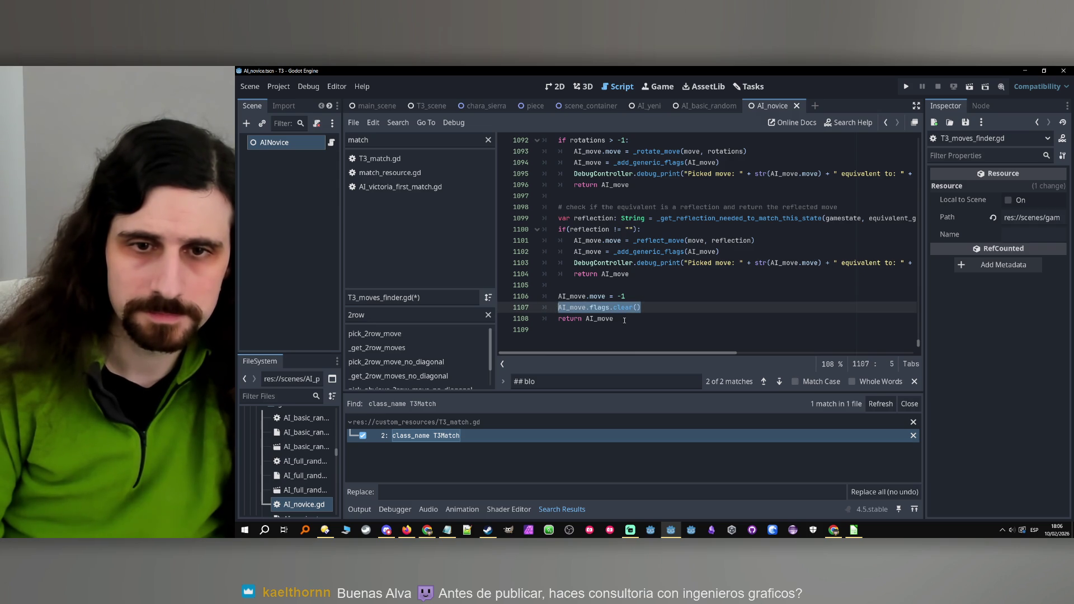
{"action": "mouse_move", "coordinate": [625, 318]}
{"action": "left_mouse_down"}
{"action": "mouse_move", "coordinate": [554, 308]}
{"action": "mouse_move", "coordinate": [558, 300]}
{"action": "left_mouse_up"}
{"action": "key", "text": "ctrl+c"}
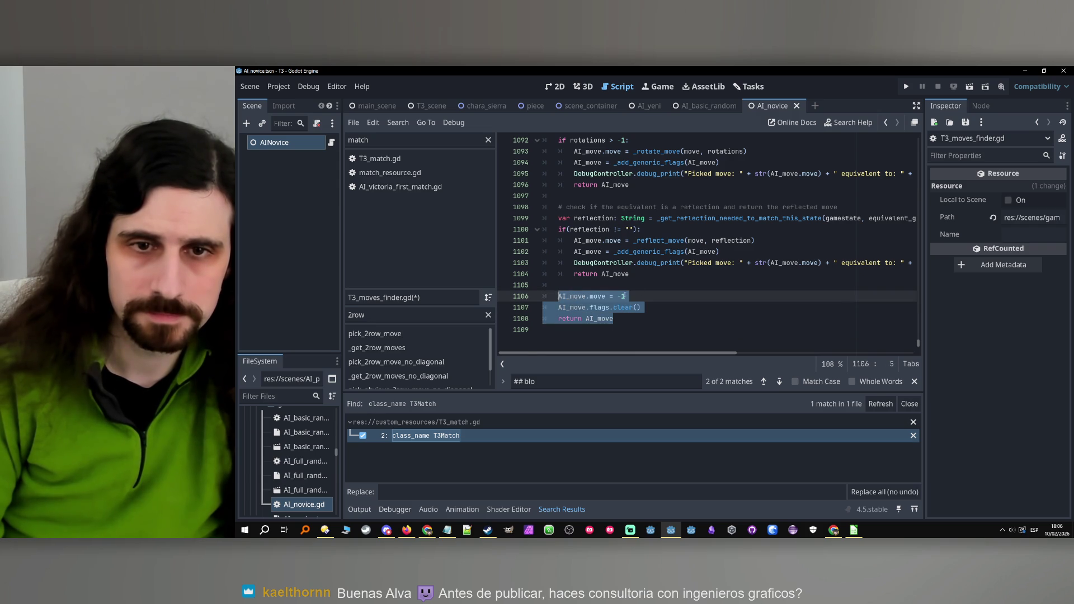
{"action": "scroll", "coordinate": [596, 296], "scroll_direction": "up", "scroll_amount": 6}
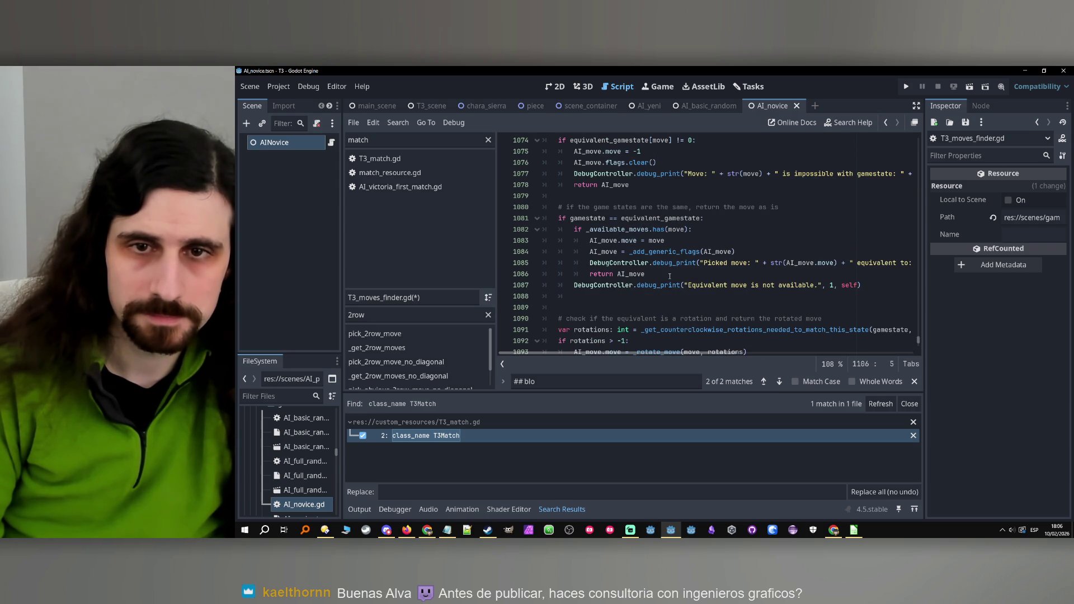
{"action": "scroll", "coordinate": [670, 276], "scroll_direction": "down", "scroll_amount": 1}
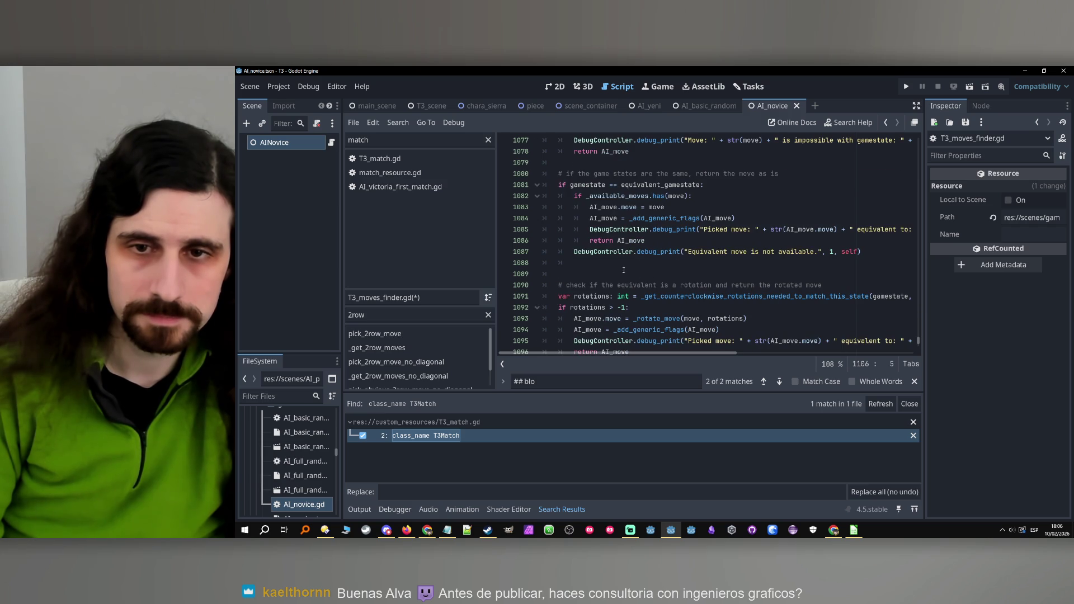
Paste the reset-to--1 and return lines after the 'not available' print and indent them.
{"action": "left_click", "coordinate": [727, 263]}
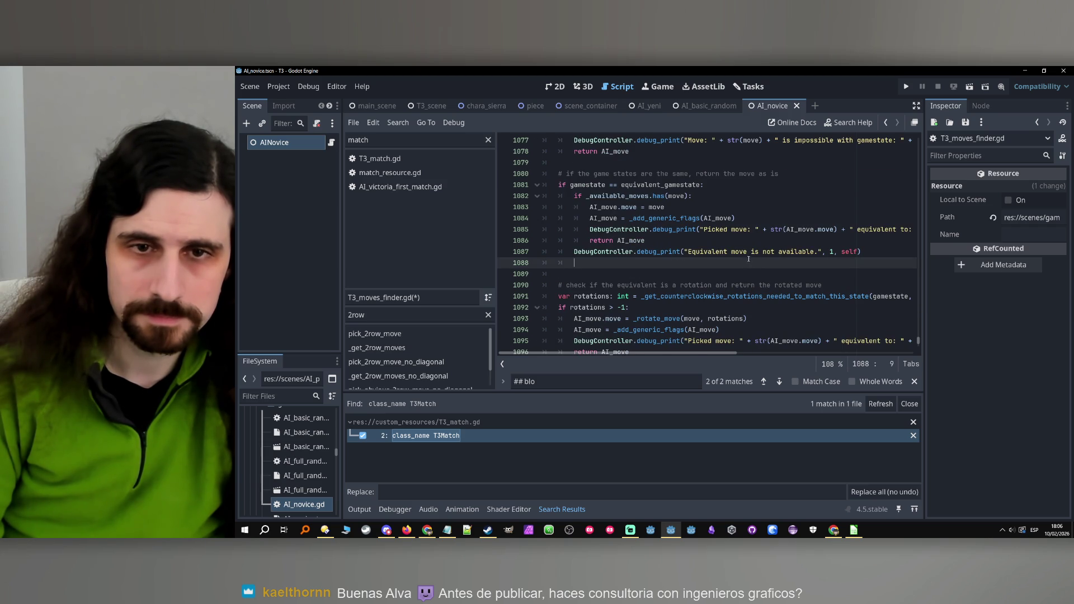
{"action": "key", "text": "ctrl+v"}
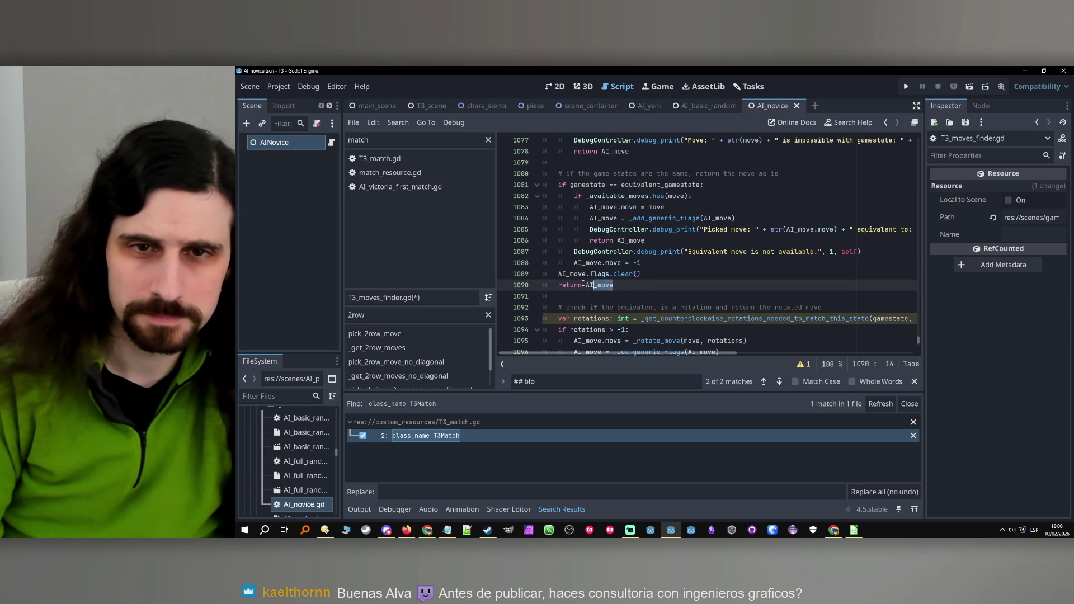
{"action": "key", "text": "shift+Up"}
{"action": "key", "text": "shift+Home"}
{"action": "key", "text": "Tab"}
{"action": "left_click", "coordinate": [700, 264]}
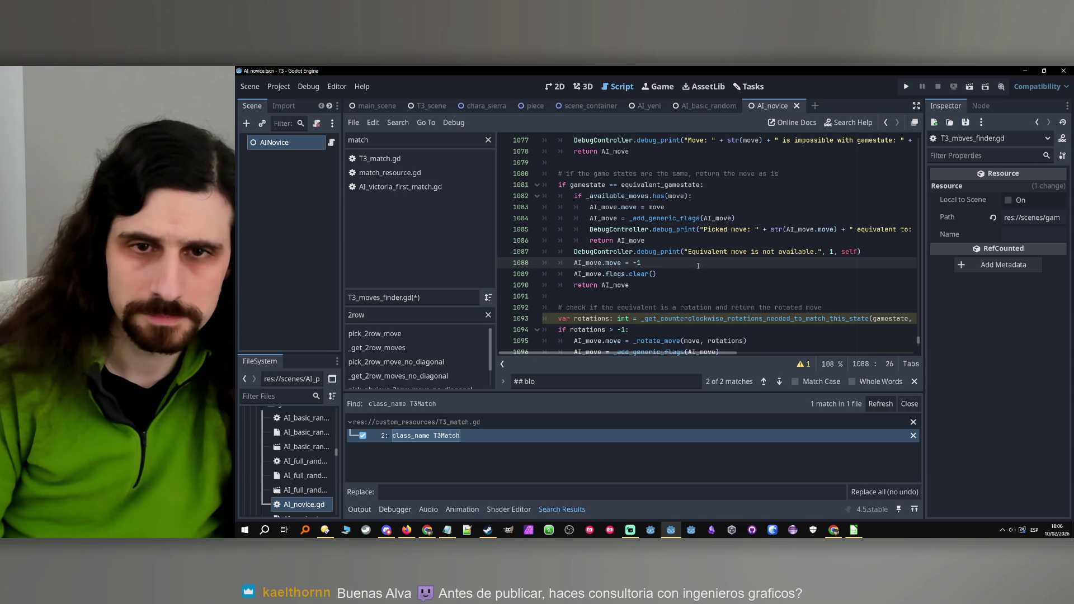
{"action": "left_click", "coordinate": [647, 286]}
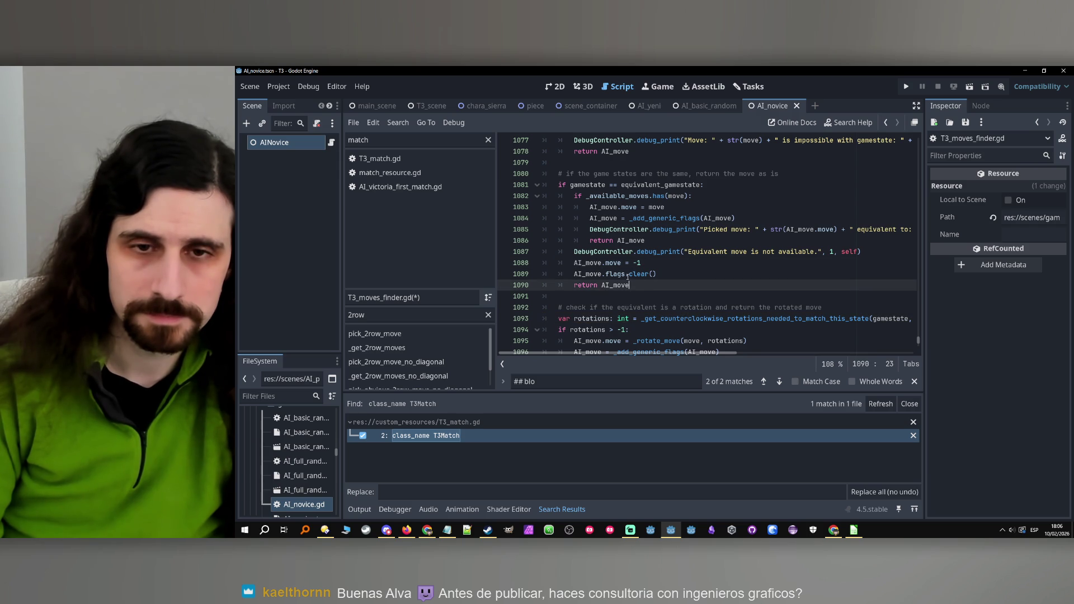
{"action": "left_click", "coordinate": [623, 295]}
Add a blank line after the _rotate_move assignment in the rotation branch.
{"action": "scroll", "coordinate": [627, 291], "scroll_direction": "down", "scroll_amount": 2}
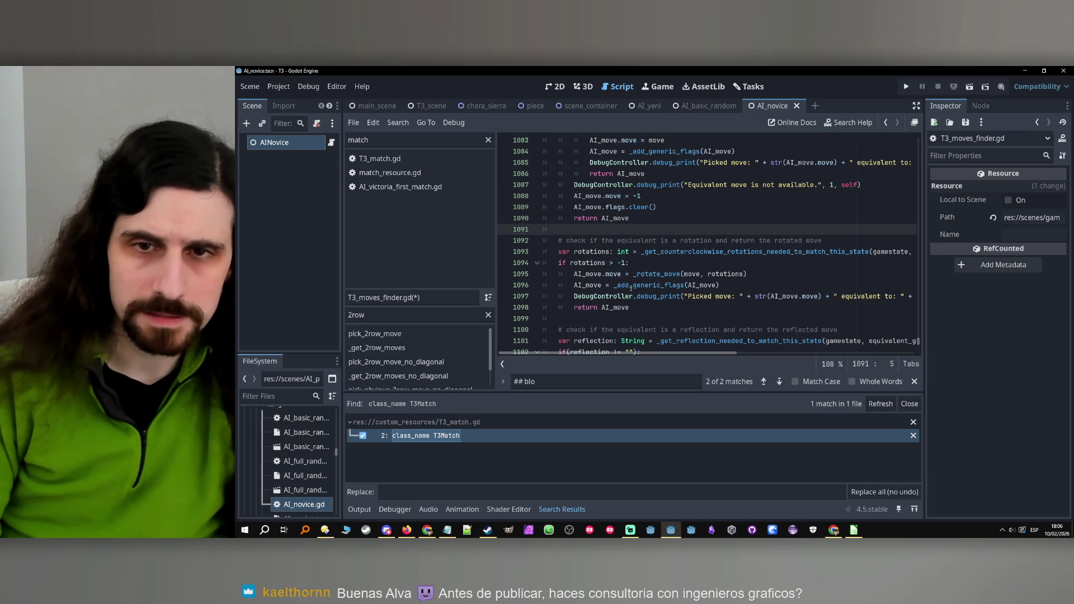
{"action": "scroll", "coordinate": [694, 301], "scroll_direction": "up", "scroll_amount": 1}
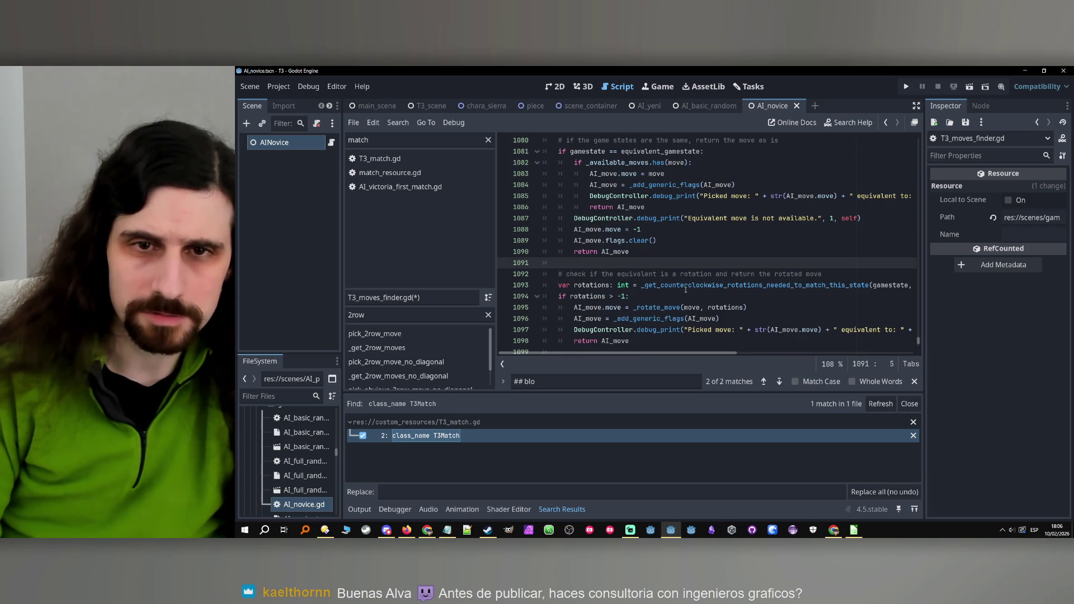
{"action": "left_click", "coordinate": [693, 162]}
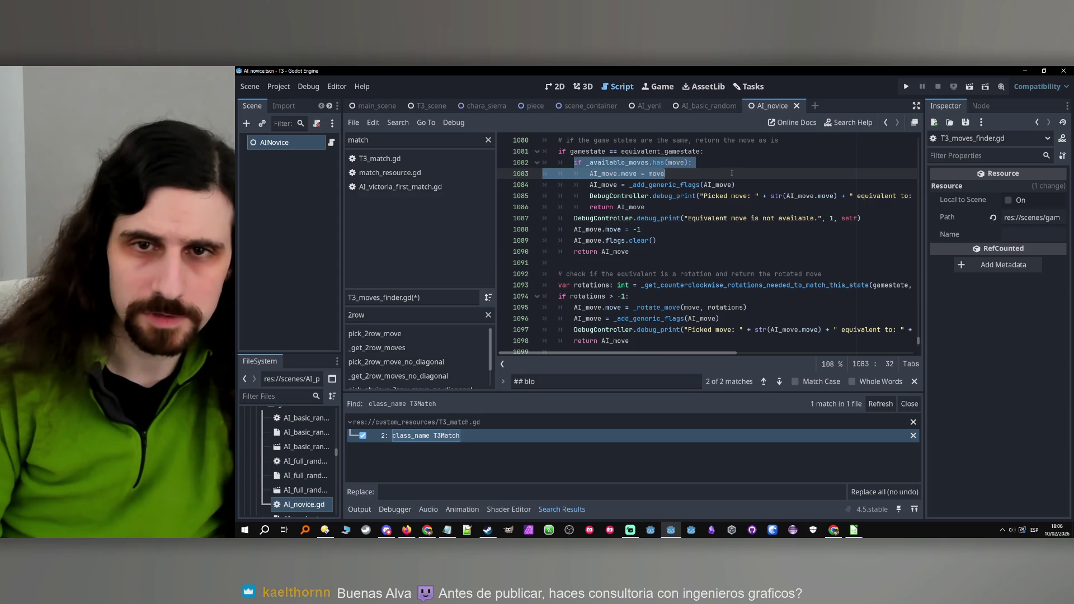
{"action": "scroll", "coordinate": [683, 241], "scroll_direction": "down", "scroll_amount": 2}
{"action": "left_click", "coordinate": [682, 230]}
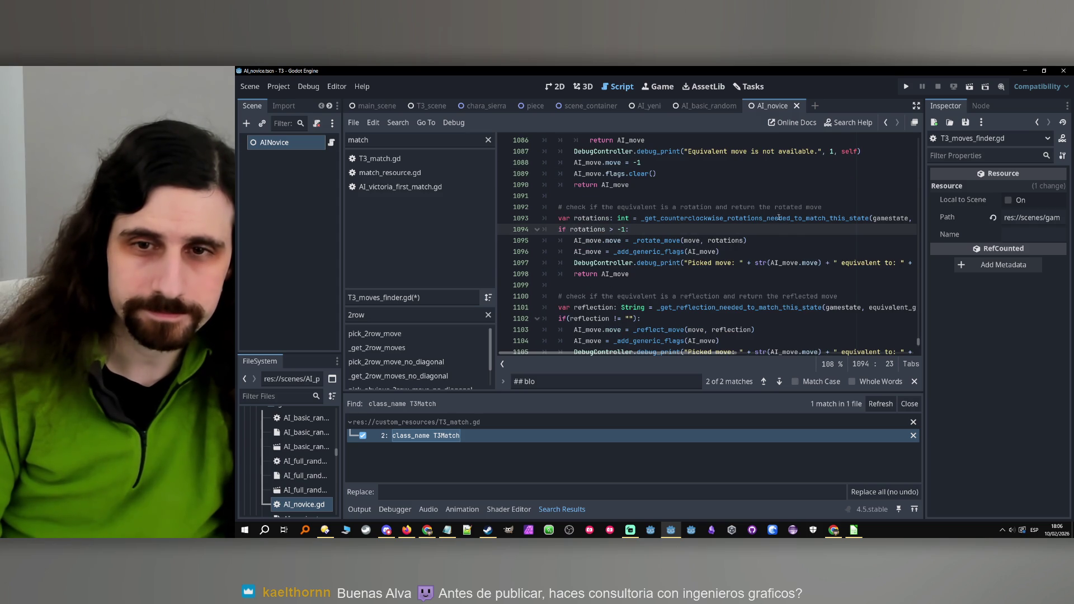
{"action": "left_click", "coordinate": [770, 246]}
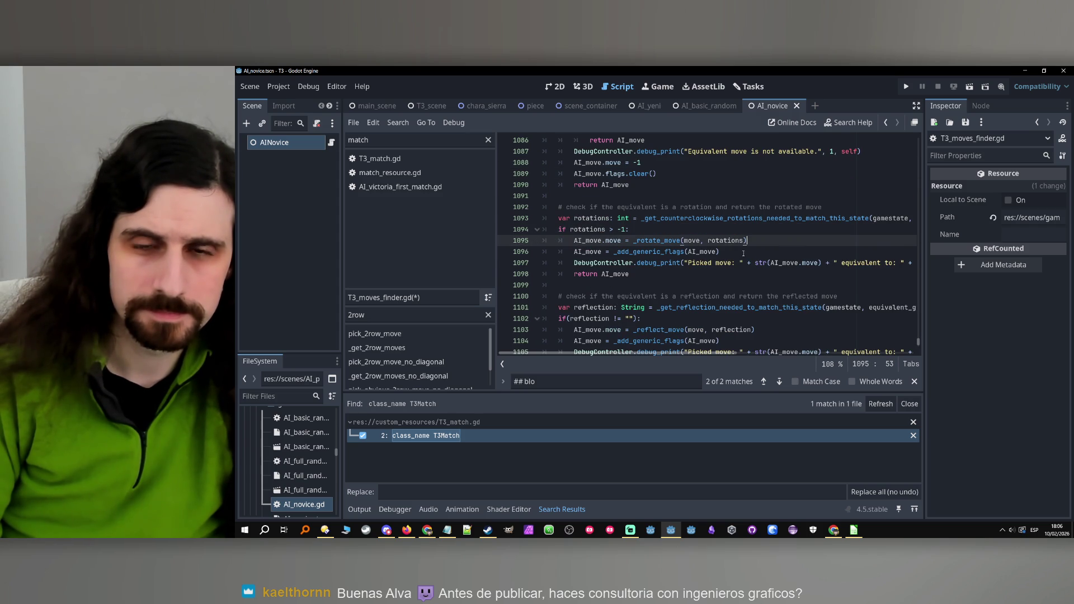
{"action": "scroll", "coordinate": [746, 252], "scroll_direction": "up", "scroll_amount": 2}
{"action": "key", "text": "Return"}
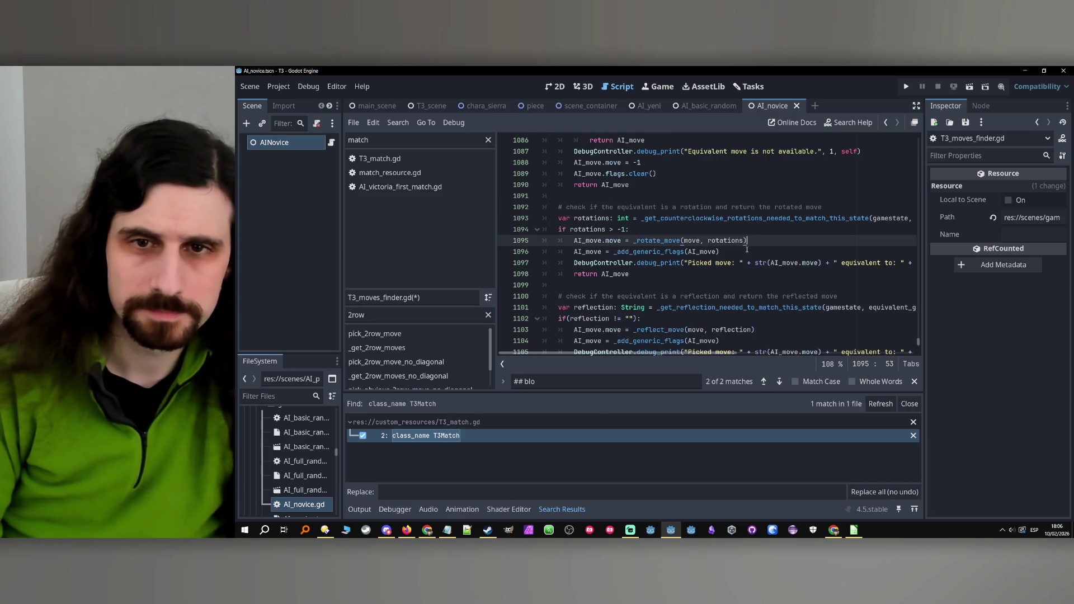
{"action": "scroll", "coordinate": [728, 246], "scroll_direction": "down", "scroll_amount": 3}
Add 'if _available_moves.has(AI_move.move):' and indent the rotation lines beneath it.
{"action": "type", "text": "if _available_moves.has(move):"}
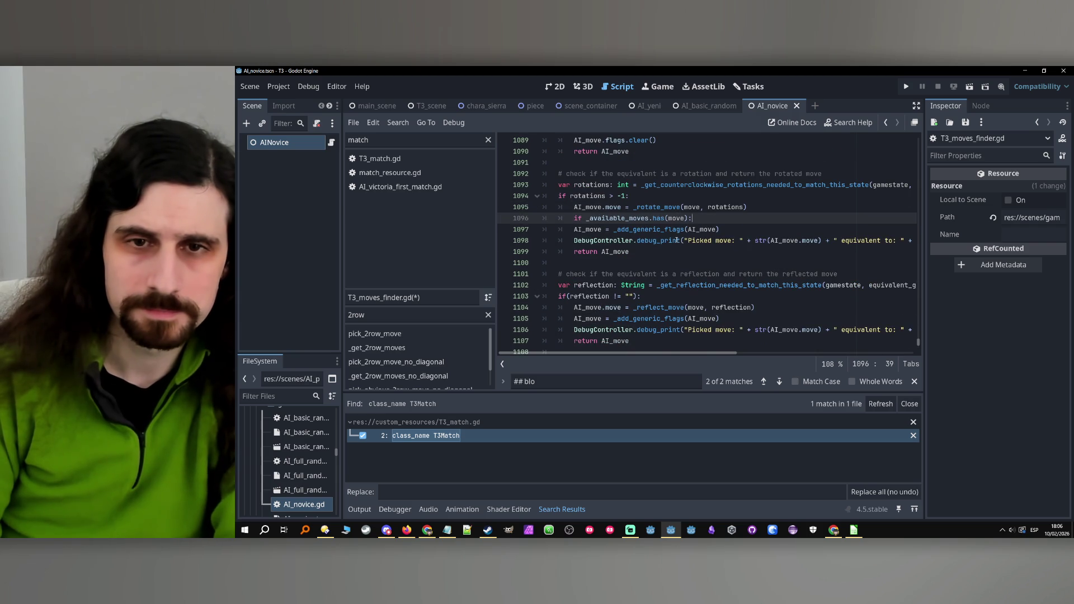
{"action": "left_click_drag", "start_coordinate": [571, 228], "coordinate": [645, 252]}
{"action": "key", "text": "Tab"}
{"action": "key", "text": "Right"}
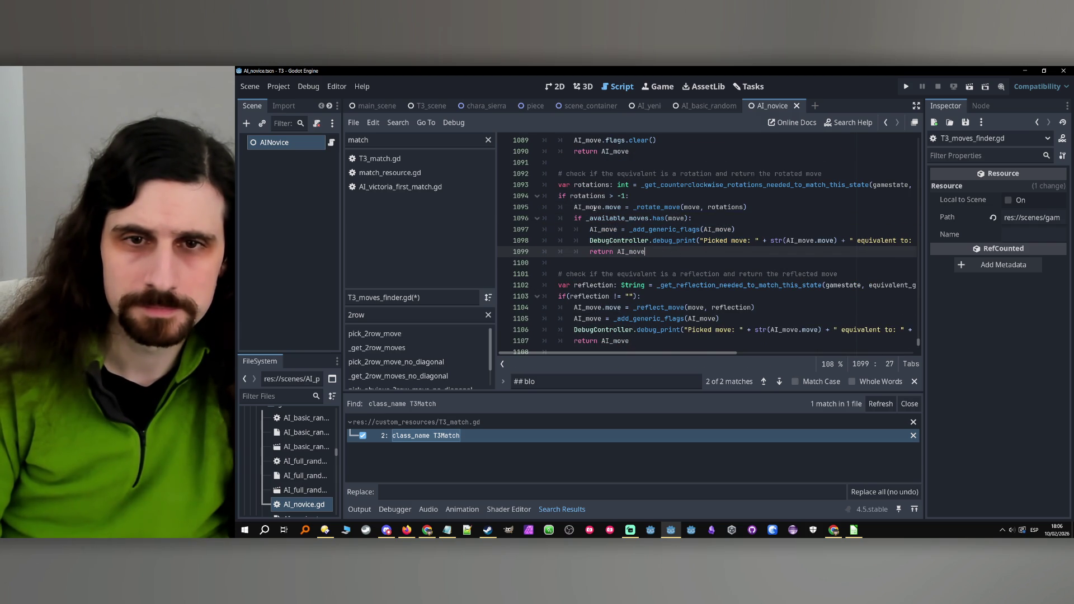
{"action": "left_click_drag", "start_coordinate": [621, 208], "coordinate": [574, 207]}
{"action": "key", "text": "ctrl+c"}
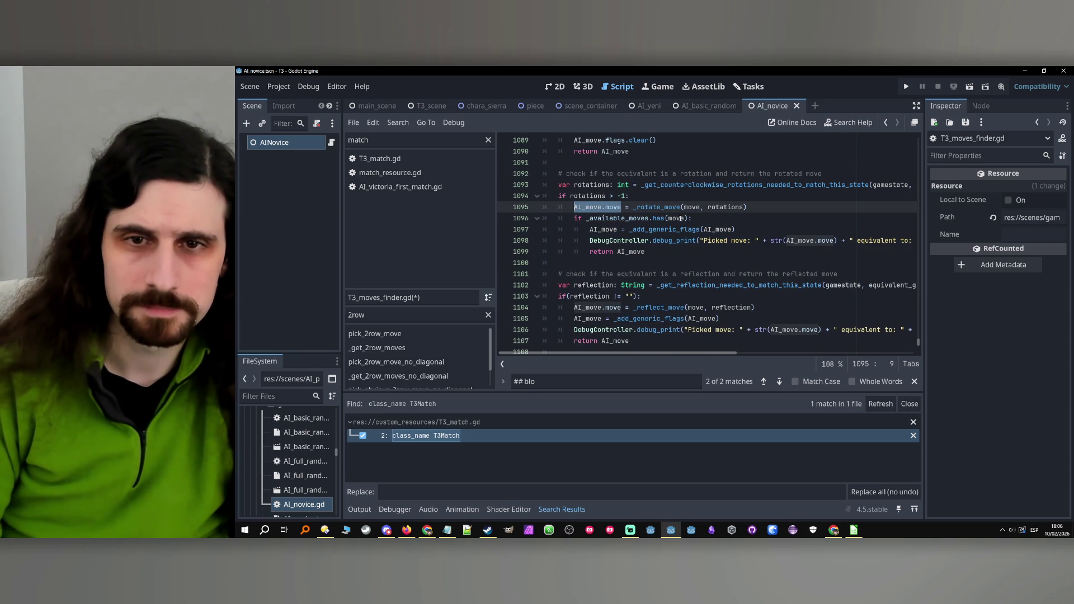
{"action": "double_click", "coordinate": [678, 218]}
{"action": "key", "text": "ctrl+v"}
Copy the not-available fallback block into the rotation branch after its return.
{"action": "left_click", "coordinate": [653, 252]}
{"action": "key", "text": "Return"}
{"action": "scroll", "coordinate": [666, 234], "scroll_direction": "up", "scroll_amount": 3}
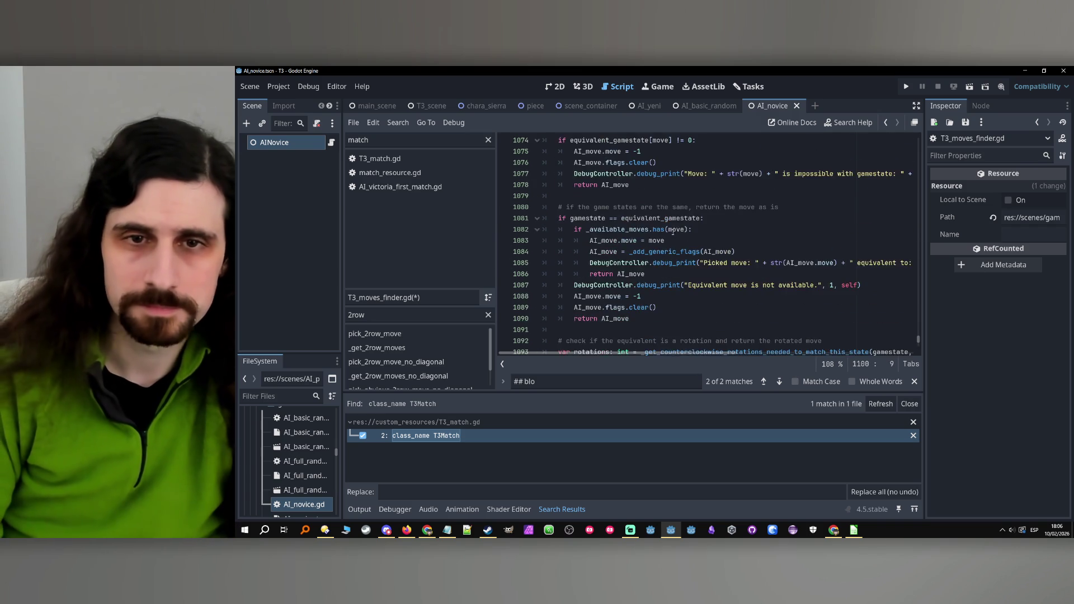
{"action": "left_click_drag", "start_coordinate": [629, 252], "coordinate": [574, 218]}
{"action": "key", "text": "ctrl+c"}
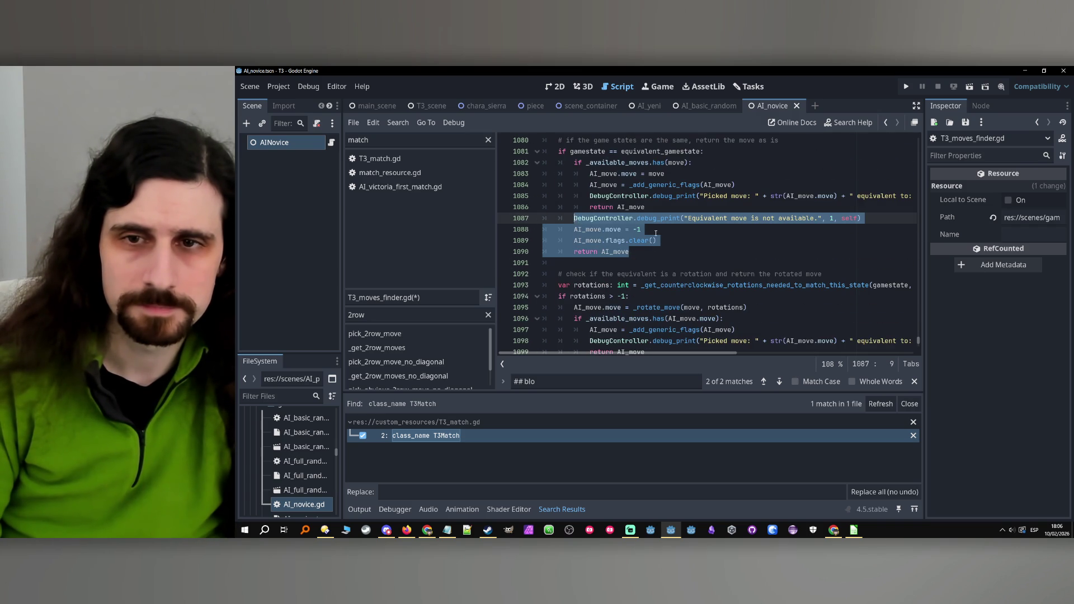
{"action": "scroll", "coordinate": [633, 257], "scroll_direction": "down", "scroll_amount": 3}
{"action": "left_click", "coordinate": [634, 261]}
{"action": "key", "text": "ctrl+v"}
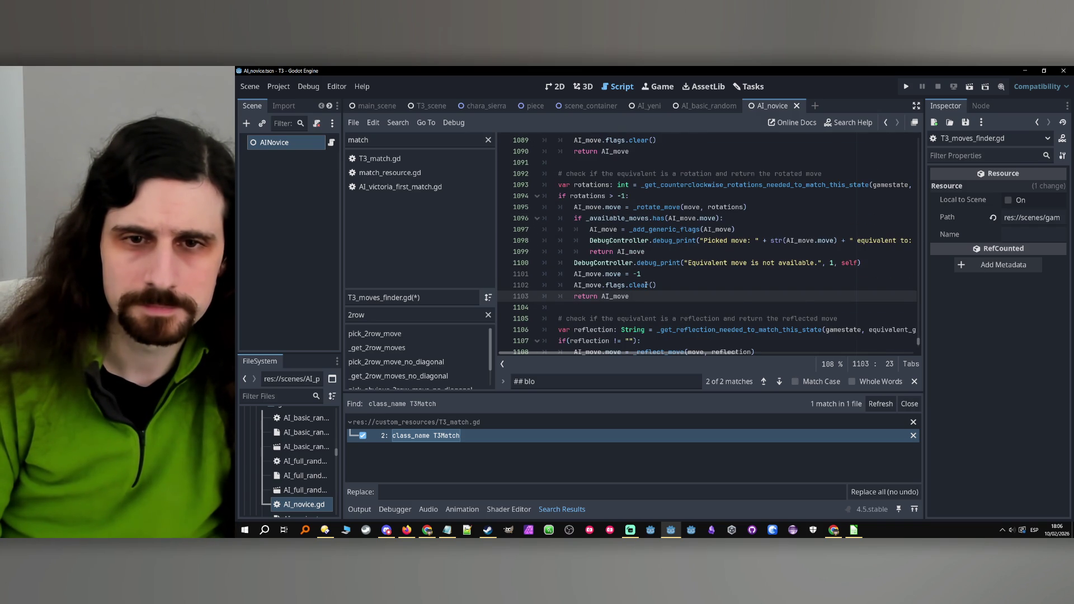
Remove the parentheses from 'if(reflection != "")'.
{"action": "scroll", "coordinate": [647, 286], "scroll_direction": "down", "scroll_amount": 1}
{"action": "scroll", "coordinate": [645, 280], "scroll_direction": "down", "scroll_amount": 1}
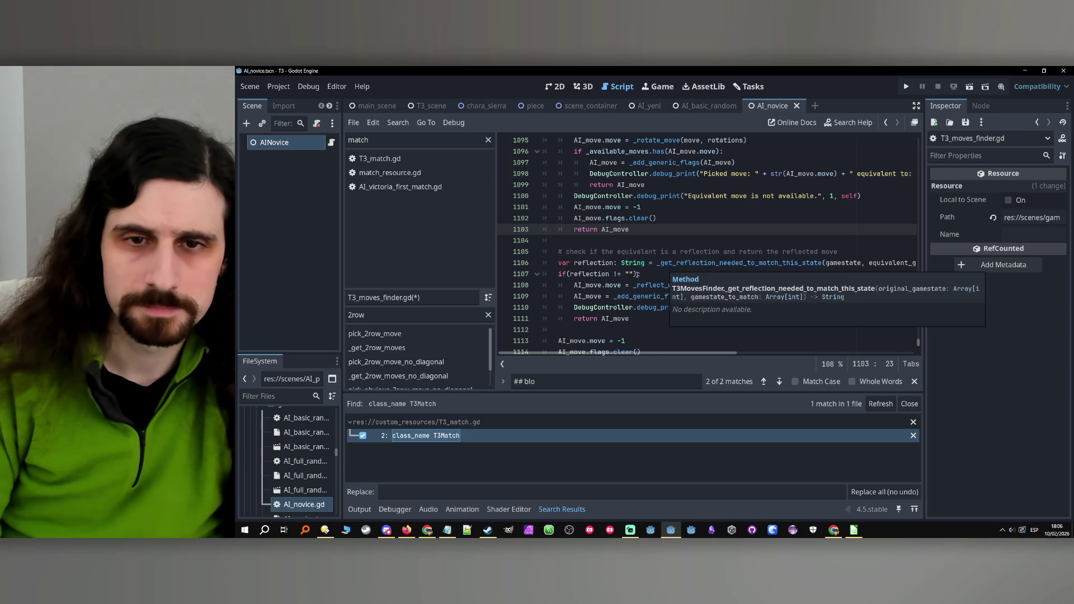
{"action": "left_click", "coordinate": [634, 274]}
{"action": "key", "text": "BackSpace"}
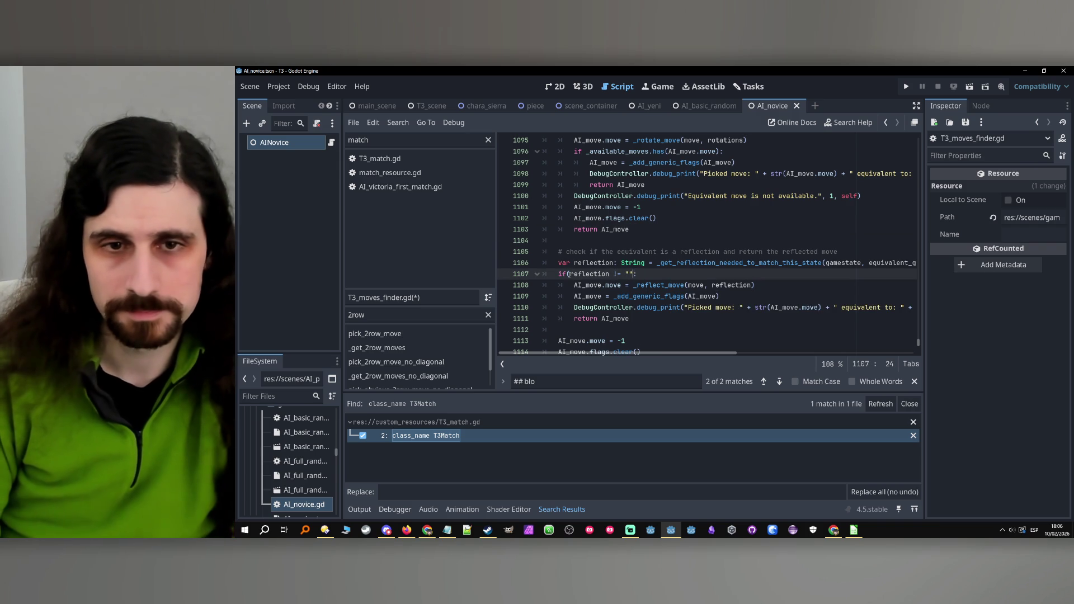
{"action": "type", "text": ":"}
{"action": "left_click", "coordinate": [569, 274]}
{"action": "key", "text": "BackSpace"}
{"action": "left_click", "coordinate": [686, 274]}
{"action": "scroll", "coordinate": [686, 276], "scroll_direction": "down", "scroll_amount": 1}
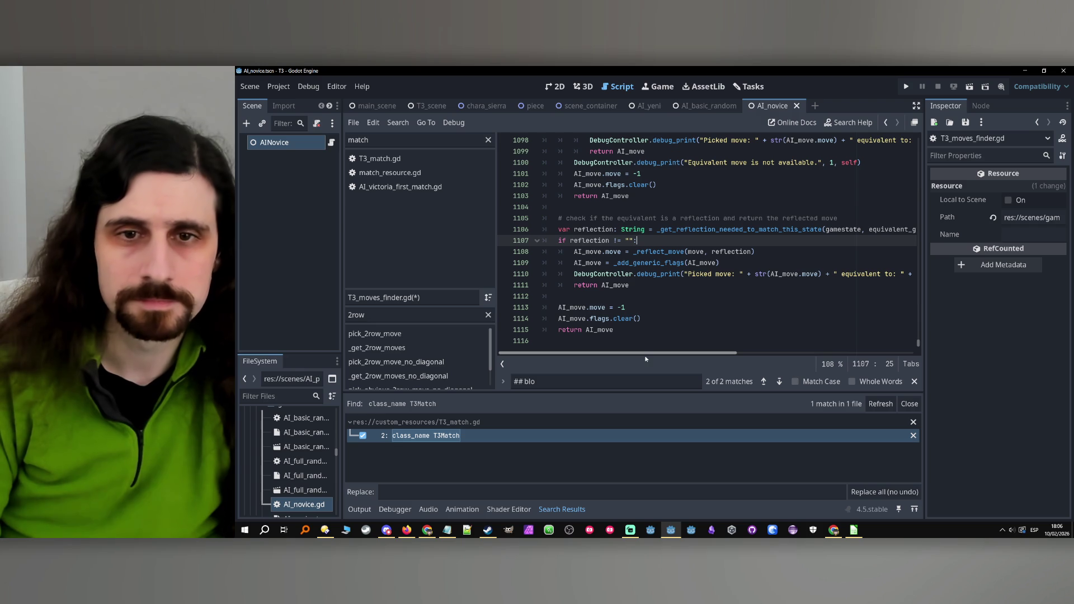
{"action": "mouse_move", "coordinate": [691, 353]}
{"action": "left_mouse_down"}
{"action": "mouse_move", "coordinate": [705, 352]}
{"action": "mouse_move", "coordinate": [692, 353]}
{"action": "left_mouse_up"}
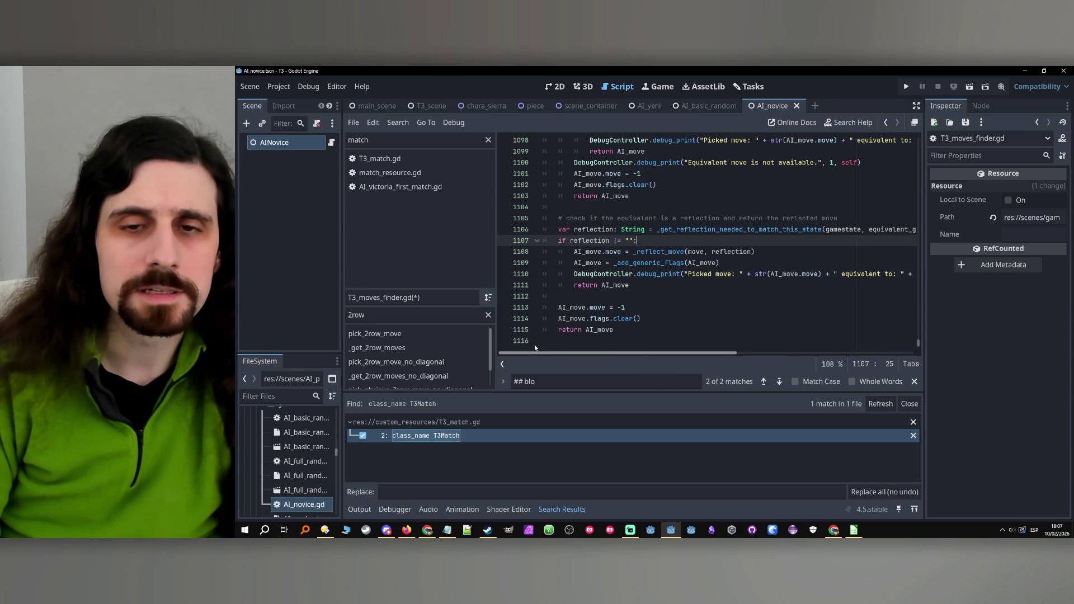
Add a blank line after the reflect_move assignment.
{"action": "double_click", "coordinate": [588, 229]}
{"action": "left_click", "coordinate": [644, 242]}
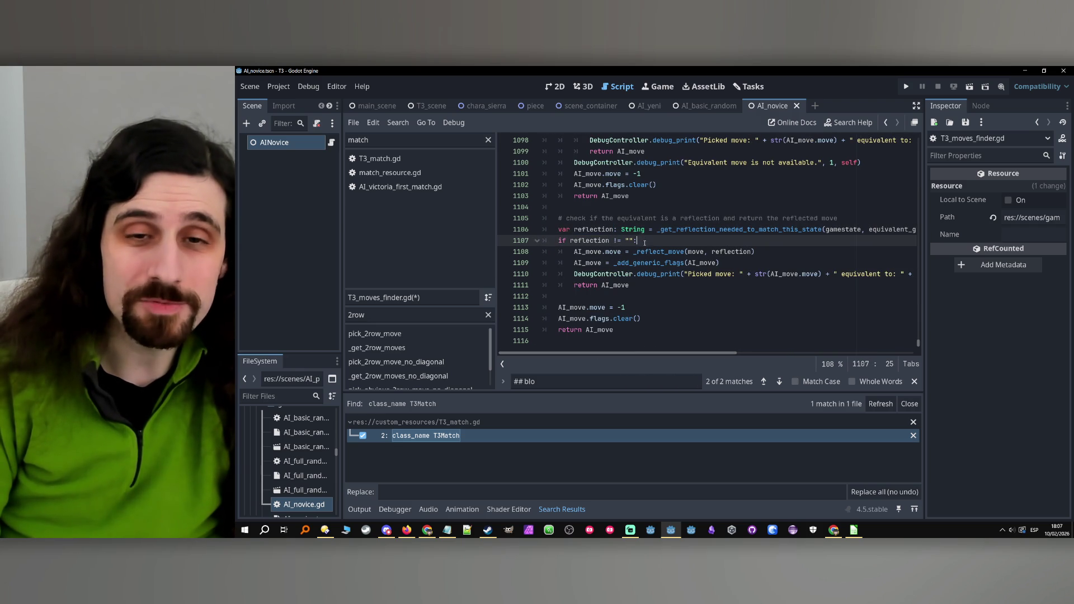
{"action": "key", "text": "Down"}
{"action": "key", "text": "End"}
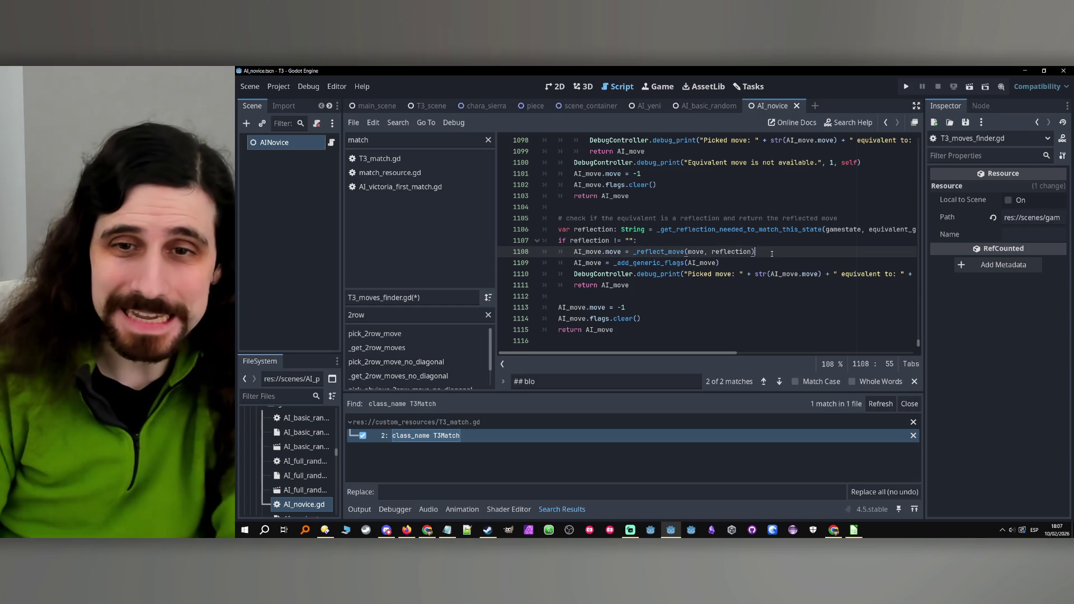
{"action": "key", "text": "Return"}
{"action": "key", "text": "Down"}
Copy the rotation branch's _available_moves.has() check into the reflection block.
{"action": "scroll", "coordinate": [729, 248], "scroll_direction": "up", "scroll_amount": 4}
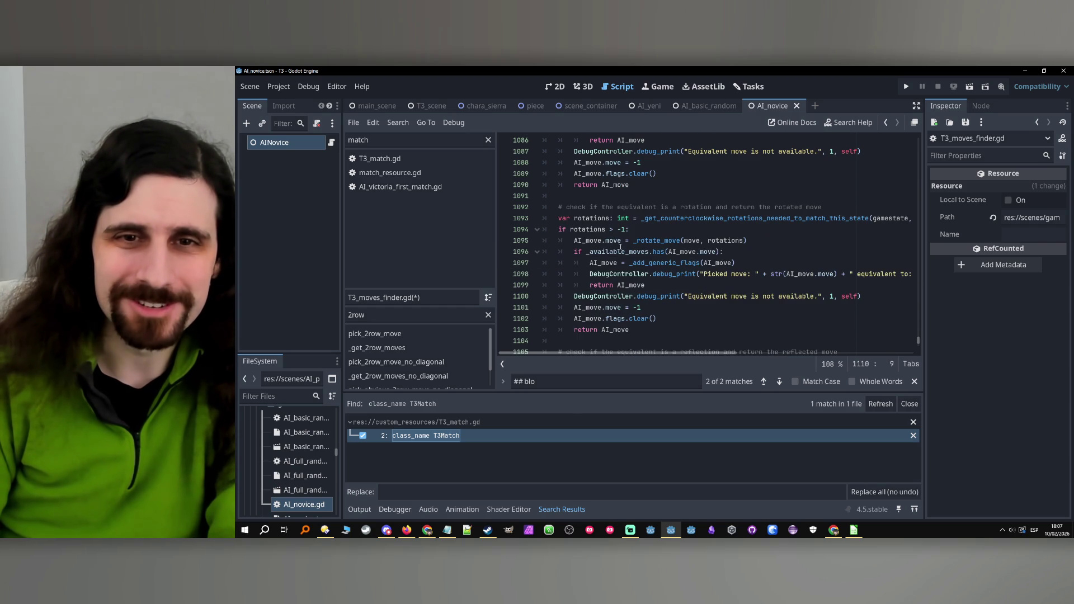
{"action": "left_click_drag", "start_coordinate": [729, 251], "coordinate": [564, 254]}
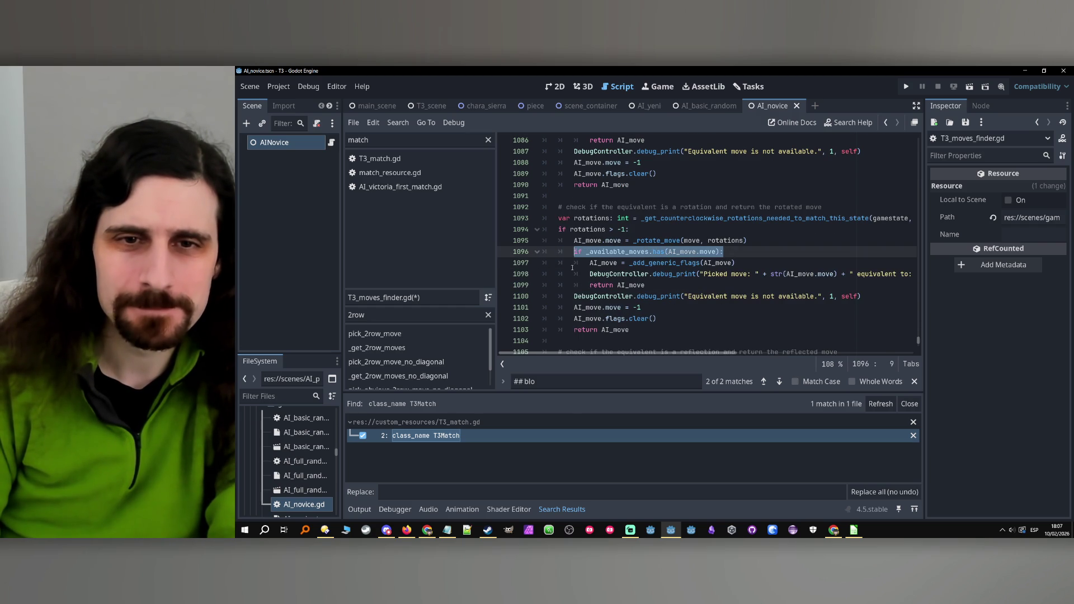
{"action": "scroll", "coordinate": [576, 269], "scroll_direction": "down", "scroll_amount": 5}
{"action": "left_click", "coordinate": [584, 240]}
{"action": "left_click", "coordinate": [582, 234]}
{"action": "key", "text": "ctrl+v"}
Indent the reflected move's flags, print and return under the check, removing leftover blank lines.
{"action": "mouse_move", "coordinate": [575, 262]}
{"action": "left_mouse_down"}
{"action": "mouse_move", "coordinate": [671, 273]}
{"action": "mouse_move", "coordinate": [629, 285]}
{"action": "left_mouse_up"}
{"action": "key", "text": "Tab"}
{"action": "left_click", "coordinate": [604, 251]}
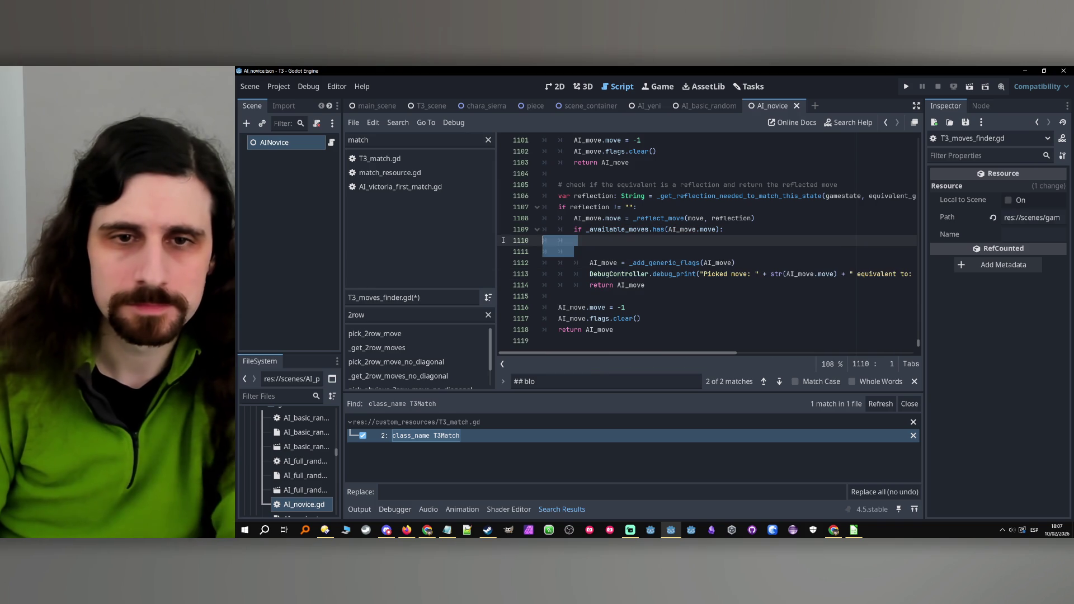
{"action": "key", "text": "BackSpace"}
{"action": "key", "text": "BackSpace"}
{"action": "left_click", "coordinate": [651, 263]}
{"action": "key", "text": "Return"}
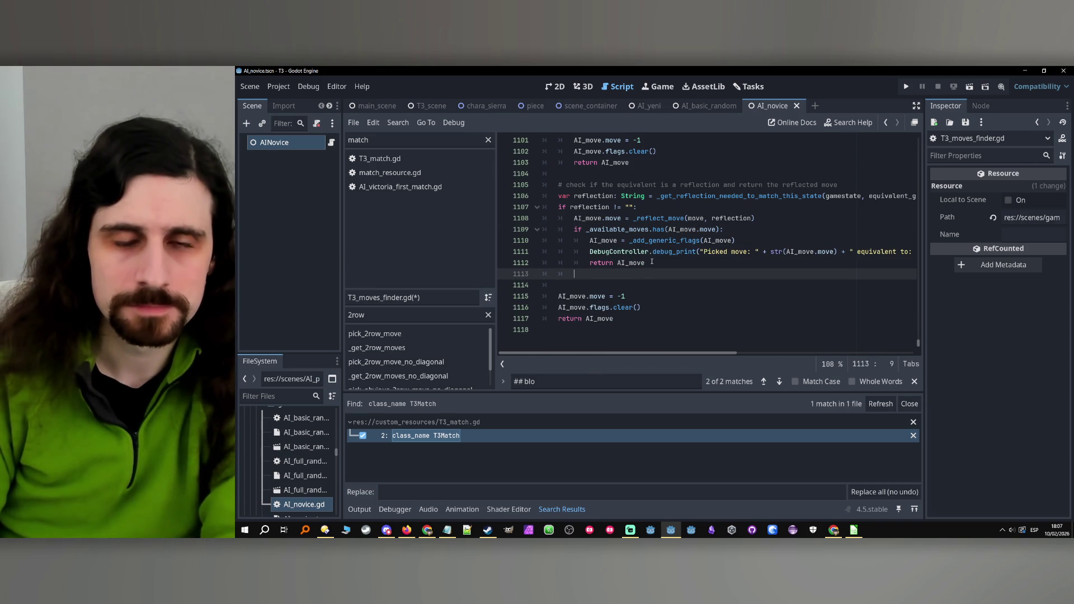
Paste the rotation branch's not-available fallback lines after the reflected return.
{"action": "scroll", "coordinate": [652, 261], "scroll_direction": "up", "scroll_amount": 3}
{"action": "mouse_move", "coordinate": [638, 272]}
{"action": "left_mouse_down"}
{"action": "mouse_move", "coordinate": [655, 262]}
{"action": "mouse_move", "coordinate": [576, 241]}
{"action": "left_mouse_up"}
{"action": "key", "text": "ctrl+c"}
{"action": "scroll", "coordinate": [612, 260], "scroll_direction": "down", "scroll_amount": 3}
{"action": "left_click", "coordinate": [612, 284]}
{"action": "key", "text": "ctrl+v"}
Append '(rotated)' after 'available' in the rotation not-available debug message.
{"action": "scroll", "coordinate": [781, 246], "scroll_direction": "up", "scroll_amount": 3}
{"action": "left_click", "coordinate": [809, 241]}
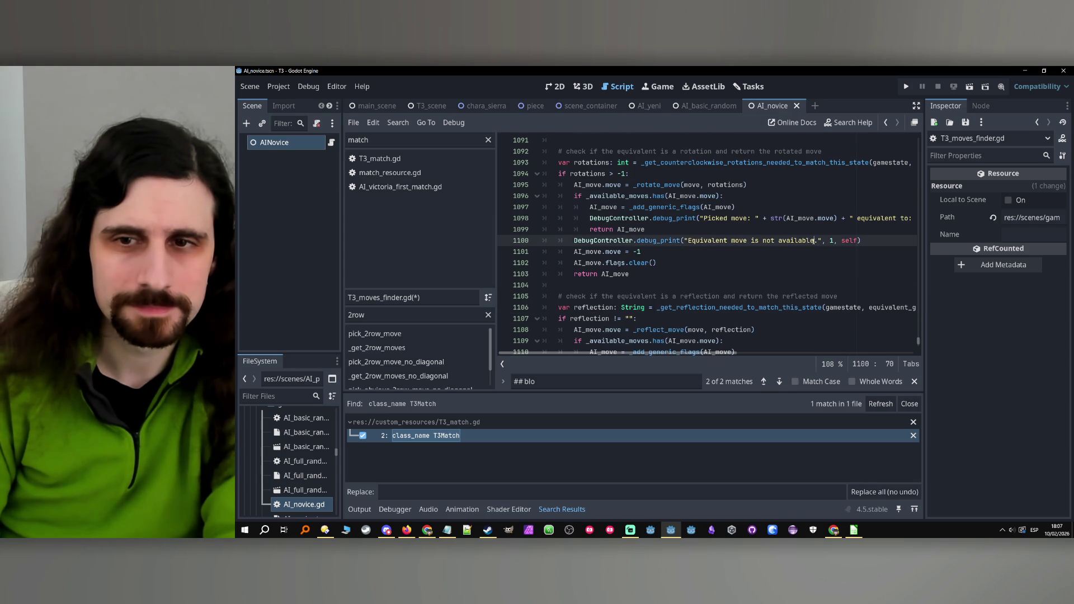
{"action": "scroll", "coordinate": [809, 240], "scroll_direction": "up", "scroll_amount": 5}
{"action": "left_click", "coordinate": [815, 262]}
{"action": "type", "text": "(1\", 1, self"}
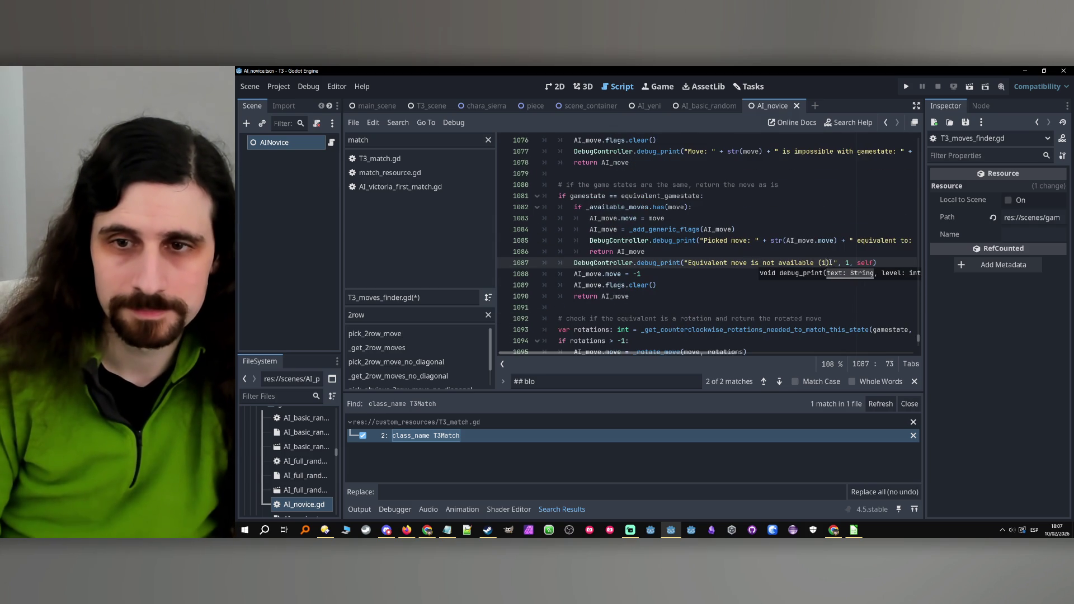
{"action": "key", "text": "BackSpace"}
{"action": "key", "text": "BackSpace"}
{"action": "key", "text": "BackSpace"}
{"action": "scroll", "coordinate": [801, 285], "scroll_direction": "down", "scroll_amount": 3}
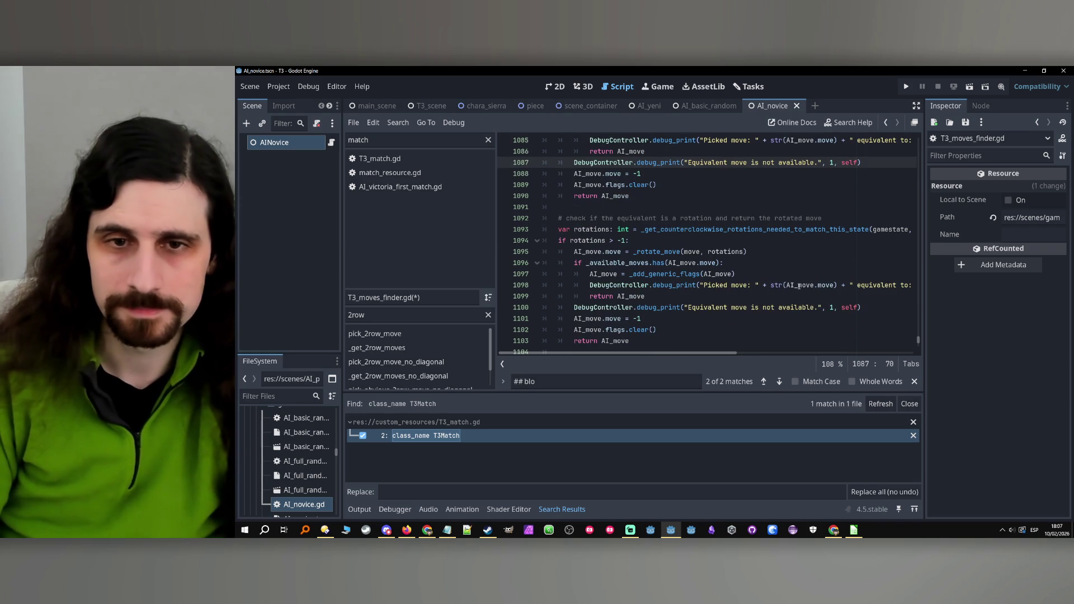
{"action": "left_click", "coordinate": [727, 308]}
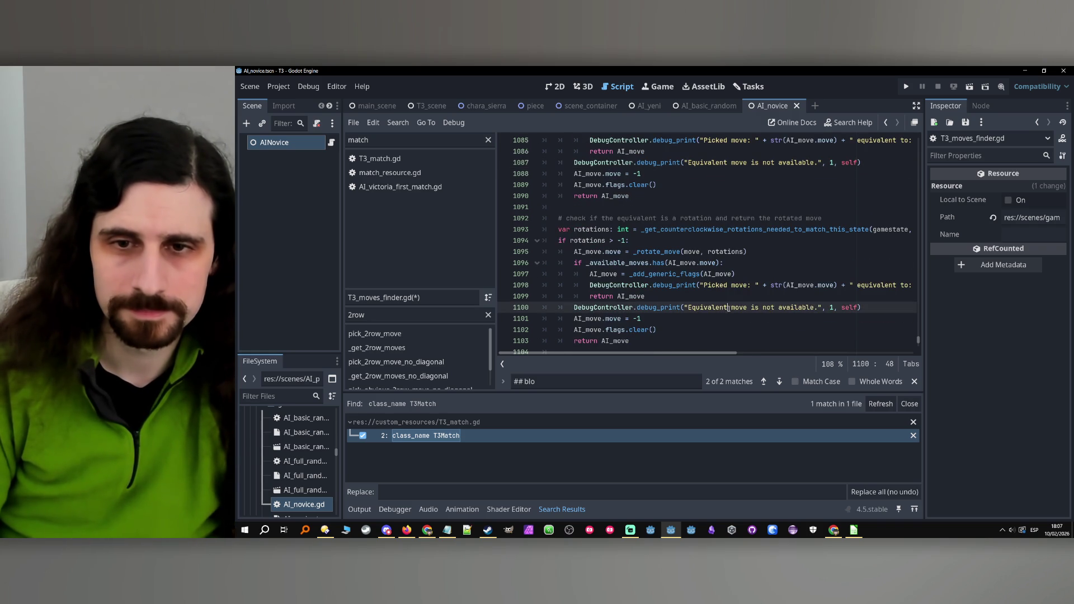
{"action": "type", "text": "rotated"}
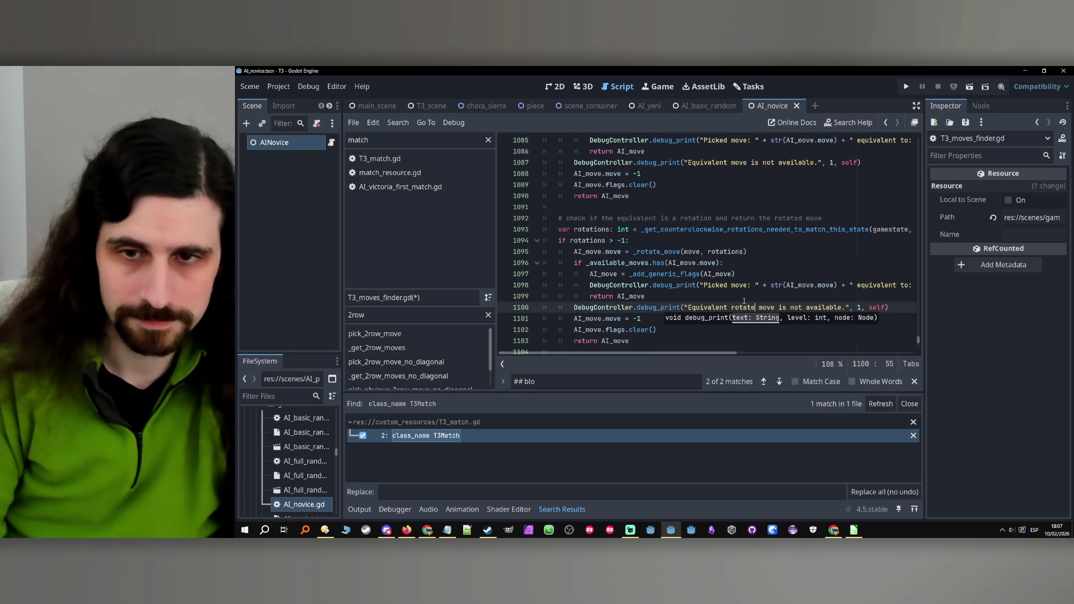
{"action": "scroll", "coordinate": [733, 280], "scroll_direction": "down", "scroll_amount": 3}
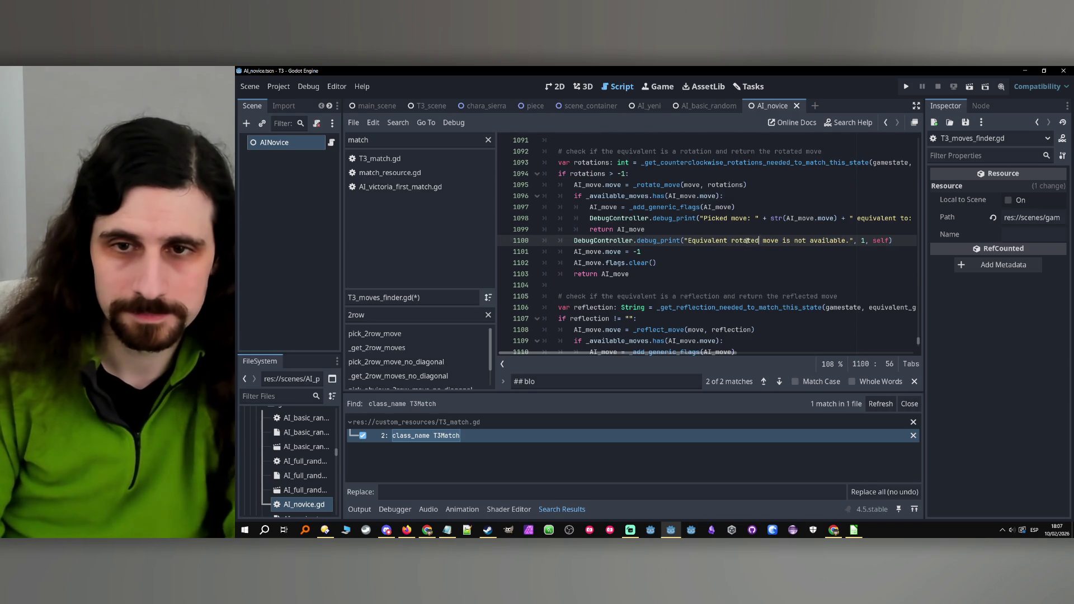
{"action": "double_click", "coordinate": [748, 241]}
{"action": "key", "text": "BackSpace"}
{"action": "key", "text": "BackSpace"}
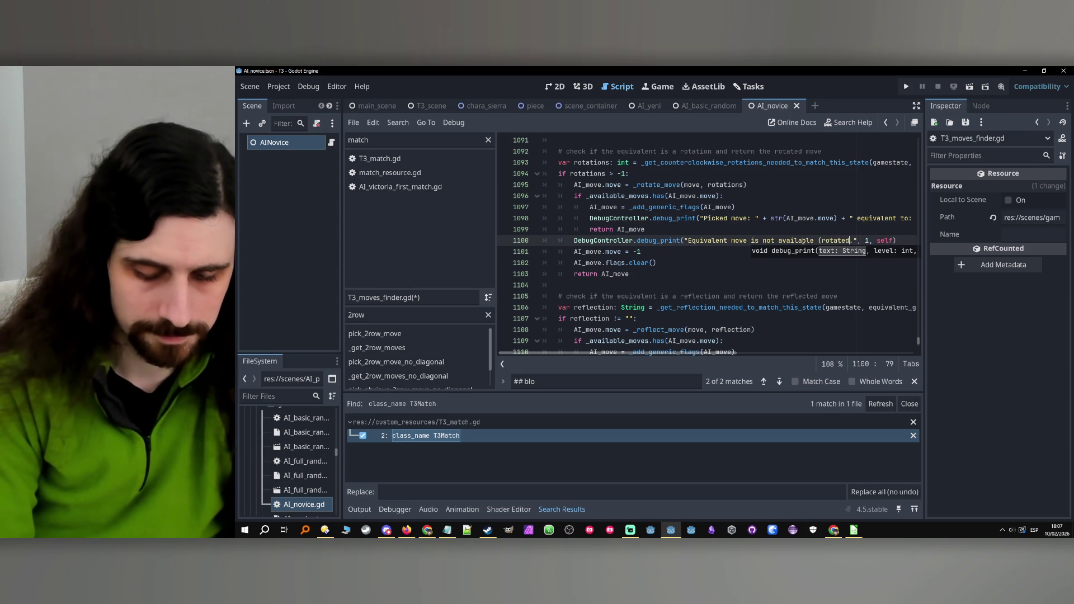
{"action": "type", "text": "d)"}
Append '(reflected)' after 'available' in the reflection debug message and save the script.
{"action": "scroll", "coordinate": [778, 259], "scroll_direction": "down", "scroll_amount": 4}
{"action": "left_click", "coordinate": [815, 252]}
{"action": "type", "text": "("}
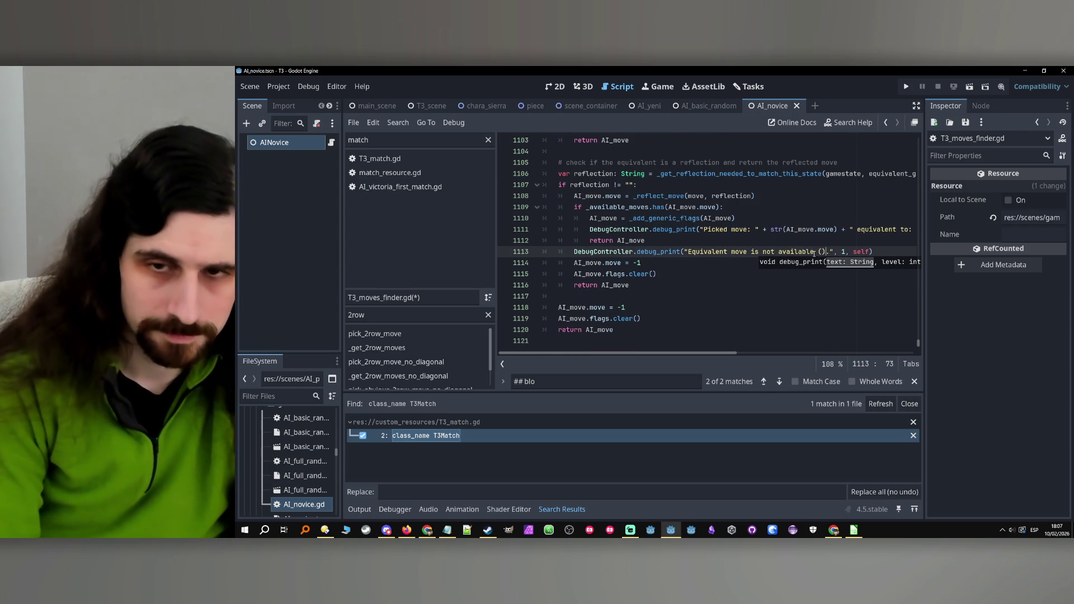
{"action": "type", "text": "reflected"}
{"action": "left_click", "coordinate": [679, 285]}
{"action": "scroll", "coordinate": [680, 281], "scroll_direction": "down", "scroll_amount": 1}
{"action": "left_click", "coordinate": [680, 281]}
{"action": "key", "text": "ctrl+s"}
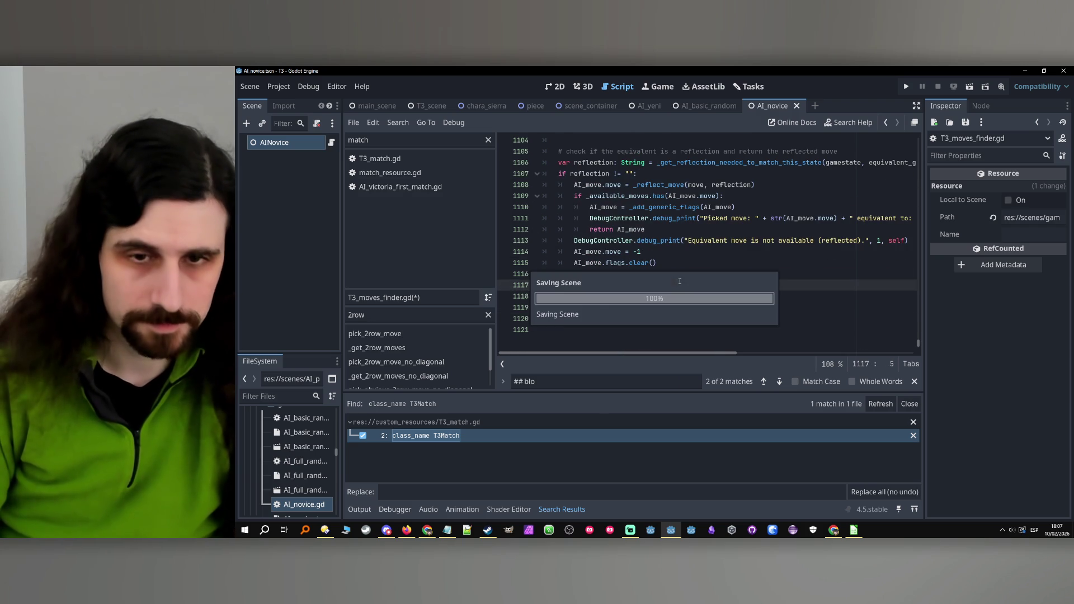
Check the fallback, final and impossible-move return lines of pick_equivalent_move.
{"action": "left_click", "coordinate": [676, 271]}
{"action": "left_click", "coordinate": [670, 291]}
{"action": "scroll", "coordinate": [669, 291], "scroll_direction": "up", "scroll_amount": 12}
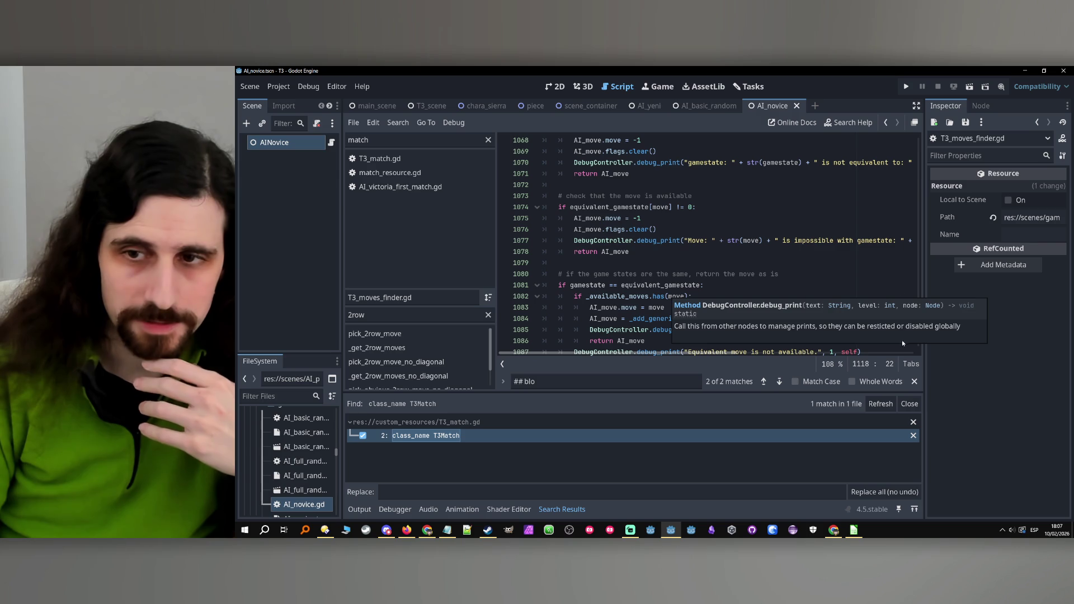
{"action": "left_click", "coordinate": [904, 251]}
{"action": "left_click_drag", "start_coordinate": [919, 335], "coordinate": [921, 137]}
{"action": "scroll", "coordinate": [689, 242], "scroll_direction": "down", "scroll_amount": 15}
{"action": "scroll", "coordinate": [689, 242], "scroll_direction": "down", "scroll_amount": 16}
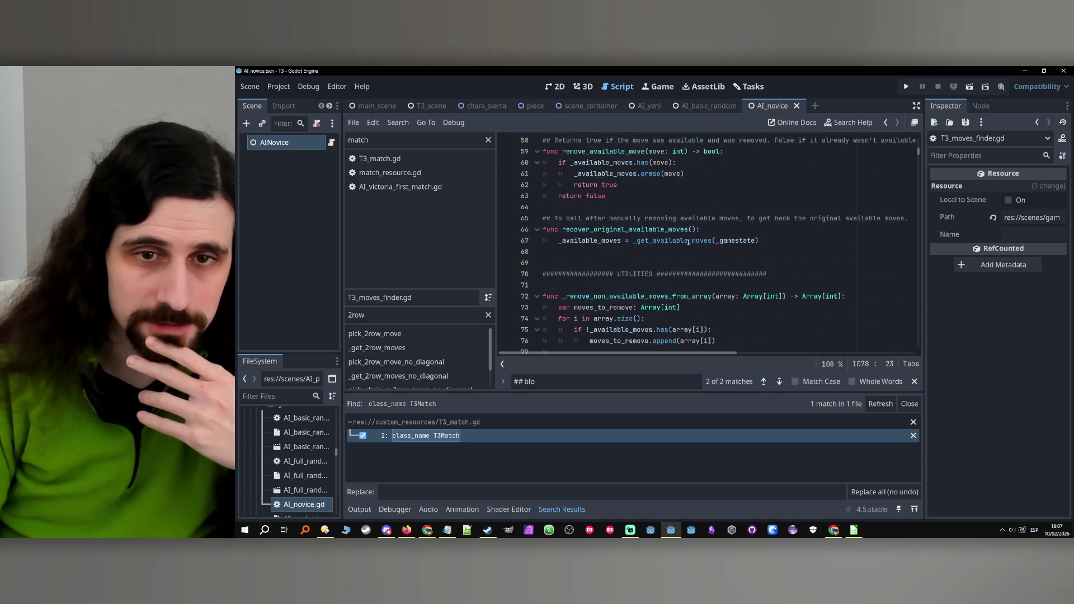
{"action": "scroll", "coordinate": [688, 243], "scroll_direction": "down", "scroll_amount": 1}
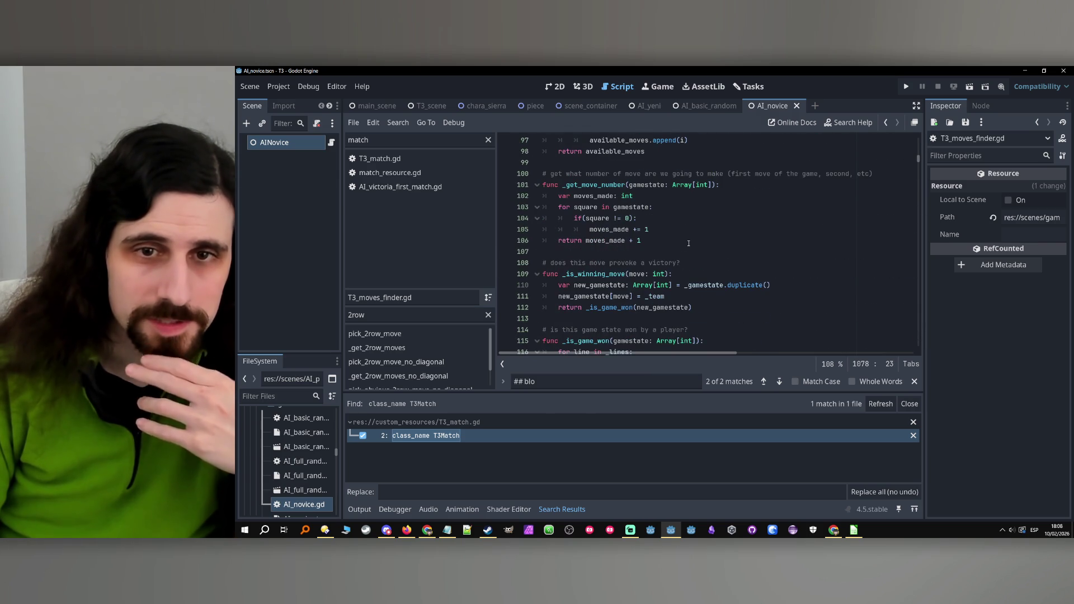
Change line 104's 'if(square != 0):' to 'if square != 0:' in _get_move_number.
{"action": "left_click", "coordinate": [686, 229]}
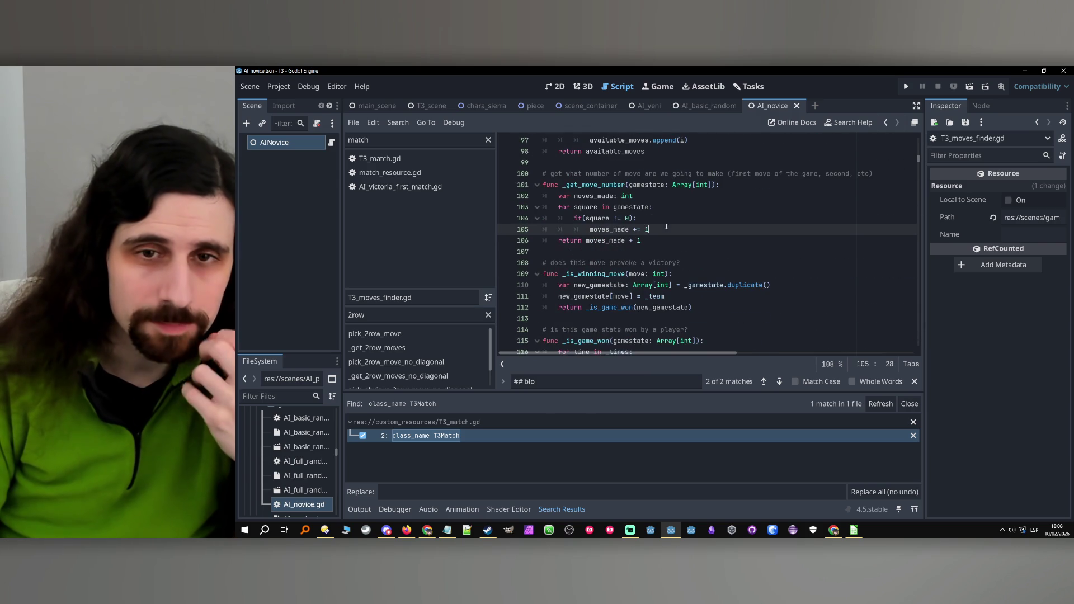
{"action": "left_click", "coordinate": [584, 219]}
{"action": "key", "text": "Delete"}
{"action": "left_click", "coordinate": [633, 218]}
{"action": "key", "text": "BackSpace"}
{"action": "key", "text": "End"}
Scroll through the rest of the script to review it.
{"action": "scroll", "coordinate": [657, 221], "scroll_direction": "down", "scroll_amount": 2}
{"action": "scroll", "coordinate": [657, 222], "scroll_direction": "down", "scroll_amount": 11}
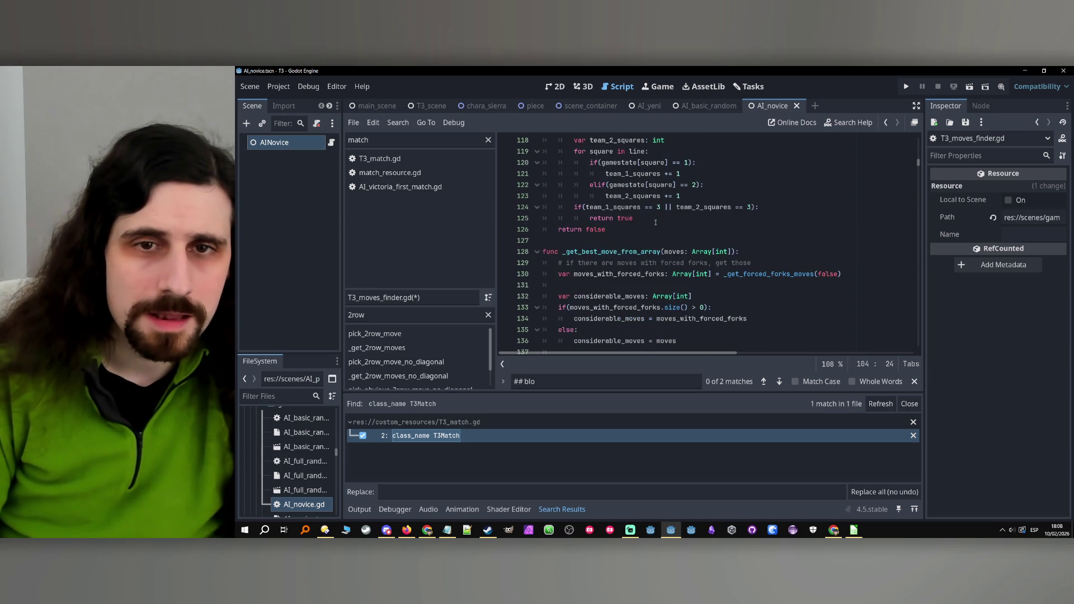
{"action": "scroll", "coordinate": [658, 211], "scroll_direction": "down", "scroll_amount": 12}
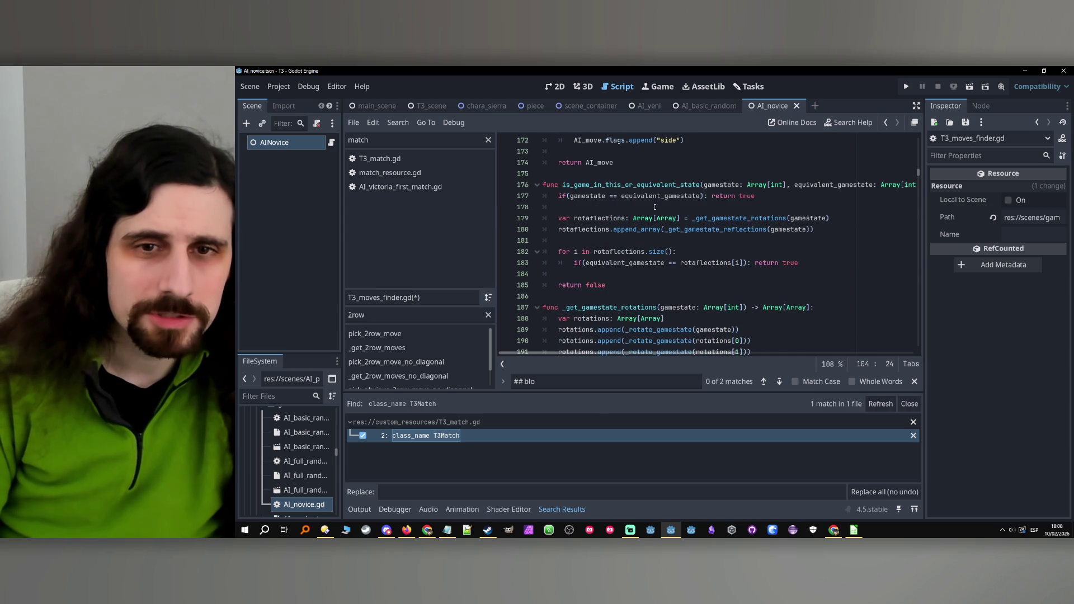
{"action": "scroll", "coordinate": [654, 207], "scroll_direction": "down", "scroll_amount": 3}
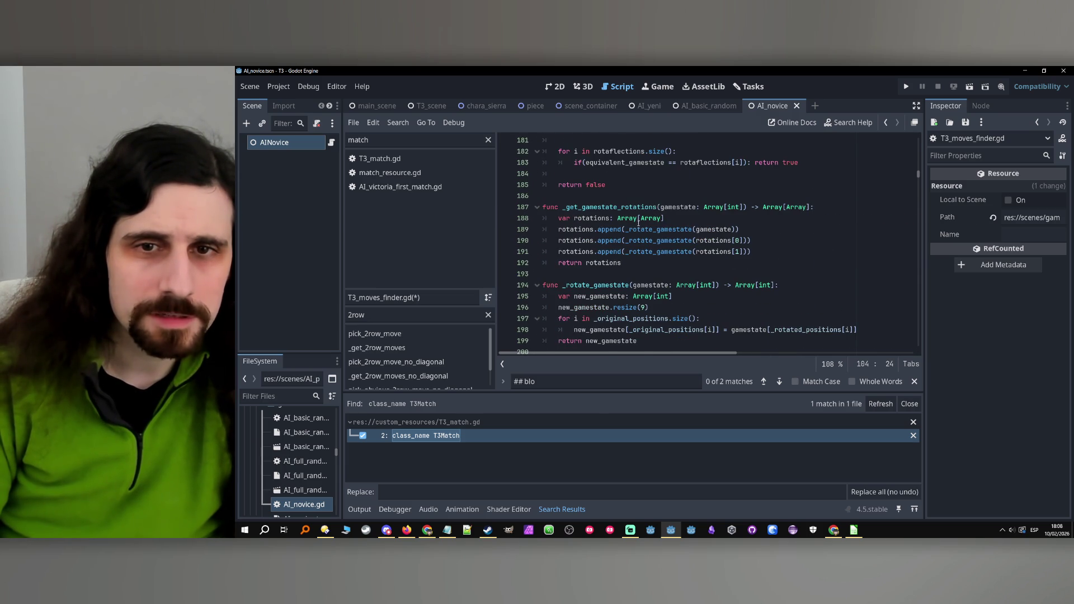
{"action": "scroll", "coordinate": [639, 222], "scroll_direction": "down", "scroll_amount": 7}
{"action": "scroll", "coordinate": [637, 225], "scroll_direction": "down", "scroll_amount": 16}
{"action": "scroll", "coordinate": [638, 223], "scroll_direction": "down", "scroll_amount": 18}
{"action": "scroll", "coordinate": [638, 224], "scroll_direction": "down", "scroll_amount": 11}
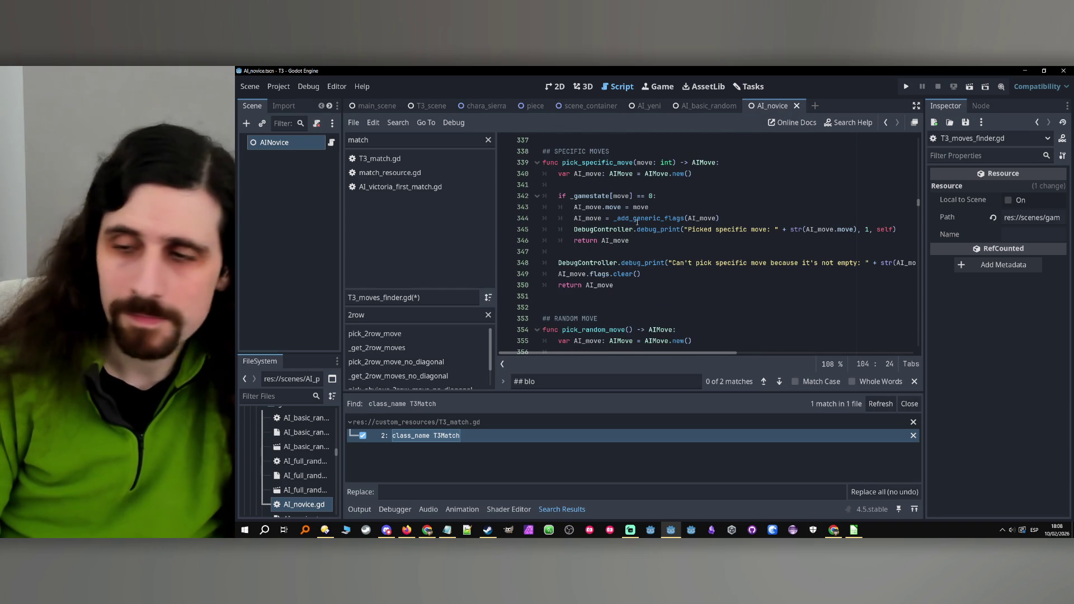
{"action": "mouse_move", "coordinate": [645, 228]}
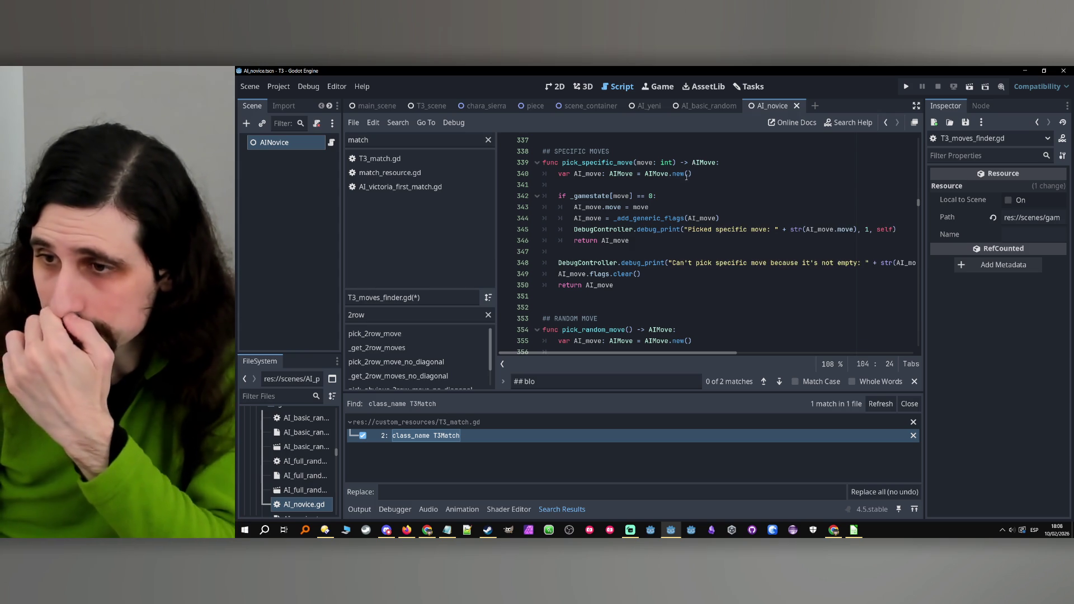
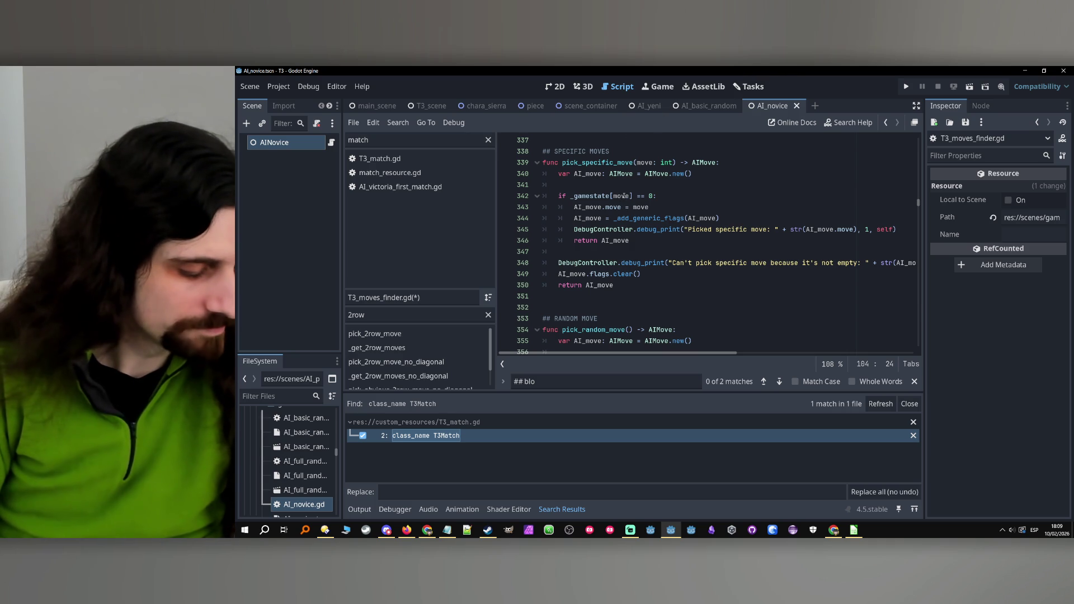
Highlight the _available_moves and immediate_winning_moves references on lines 505–506.
{"action": "mouse_move", "coordinate": [624, 196]}
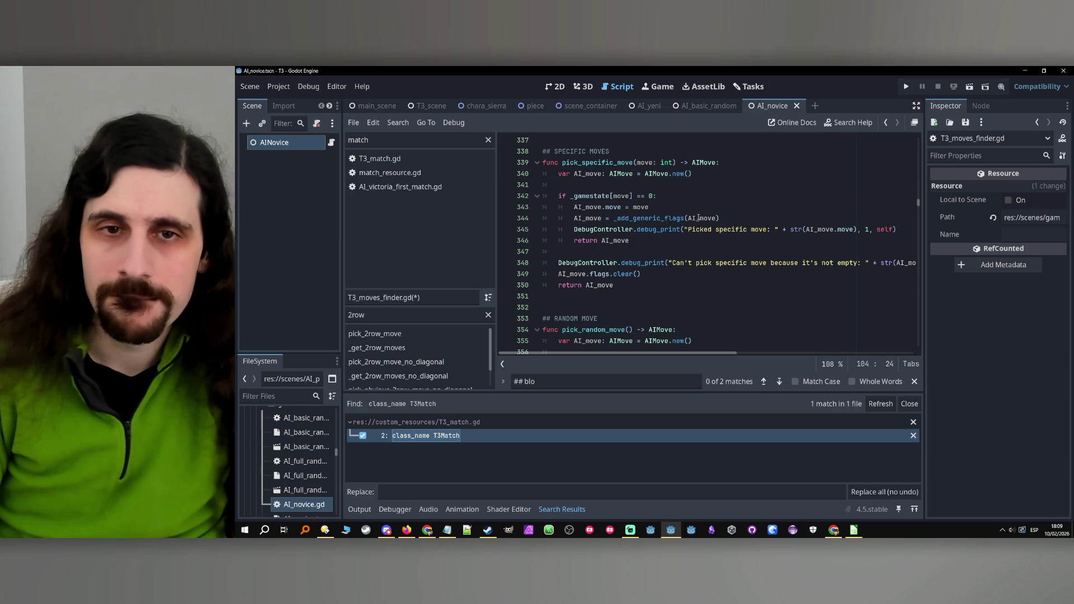
{"action": "scroll", "coordinate": [683, 221], "scroll_direction": "down", "scroll_amount": 6}
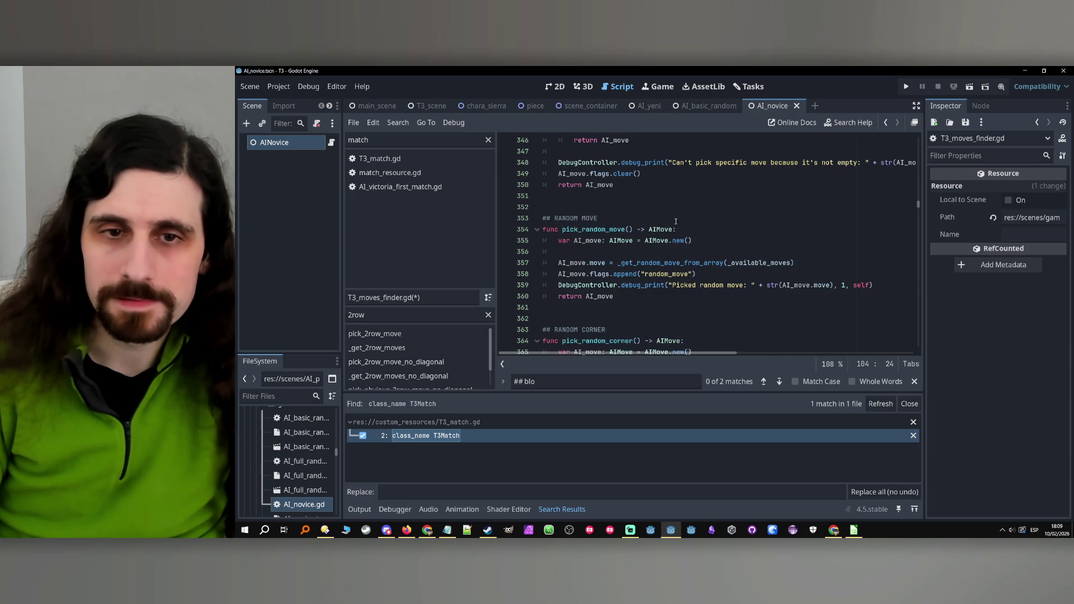
{"action": "scroll", "coordinate": [672, 225], "scroll_direction": "down", "scroll_amount": 14}
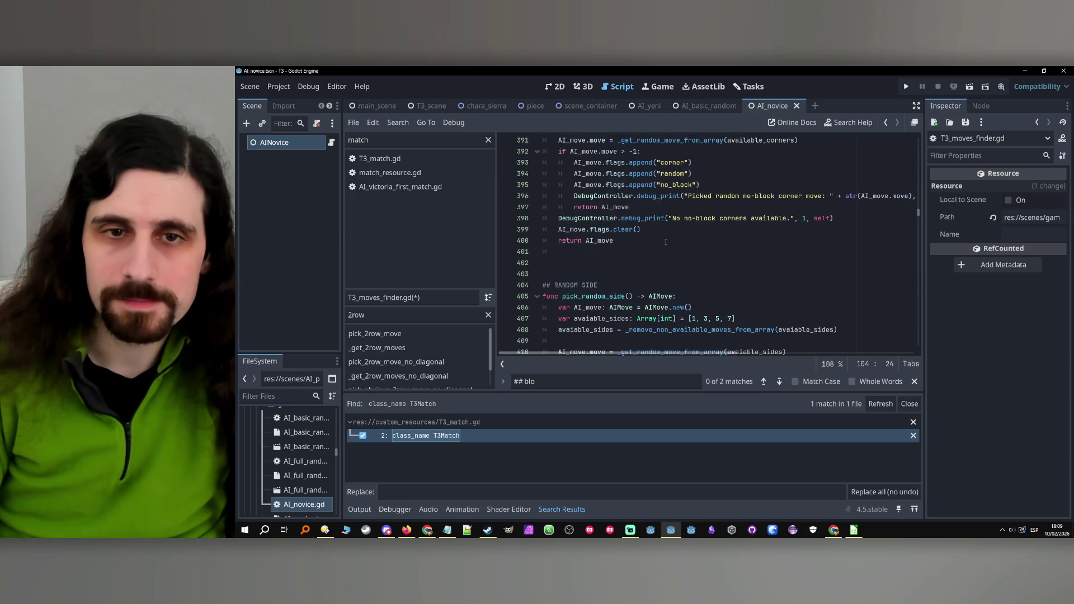
{"action": "scroll", "coordinate": [666, 240], "scroll_direction": "down", "scroll_amount": 18}
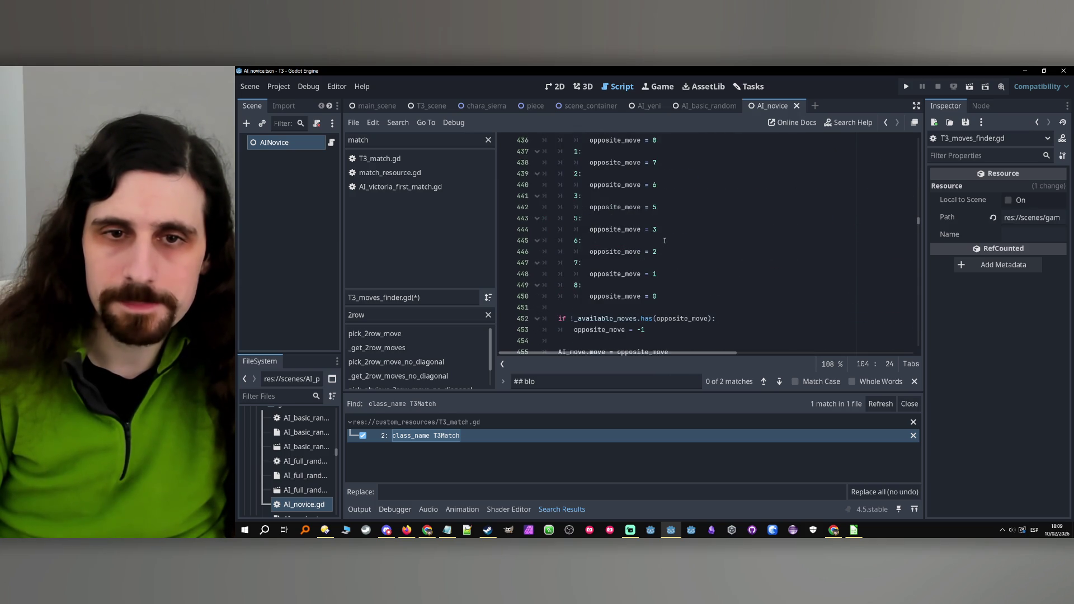
{"action": "scroll", "coordinate": [666, 242], "scroll_direction": "down", "scroll_amount": 2}
{"action": "scroll", "coordinate": [665, 242], "scroll_direction": "down", "scroll_amount": 13}
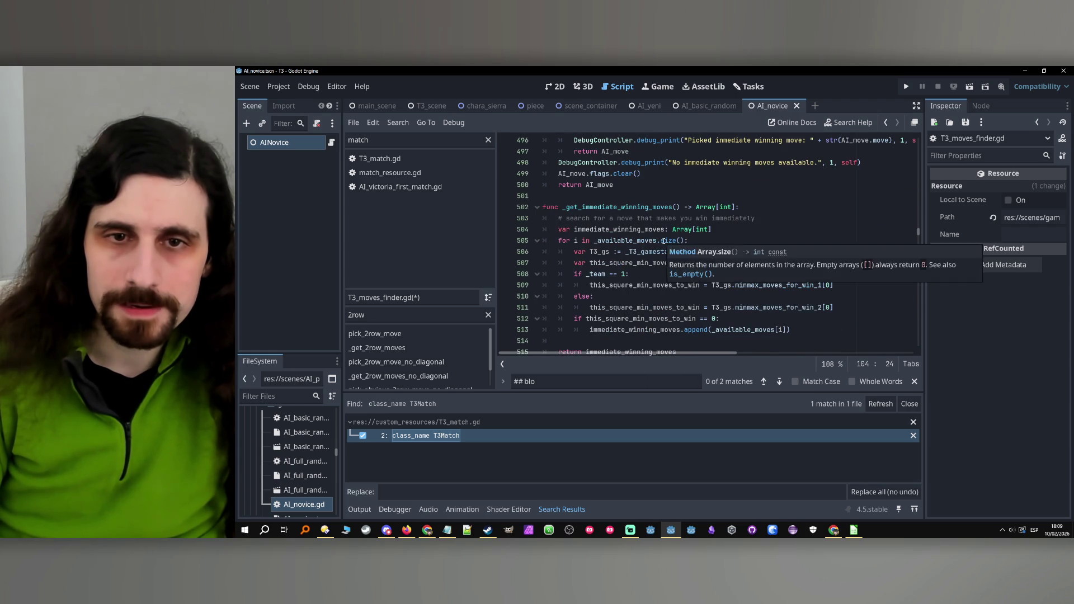
{"action": "scroll", "coordinate": [664, 242], "scroll_direction": "down", "scroll_amount": 1}
{"action": "double_click", "coordinate": [767, 218]}
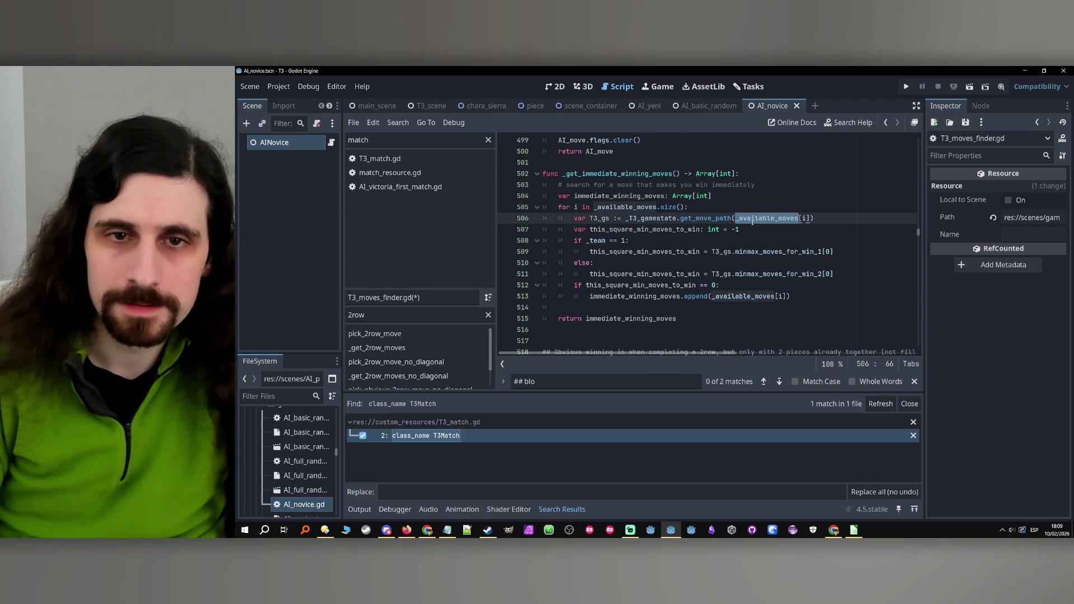
{"action": "double_click", "coordinate": [592, 196]}
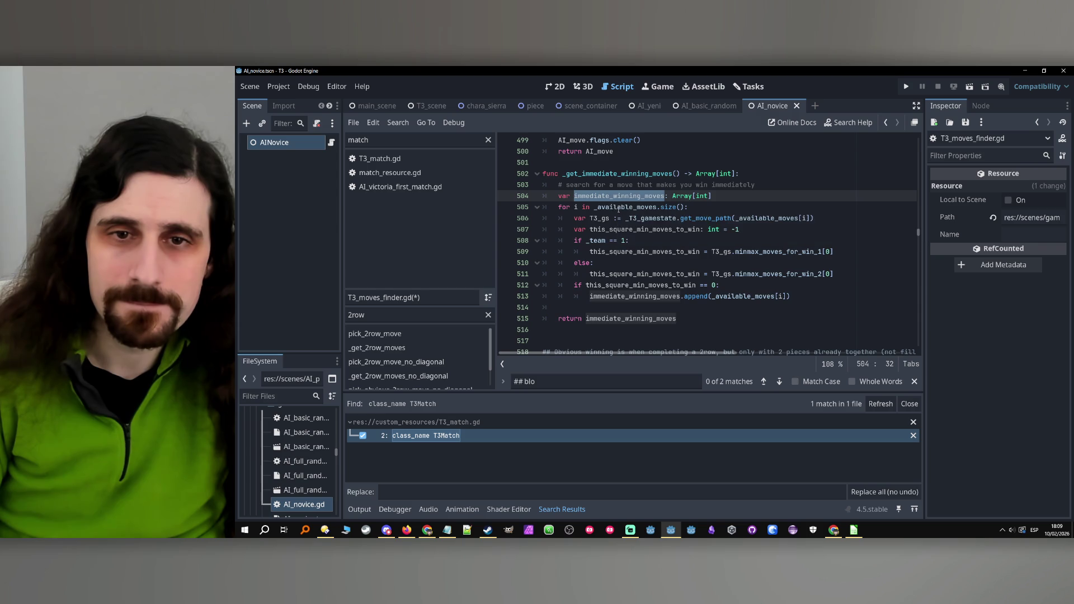
{"action": "scroll", "coordinate": [709, 220], "scroll_direction": "up", "scroll_amount": 1}
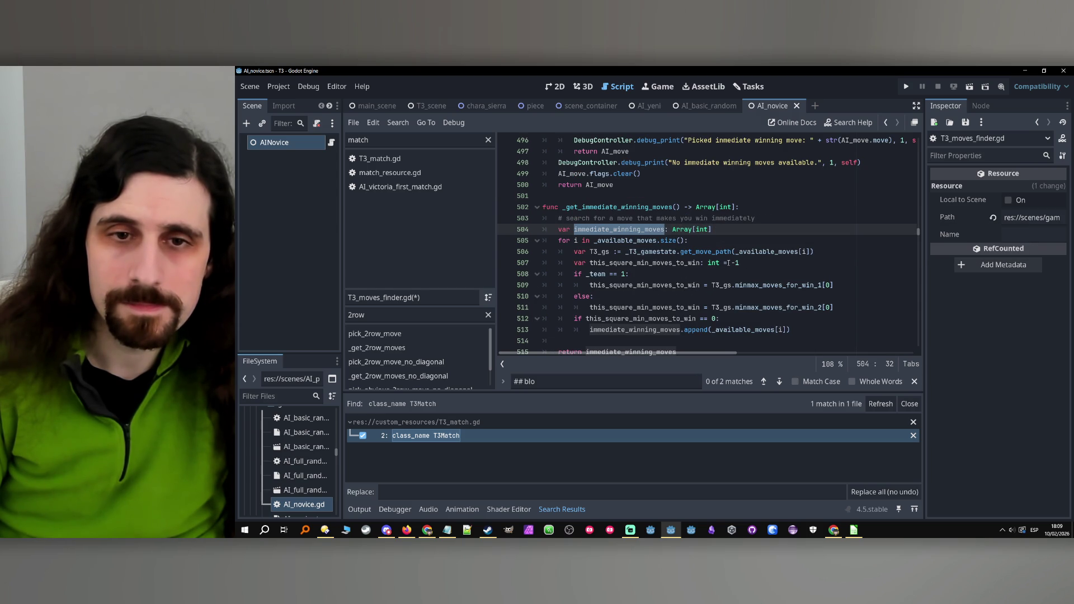
{"action": "mouse_move", "coordinate": [720, 263]}
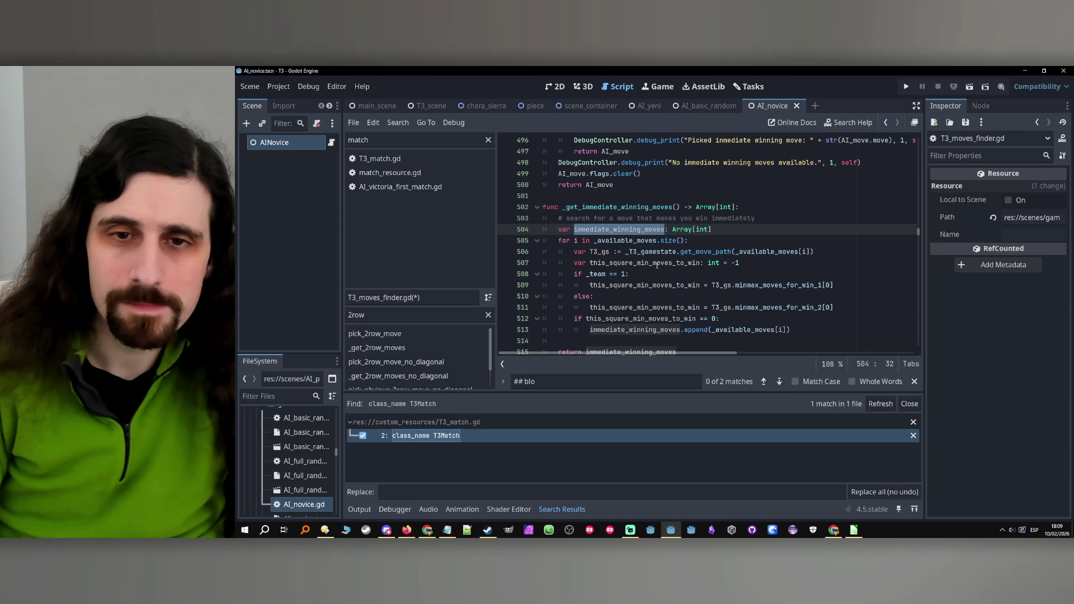
{"action": "double_click", "coordinate": [625, 241]}
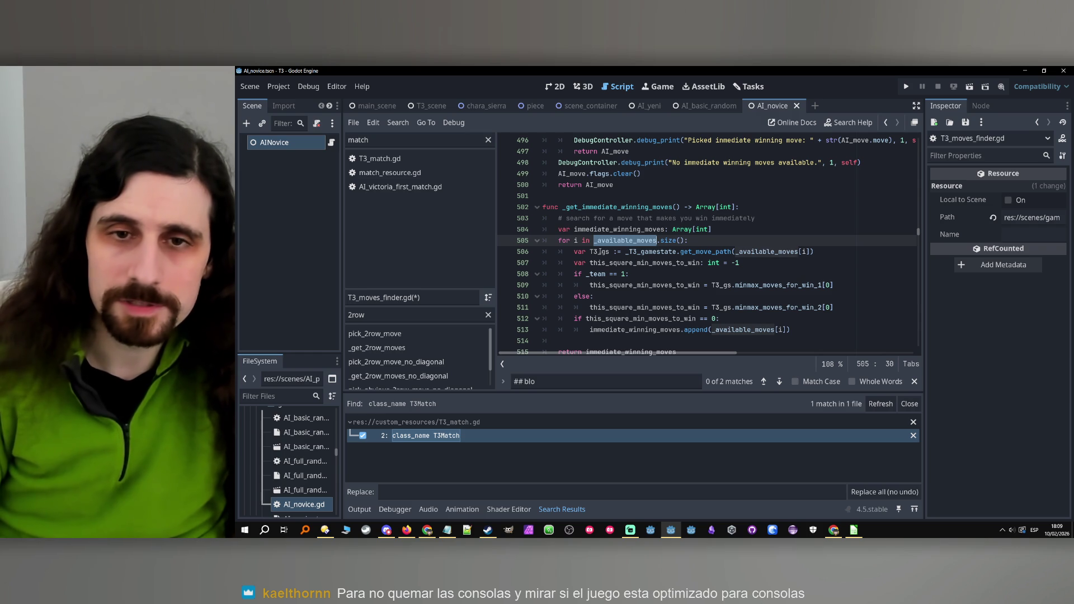
Highlight the variables on lines 505–513, including _available_moves in the append on line 513.
{"action": "mouse_move", "coordinate": [645, 251]}
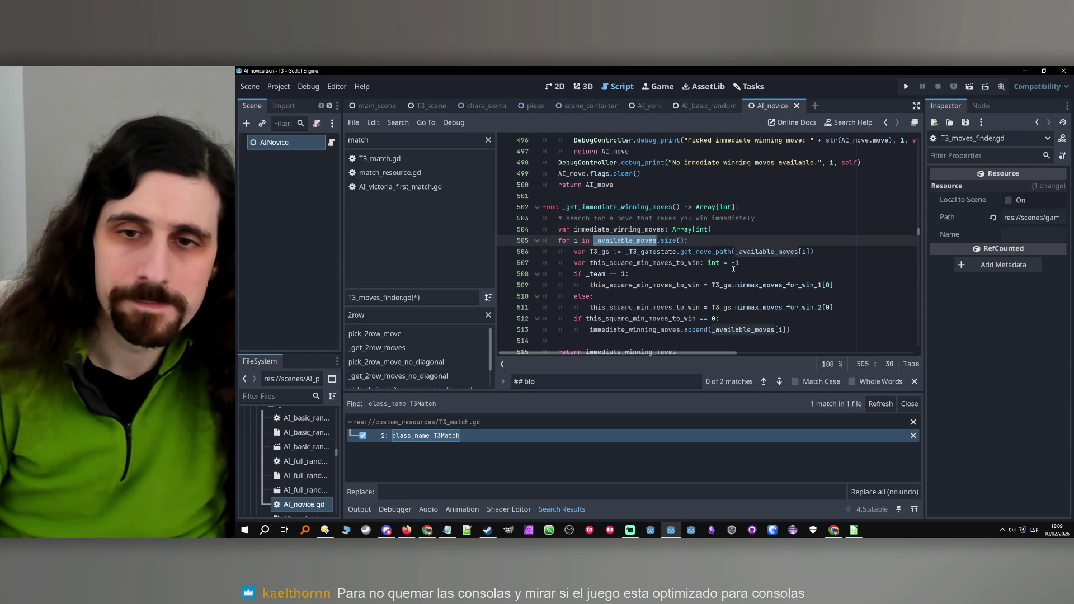
{"action": "scroll", "coordinate": [733, 269], "scroll_direction": "down", "scroll_amount": 4}
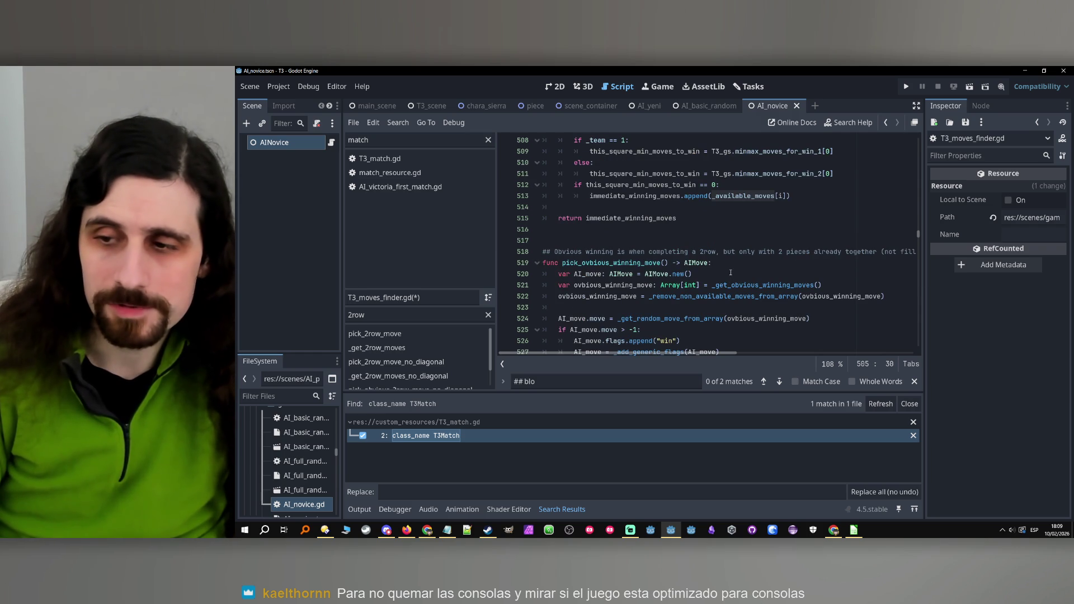
{"action": "scroll", "coordinate": [730, 273], "scroll_direction": "up", "scroll_amount": 3}
{"action": "double_click", "coordinate": [780, 251]}
{"action": "double_click", "coordinate": [744, 296]}
{"action": "left_click", "coordinate": [752, 274]}
{"action": "double_click", "coordinate": [752, 274]}
{"action": "double_click", "coordinate": [750, 251]}
{"action": "double_click", "coordinate": [748, 218]}
{"action": "double_click", "coordinate": [616, 208]}
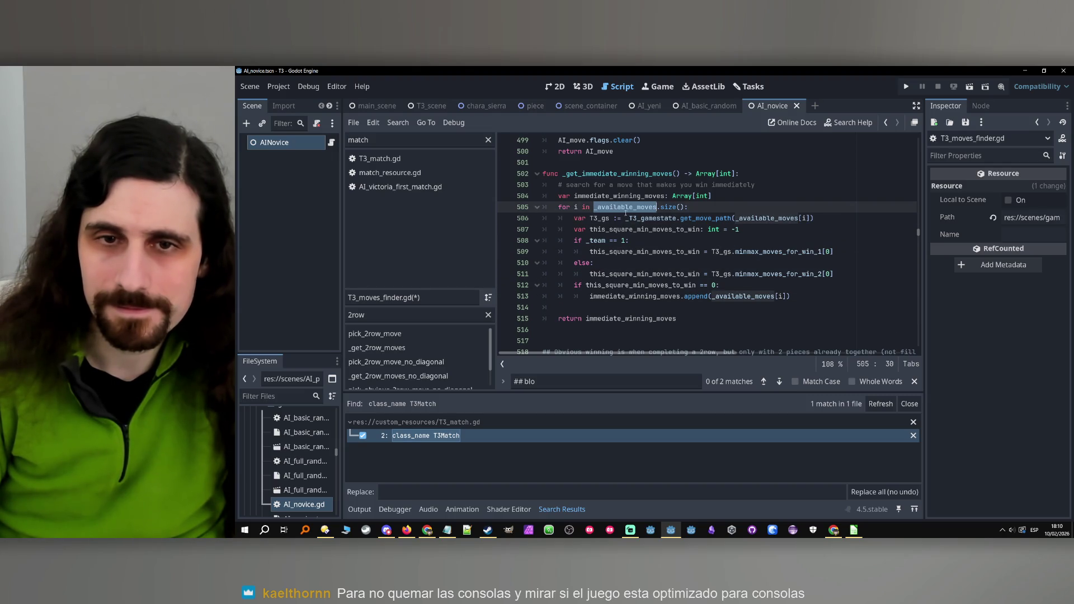
{"action": "double_click", "coordinate": [759, 220]}
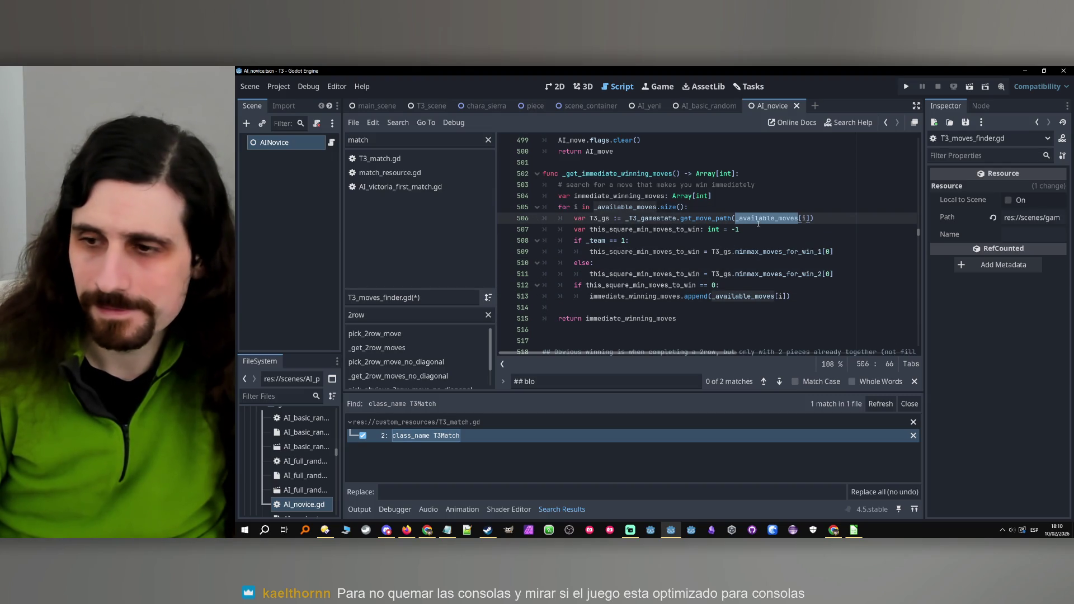
{"action": "mouse_move", "coordinate": [759, 224]}
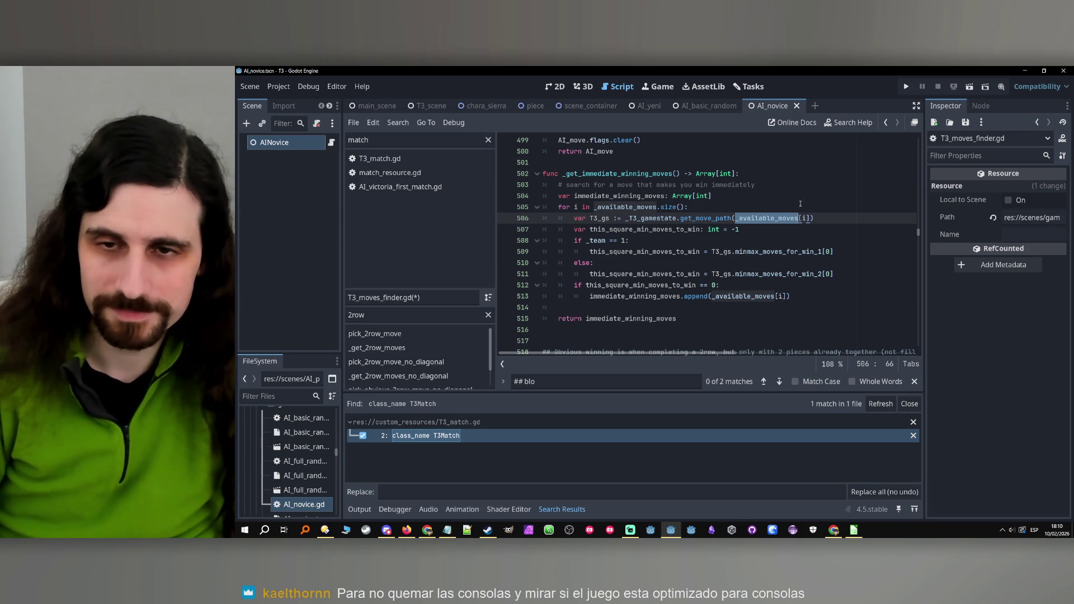
{"action": "double_click", "coordinate": [614, 207]}
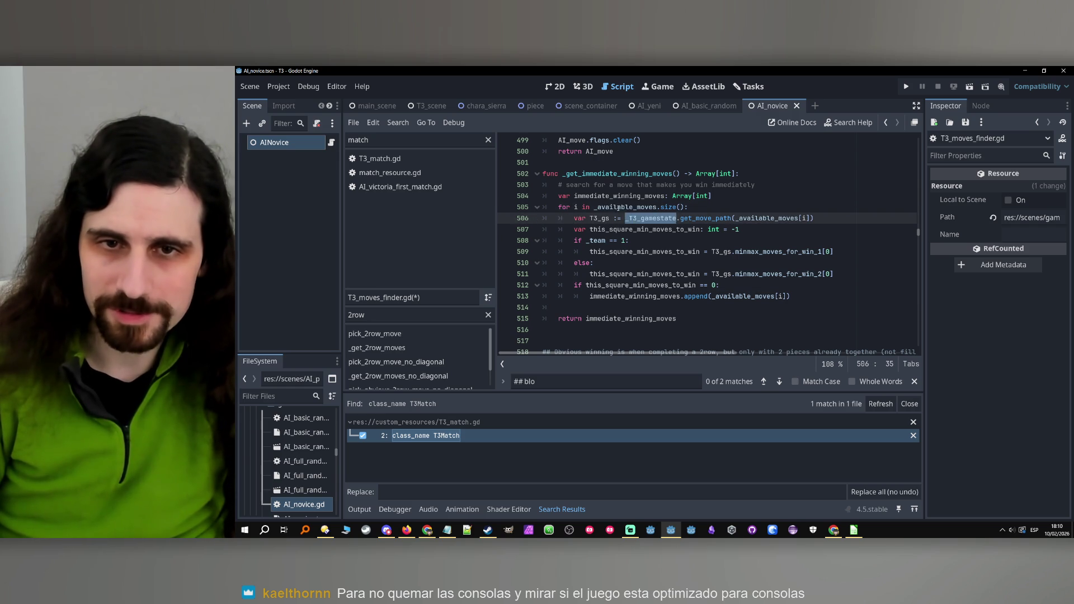
{"action": "left_click", "coordinate": [772, 219]}
{"action": "double_click", "coordinate": [745, 296]}
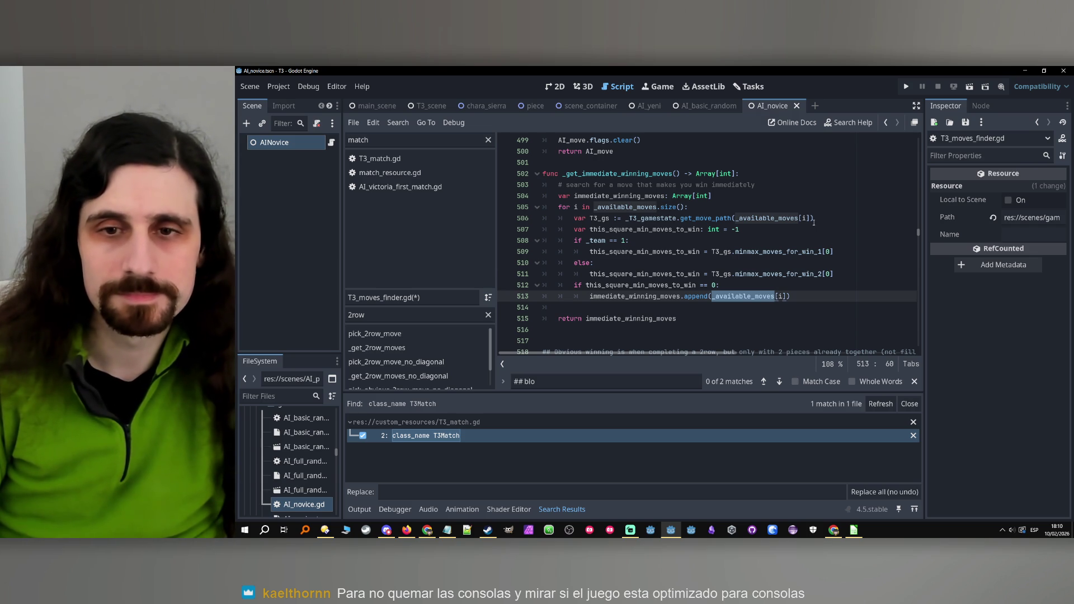
Replace the script search term with 'available'.
{"action": "scroll", "coordinate": [785, 263], "scroll_direction": "down", "scroll_amount": 1}
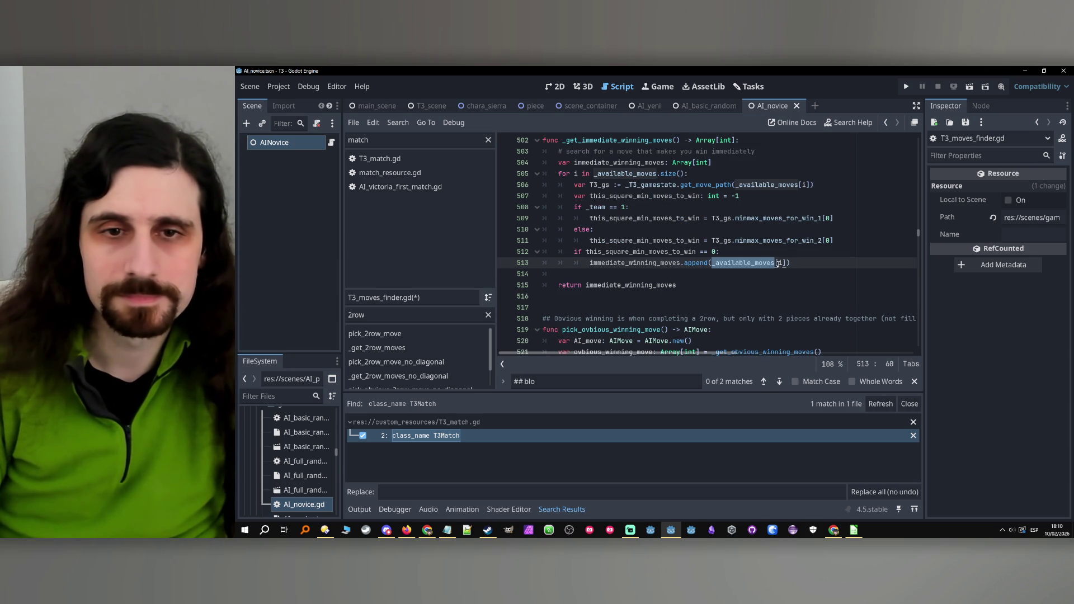
{"action": "scroll", "coordinate": [776, 263], "scroll_direction": "down", "scroll_amount": 7}
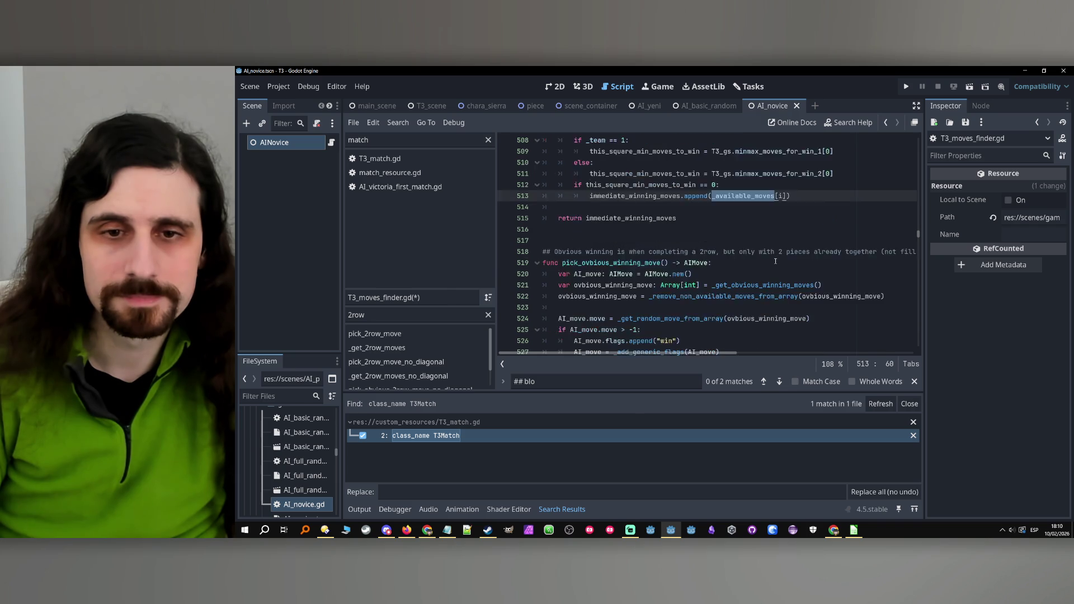
{"action": "scroll", "coordinate": [761, 249], "scroll_direction": "down", "scroll_amount": 3}
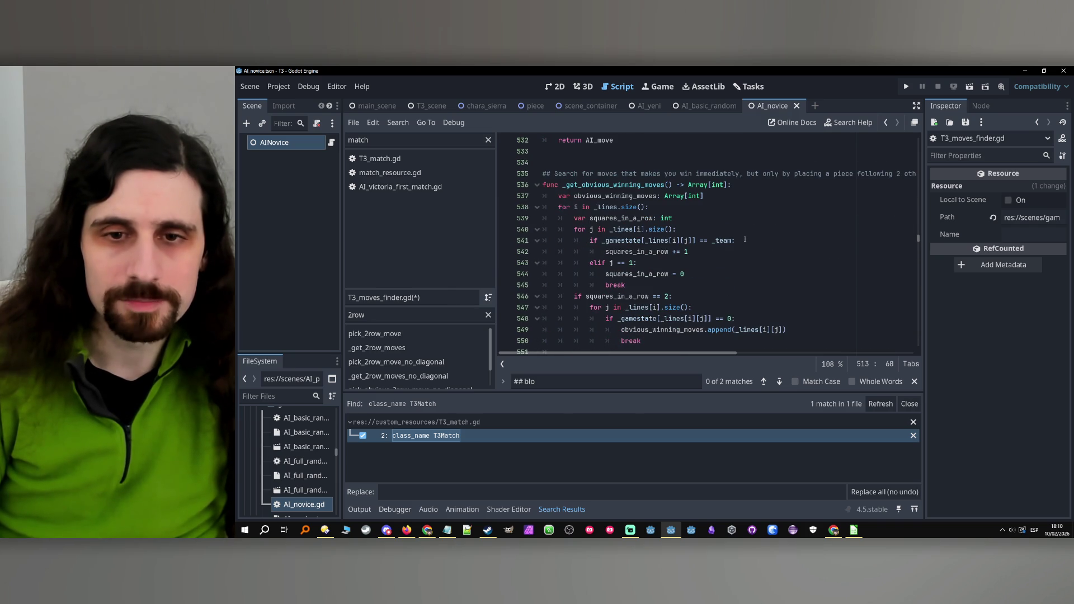
{"action": "scroll", "coordinate": [745, 240], "scroll_direction": "down", "scroll_amount": 3}
{"action": "scroll", "coordinate": [722, 254], "scroll_direction": "down", "scroll_amount": 7}
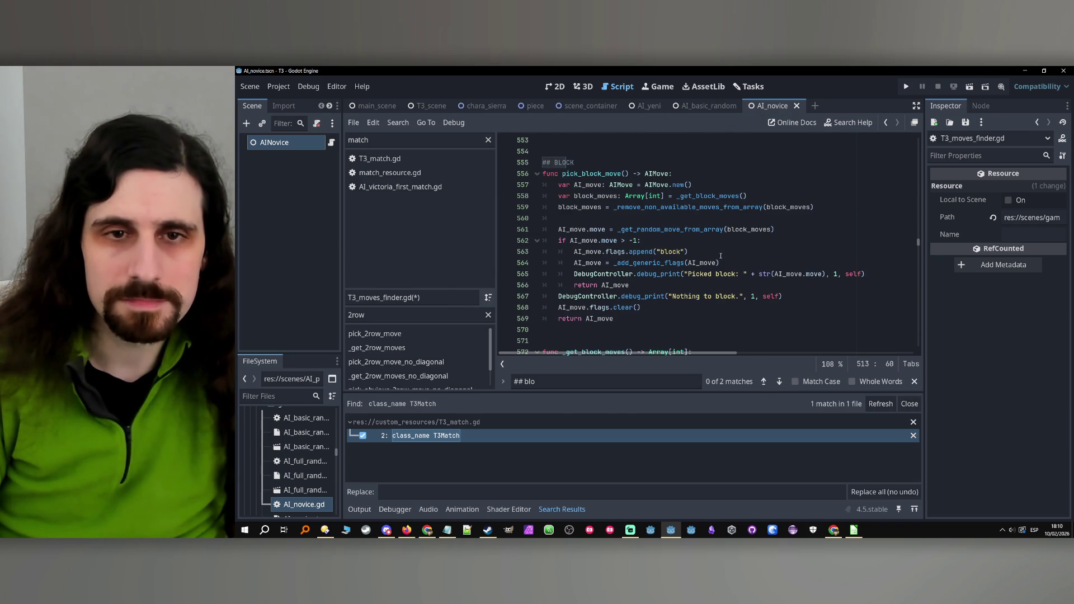
{"action": "scroll", "coordinate": [721, 254], "scroll_direction": "down", "scroll_amount": 3}
{"action": "scroll", "coordinate": [720, 252], "scroll_direction": "down", "scroll_amount": 3}
{"action": "scroll", "coordinate": [674, 278], "scroll_direction": "down", "scroll_amount": 3}
{"action": "left_click", "coordinate": [552, 383]}
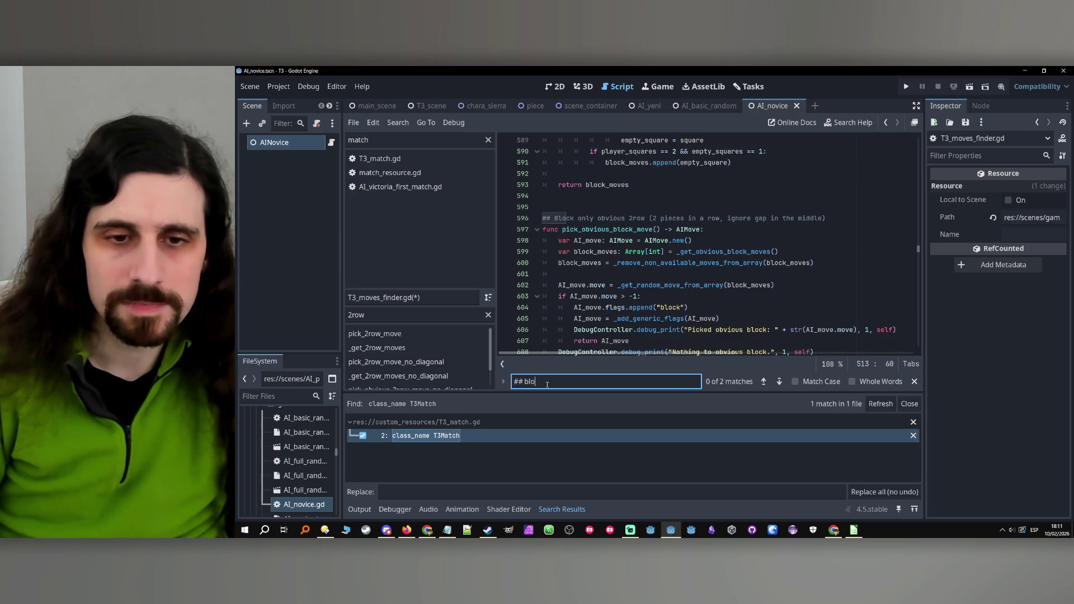
{"action": "key", "text": "ctrl+a"}
{"action": "type", "text": "ava"}
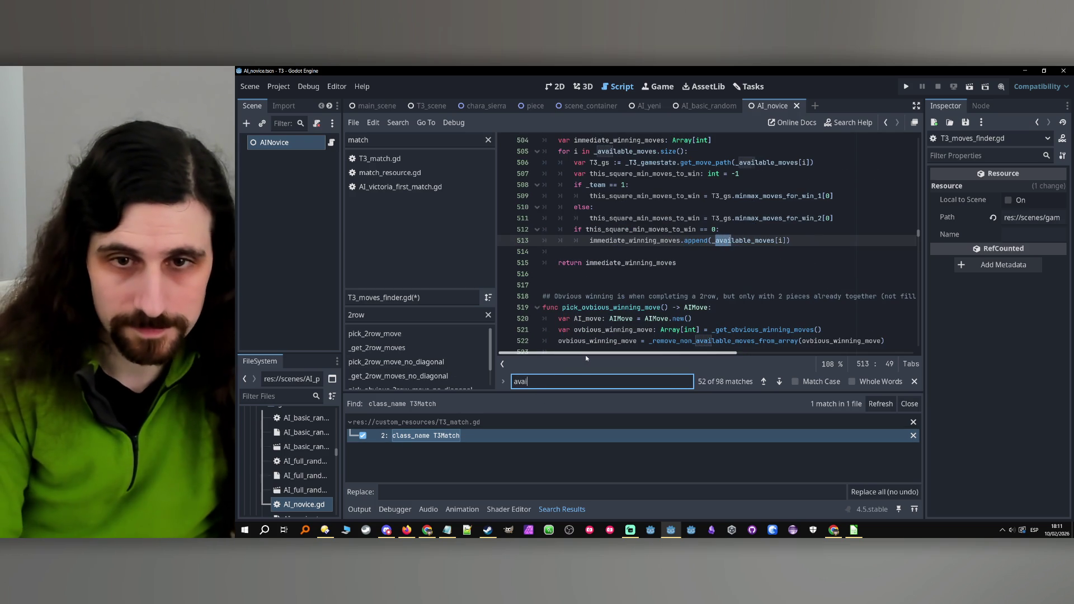
{"action": "type", "text": "ilable"}
Filter the method list for 'get_block'.
{"action": "scroll", "coordinate": [638, 295], "scroll_direction": "up", "scroll_amount": 13}
{"action": "scroll", "coordinate": [637, 295], "scroll_direction": "up", "scroll_amount": 2}
{"action": "double_click", "coordinate": [359, 315]}
{"action": "type", "text": "ge"}
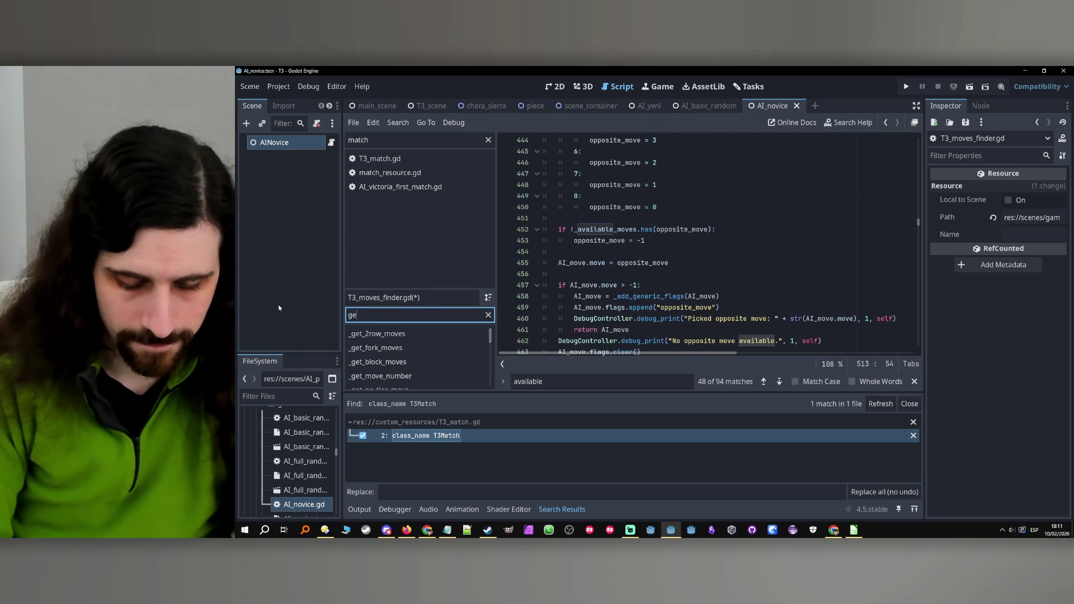
{"action": "type", "text": "t_block"}
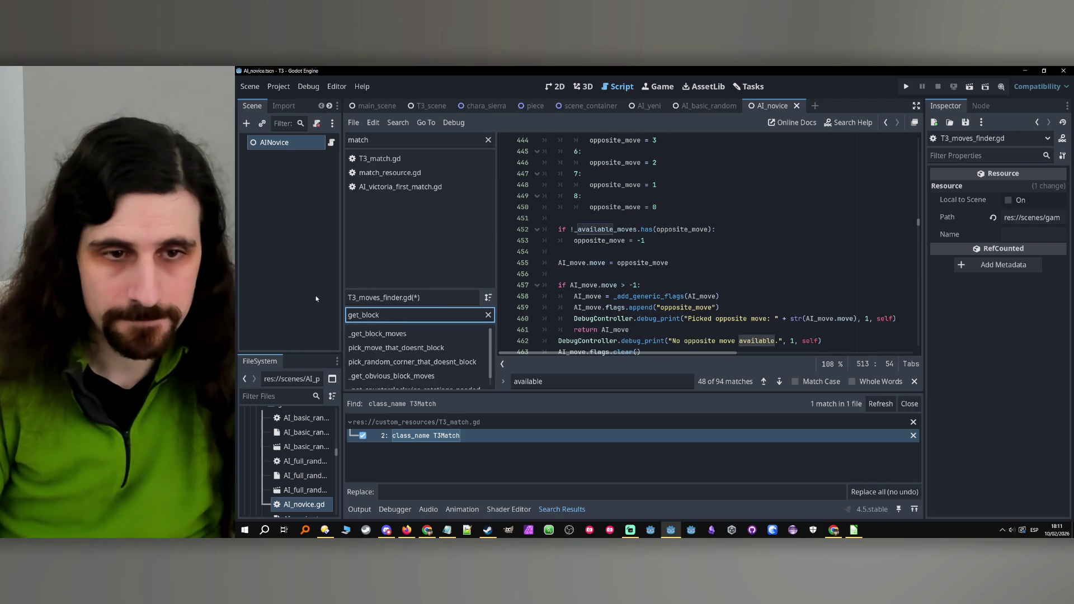
Jump to _get_block_moves and scroll down to the fork-move helpers.
{"action": "left_click", "coordinate": [391, 333]}
{"action": "scroll", "coordinate": [730, 256], "scroll_direction": "down", "scroll_amount": 9}
{"action": "scroll", "coordinate": [730, 258], "scroll_direction": "down", "scroll_amount": 7}
{"action": "scroll", "coordinate": [730, 258], "scroll_direction": "down", "scroll_amount": 13}
{"action": "scroll", "coordinate": [730, 258], "scroll_direction": "down", "scroll_amount": 2}
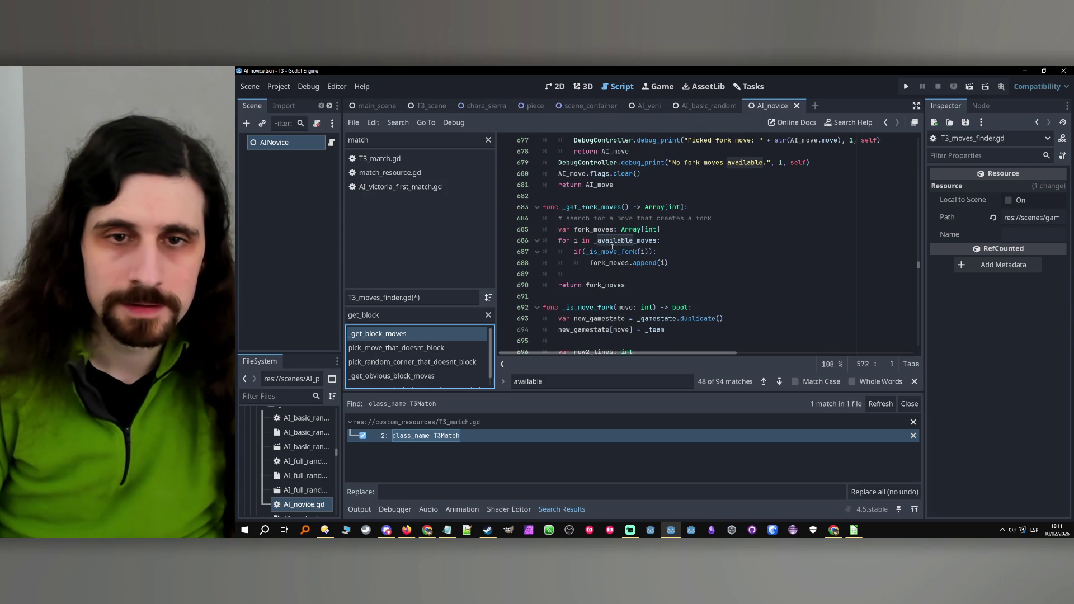
Highlight the fork_moves uses and put the caret in the if check on line 687.
{"action": "double_click", "coordinate": [594, 230]}
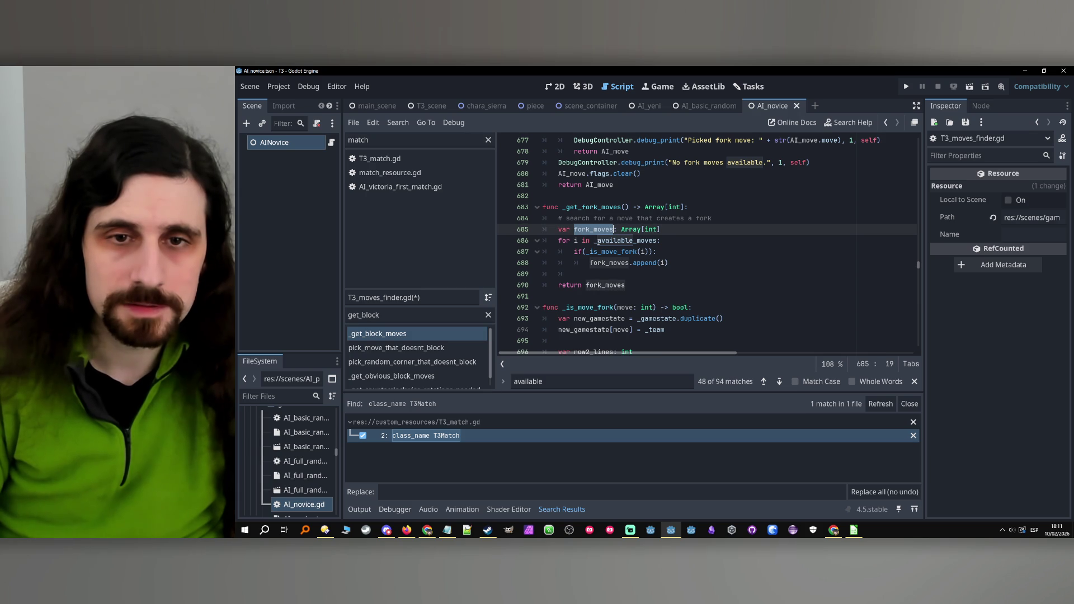
{"action": "left_click", "coordinate": [598, 242]}
{"action": "left_click", "coordinate": [584, 252]}
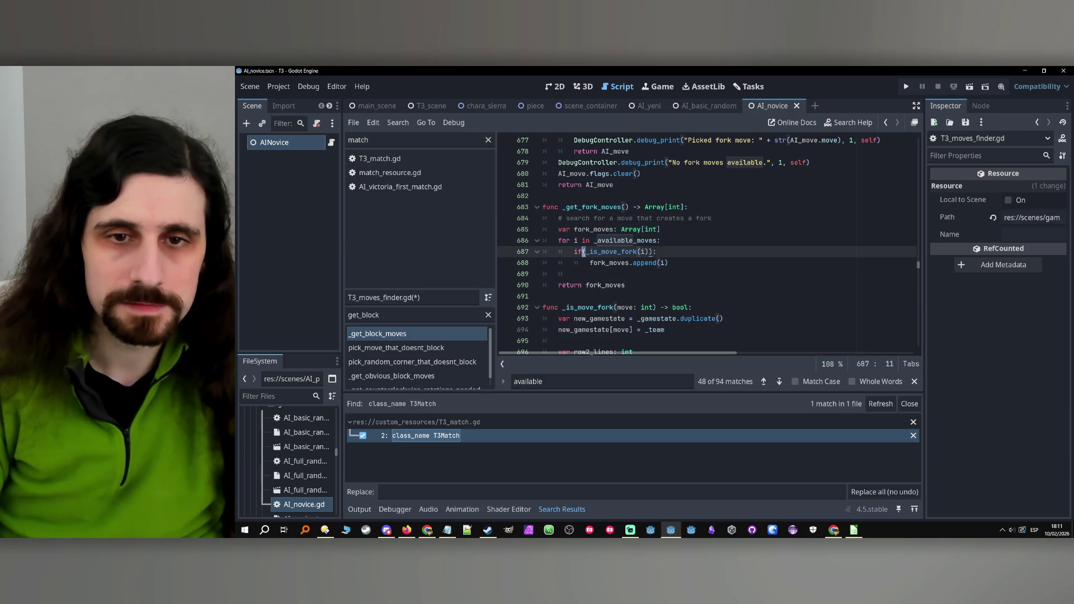
{"action": "left_click", "coordinate": [653, 252]}
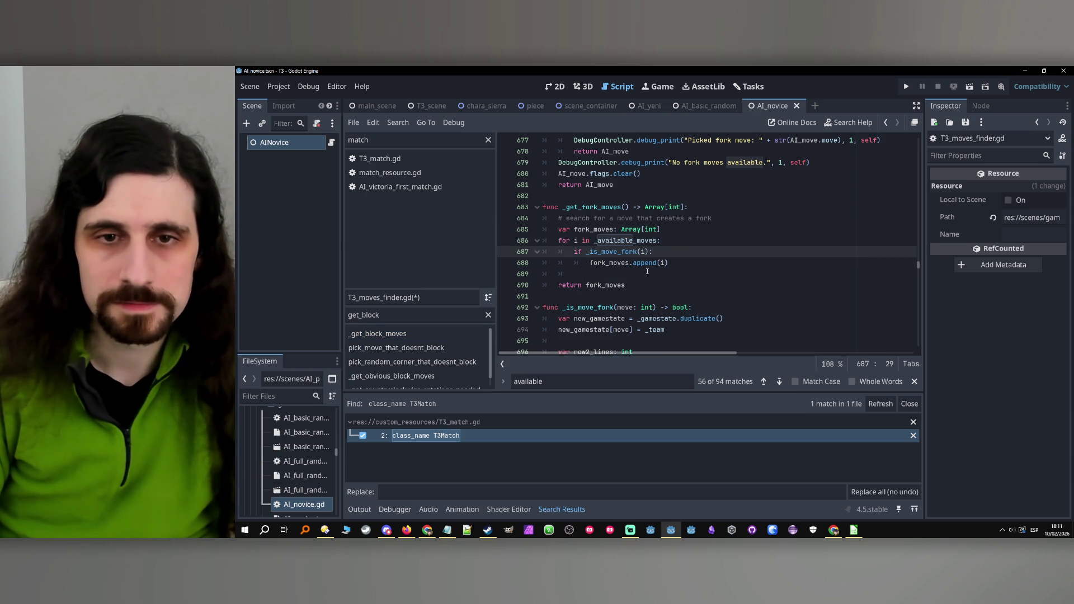
Scroll through the rest of T3_moves_finder.gd to its end.
{"action": "scroll", "coordinate": [696, 272], "scroll_direction": "down", "scroll_amount": 3}
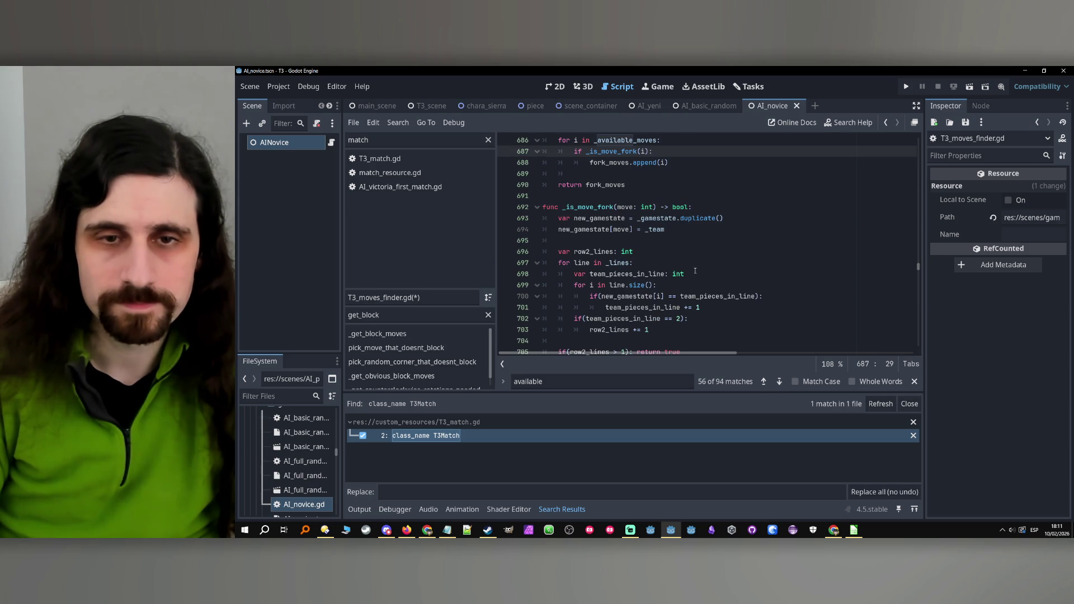
{"action": "scroll", "coordinate": [695, 272], "scroll_direction": "down", "scroll_amount": 1}
{"action": "scroll", "coordinate": [697, 274], "scroll_direction": "down", "scroll_amount": 5}
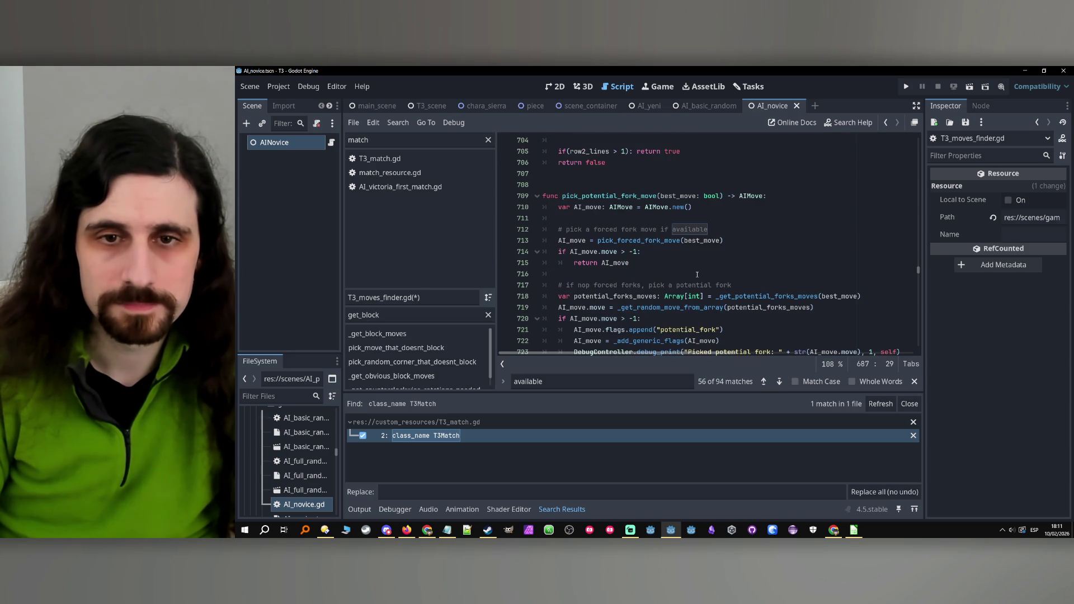
{"action": "scroll", "coordinate": [694, 273], "scroll_direction": "down", "scroll_amount": 6}
{"action": "scroll", "coordinate": [693, 274], "scroll_direction": "down", "scroll_amount": 5}
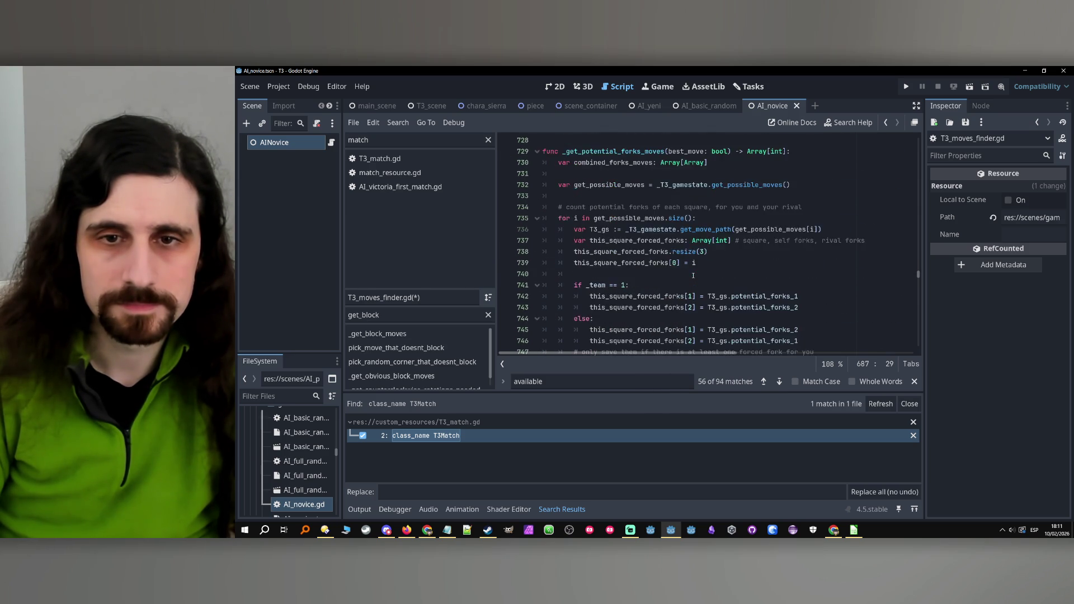
{"action": "scroll", "coordinate": [694, 275], "scroll_direction": "down", "scroll_amount": 4}
{"action": "scroll", "coordinate": [694, 275], "scroll_direction": "down", "scroll_amount": 8}
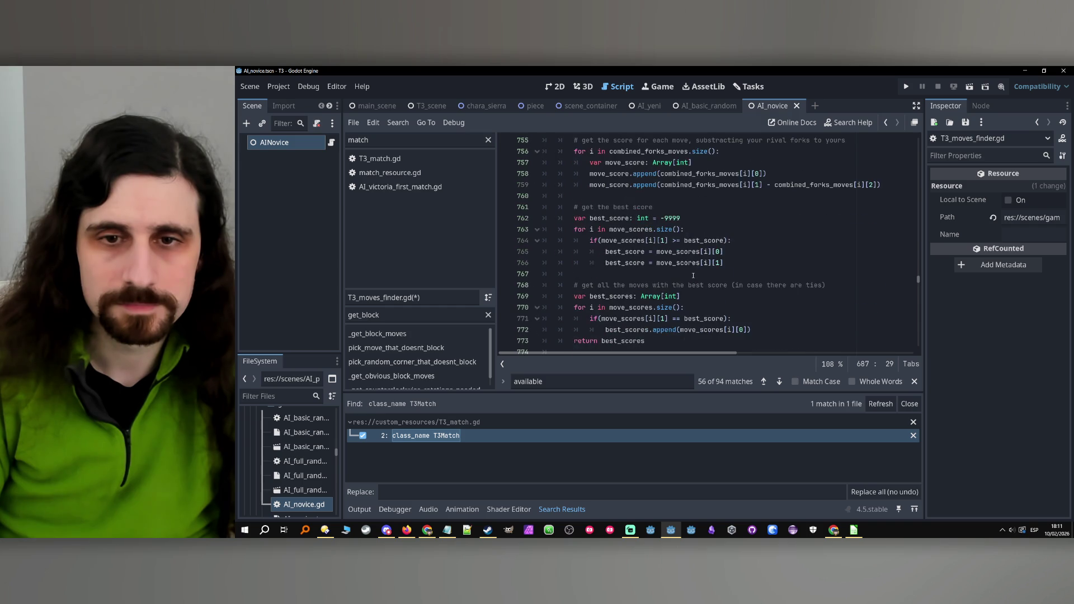
{"action": "scroll", "coordinate": [693, 275], "scroll_direction": "down", "scroll_amount": 6}
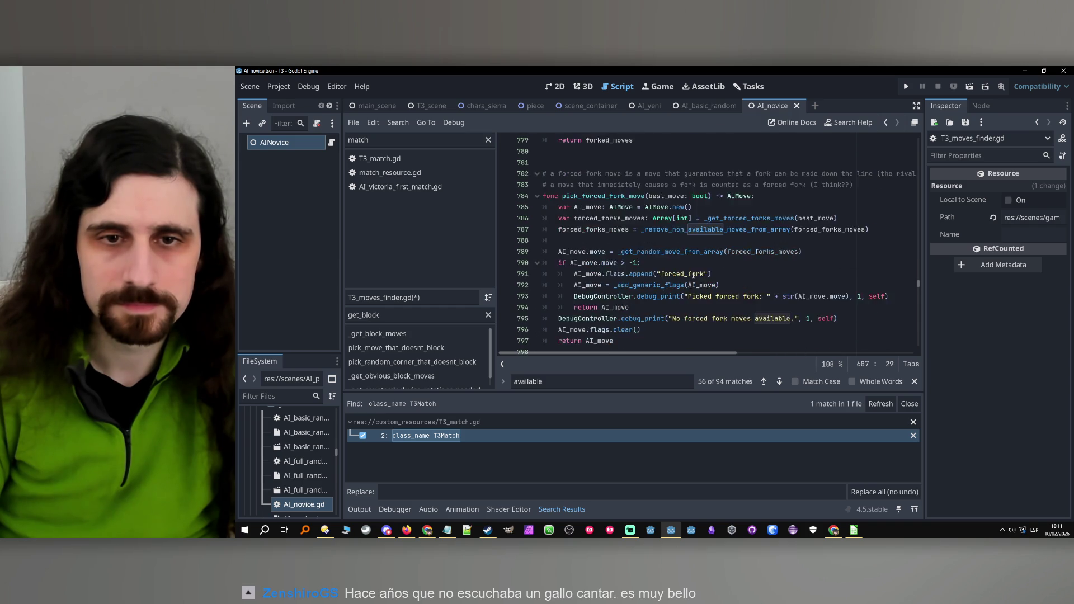
{"action": "scroll", "coordinate": [694, 275], "scroll_direction": "down", "scroll_amount": 1}
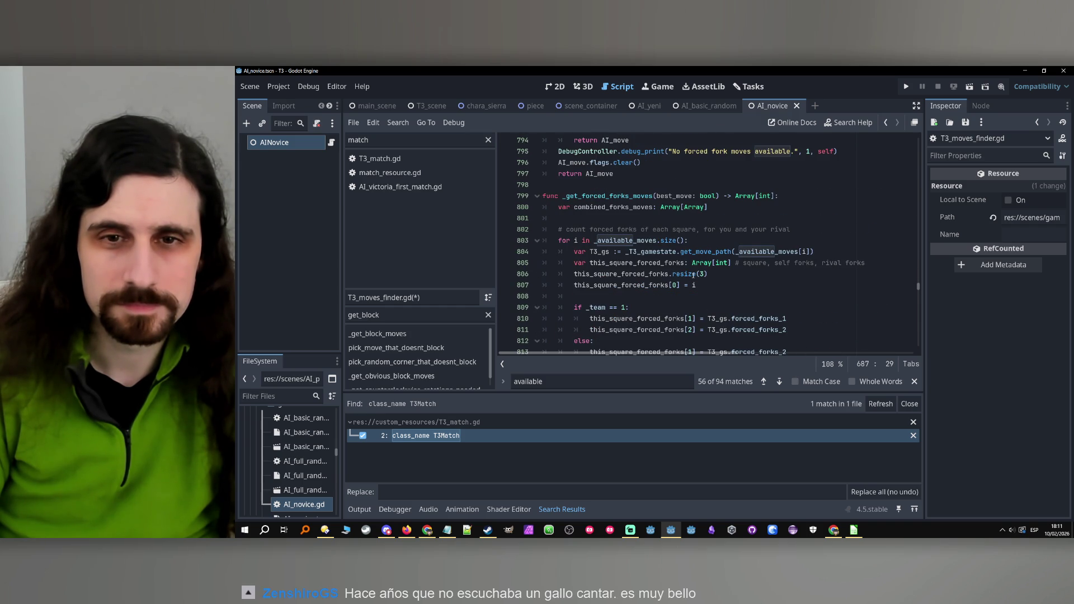
{"action": "scroll", "coordinate": [693, 275], "scroll_direction": "down", "scroll_amount": 7}
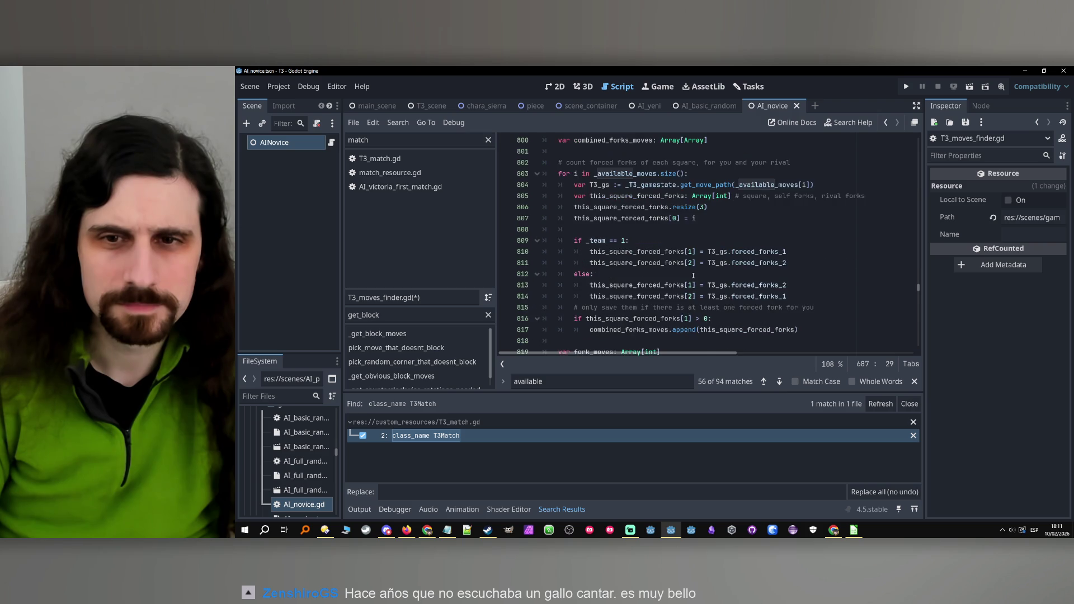
{"action": "scroll", "coordinate": [694, 275], "scroll_direction": "down", "scroll_amount": 10}
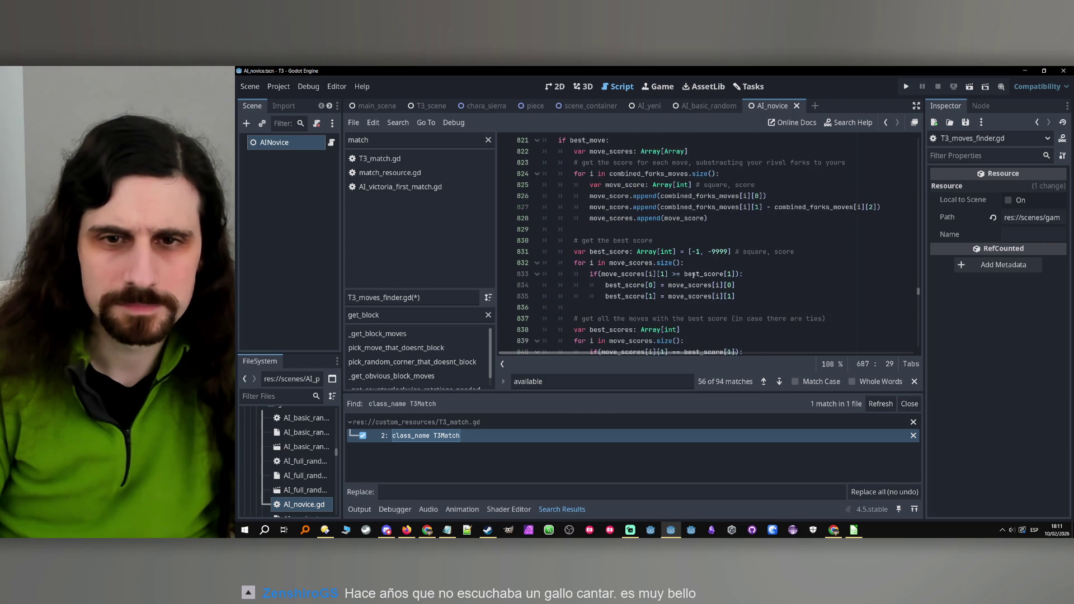
{"action": "scroll", "coordinate": [694, 274], "scroll_direction": "down", "scroll_amount": 7}
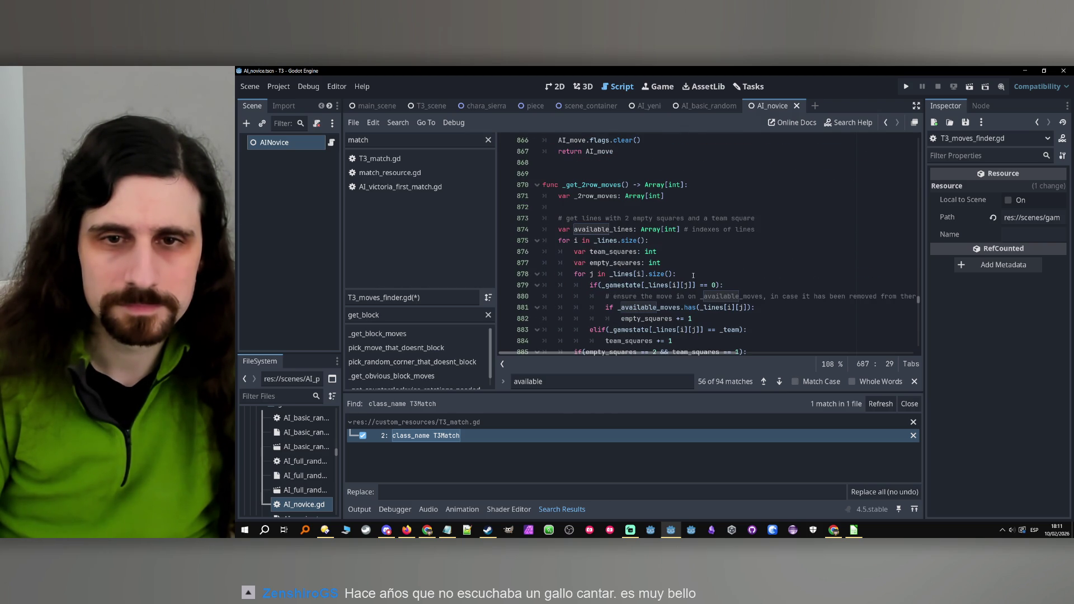
{"action": "scroll", "coordinate": [693, 275], "scroll_direction": "down", "scroll_amount": 2}
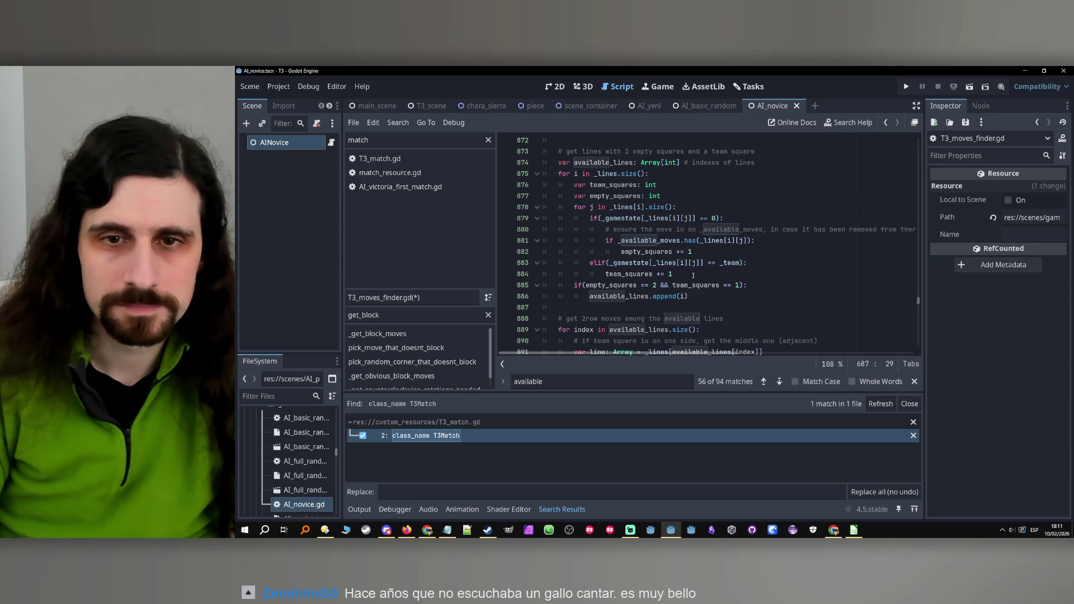
{"action": "scroll", "coordinate": [693, 275], "scroll_direction": "down", "scroll_amount": 7}
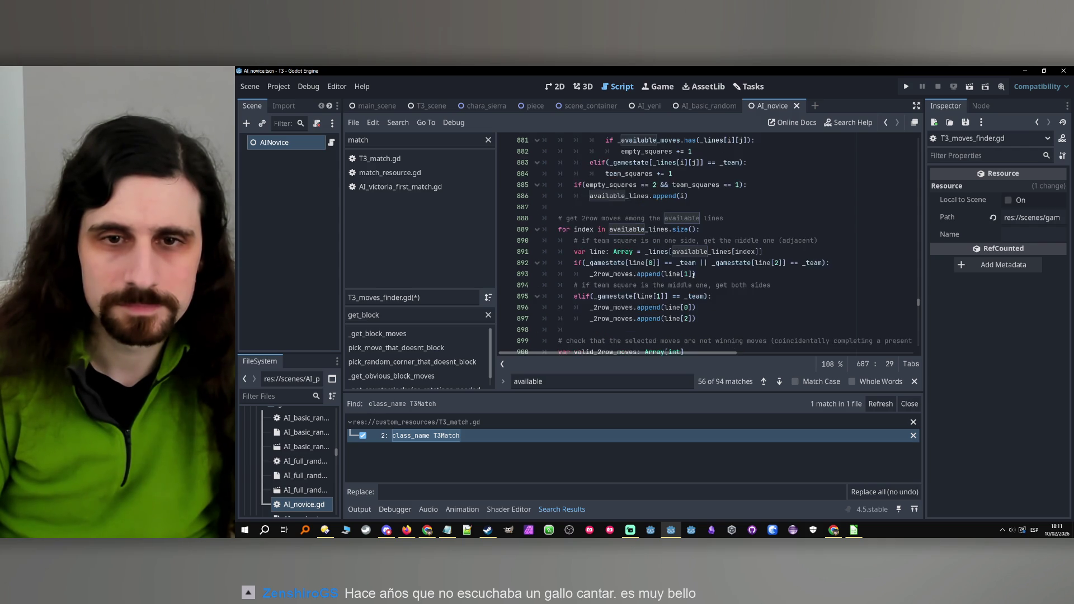
{"action": "scroll", "coordinate": [693, 275], "scroll_direction": "down", "scroll_amount": 10}
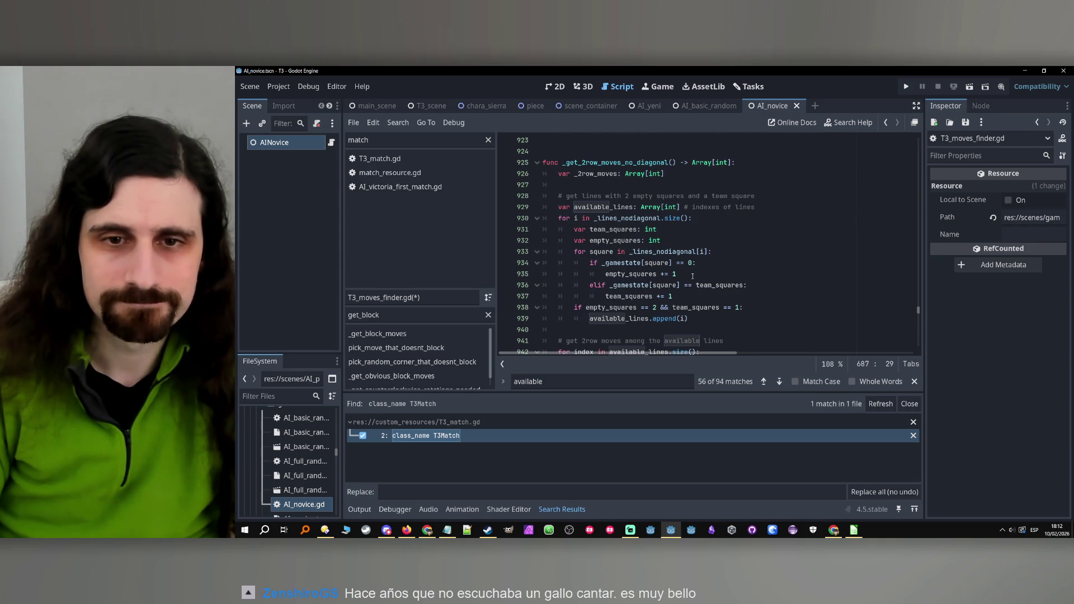
{"action": "scroll", "coordinate": [693, 276], "scroll_direction": "down", "scroll_amount": 6}
{"action": "scroll", "coordinate": [693, 276], "scroll_direction": "down", "scroll_amount": 10}
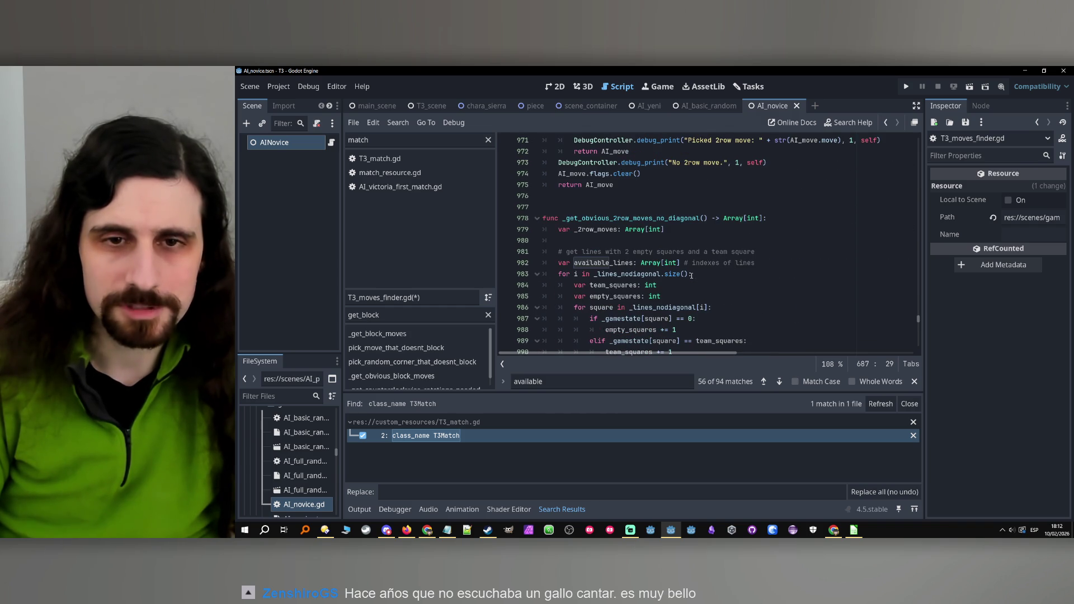
{"action": "scroll", "coordinate": [692, 275], "scroll_direction": "down", "scroll_amount": 4}
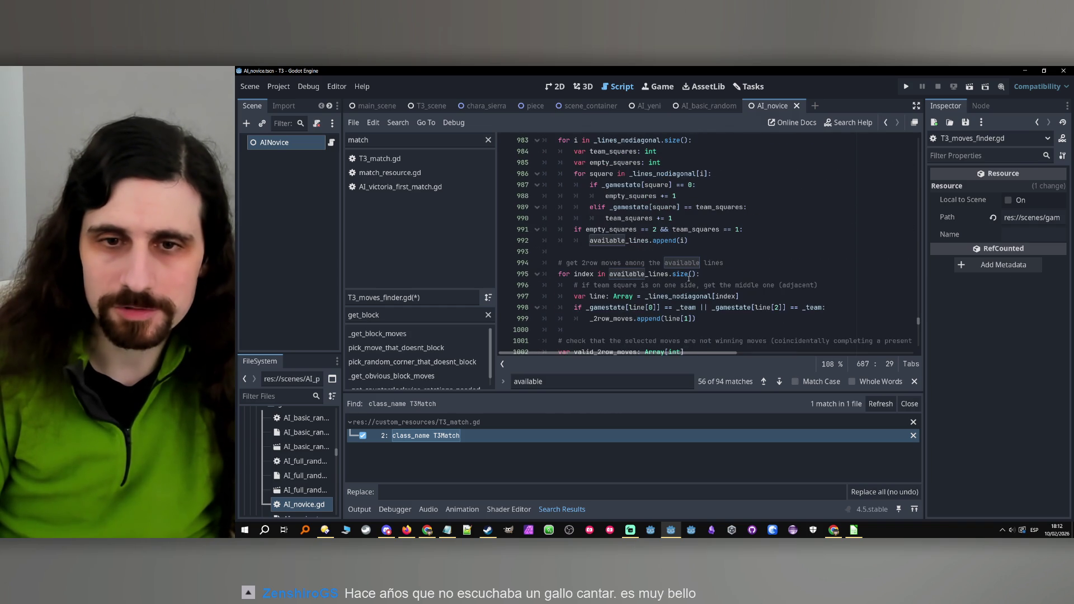
{"action": "scroll", "coordinate": [688, 279], "scroll_direction": "up", "scroll_amount": 2}
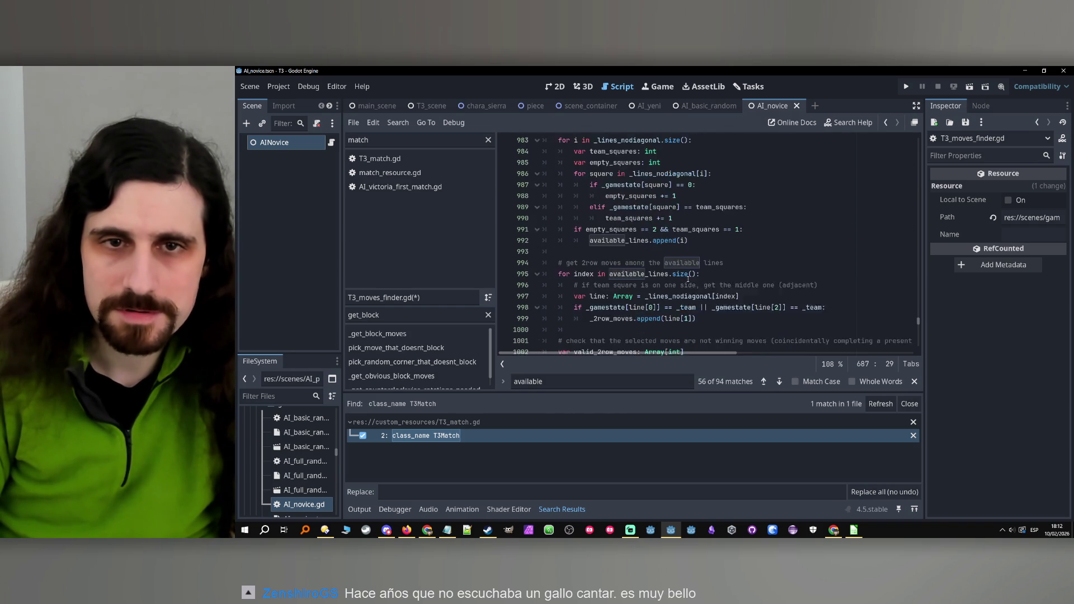
{"action": "scroll", "coordinate": [688, 278], "scroll_direction": "down", "scroll_amount": 9}
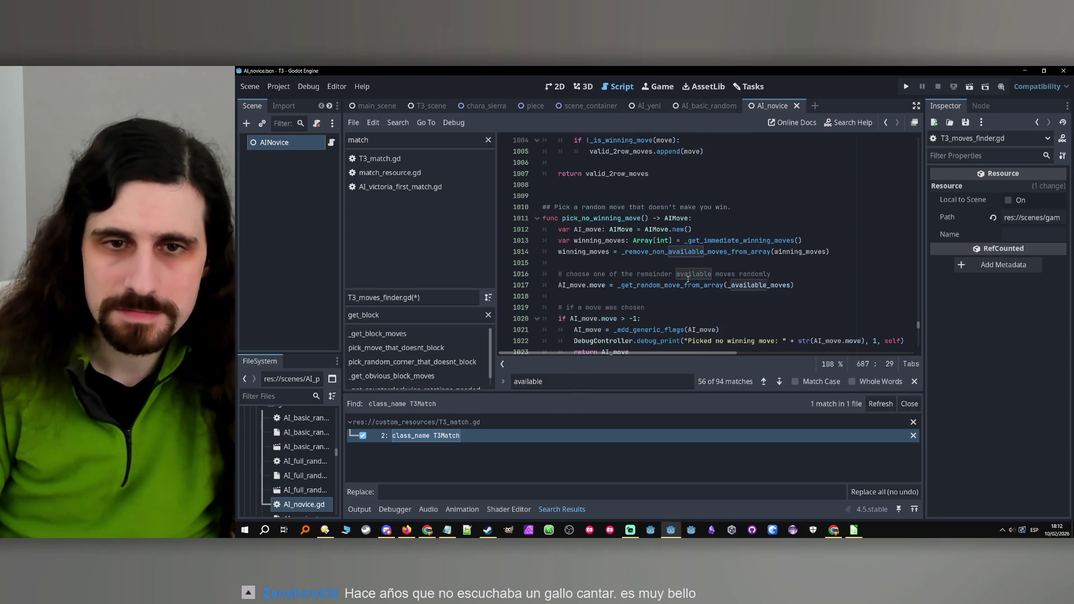
{"action": "scroll", "coordinate": [689, 278], "scroll_direction": "down", "scroll_amount": 1}
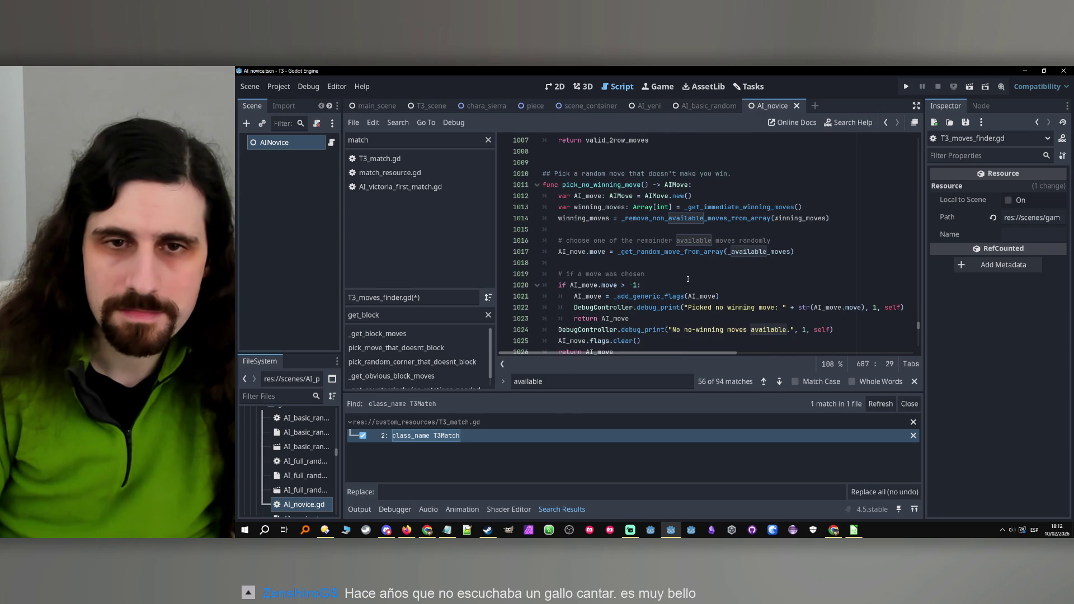
{"action": "scroll", "coordinate": [688, 278], "scroll_direction": "down", "scroll_amount": 12}
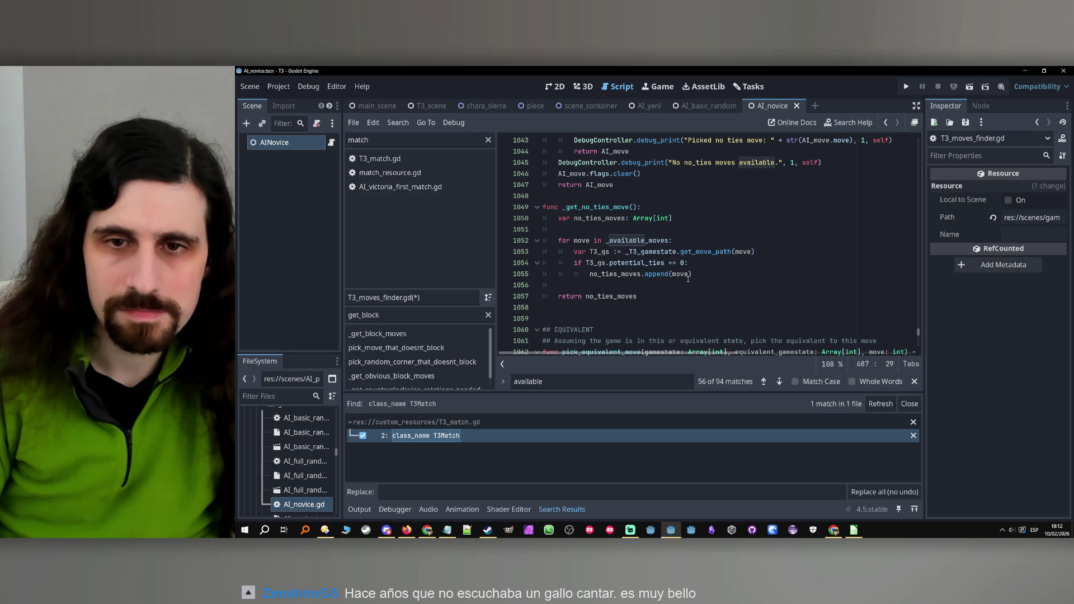
{"action": "scroll", "coordinate": [689, 277], "scroll_direction": "down", "scroll_amount": 10}
{"action": "scroll", "coordinate": [687, 276], "scroll_direction": "down", "scroll_amount": 10}
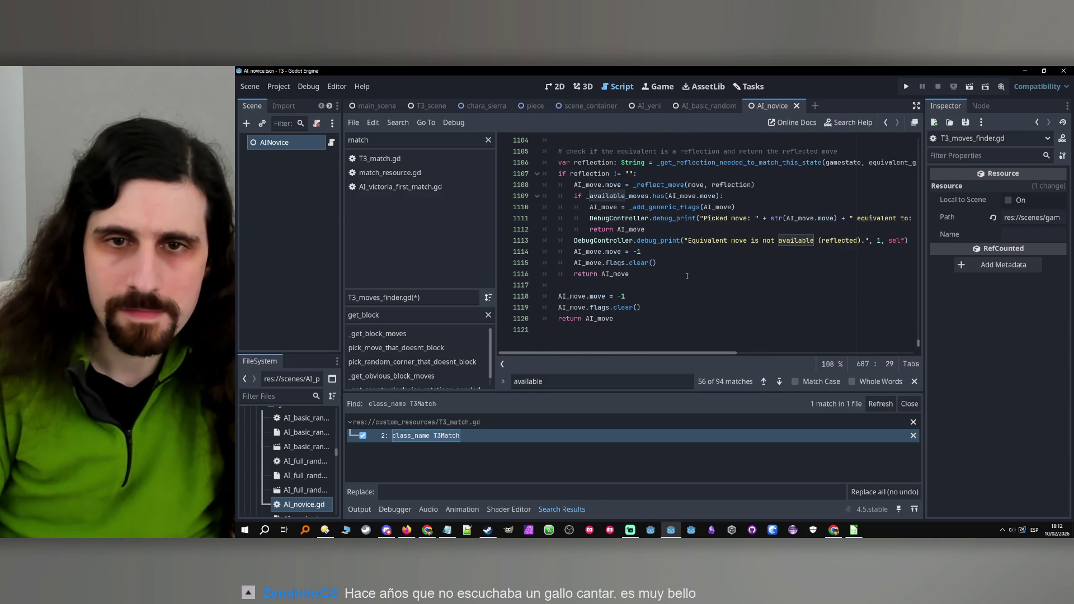
{"action": "scroll", "coordinate": [687, 276], "scroll_direction": "up", "scroll_amount": 17}
{"action": "scroll", "coordinate": [687, 276], "scroll_direction": "down", "scroll_amount": 4}
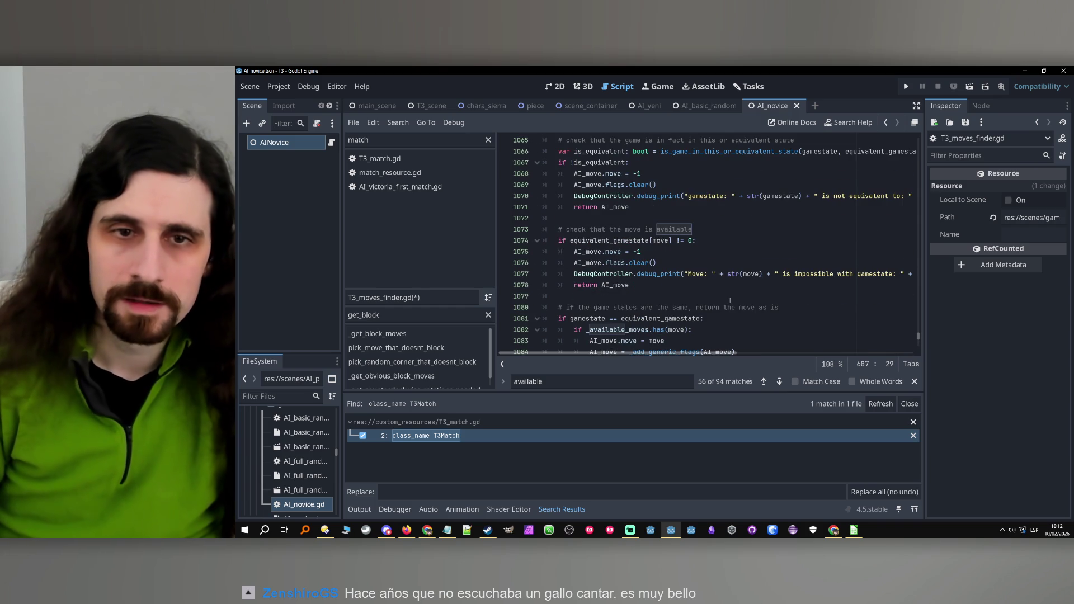
Open AI_novice.gd from the FileSystem dock, with the caret at the end of line 21.
{"action": "left_click", "coordinate": [316, 506]}
{"action": "double_click", "coordinate": [316, 507]}
{"action": "left_click", "coordinate": [734, 266]}
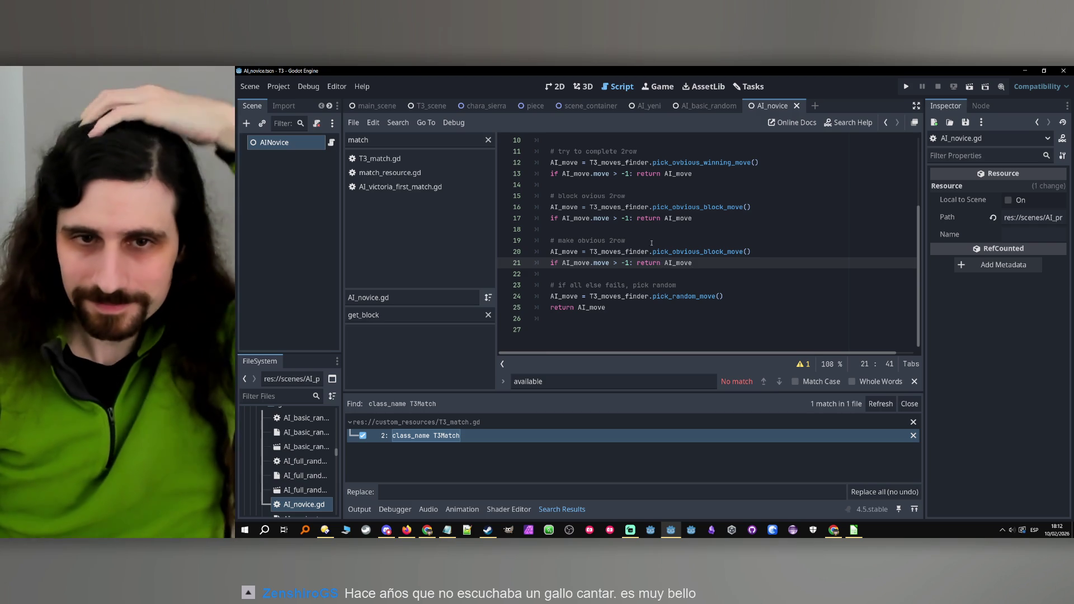
Go to the pick_obvious_block_move definition and filter the methods for '2rio'.
{"action": "left_click", "coordinate": [698, 252], "text": "ctrl"}
{"action": "scroll", "coordinate": [635, 280], "scroll_direction": "down", "scroll_amount": 5}
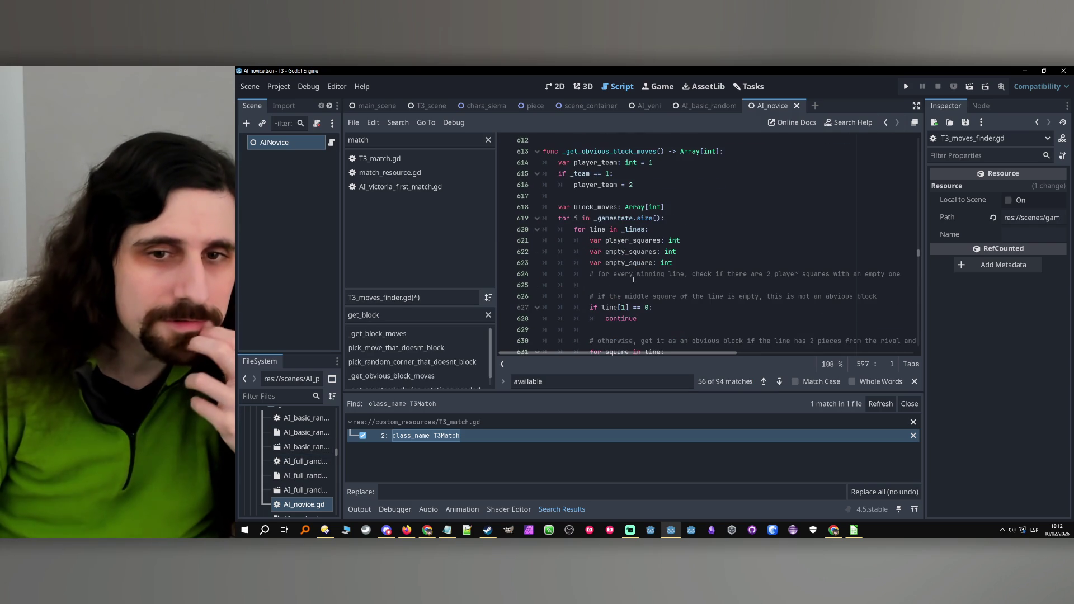
{"action": "double_click", "coordinate": [370, 314]}
{"action": "type", "text": "2rio"}
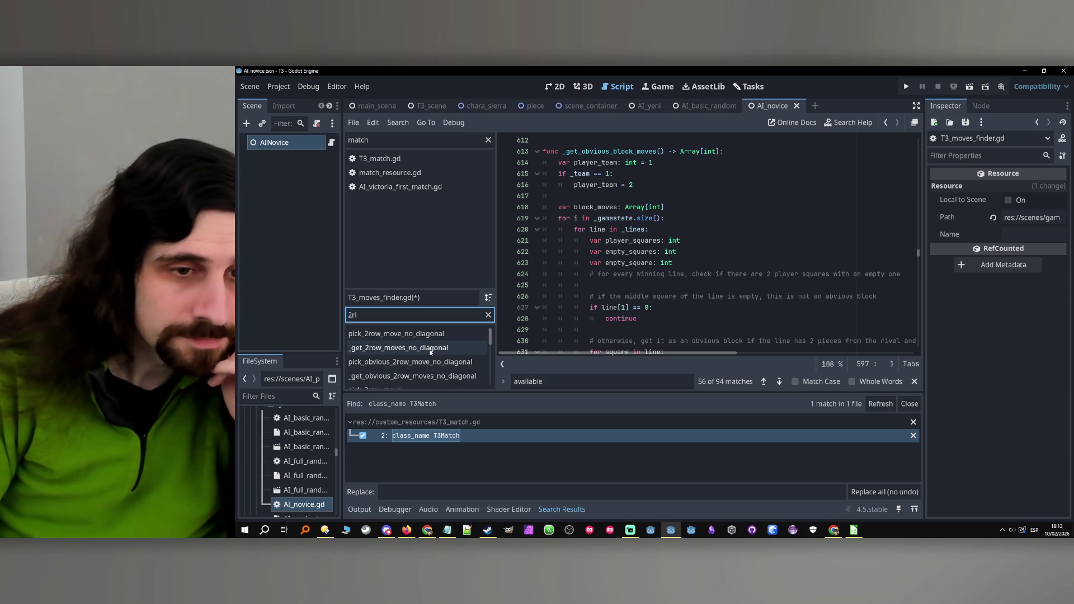
Go to pick_obvious_2row_move_no_diagonal and select its function name.
{"action": "left_click", "coordinate": [436, 336]}
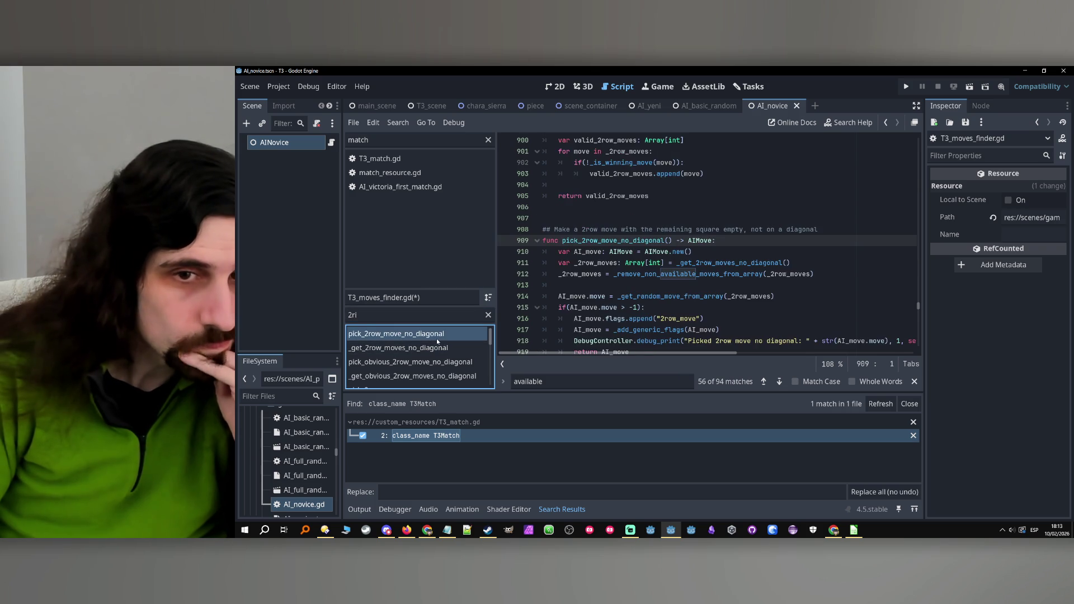
{"action": "scroll", "coordinate": [602, 287], "scroll_direction": "down", "scroll_amount": 3}
{"action": "scroll", "coordinate": [601, 287], "scroll_direction": "down", "scroll_amount": 10}
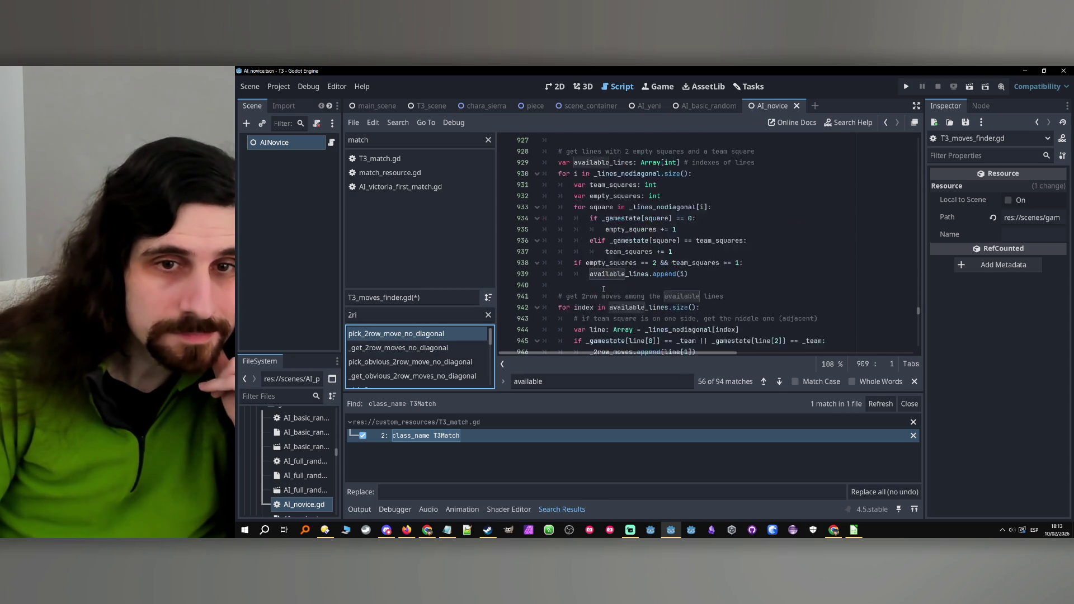
{"action": "double_click", "coordinate": [617, 262]}
{"action": "scroll", "coordinate": [771, 286], "scroll_direction": "down", "scroll_amount": 4}
{"action": "scroll", "coordinate": [771, 286], "scroll_direction": "up", "scroll_amount": 2}
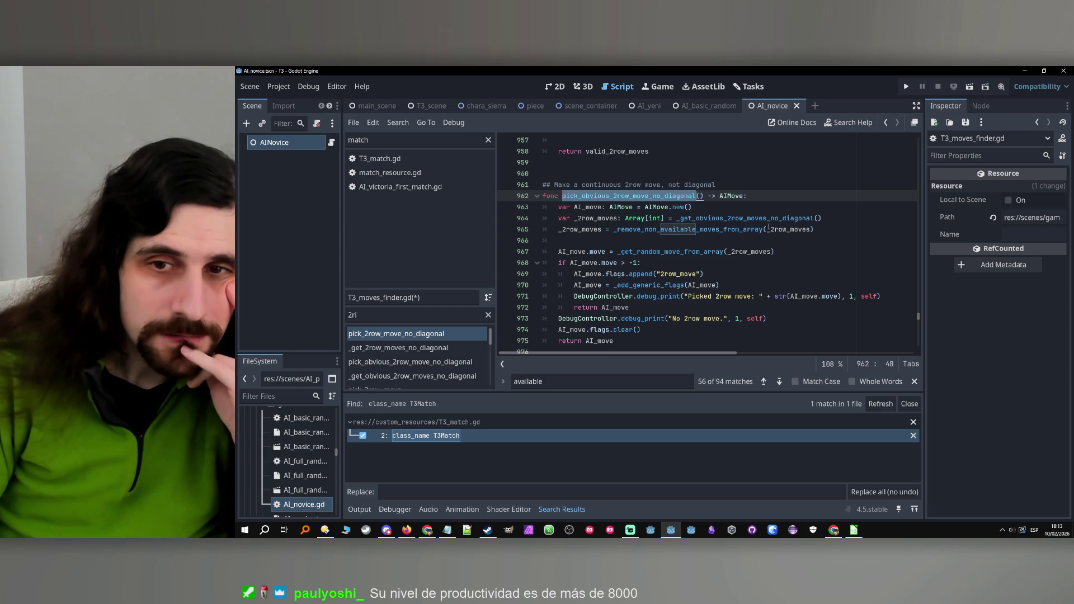
{"action": "double_click", "coordinate": [769, 219]}
{"action": "triple_click", "coordinate": [770, 219]}
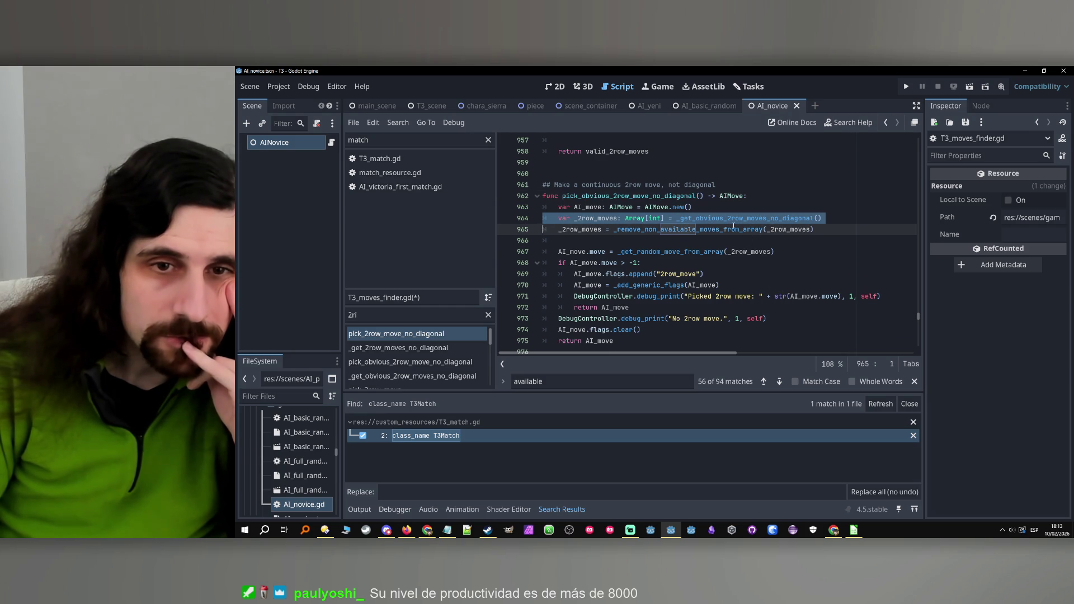
{"action": "double_click", "coordinate": [573, 196]}
{"action": "key", "text": "ctrl+c"}
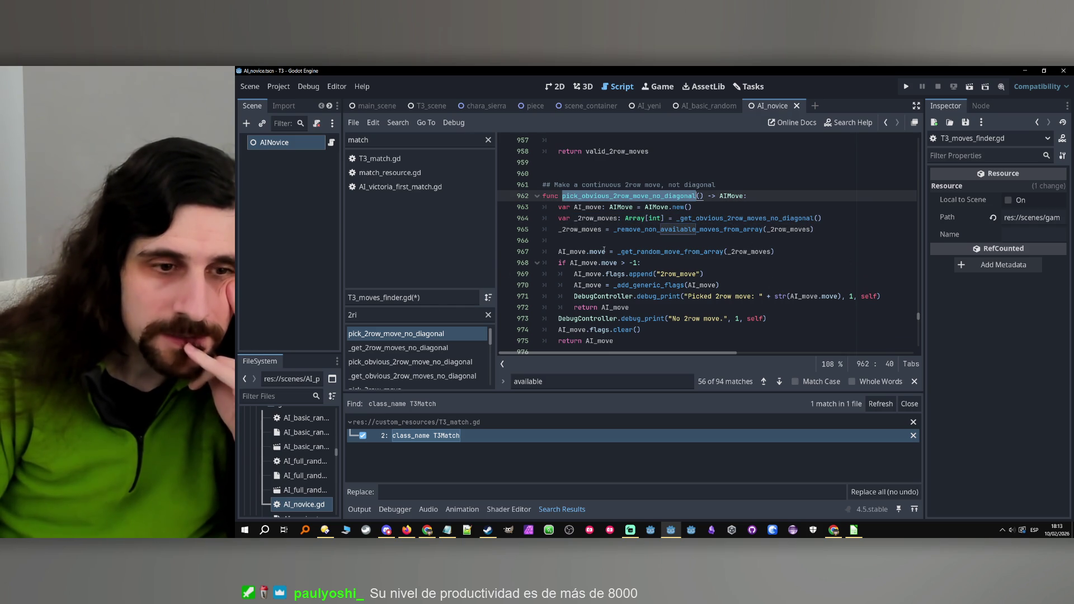
Back in AI_novice.gd, paste that name over line 20's pick_obvious_block_move call.
{"action": "key", "text": "alt+Left"}
{"action": "double_click", "coordinate": [697, 252]}
{"action": "key", "text": "ctrl+v"}
{"action": "left_click", "coordinate": [735, 262]}
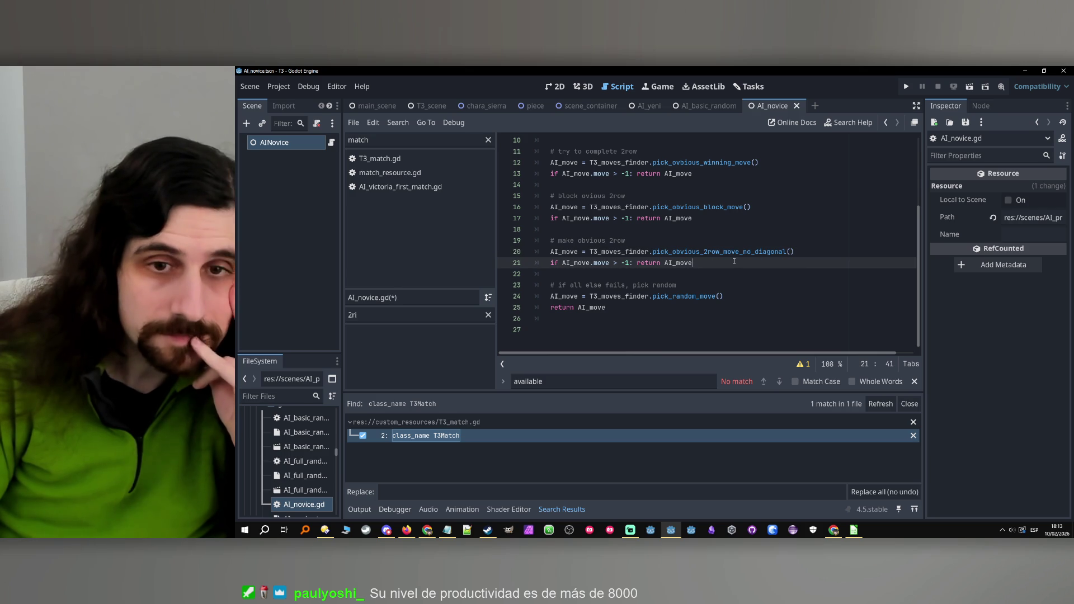
Duplicate the 'make obvious 2row' block and append 'no diagonal' to line 19's comment.
{"action": "left_click_drag", "start_coordinate": [735, 262], "coordinate": [542, 242]}
{"action": "key", "text": "ctrl+c"}
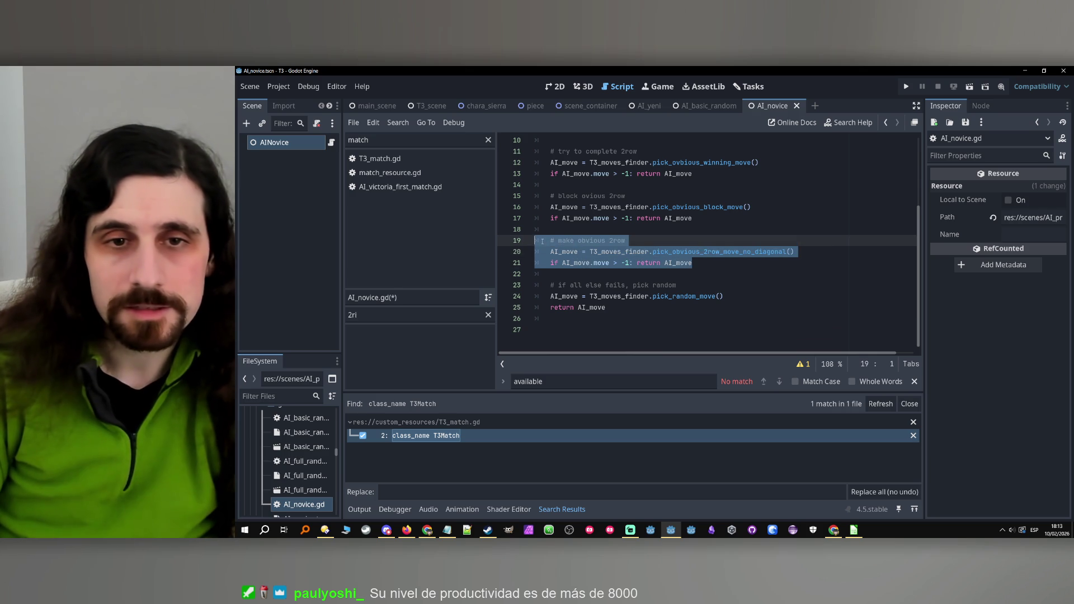
{"action": "left_click", "coordinate": [706, 263]}
{"action": "key", "text": "Return"}
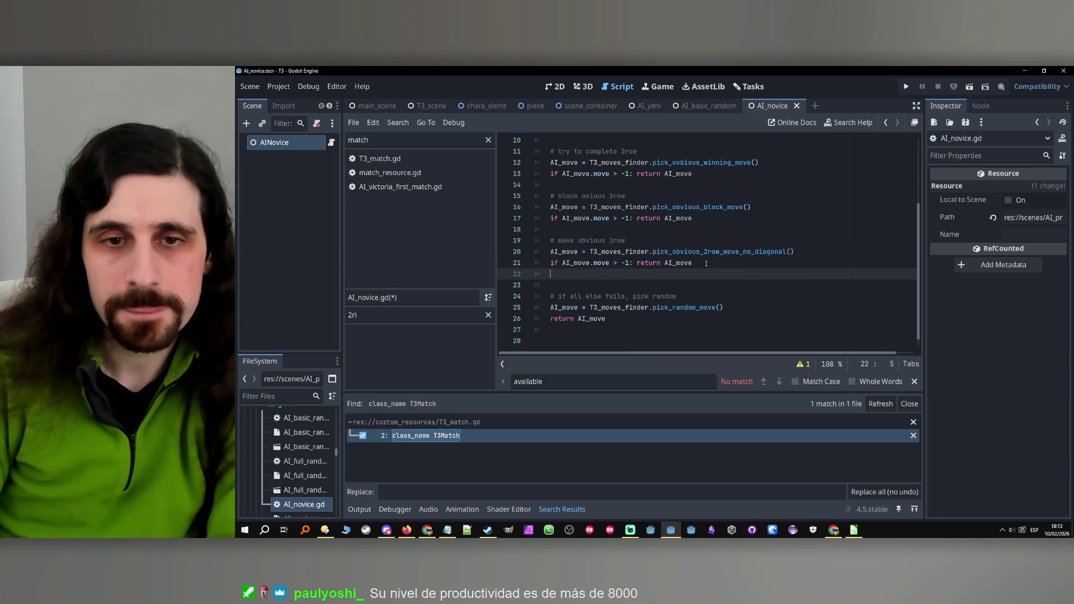
{"action": "key", "text": "Return"}
{"action": "key", "text": "ctrl+v"}
{"action": "key", "text": "Up"}
{"action": "key", "text": "Up"}
{"action": "key", "text": "Up"}
{"action": "type", "text": "no diagonal"}
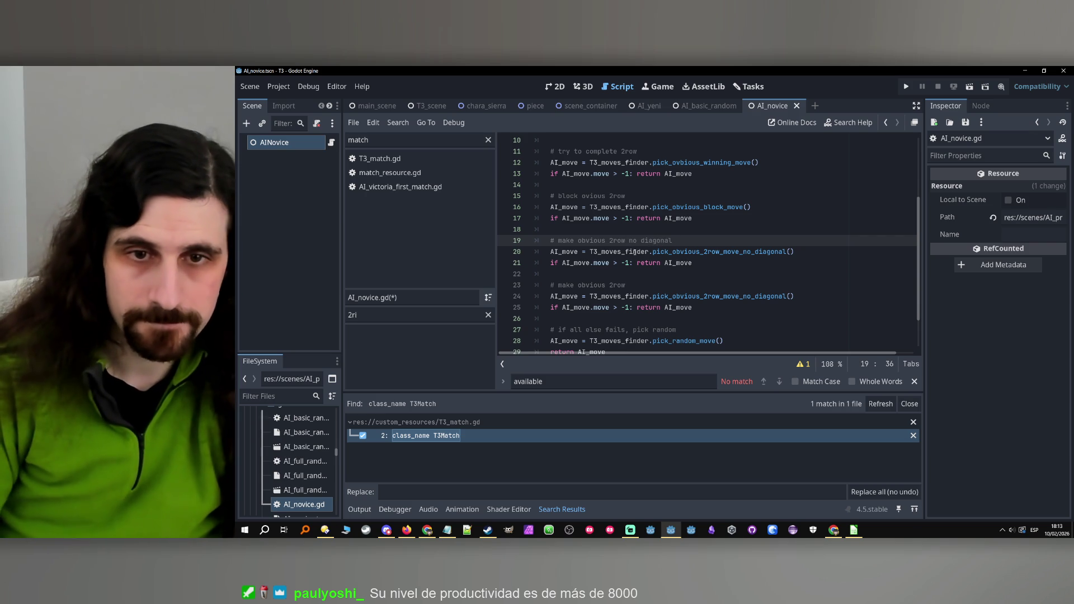
Try the comment 'if no obvious no pial', then delete the duplicated lines 23–25.
{"action": "left_click_drag", "start_coordinate": [626, 286], "coordinate": [558, 286]}
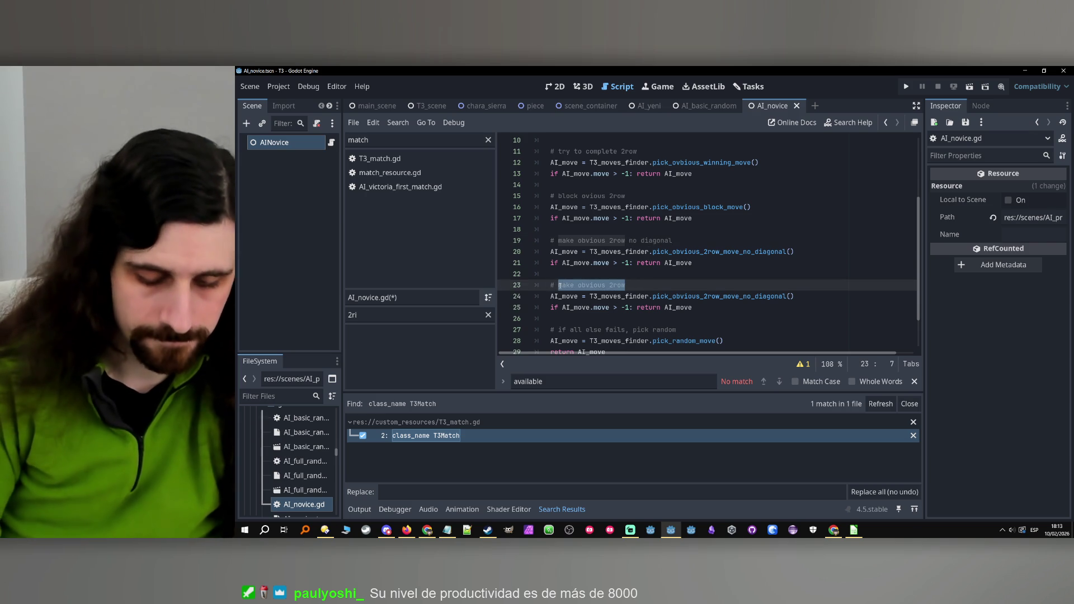
{"action": "type", "text": "if no obvious no diago"}
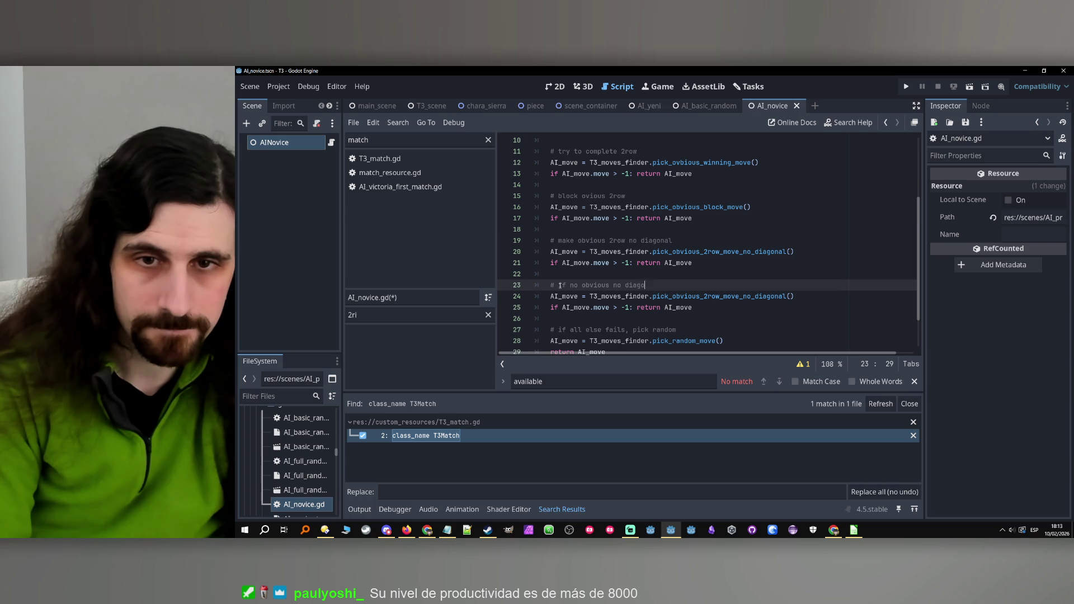
{"action": "type", "text": "nal, pick one d"}
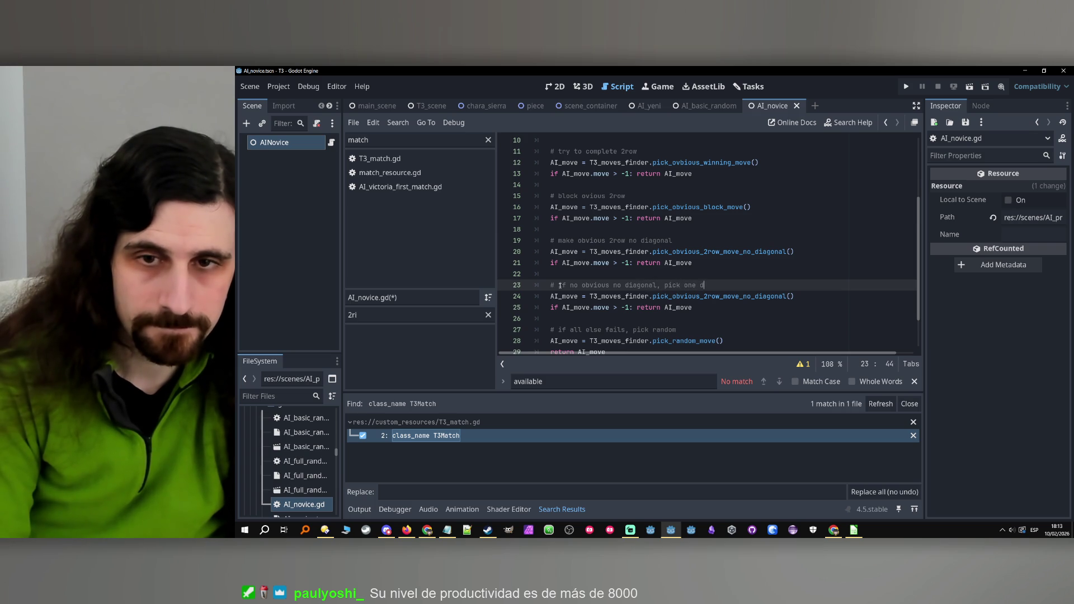
{"action": "type", "text": "iagonal"}
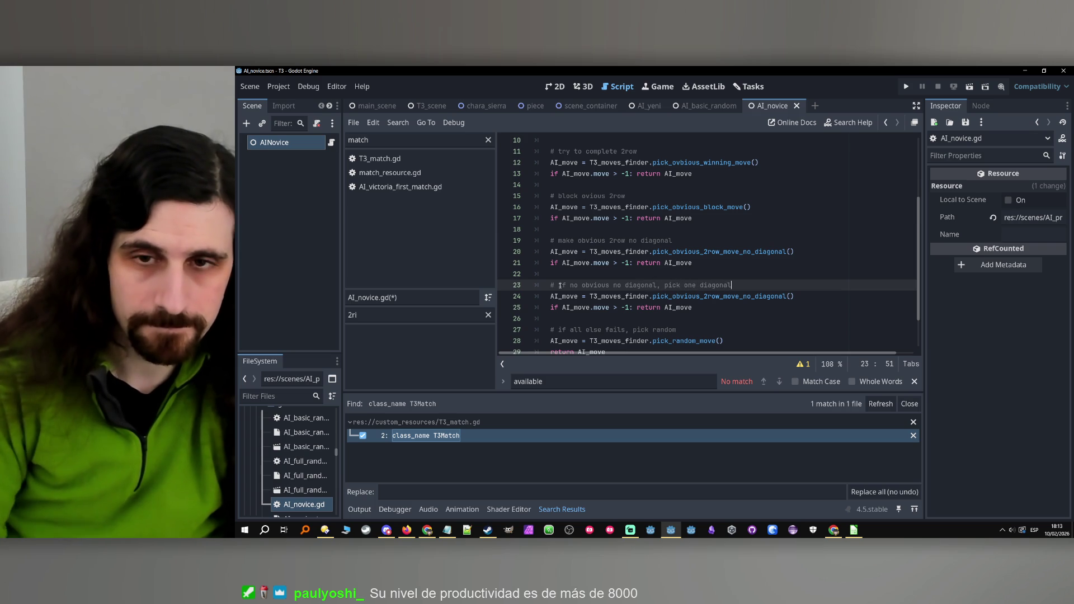
{"action": "left_click_drag", "start_coordinate": [709, 309], "coordinate": [477, 287]}
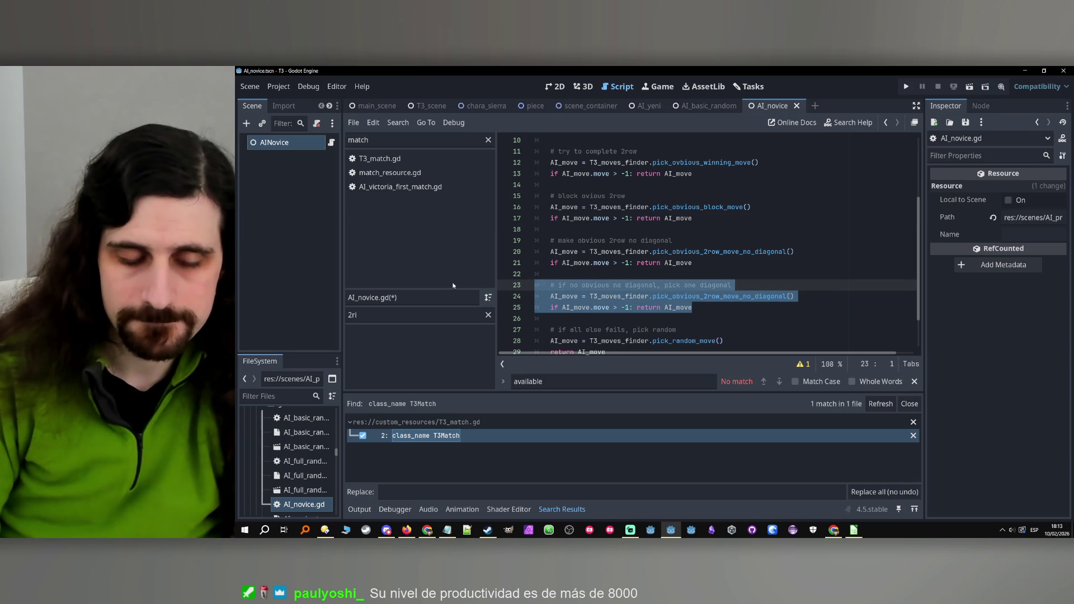
{"action": "scroll", "coordinate": [649, 300], "scroll_direction": "up", "scroll_amount": 1}
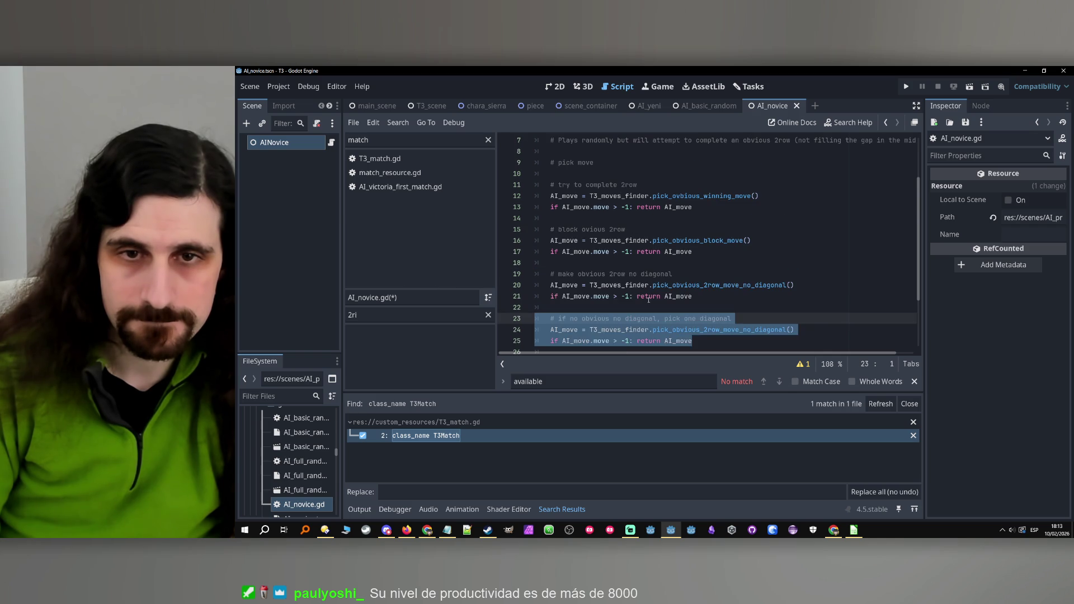
{"action": "scroll", "coordinate": [705, 293], "scroll_direction": "down", "scroll_amount": 1}
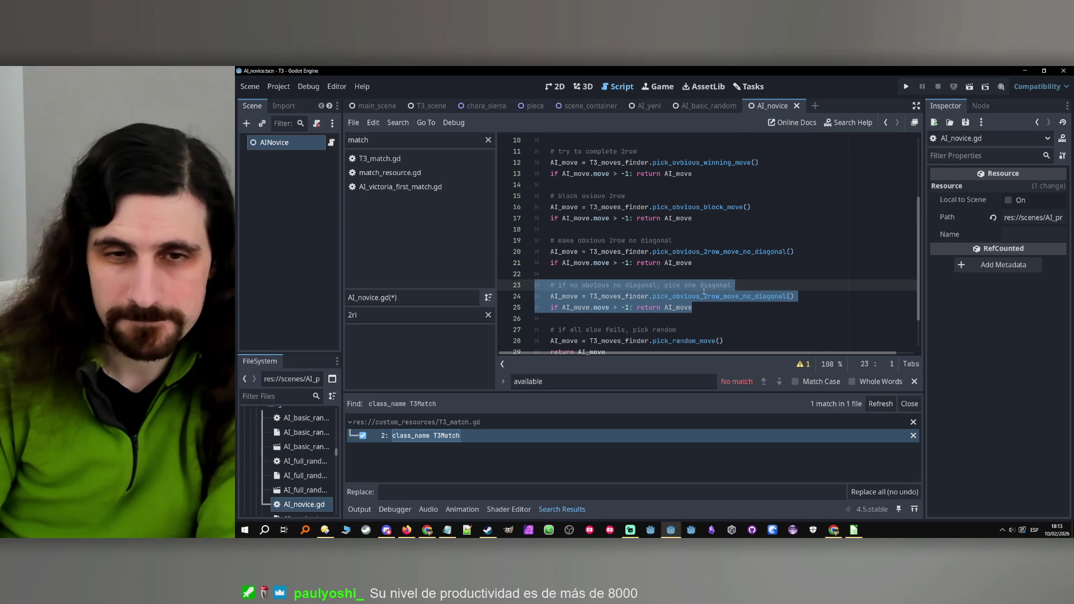
{"action": "key", "text": "BackSpace"}
{"action": "key", "text": "BackSpace"}
Save AI_novice.gd with Ctrl+S.
{"action": "scroll", "coordinate": [705, 291], "scroll_direction": "up", "scroll_amount": 3}
{"action": "left_click", "coordinate": [730, 286]}
{"action": "key", "text": "ctrl+s"}
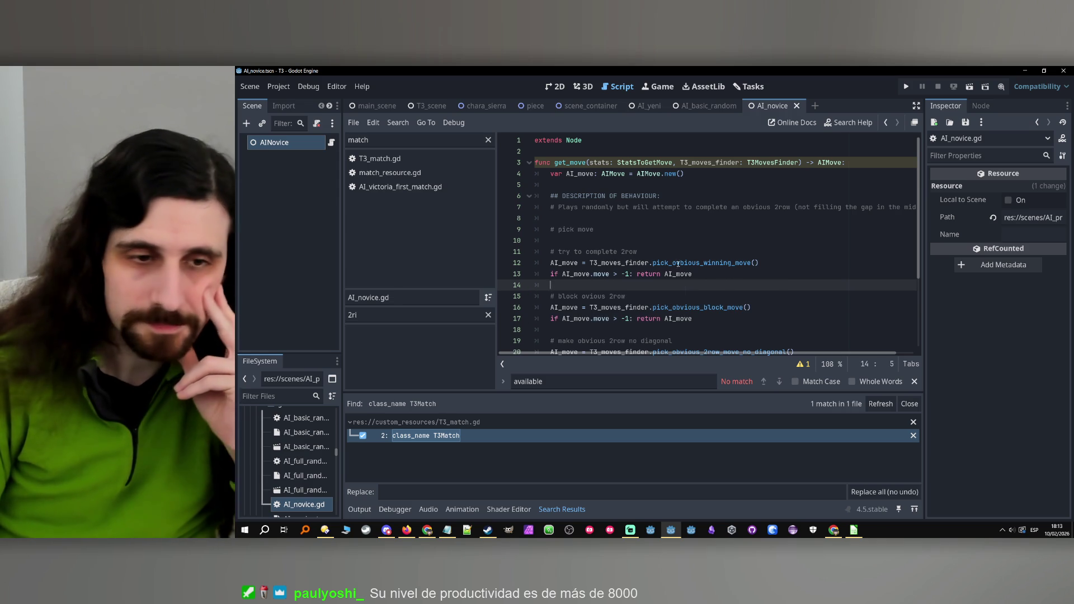
Widen the FileSystem panel and open match_mall_tourney_samira.tres in the Inspector.
{"action": "scroll", "coordinate": [283, 445], "scroll_direction": "down", "scroll_amount": 3}
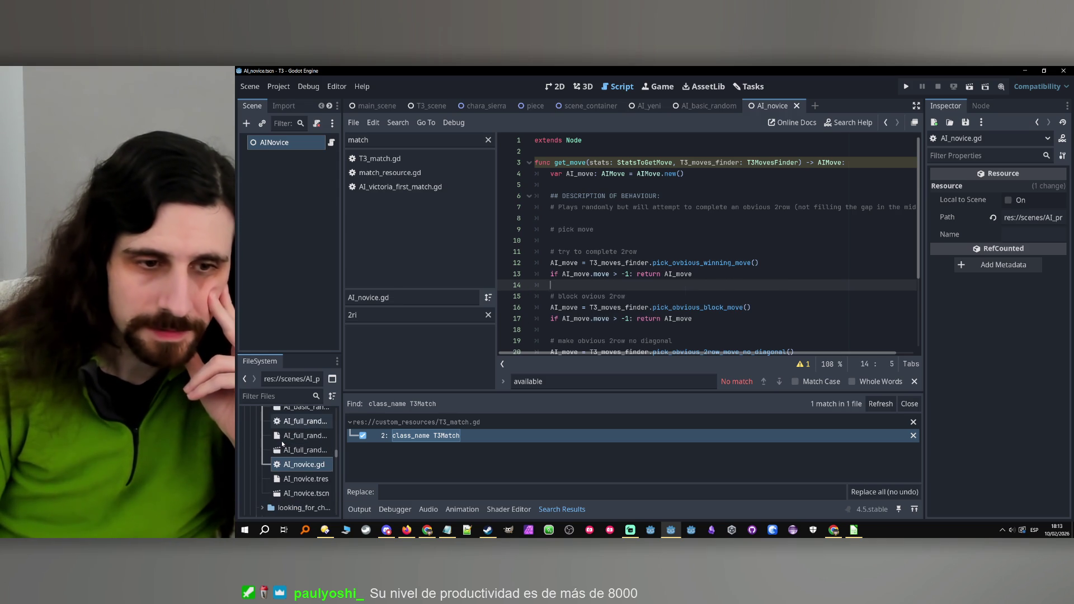
{"action": "left_click_drag", "start_coordinate": [342, 463], "coordinate": [382, 463]}
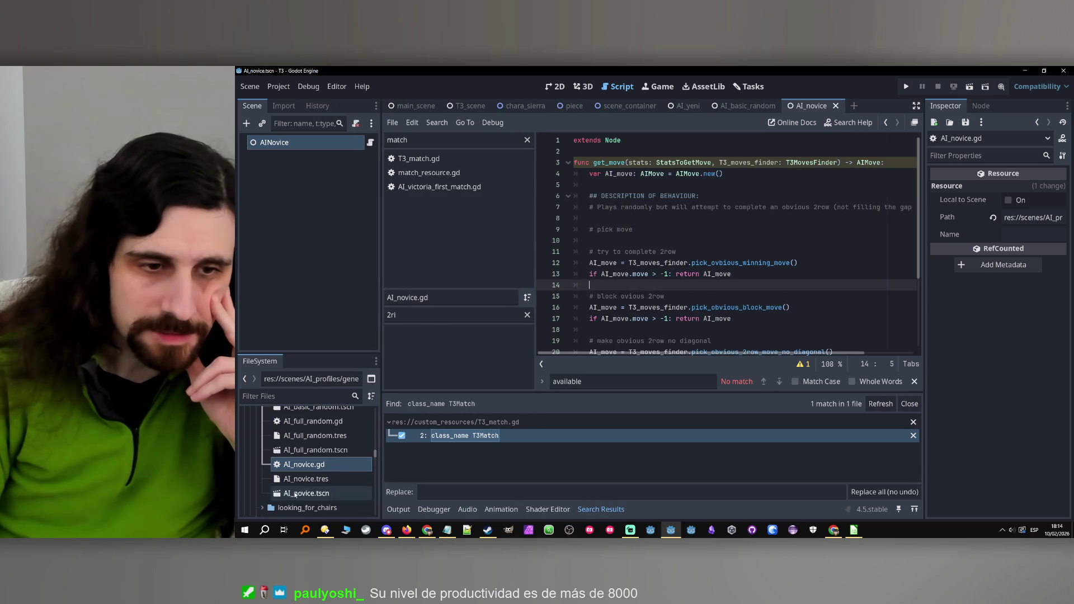
{"action": "left_click", "coordinate": [314, 479]}
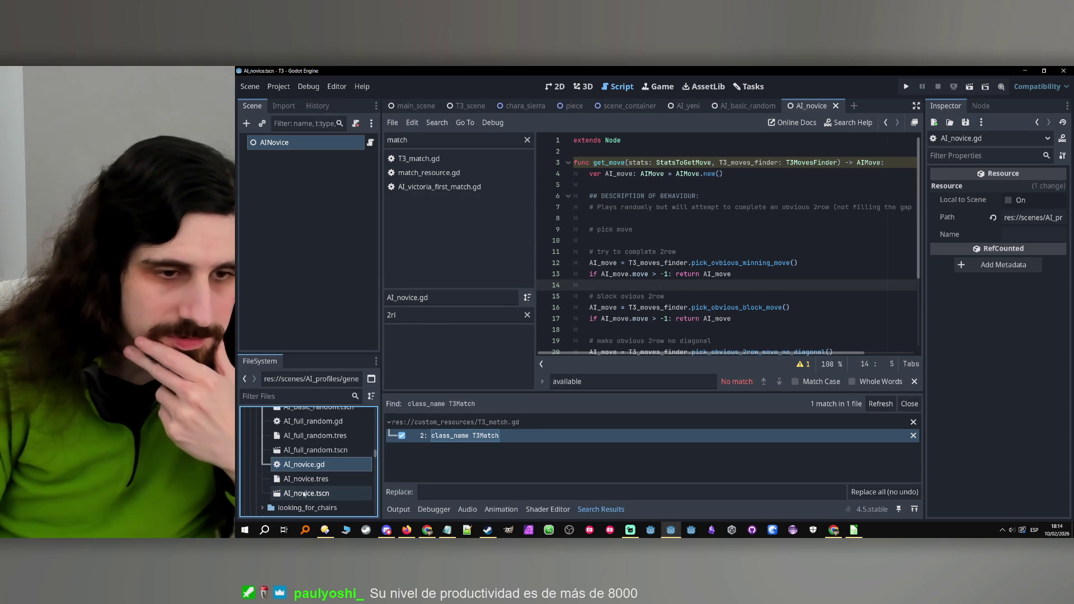
{"action": "scroll", "coordinate": [320, 460], "scroll_direction": "up", "scroll_amount": 4}
{"action": "scroll", "coordinate": [322, 463], "scroll_direction": "up", "scroll_amount": 10}
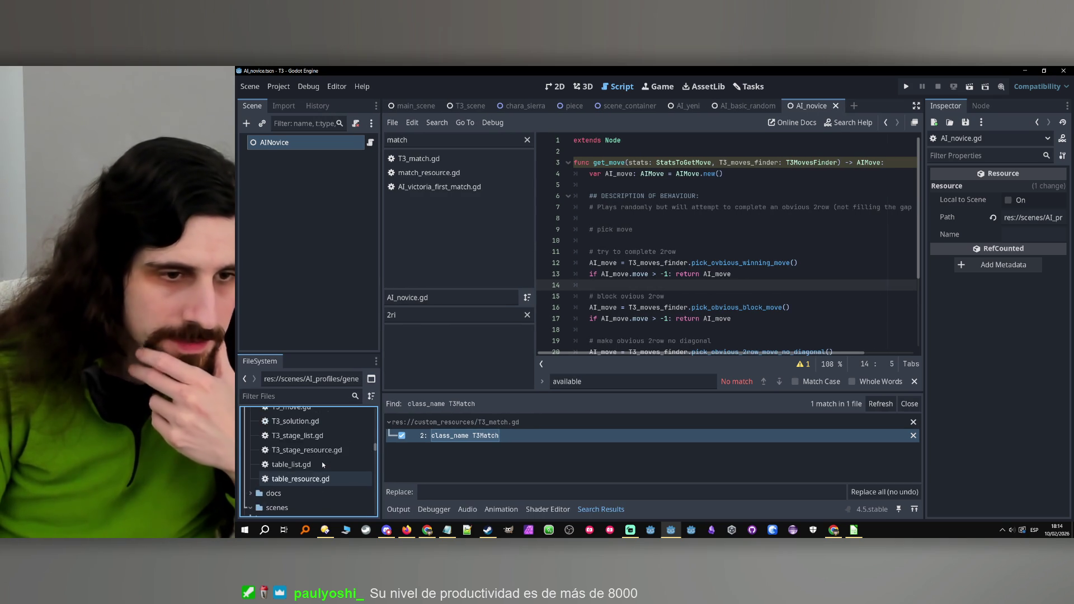
{"action": "scroll", "coordinate": [324, 465], "scroll_direction": "up", "scroll_amount": 10}
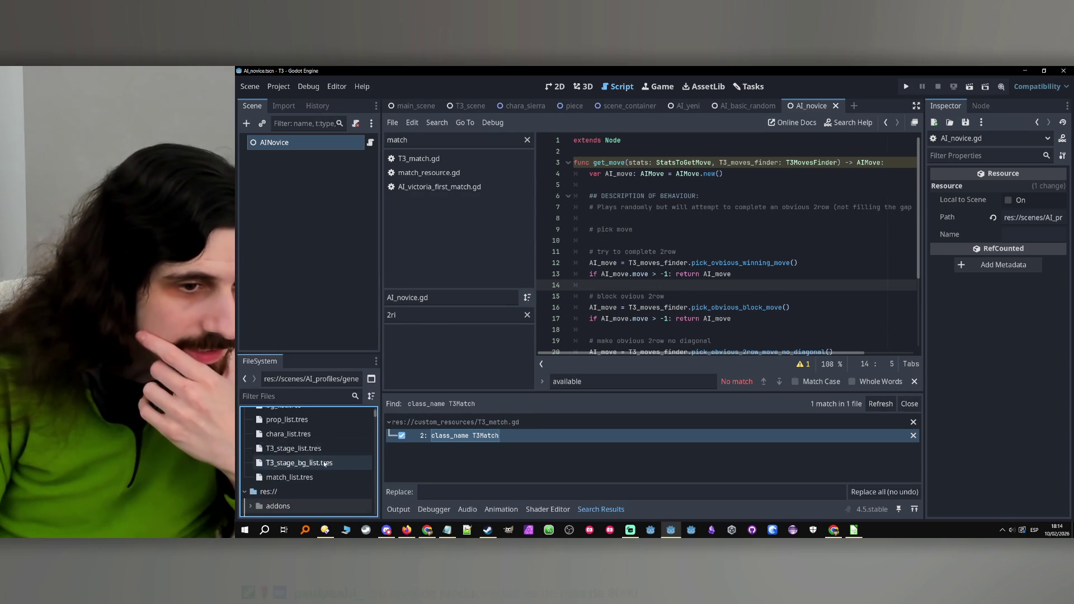
{"action": "scroll", "coordinate": [325, 460], "scroll_direction": "down", "scroll_amount": 5}
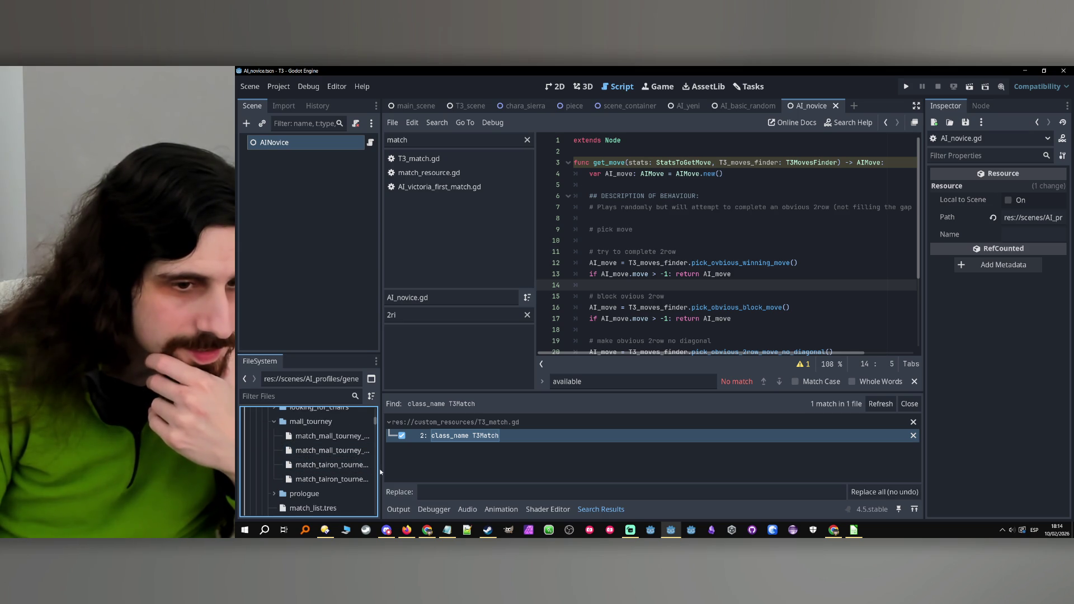
{"action": "left_click_drag", "start_coordinate": [381, 471], "coordinate": [423, 470]}
{"action": "left_click", "coordinate": [348, 451]}
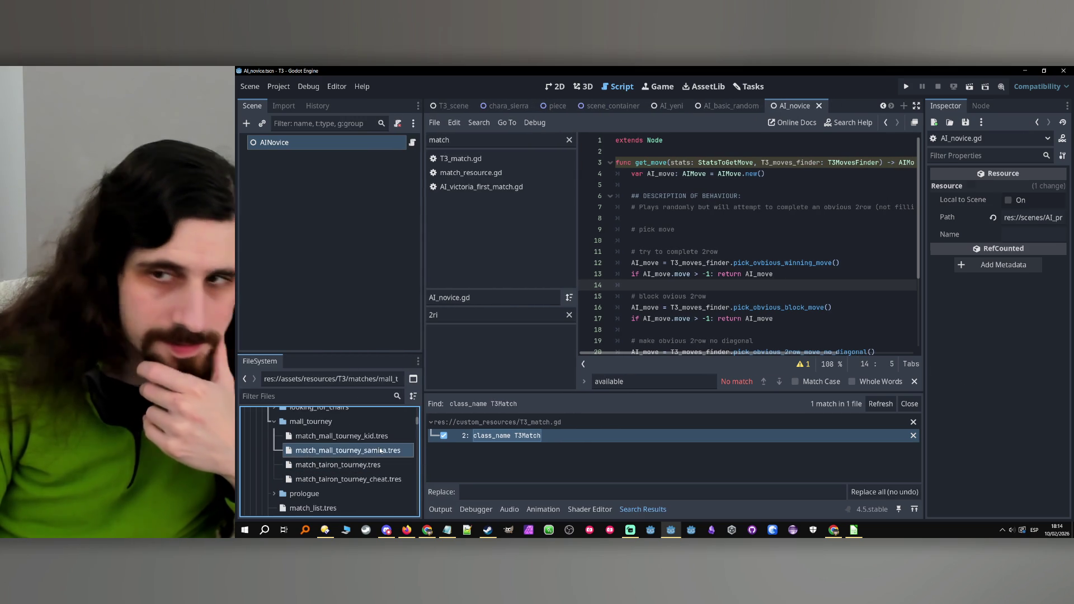
Assign the human profile to Ai Profiles element 1 and AI_novice.tres to element 0, then save.
{"action": "left_click", "coordinate": [1031, 203]}
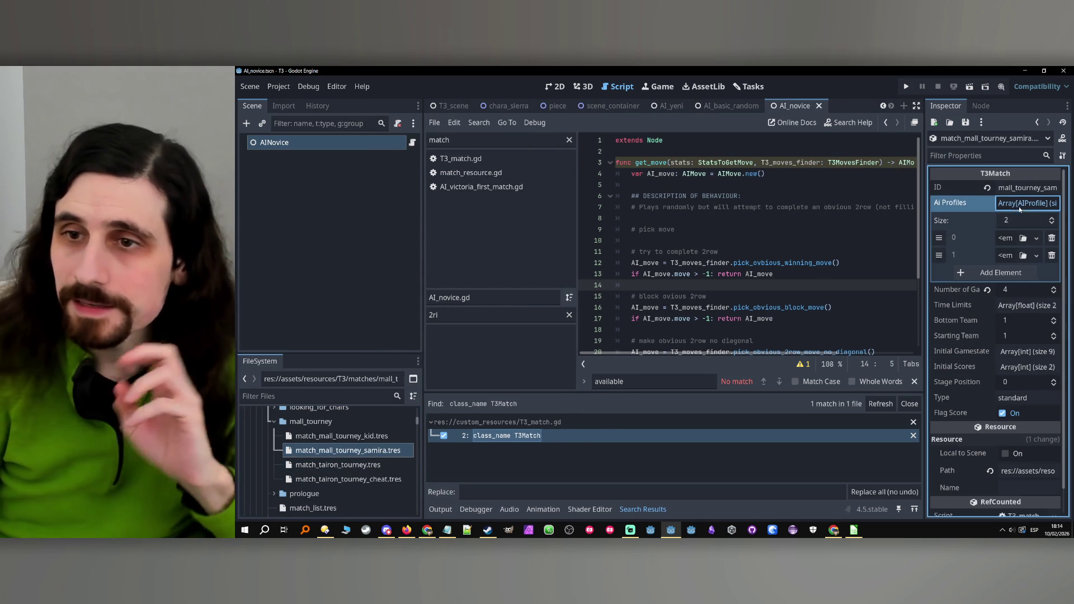
{"action": "left_click", "coordinate": [1028, 256]}
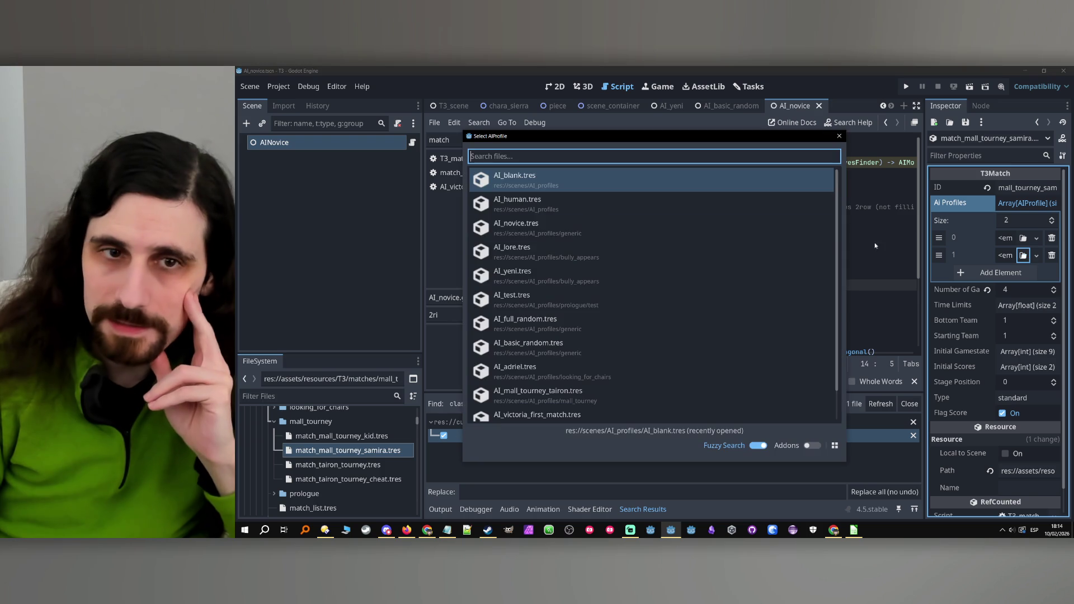
{"action": "double_click", "coordinate": [588, 203]}
{"action": "left_click", "coordinate": [1025, 238]}
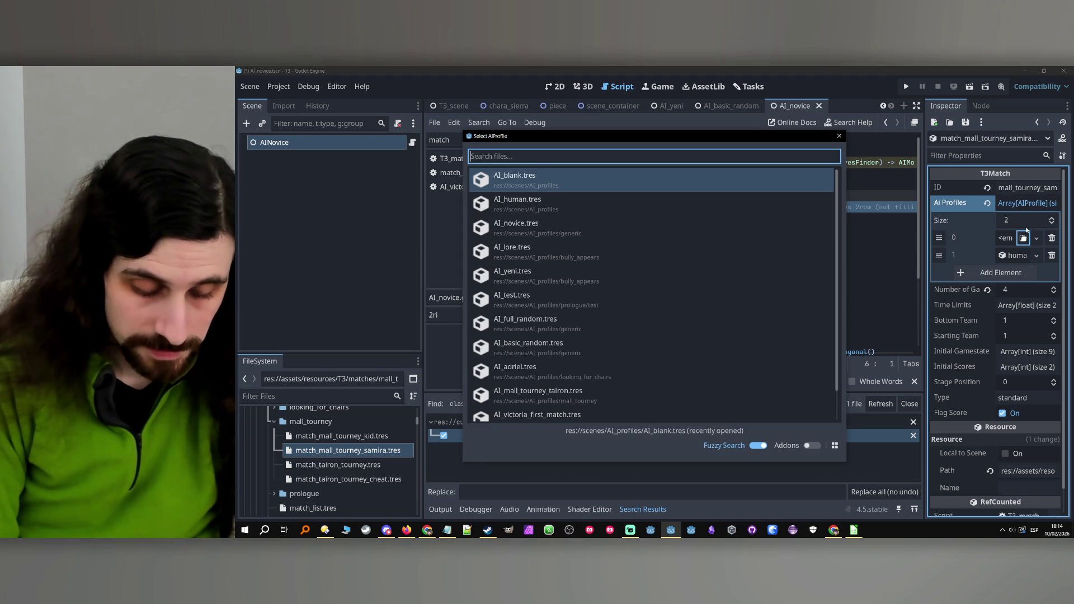
{"action": "type", "text": "novi"}
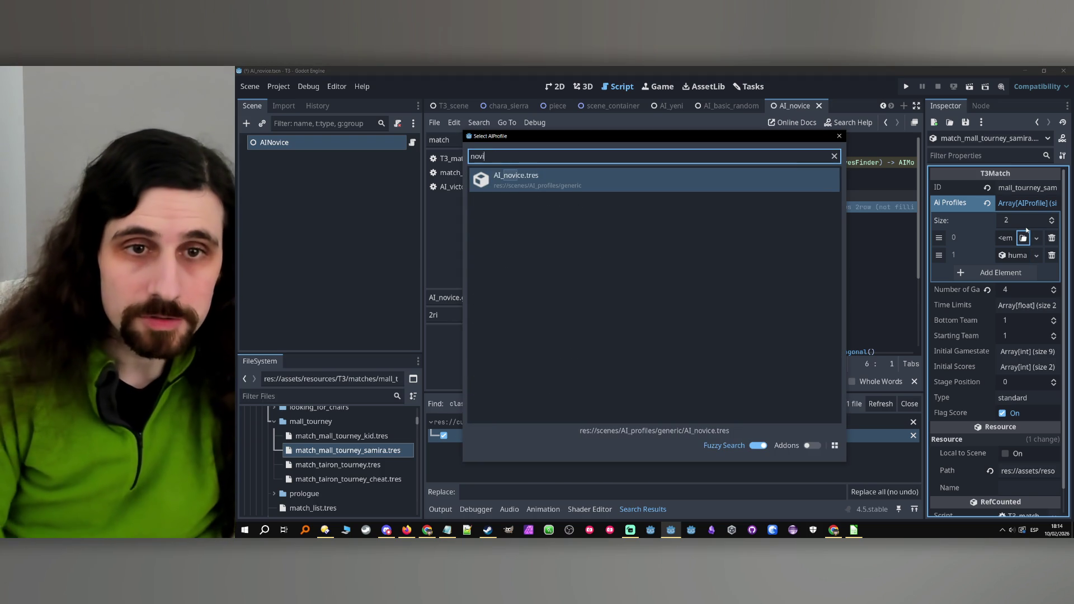
{"action": "double_click", "coordinate": [624, 184]}
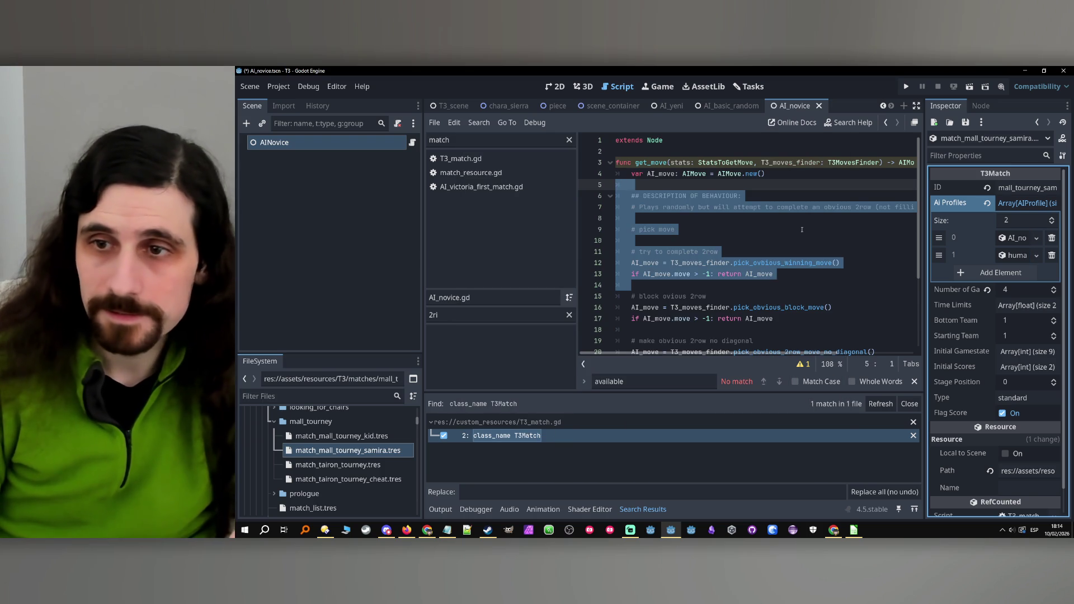
{"action": "left_click", "coordinate": [906, 315]}
{"action": "key", "text": "ctrl+s"}
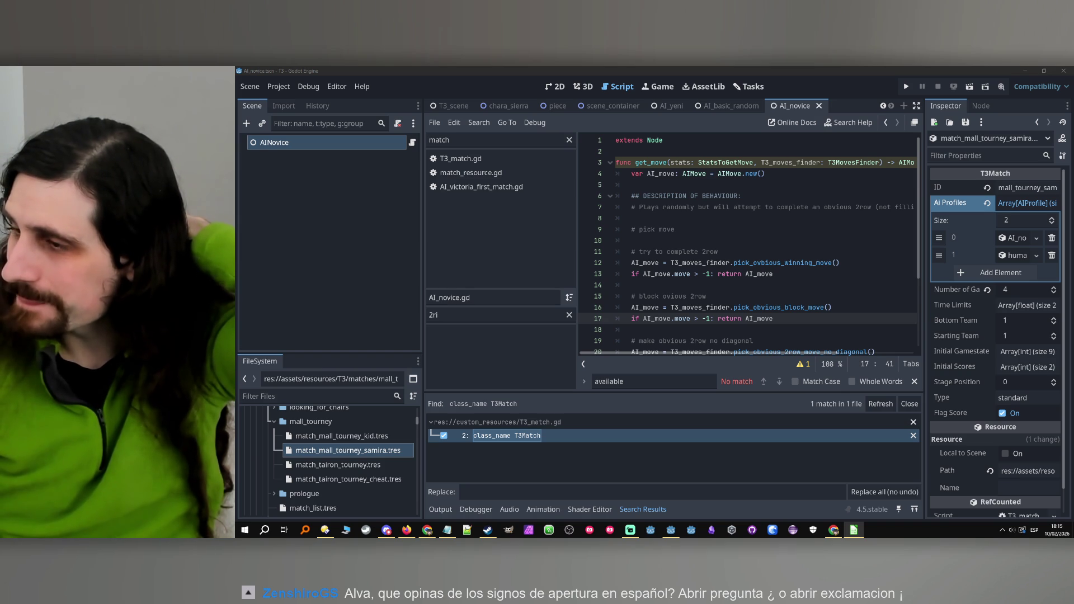
Add match_mall_tourney_samira as element 13 of match_list.tres and save.
{"action": "scroll", "coordinate": [381, 439], "scroll_direction": "up", "scroll_amount": 10}
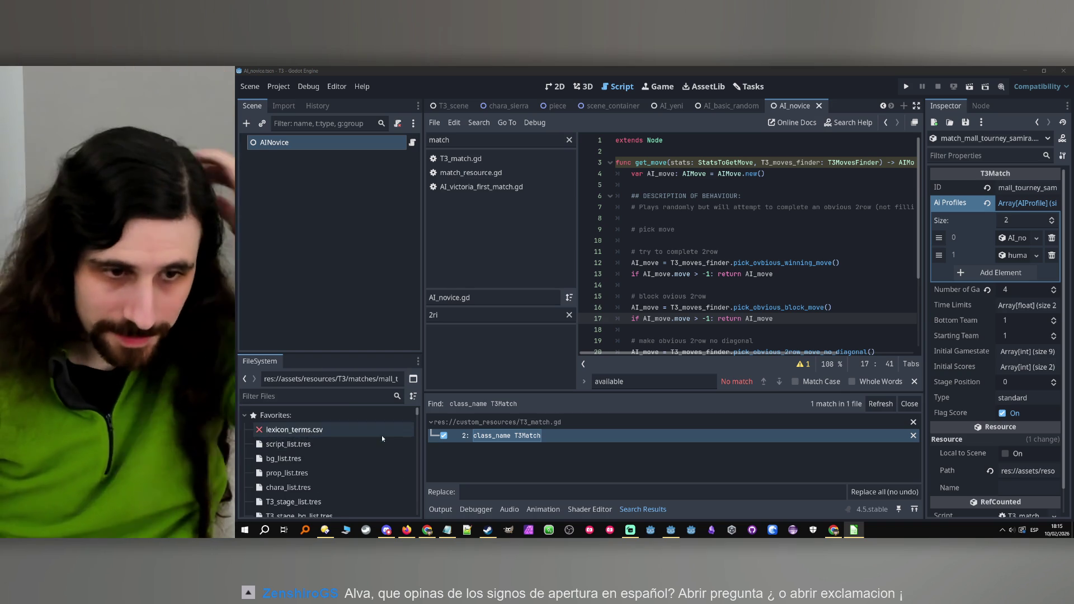
{"action": "scroll", "coordinate": [351, 448], "scroll_direction": "down", "scroll_amount": 2}
{"action": "left_click", "coordinate": [324, 496]}
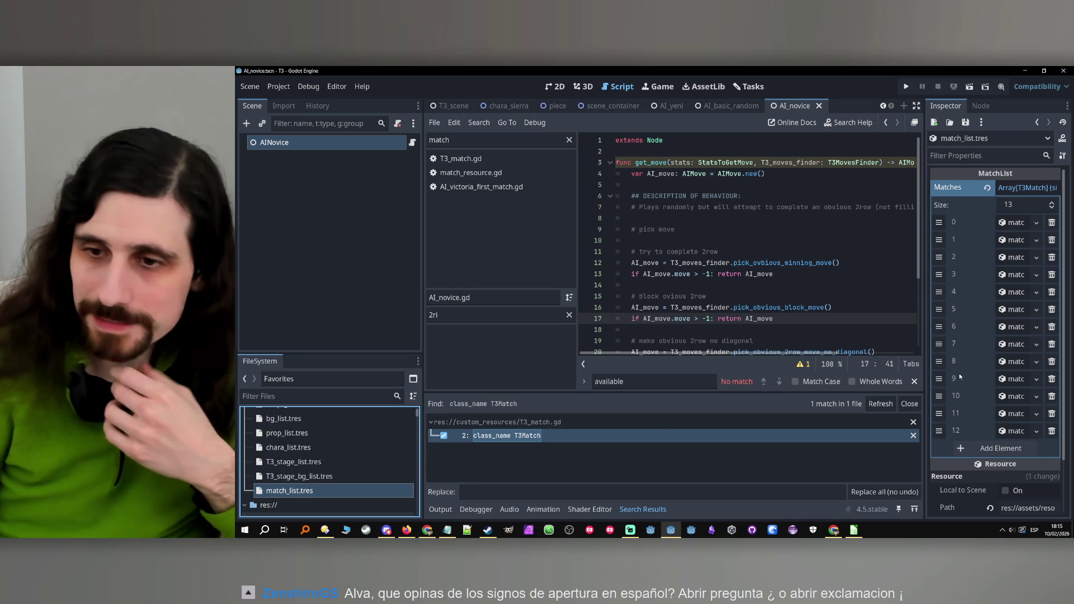
{"action": "left_click", "coordinate": [1023, 452]}
{"action": "left_click", "coordinate": [1026, 451]}
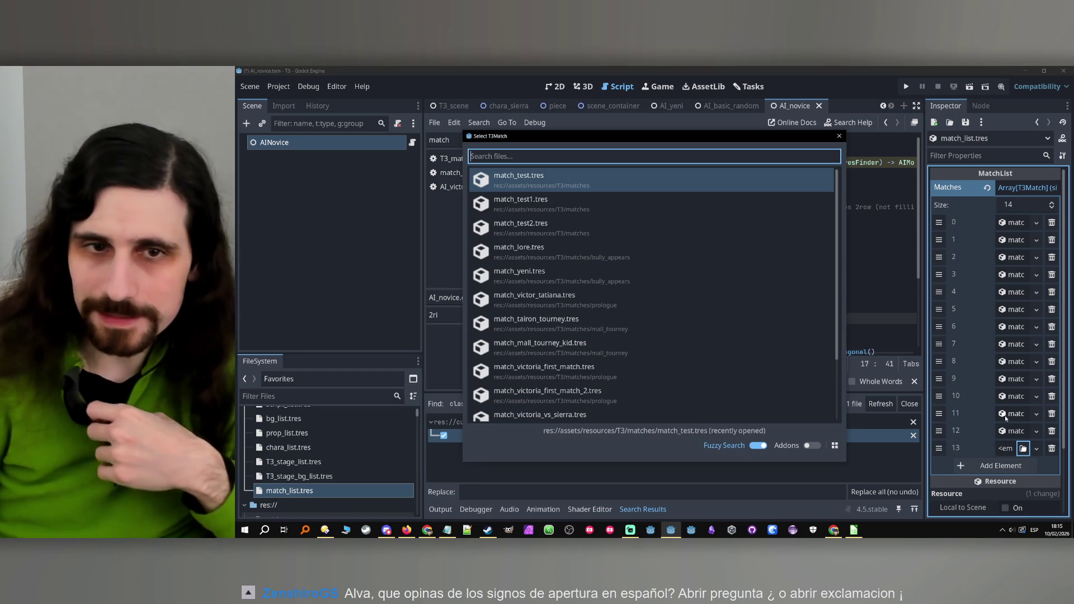
{"action": "type", "text": "sami"}
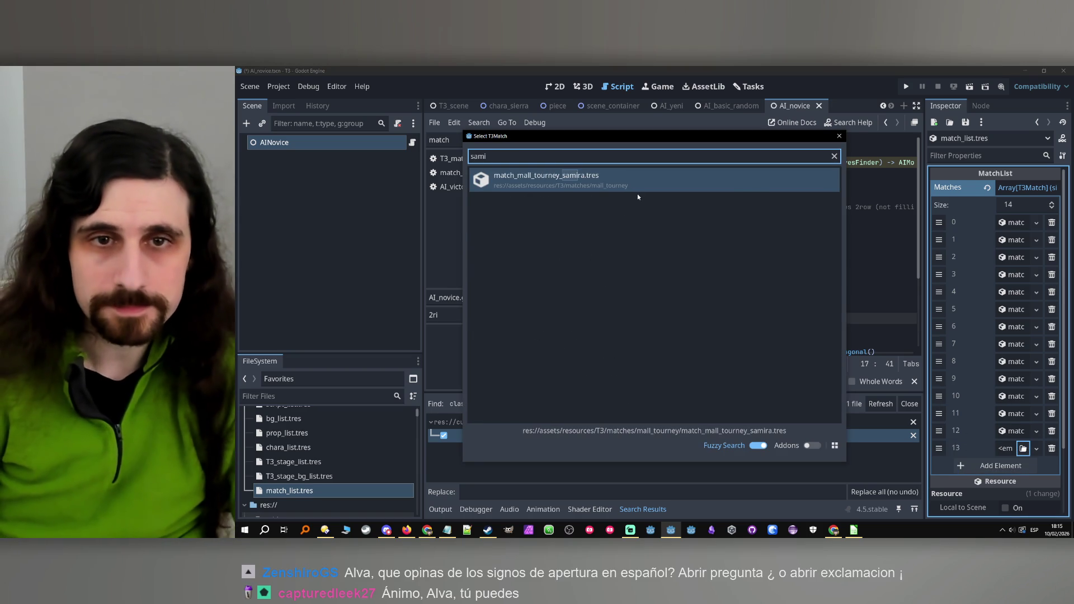
{"action": "double_click", "coordinate": [621, 182]}
{"action": "key", "text": "ctrl+s"}
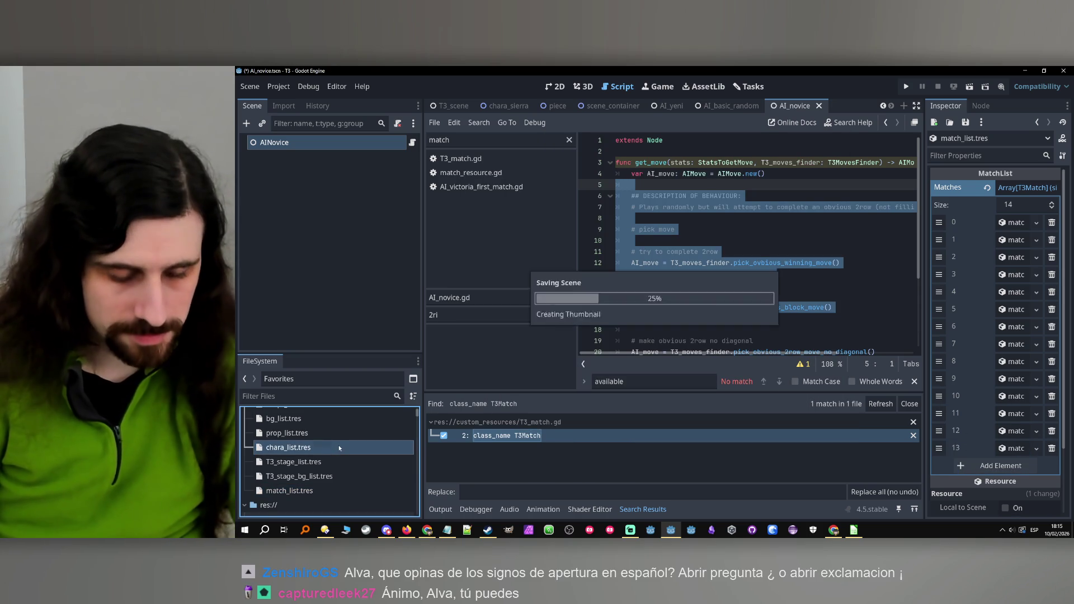
Create a new T3Match resource in the mall_tourney matches folder.
{"action": "scroll", "coordinate": [331, 451], "scroll_direction": "down", "scroll_amount": 4}
{"action": "scroll", "coordinate": [326, 450], "scroll_direction": "down", "scroll_amount": 3}
{"action": "left_click", "coordinate": [327, 451]}
{"action": "right_click", "coordinate": [327, 452]}
{"action": "mouse_move", "coordinate": [442, 308]}
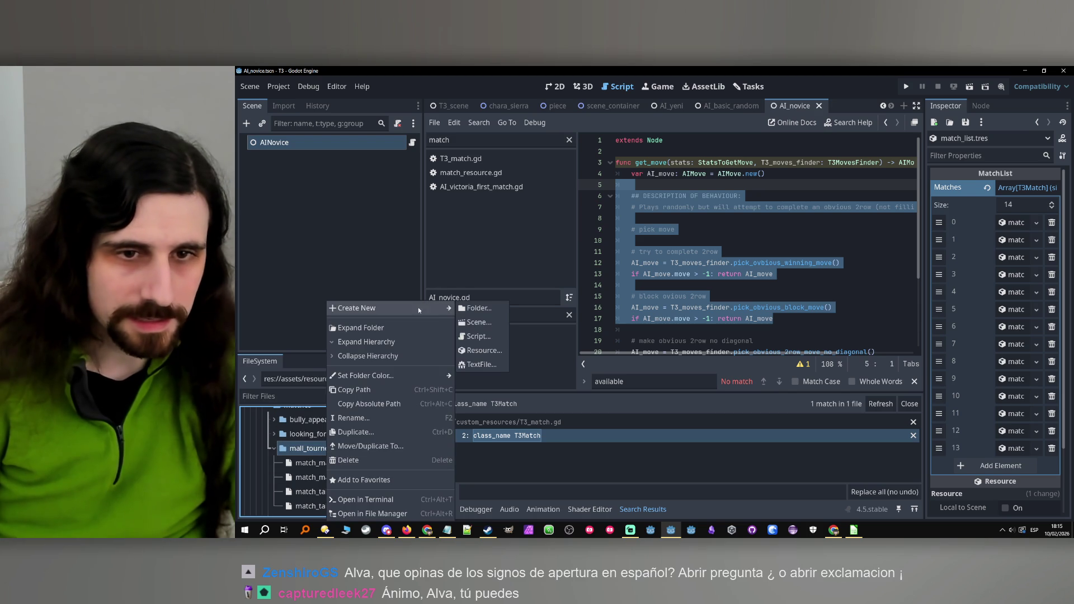
{"action": "left_click", "coordinate": [489, 352]}
{"action": "type", "text": "ai"}
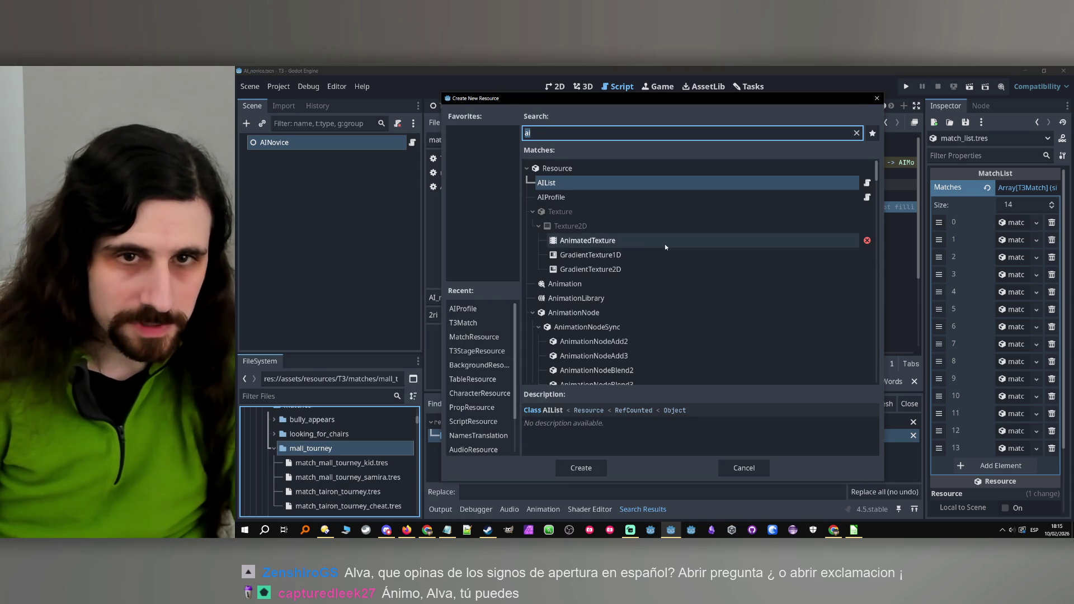
{"action": "key", "text": "BackSpace"}
{"action": "key", "text": "BackSpace"}
{"action": "type", "text": "matc"}
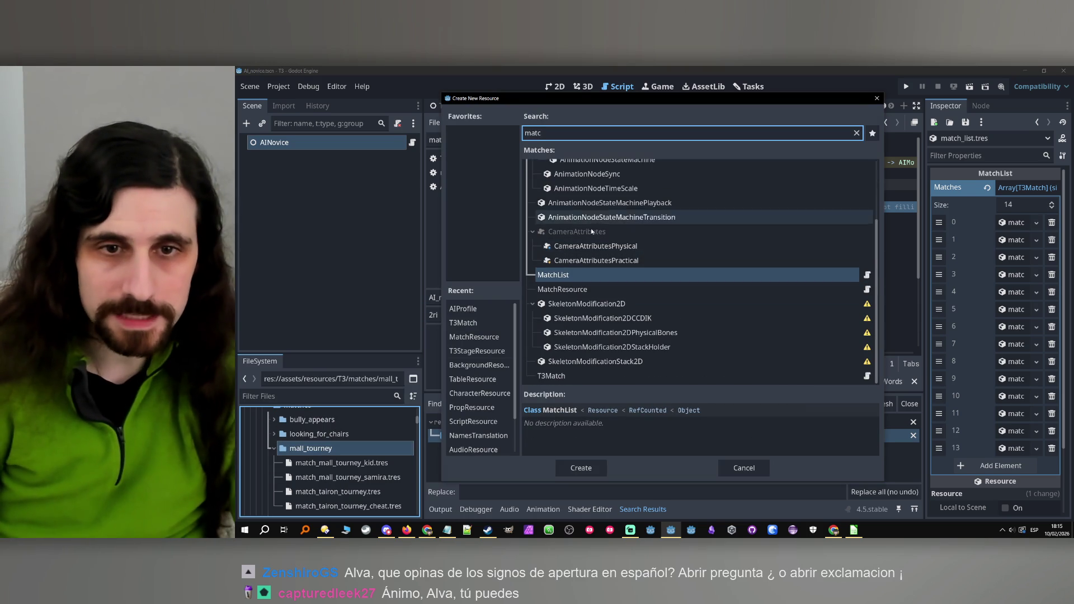
{"action": "double_click", "coordinate": [566, 375]}
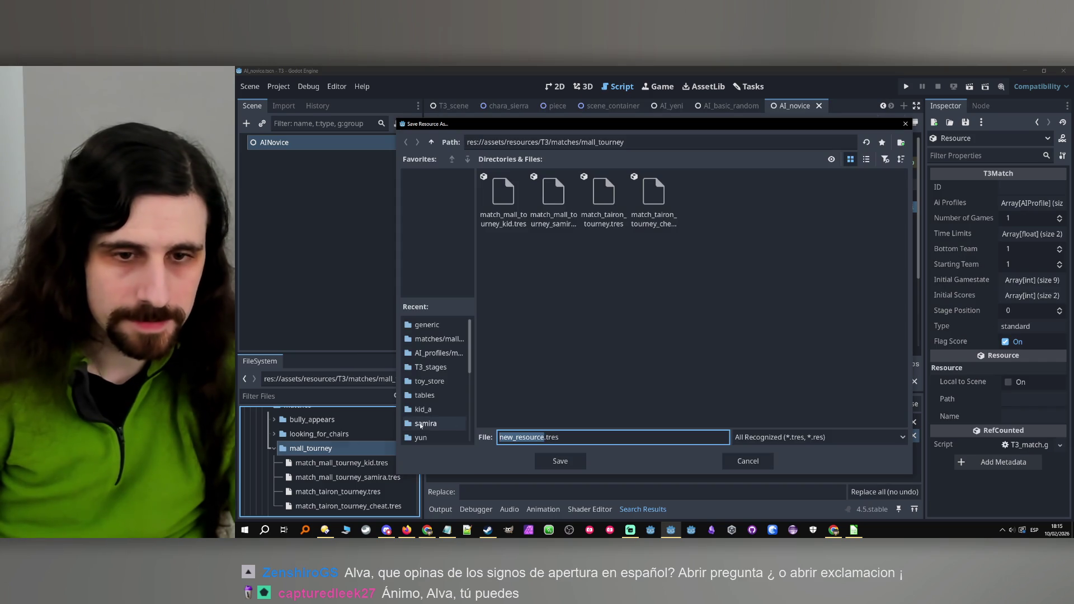
Save the new resource as match_mall_tourney_yun.tres.
{"action": "type", "text": "match_"}
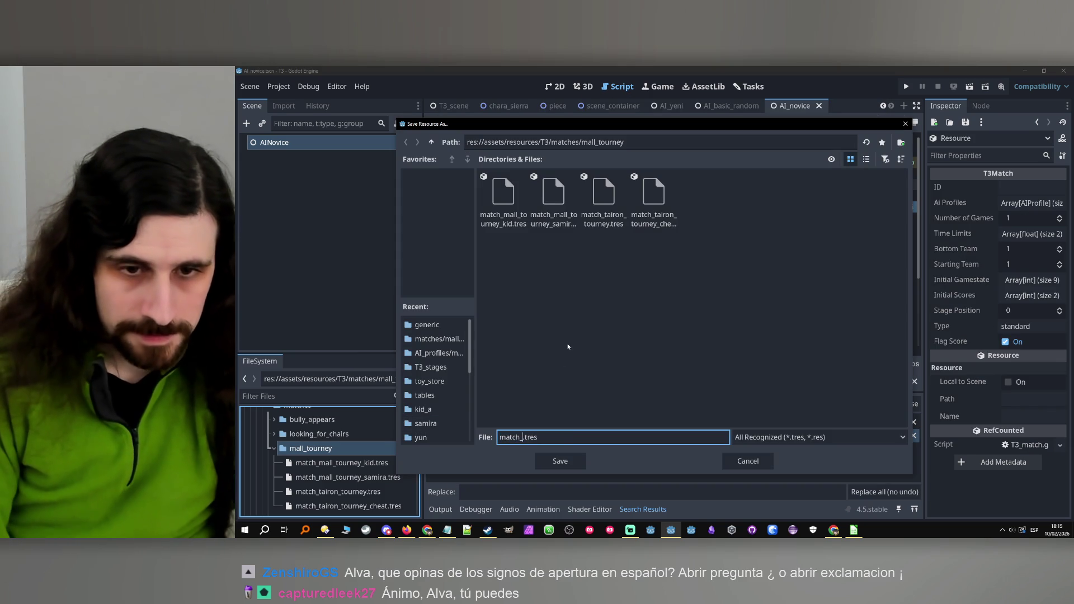
{"action": "type", "text": "mall_tourney_yun"}
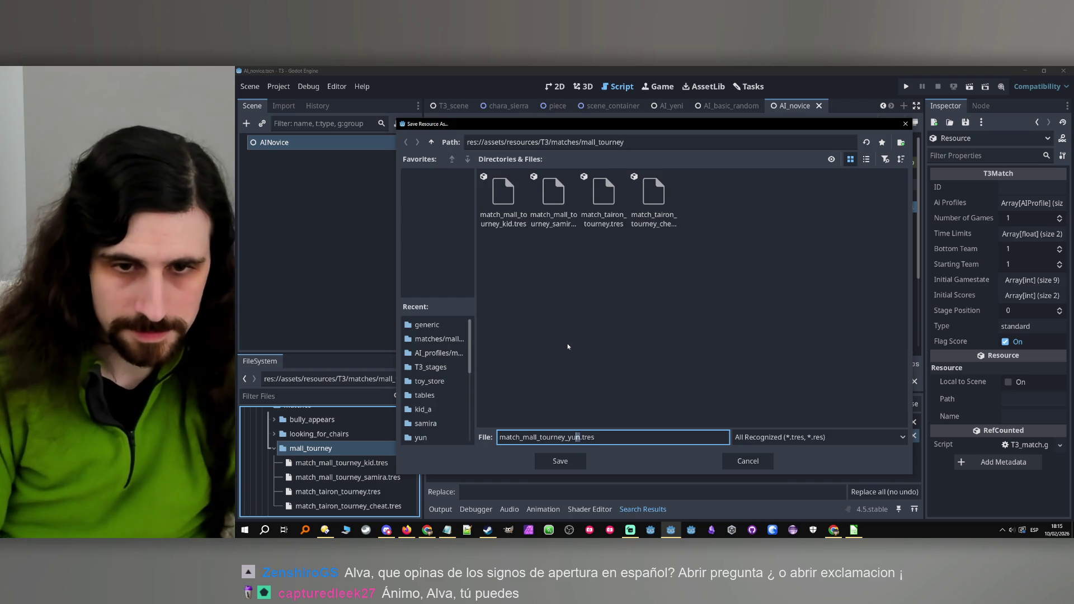
{"action": "key", "text": "shift+Left"}
{"action": "key", "text": "shift+Left"}
{"action": "key", "text": "shift+Left"}
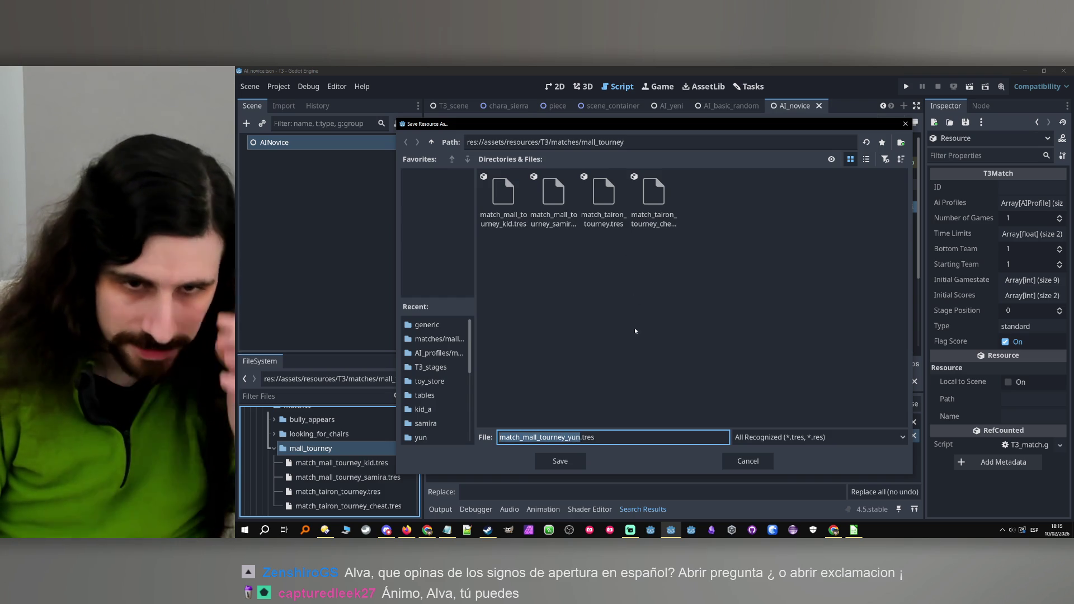
{"action": "key", "text": "Return"}
{"action": "scroll", "coordinate": [345, 455], "scroll_direction": "down", "scroll_amount": 4}
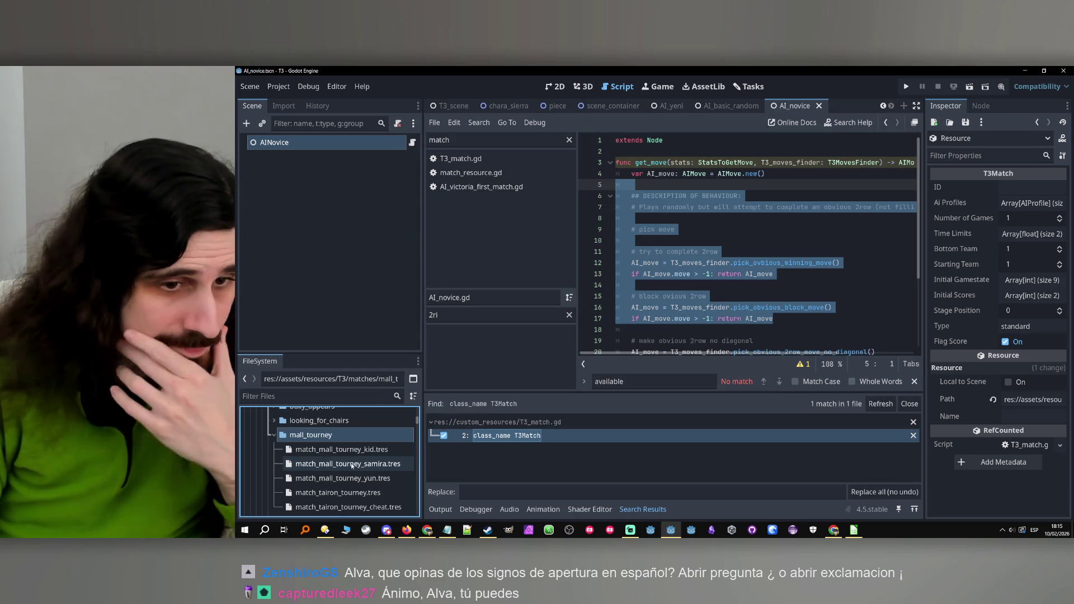
Set Number of Games to 4 on match_mall_tourney_yun.tres, checking the samira match for reference.
{"action": "scroll", "coordinate": [335, 448], "scroll_direction": "up", "scroll_amount": 1}
{"action": "left_click", "coordinate": [342, 451]}
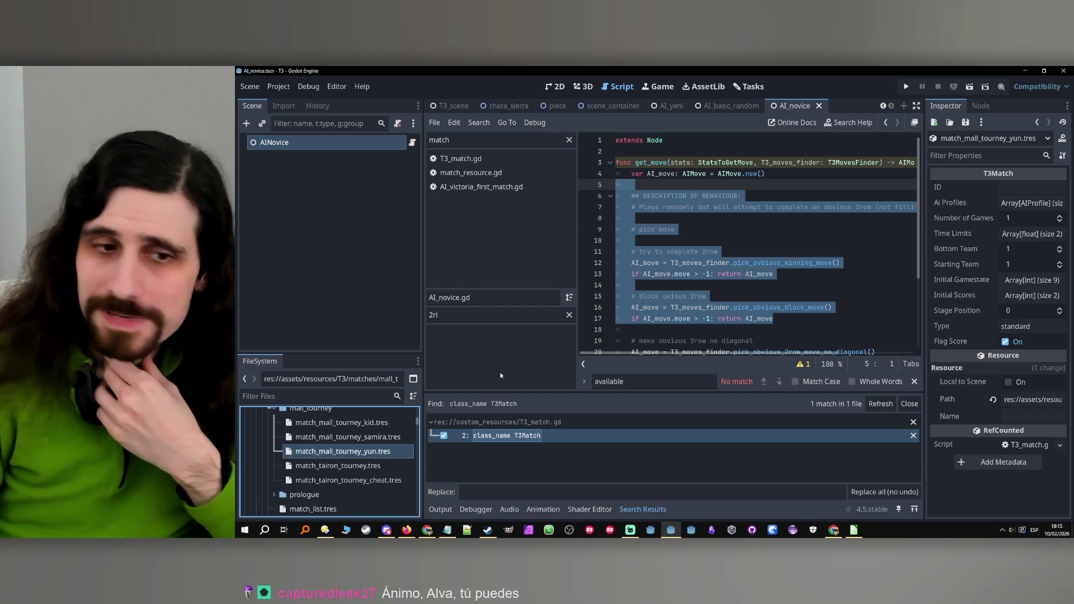
{"action": "left_click", "coordinate": [358, 438]}
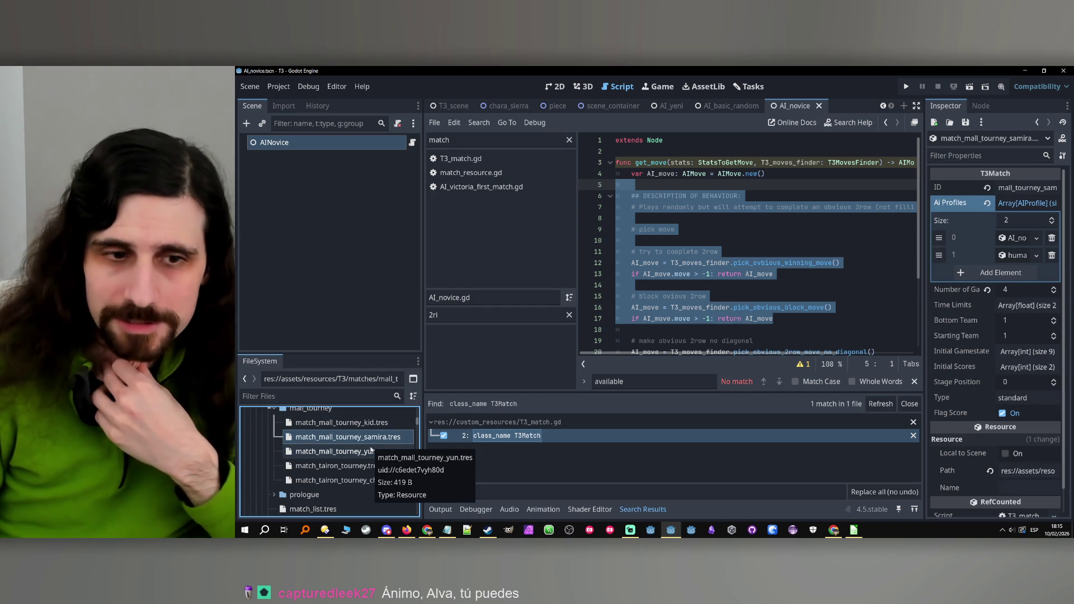
{"action": "left_click", "coordinate": [372, 451]}
{"action": "left_click", "coordinate": [1017, 218]}
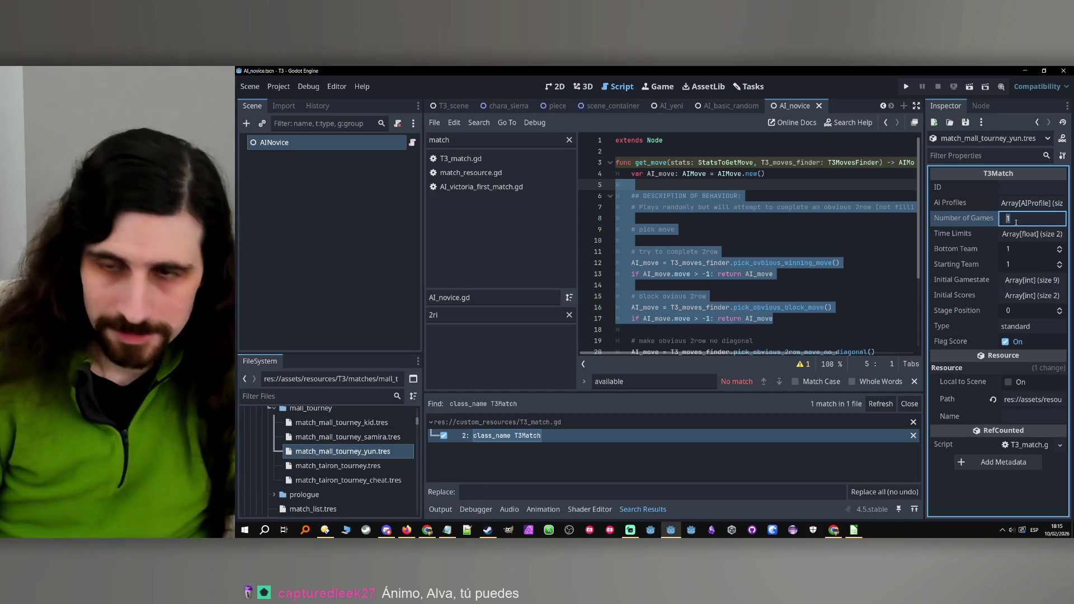
{"action": "type", "text": "4"}
{"action": "key", "text": "Return"}
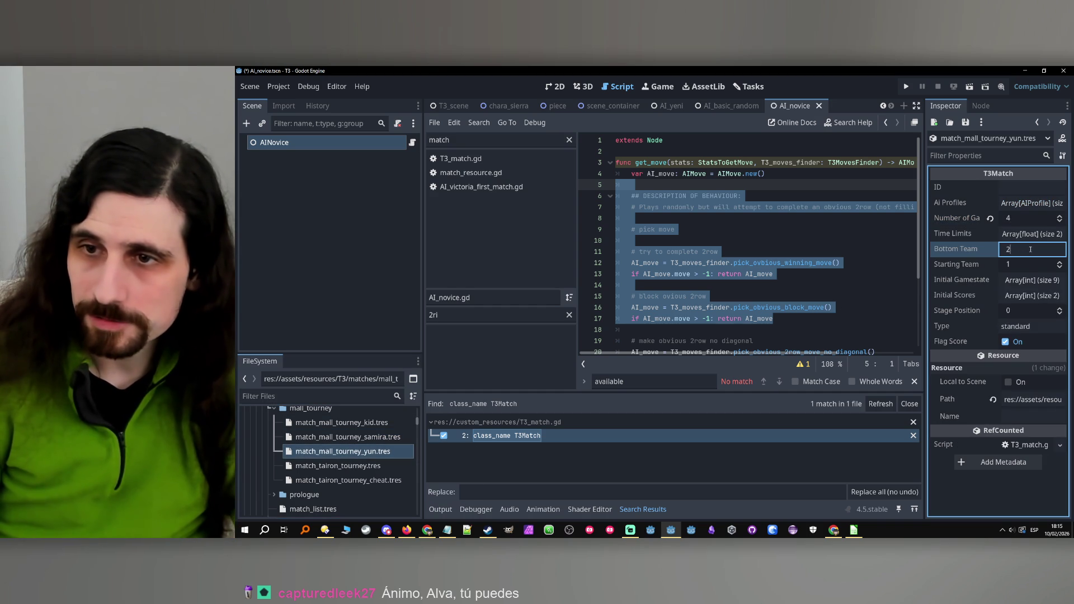
Assign AI_human.tres as the second AI profile of the yun match.
{"action": "left_click", "coordinate": [1053, 204]}
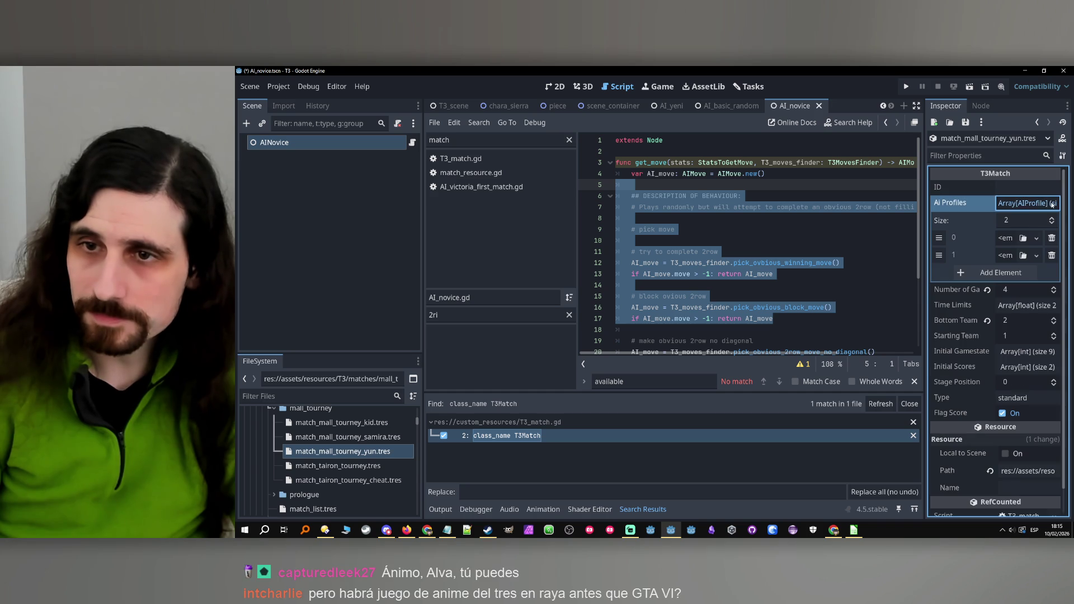
{"action": "left_click", "coordinate": [1023, 256]}
{"action": "type", "text": "hu"}
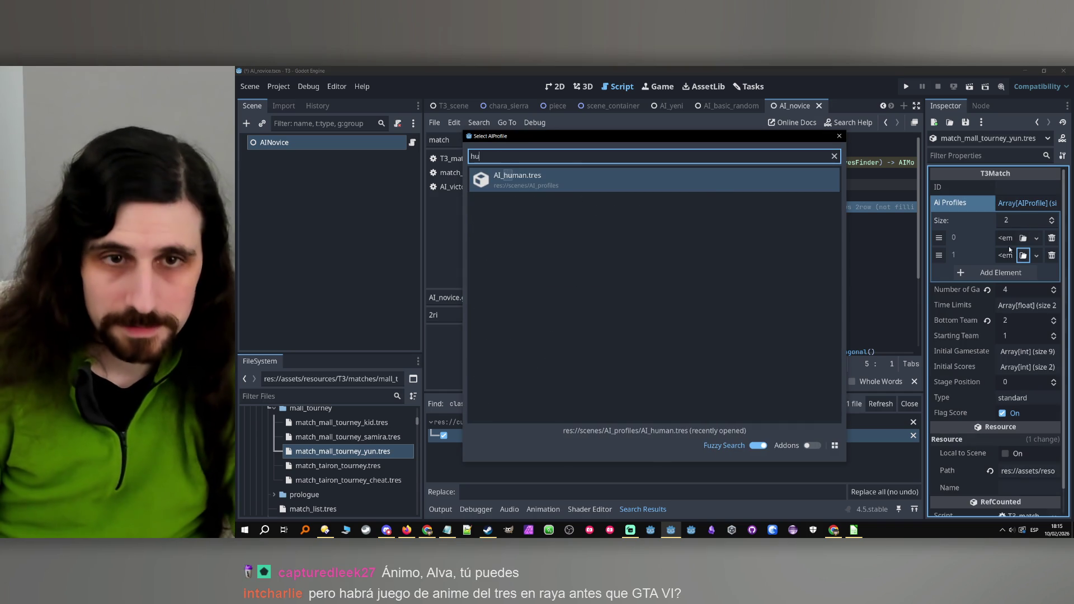
{"action": "double_click", "coordinate": [698, 190]}
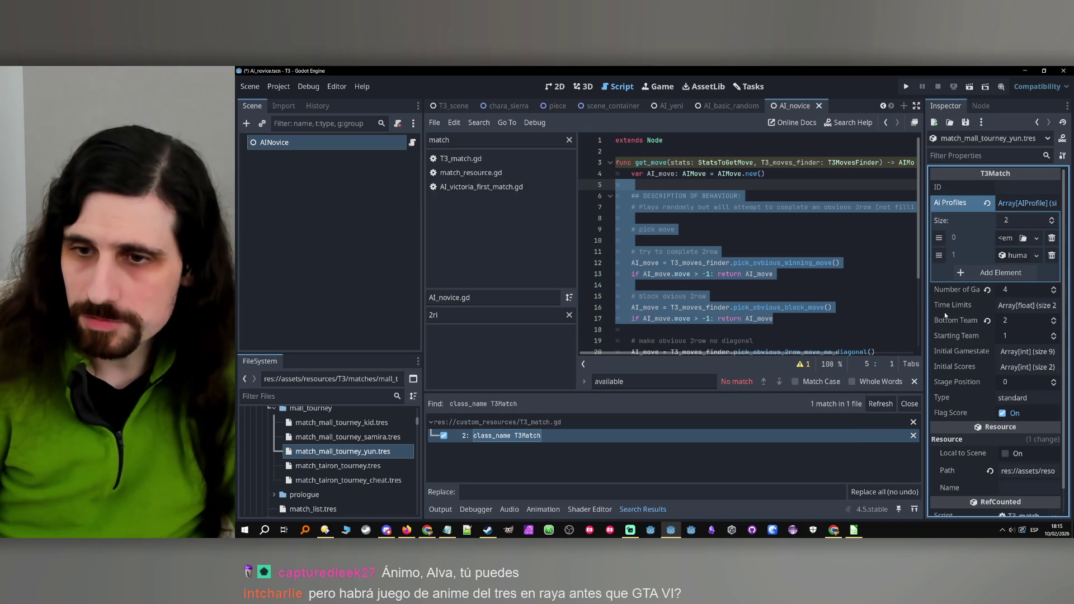
Save the match edits and collapse the generic and mall_tourney folders.
{"action": "key", "text": "ctrl+s"}
{"action": "scroll", "coordinate": [341, 463], "scroll_direction": "down", "scroll_amount": 5}
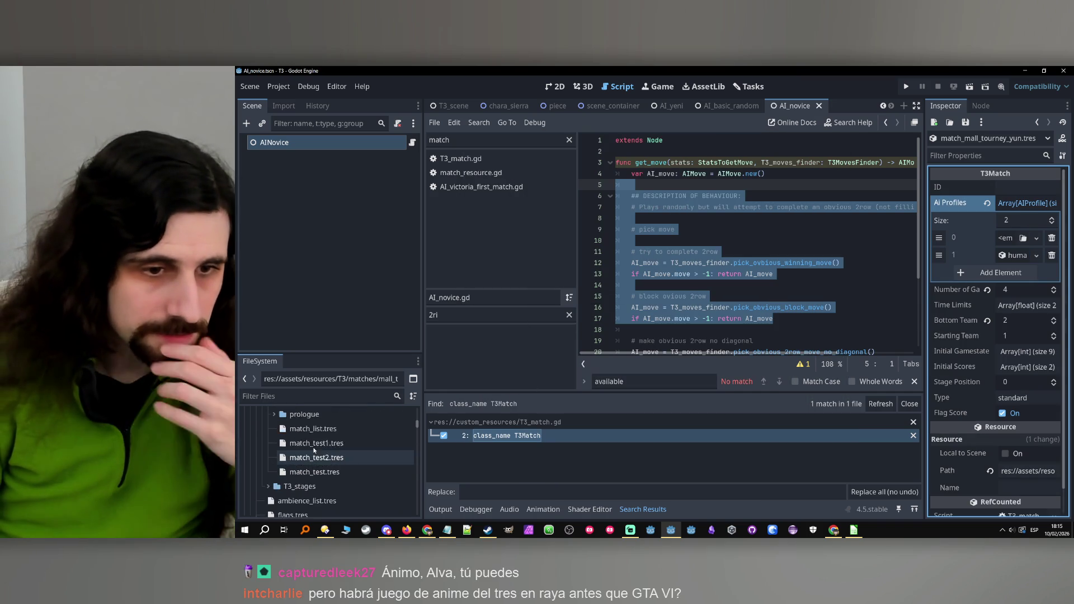
{"action": "scroll", "coordinate": [342, 462], "scroll_direction": "down", "scroll_amount": 10}
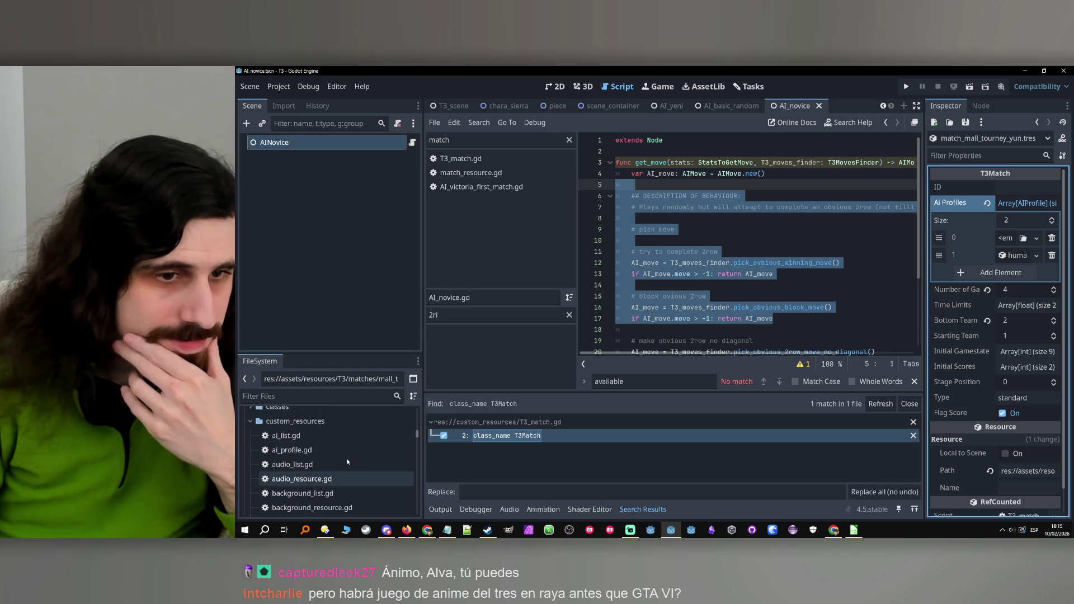
{"action": "scroll", "coordinate": [347, 461], "scroll_direction": "down", "scroll_amount": 10}
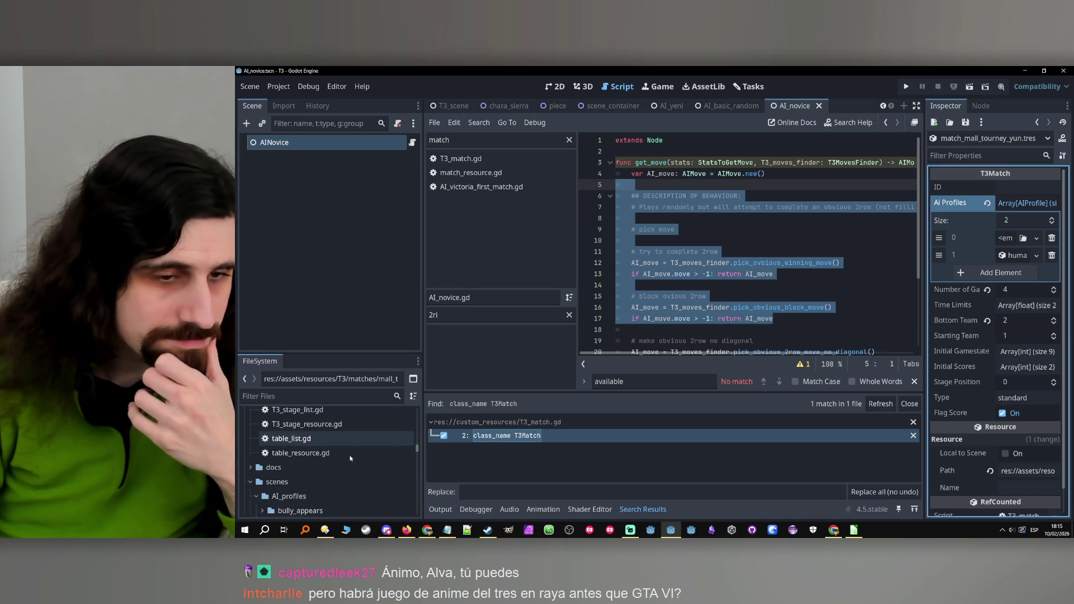
{"action": "scroll", "coordinate": [351, 458], "scroll_direction": "down", "scroll_amount": 3}
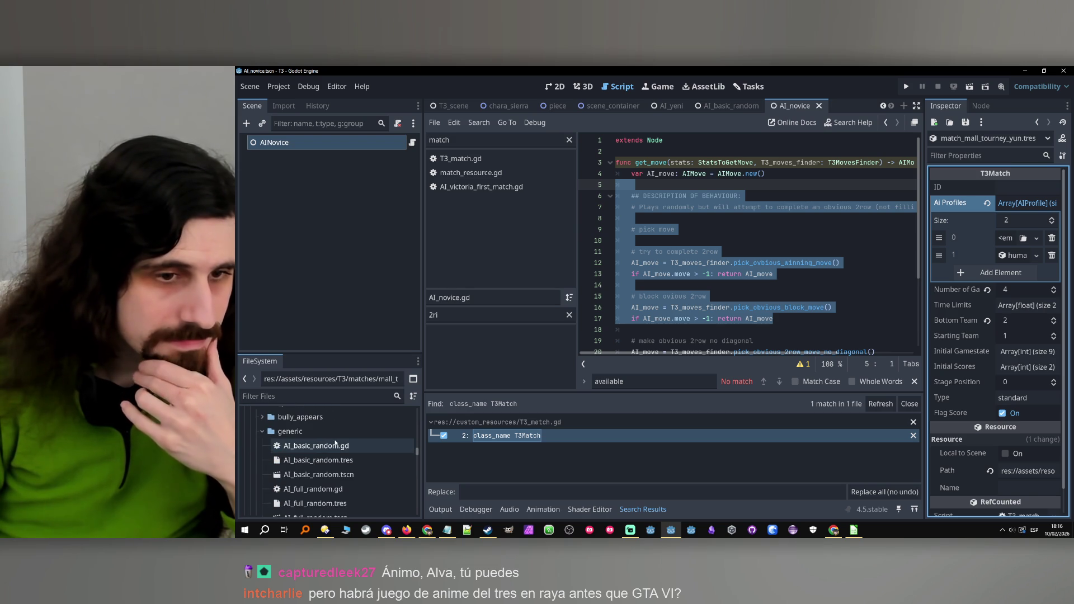
{"action": "left_click", "coordinate": [262, 432]}
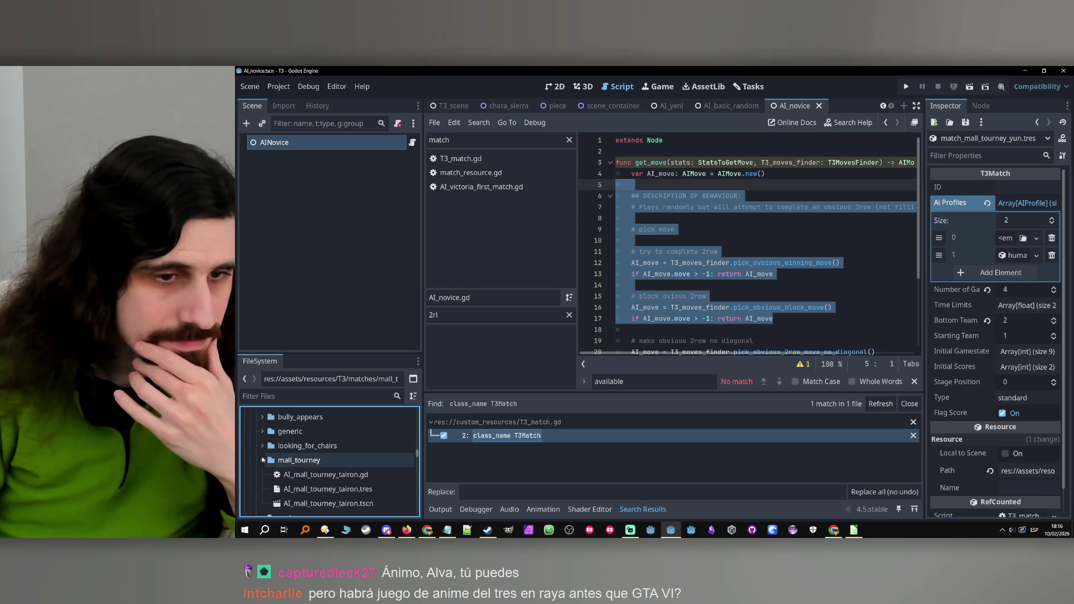
{"action": "scroll", "coordinate": [263, 459], "scroll_direction": "down", "scroll_amount": 1}
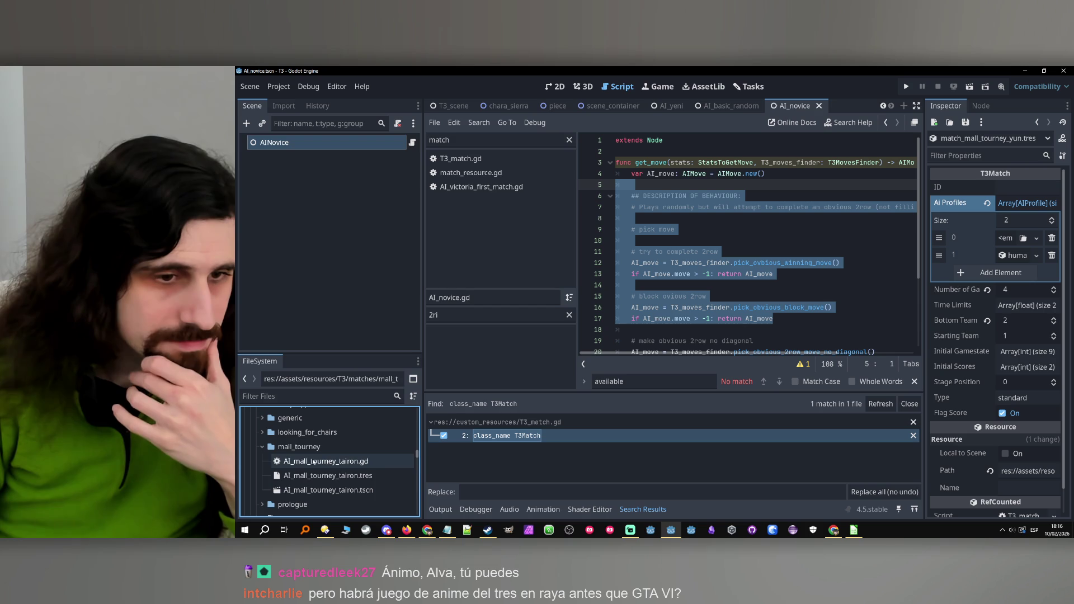
{"action": "left_click", "coordinate": [263, 449]}
Expand prologue and select the scenes/AI_profiles folder to view its profiles.
{"action": "scroll", "coordinate": [260, 450], "scroll_direction": "down", "scroll_amount": 1}
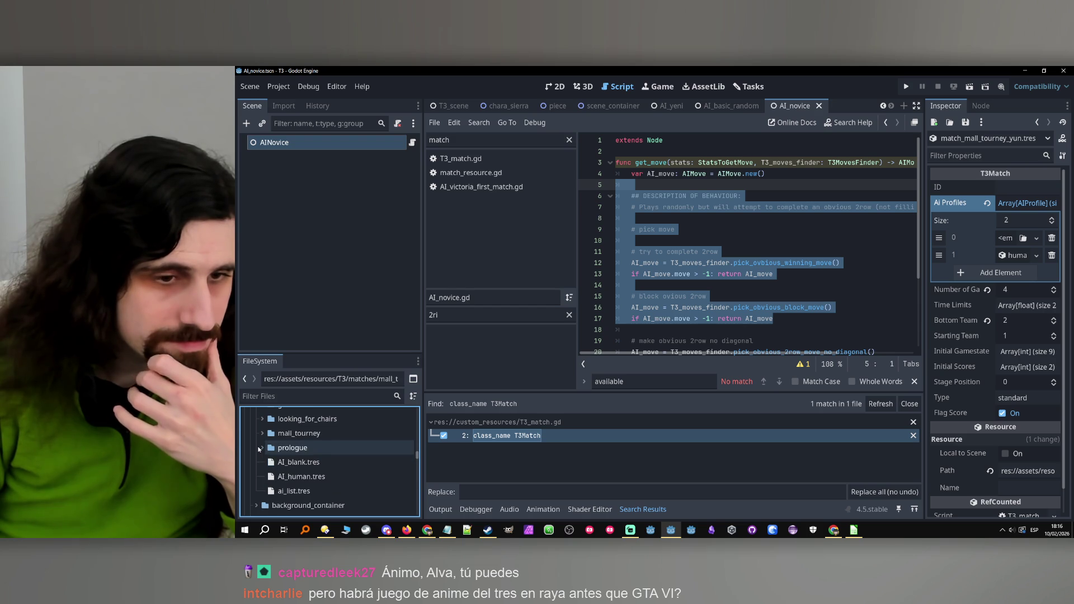
{"action": "left_click", "coordinate": [260, 448]}
{"action": "scroll", "coordinate": [260, 450], "scroll_direction": "up", "scroll_amount": 5}
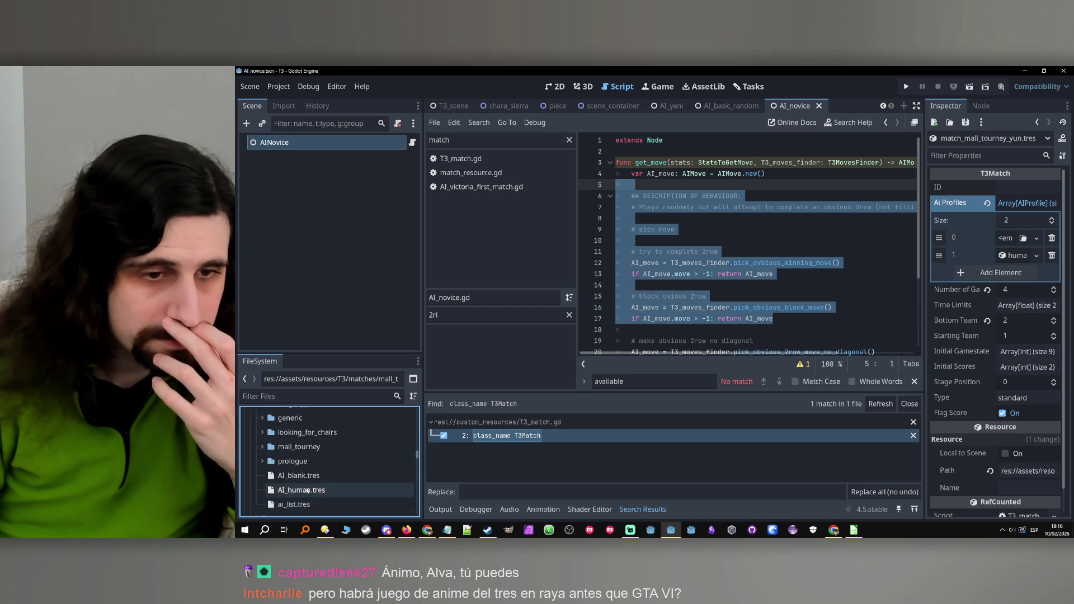
{"action": "scroll", "coordinate": [307, 486], "scroll_direction": "down", "scroll_amount": 3}
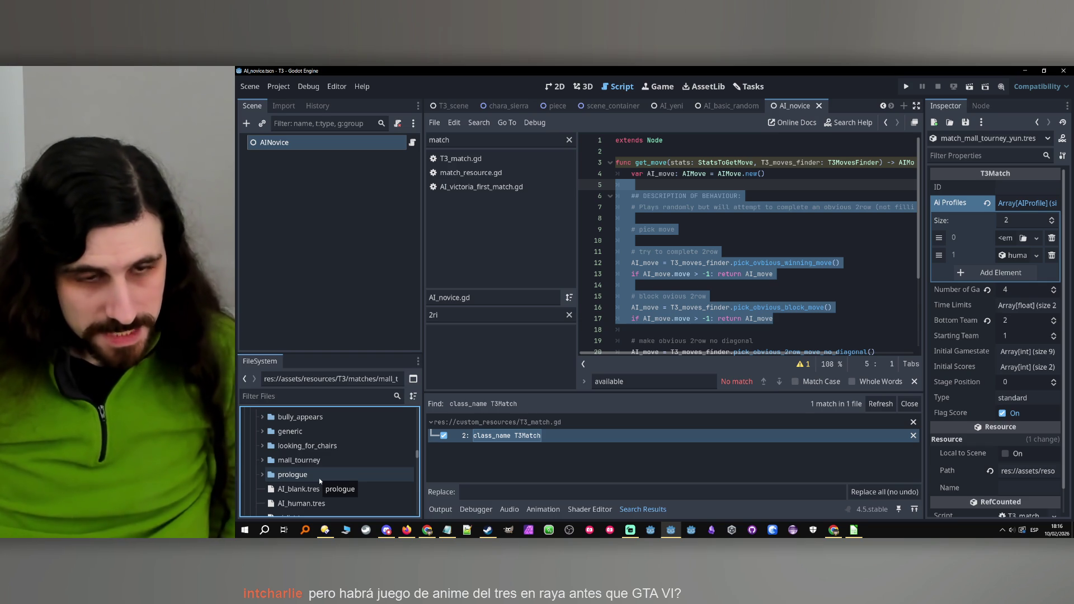
{"action": "scroll", "coordinate": [303, 467], "scroll_direction": "up", "scroll_amount": 3}
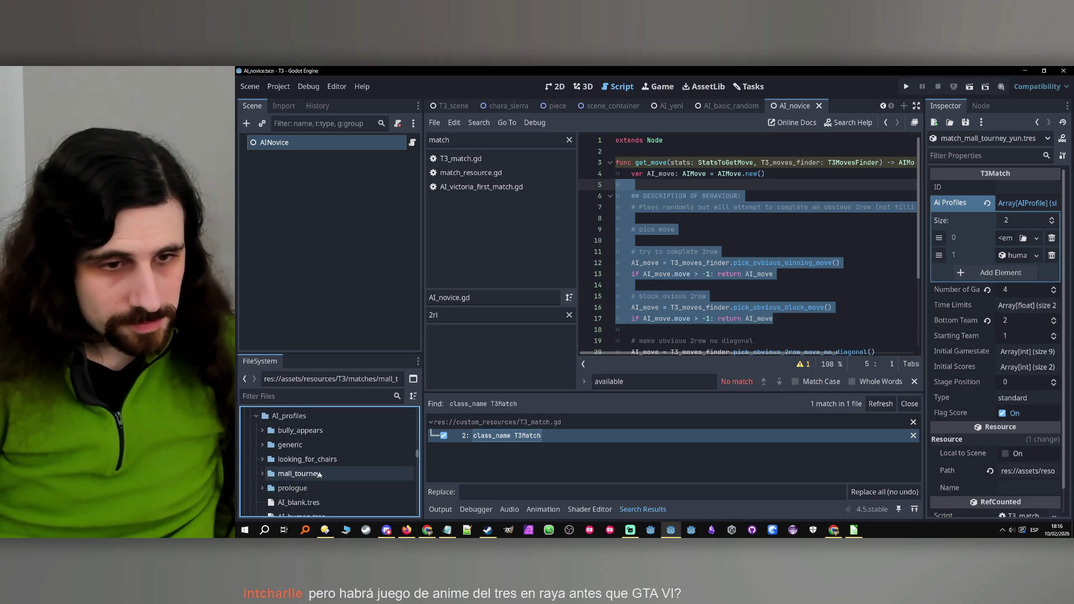
{"action": "left_click", "coordinate": [292, 457]}
{"action": "scroll", "coordinate": [293, 461], "scroll_direction": "down", "scroll_amount": 4}
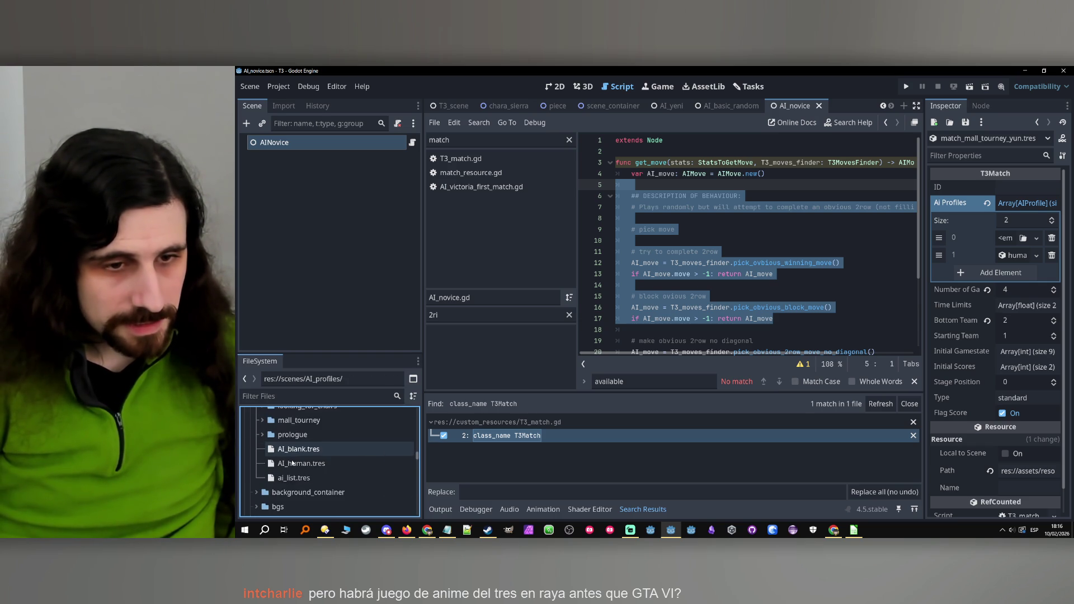
{"action": "scroll", "coordinate": [293, 459], "scroll_direction": "up", "scroll_amount": 1}
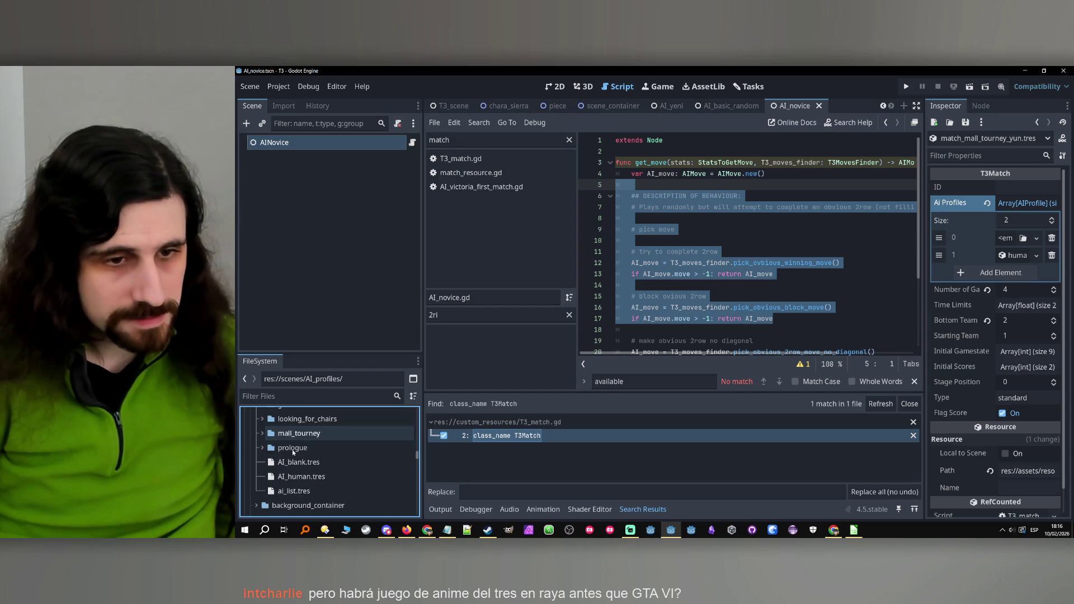
{"action": "scroll", "coordinate": [292, 451], "scroll_direction": "down", "scroll_amount": 2}
{"action": "scroll", "coordinate": [289, 442], "scroll_direction": "up", "scroll_amount": 5}
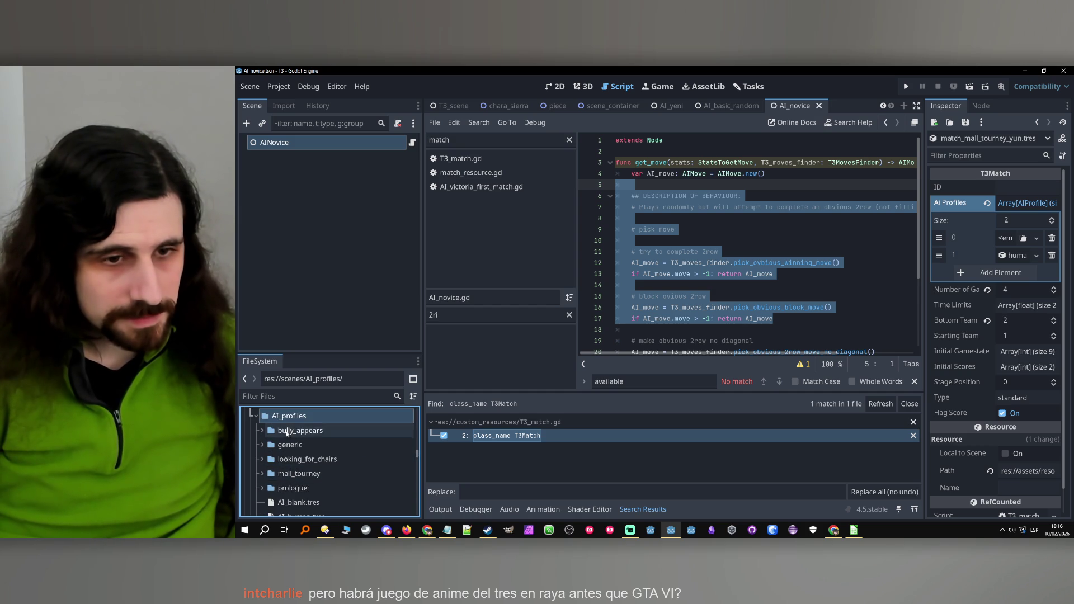
{"action": "right_click", "coordinate": [284, 419]}
{"action": "mouse_move", "coordinate": [325, 320]}
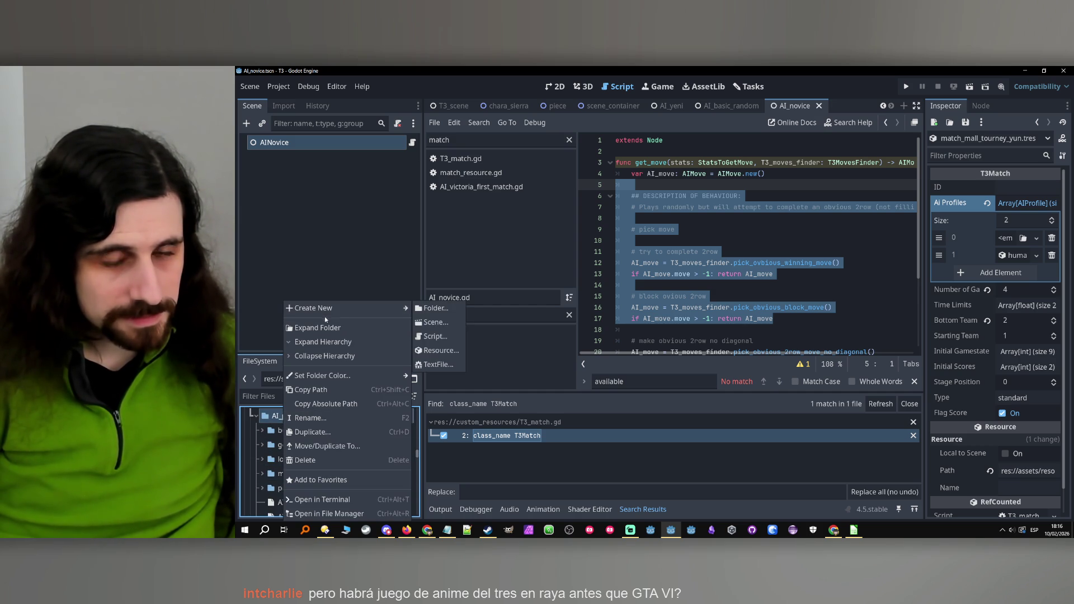
{"action": "left_click", "coordinate": [274, 421]}
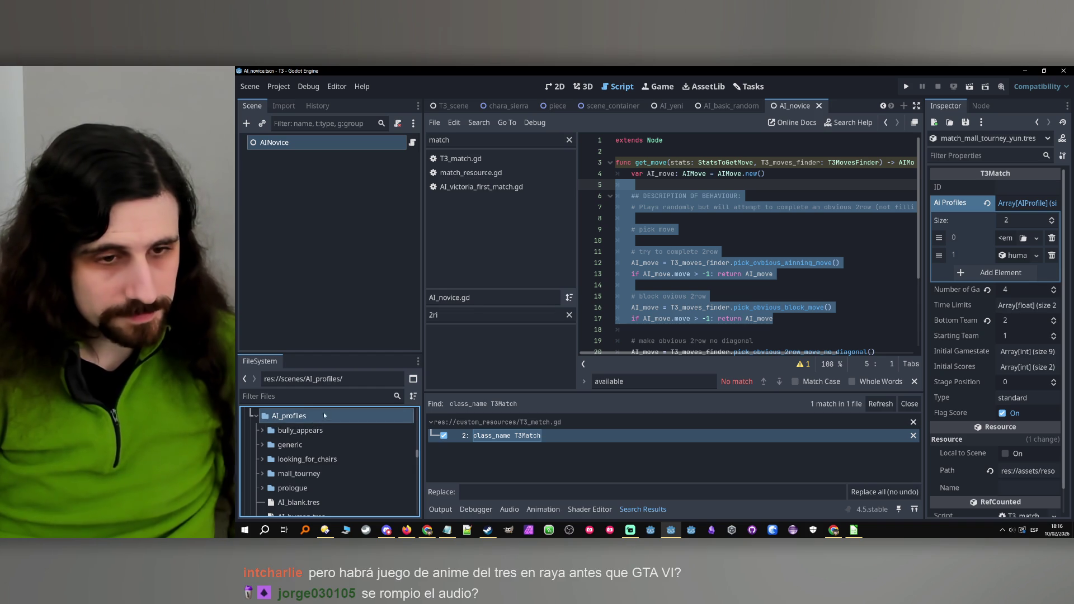
{"action": "right_click", "coordinate": [276, 440]}
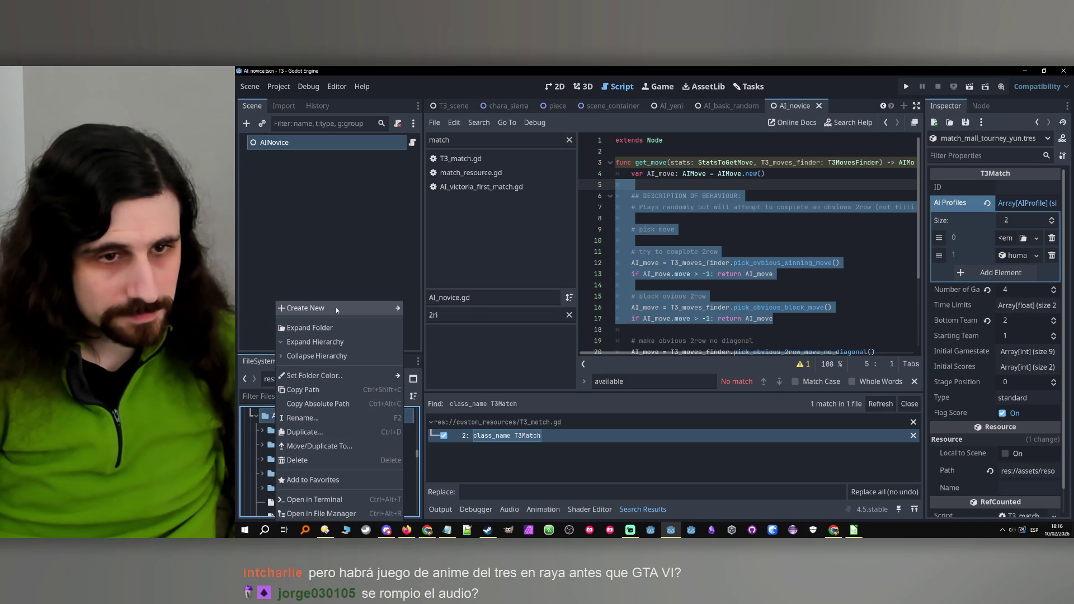
{"action": "mouse_move", "coordinate": [337, 307]}
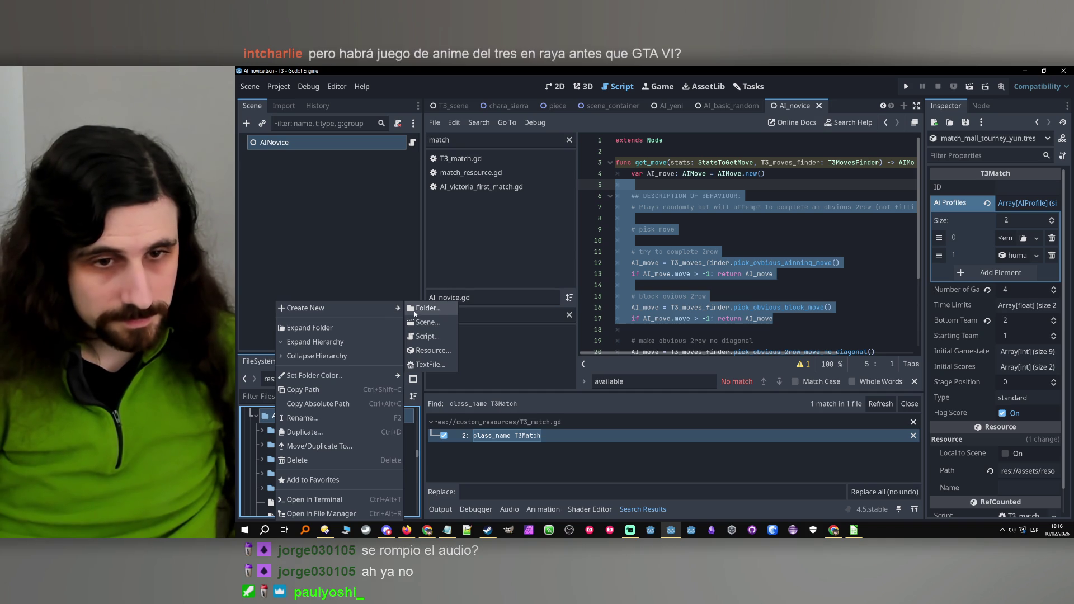
{"action": "left_click", "coordinate": [425, 308]}
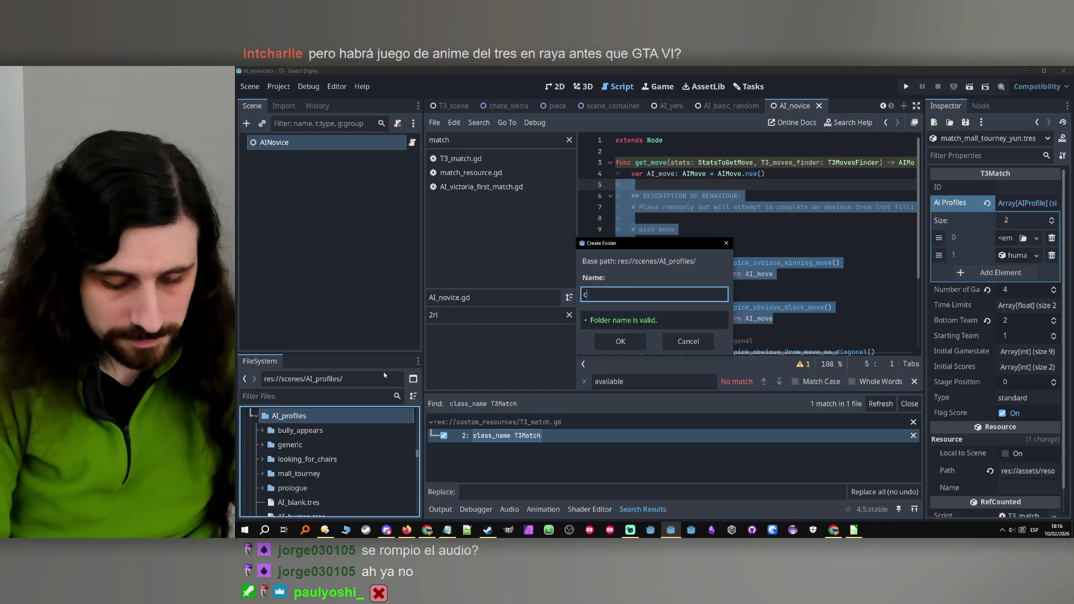
{"action": "type", "text": "characters"}
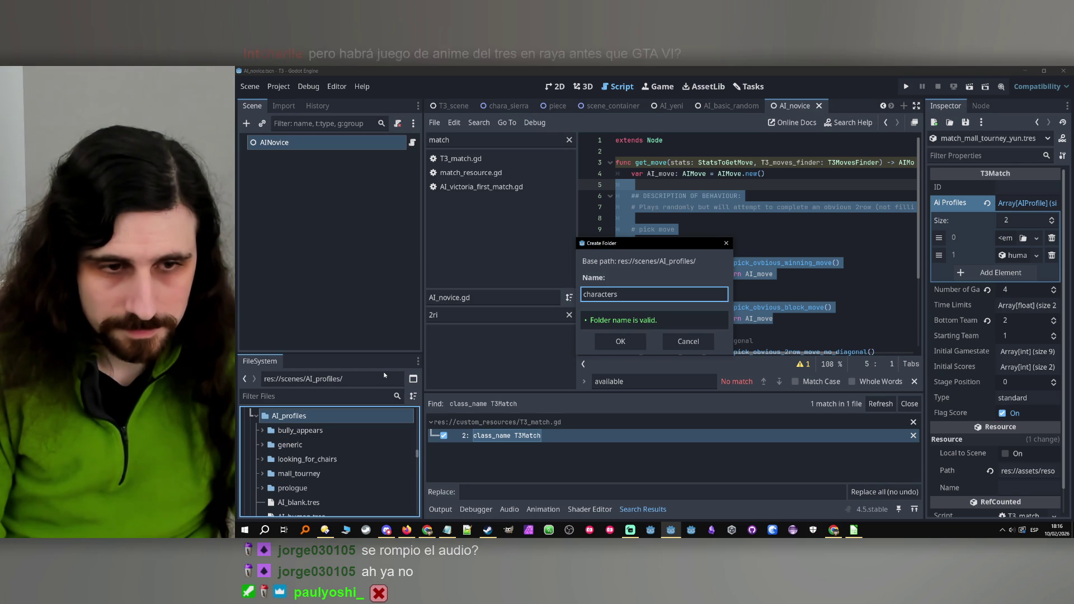
{"action": "key", "text": "Return"}
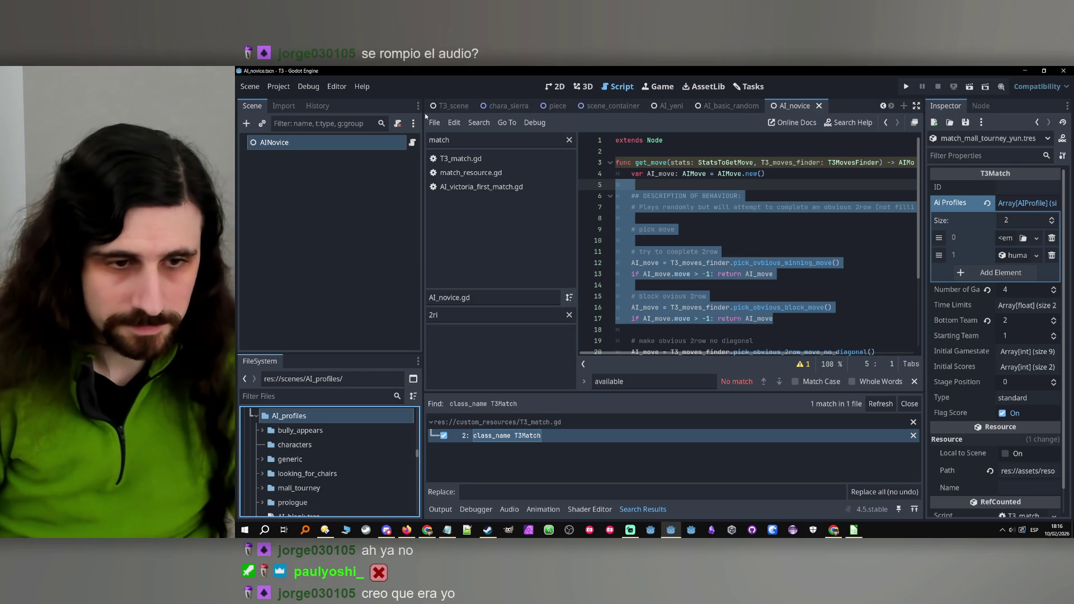
{"action": "left_click", "coordinate": [298, 448]}
{"action": "right_click", "coordinate": [298, 450]}
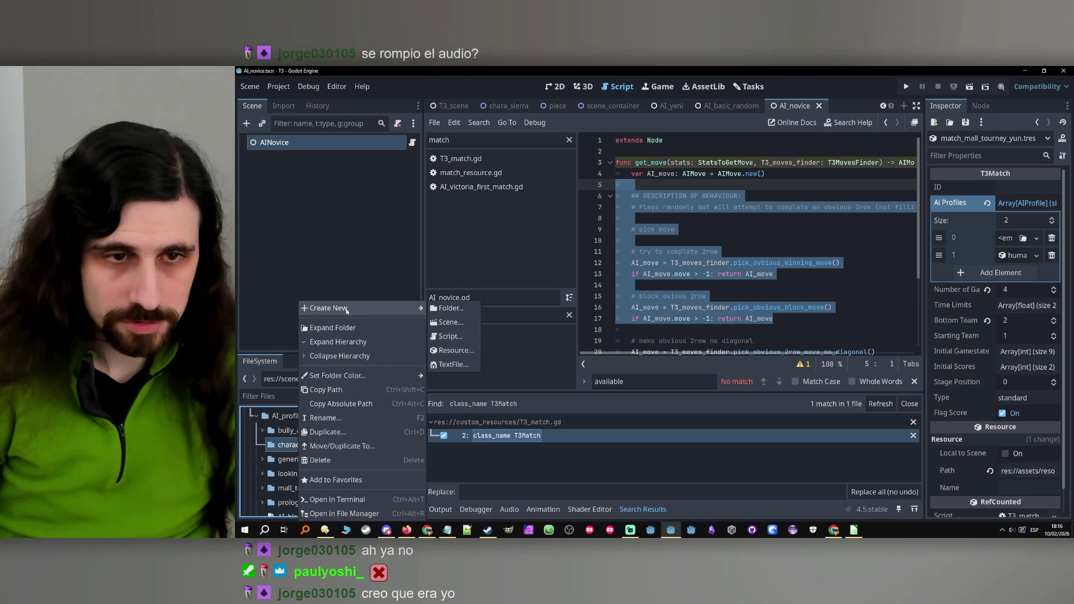
{"action": "left_click", "coordinate": [288, 432]}
{"action": "left_click", "coordinate": [289, 432]}
{"action": "left_click", "coordinate": [291, 443]}
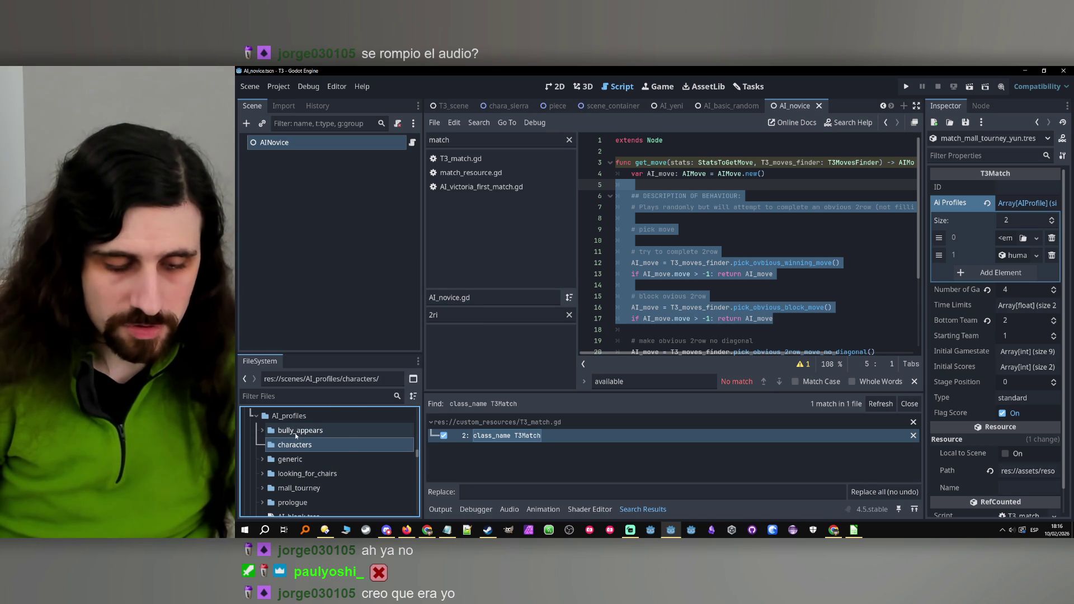
{"action": "scroll", "coordinate": [302, 447], "scroll_direction": "down", "scroll_amount": 2}
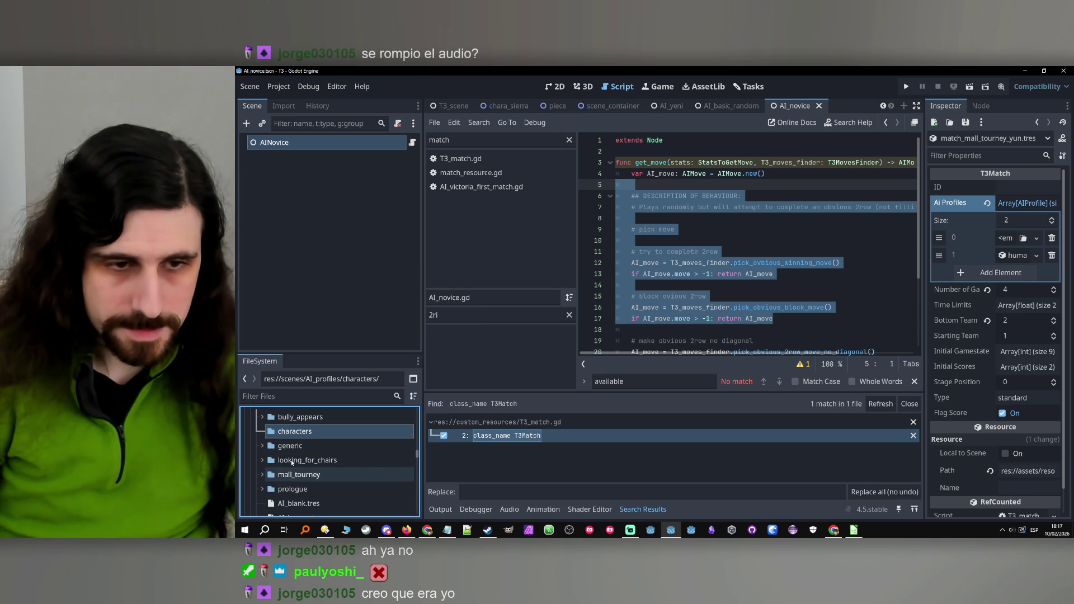
{"action": "scroll", "coordinate": [302, 442], "scroll_direction": "up", "scroll_amount": 1}
{"action": "key", "text": "Delete"}
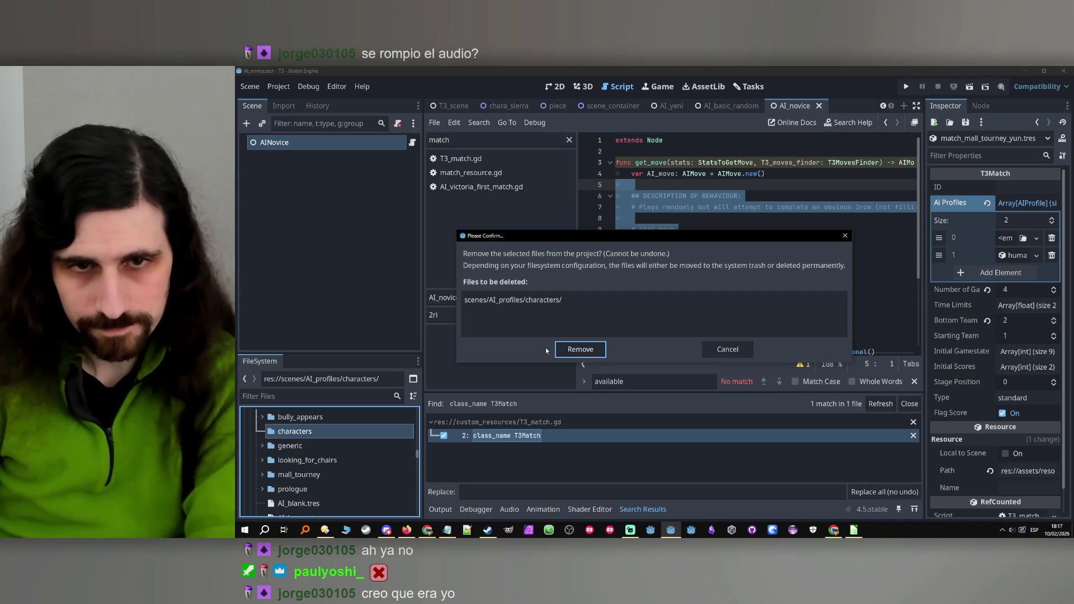
{"action": "left_click", "coordinate": [581, 349]}
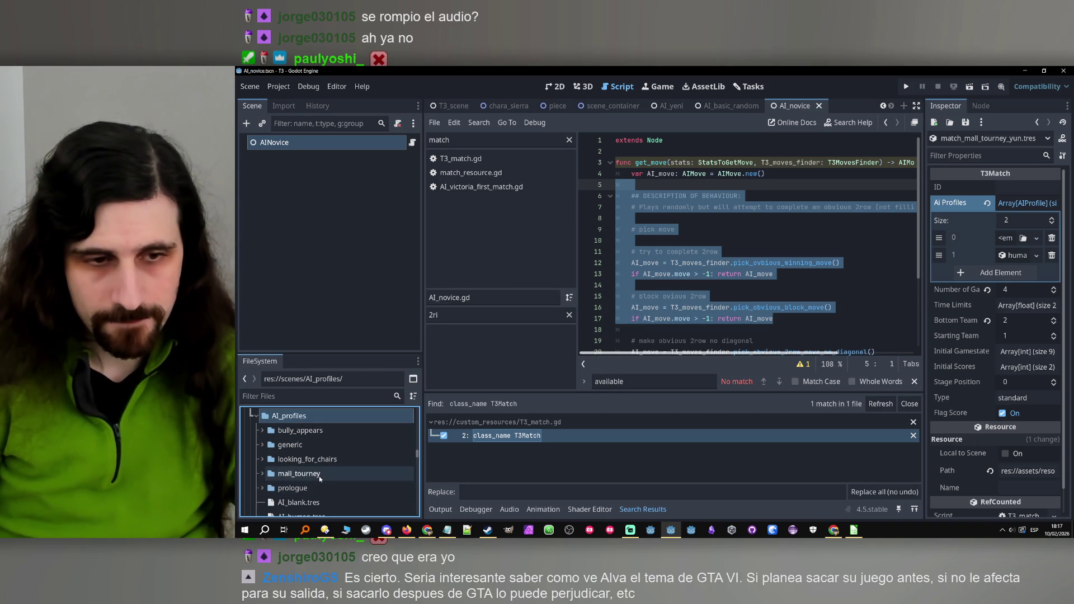
Create a new AIProfile resource in the mall_tourney folder.
{"action": "left_click", "coordinate": [319, 475]}
{"action": "left_click", "coordinate": [263, 474]}
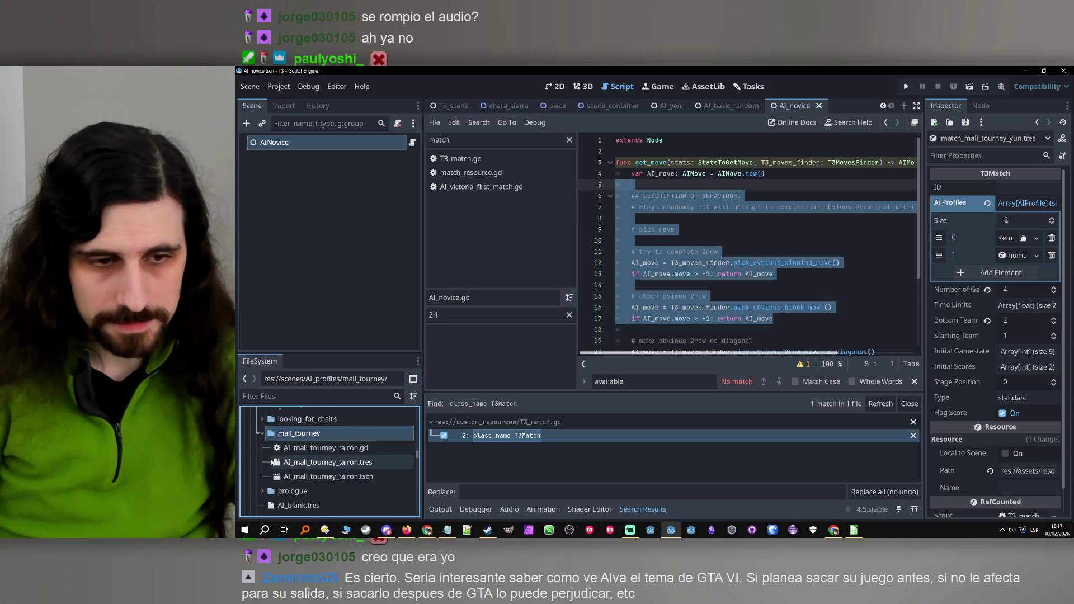
{"action": "right_click", "coordinate": [275, 432]}
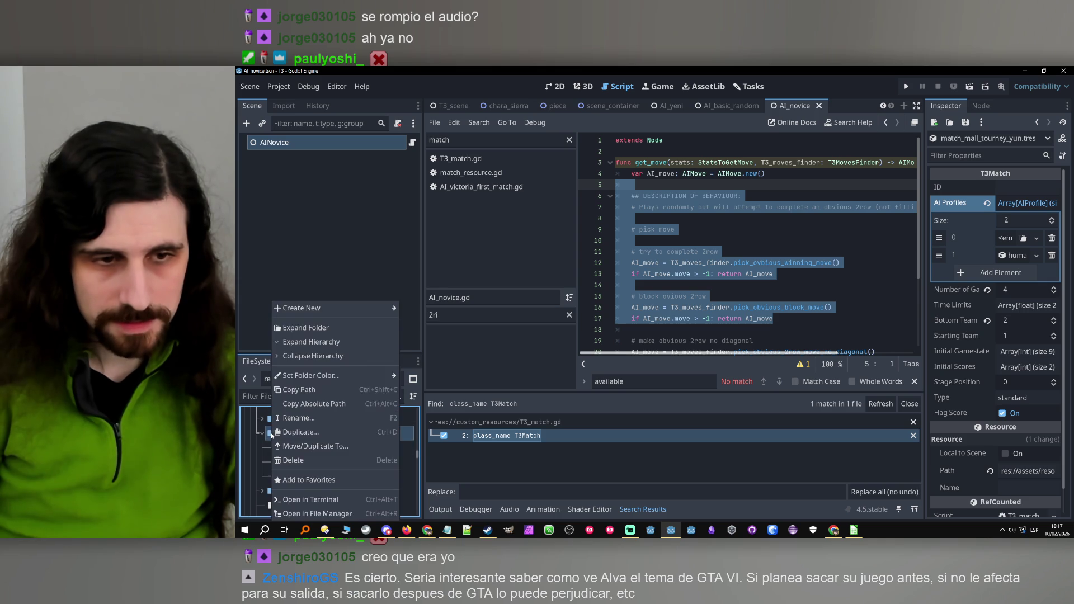
{"action": "mouse_move", "coordinate": [361, 310]}
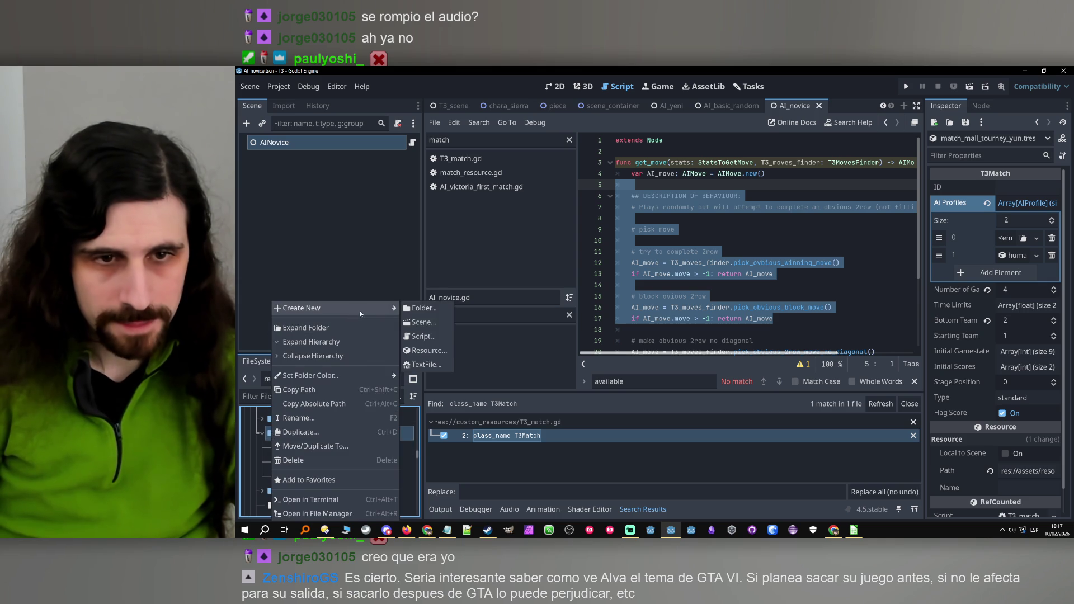
{"action": "left_click", "coordinate": [425, 350]}
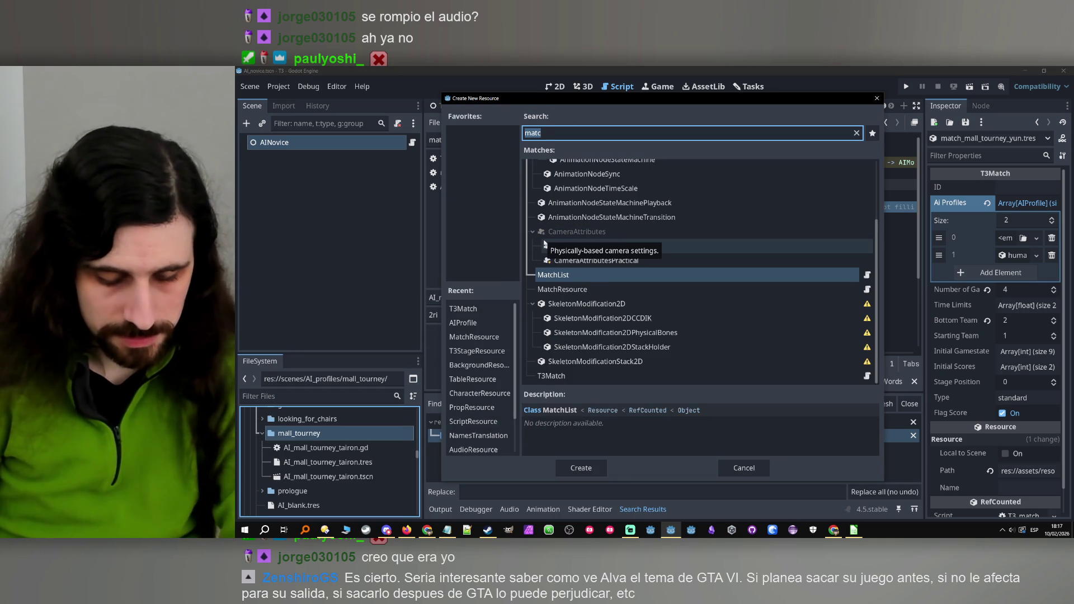
{"action": "type", "text": "ai"}
{"action": "double_click", "coordinate": [569, 201]}
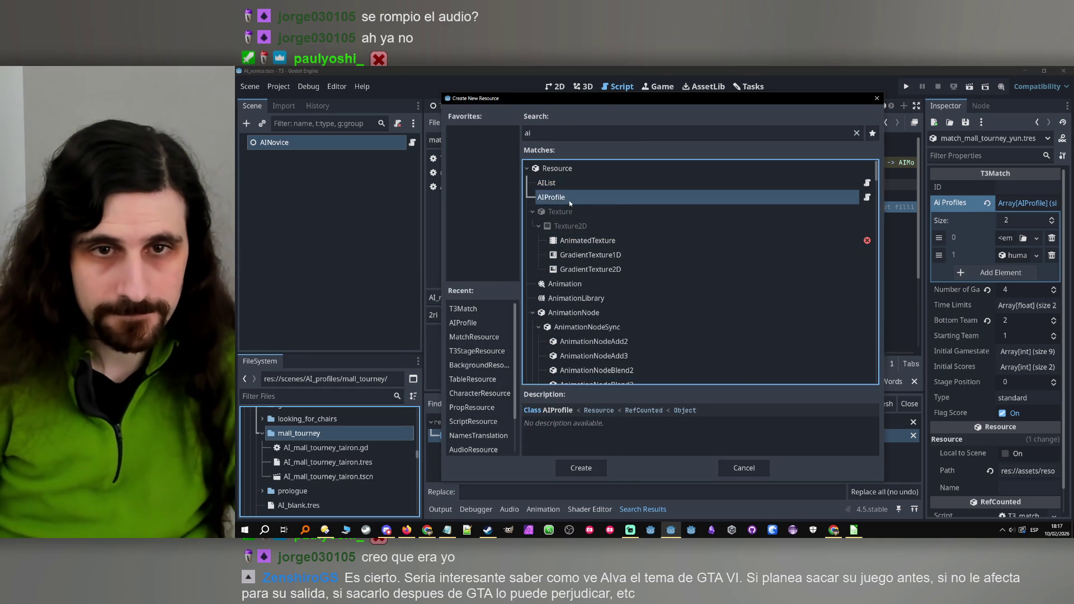
Save the resource as AI_mall_tourney_yun.tres.
{"action": "key", "text": "Caps_Lock"}
{"action": "type", "text": "AI.tres"}
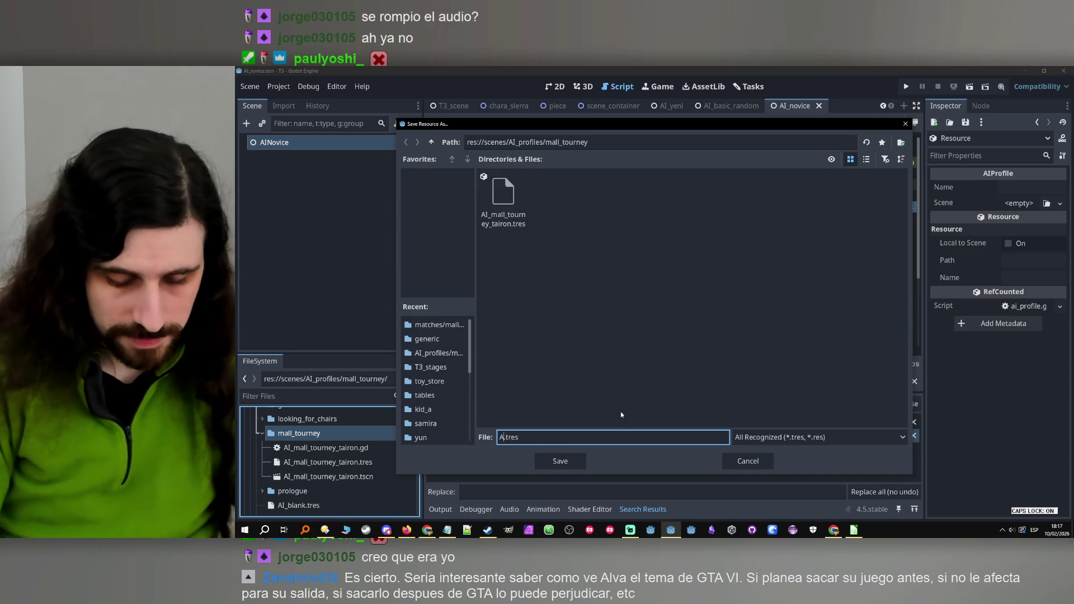
{"action": "type", "text": "_"}
{"action": "key", "text": "Caps_Lock"}
{"action": "type", "text": "mall_tourney_yu"}
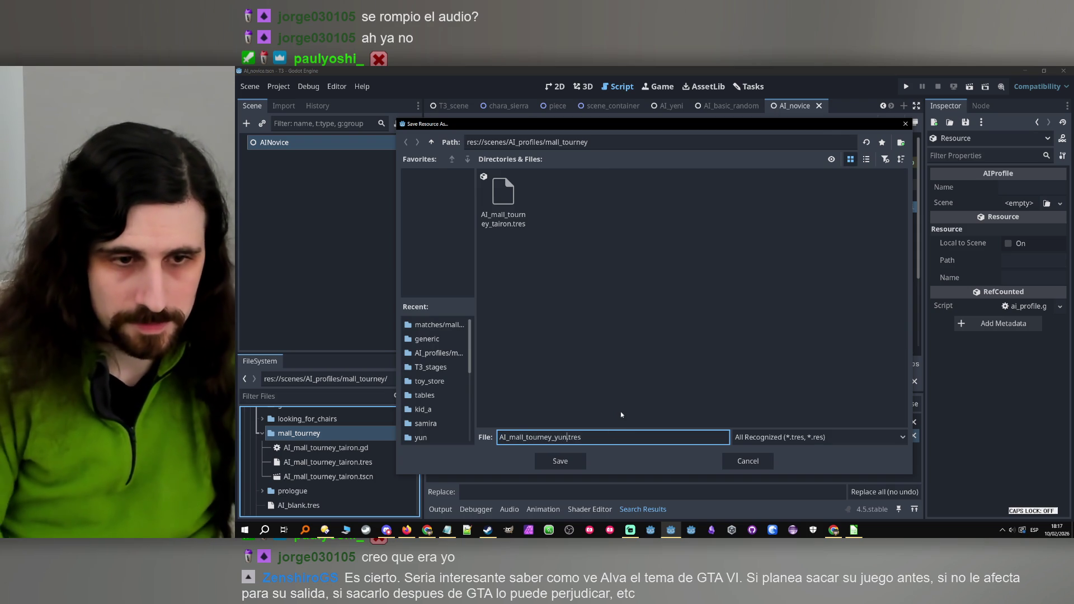
{"action": "type", "text": "n"}
{"action": "key", "text": "Return"}
Create a new AI_mall_tourney_yun.tscn scene in mall_tourney.
{"action": "left_click", "coordinate": [346, 492]}
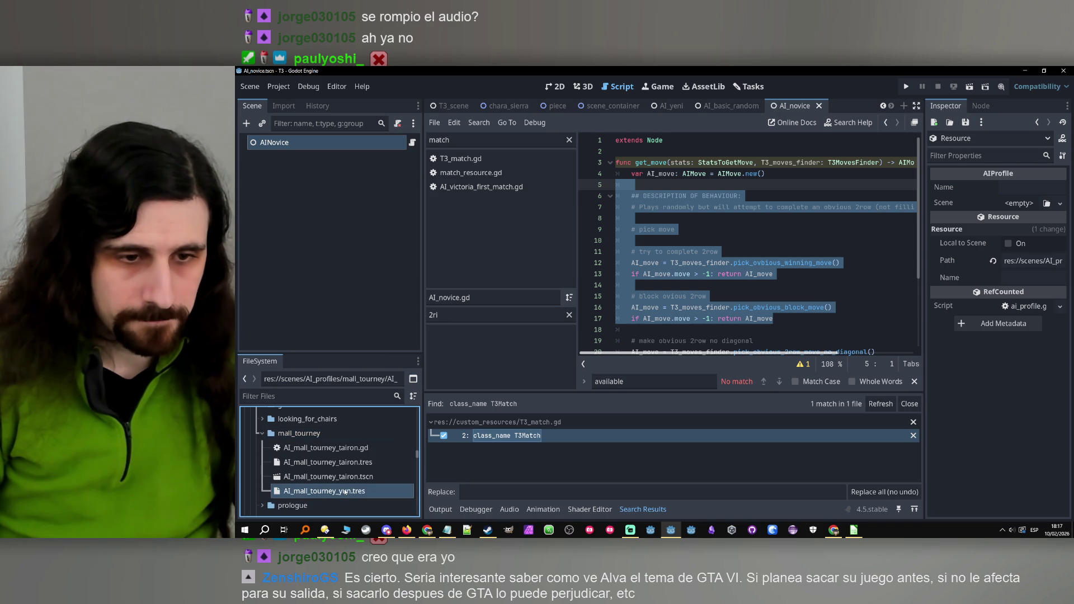
{"action": "right_click", "coordinate": [346, 492]}
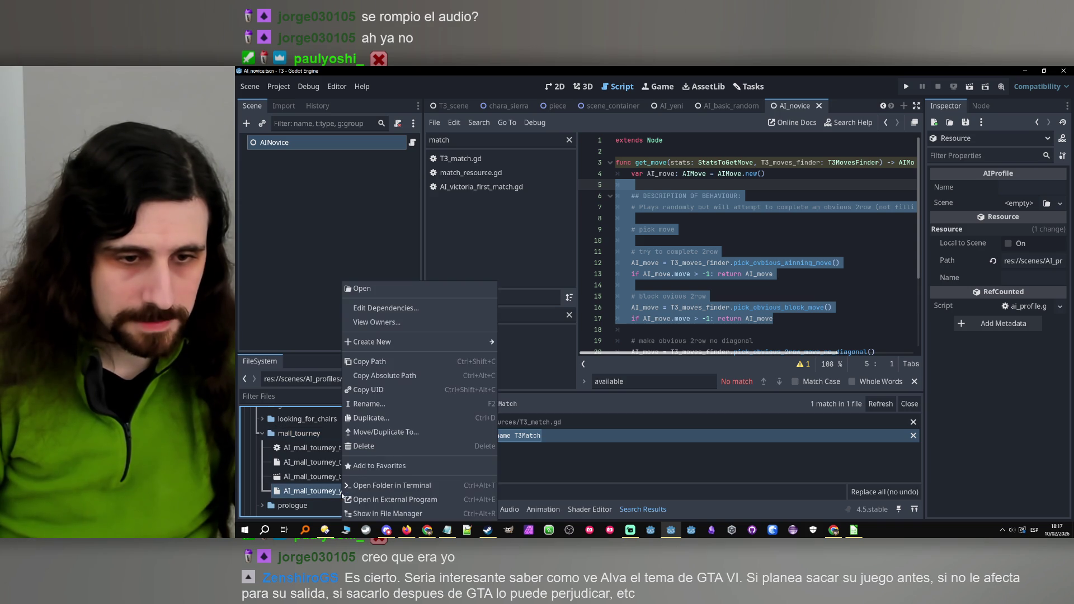
{"action": "left_click", "coordinate": [361, 404]}
{"action": "left_click", "coordinate": [302, 434]}
{"action": "right_click", "coordinate": [315, 434]}
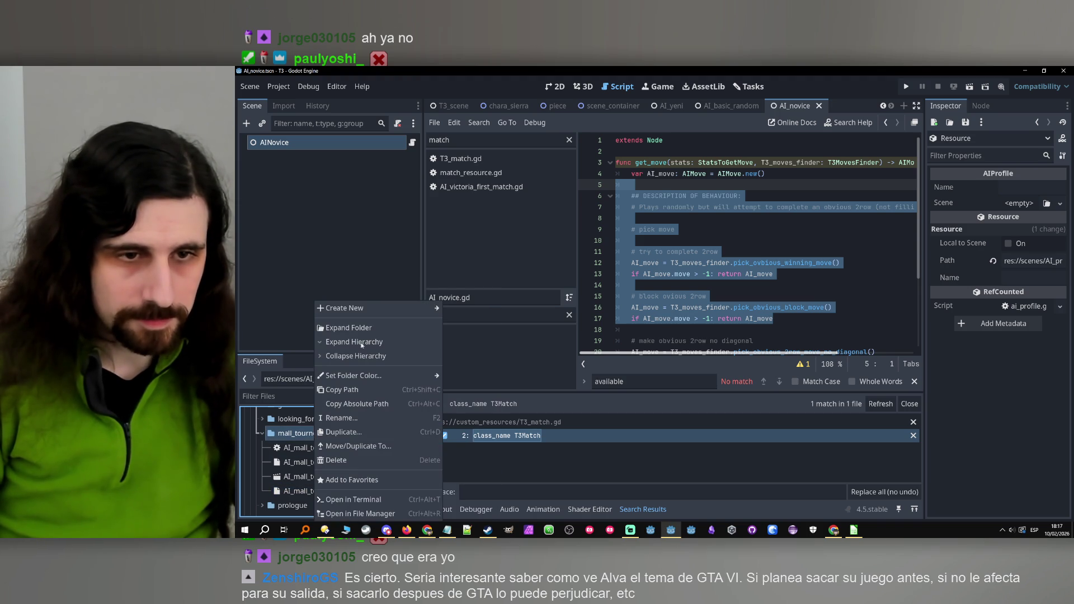
{"action": "mouse_move", "coordinate": [365, 308]}
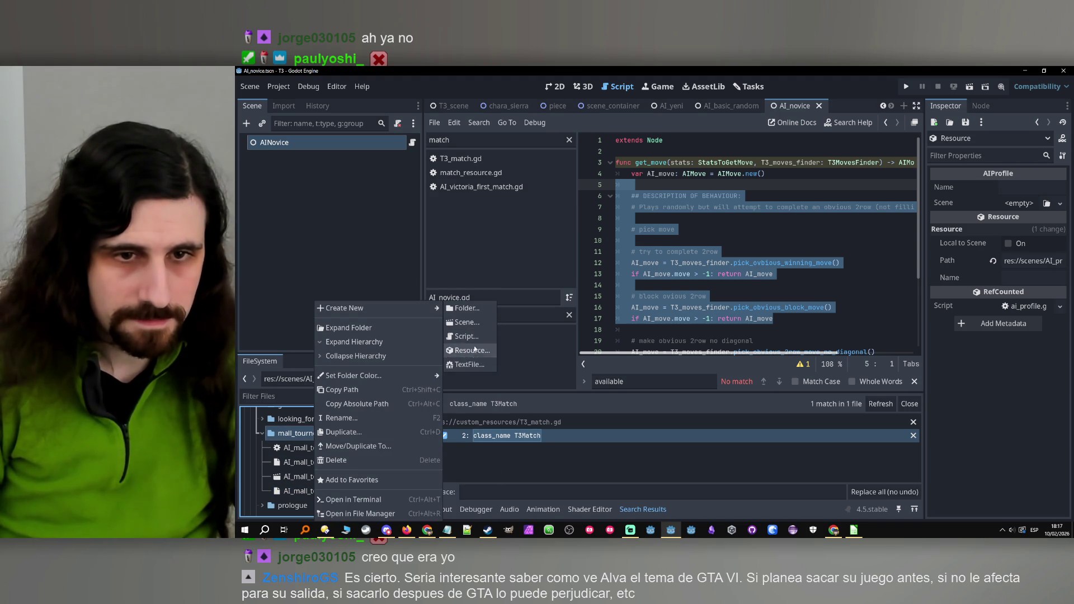
{"action": "left_click", "coordinate": [464, 323]}
{"action": "type", "text": "AI_mall_tourney_yun"}
{"action": "key", "text": "Return"}
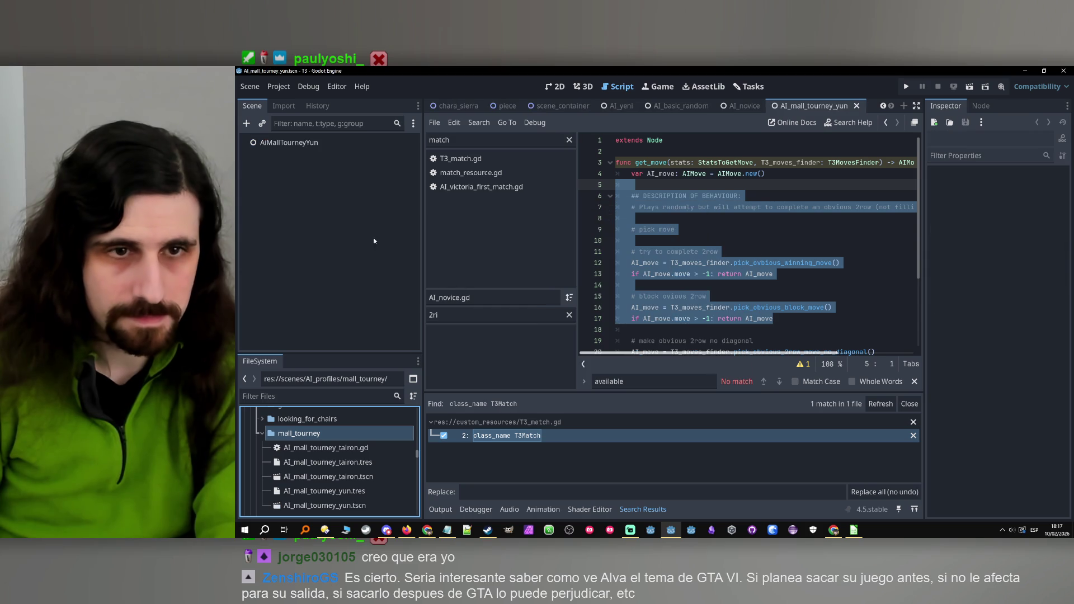
Rename the scene's root node to AIMallTourneyYun and begin attaching a script.
{"action": "left_click", "coordinate": [280, 143]}
{"action": "double_click", "coordinate": [280, 143]}
{"action": "key", "text": "Home"}
{"action": "key", "text": "Right"}
{"action": "key", "text": "Delete"}
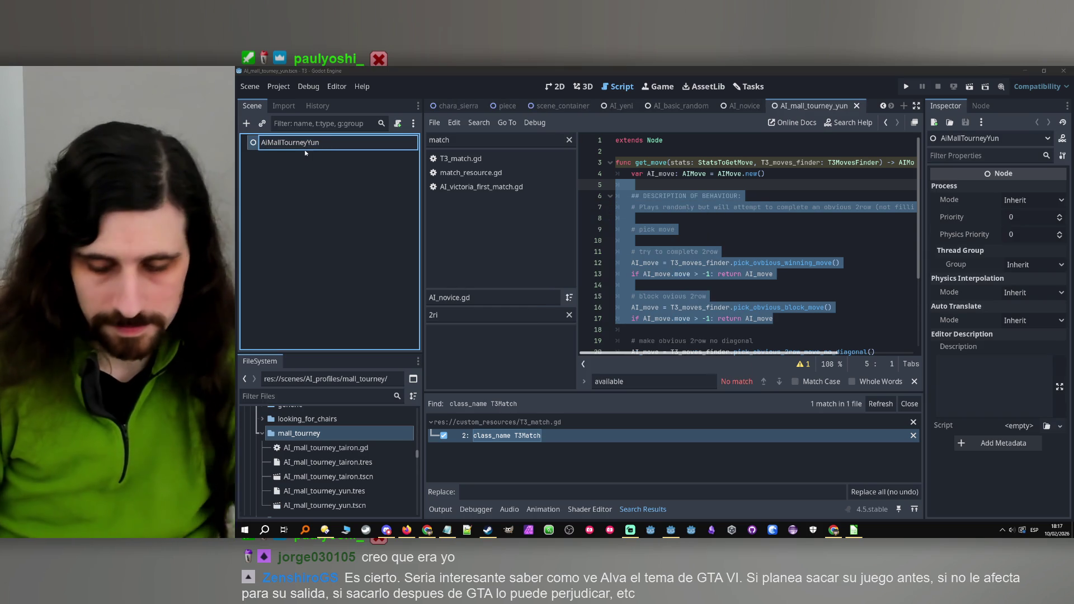
{"action": "type", "text": "I"}
{"action": "key", "text": "Return"}
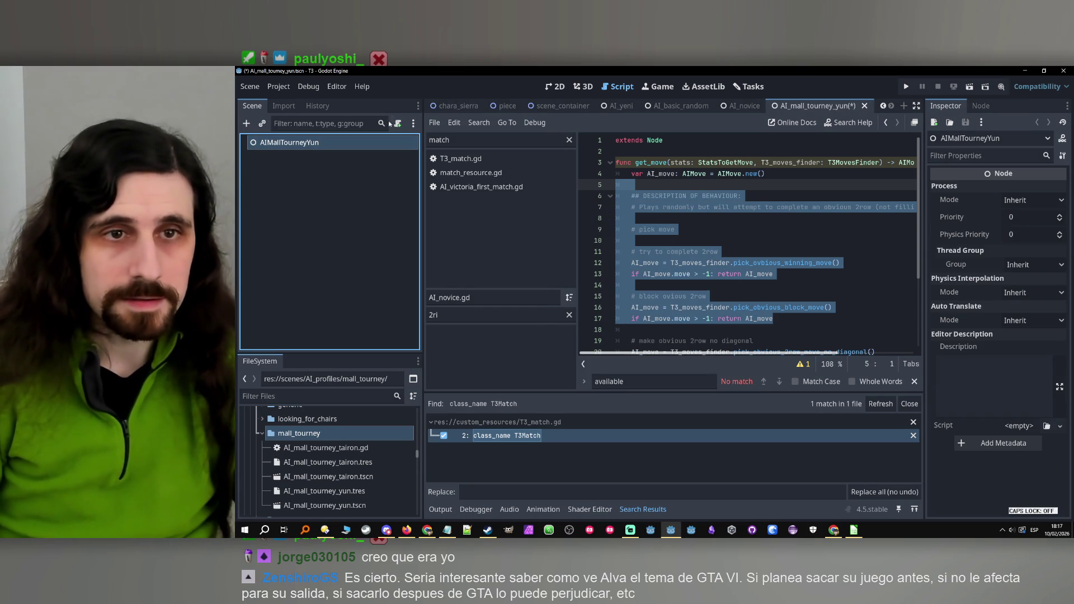
{"action": "left_click", "coordinate": [397, 123]}
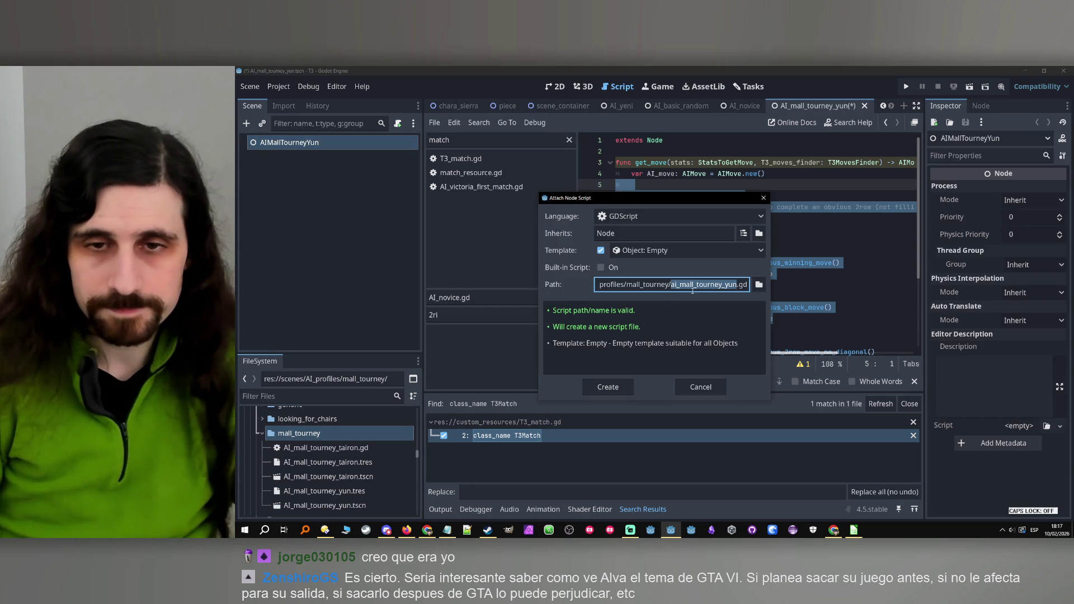
Create and attach the script AI_mall_tourney_yun.gd to the root node, then select it.
{"action": "left_click", "coordinate": [677, 285]}
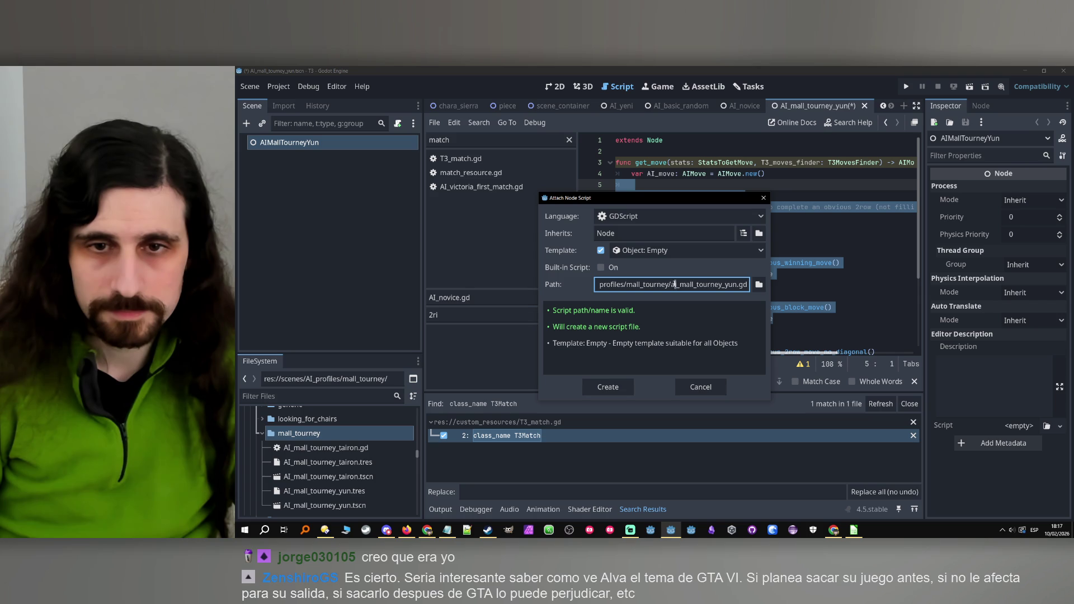
{"action": "key", "text": "BackSpace"}
{"action": "key", "text": "Delete"}
{"action": "type", "text": "AI"}
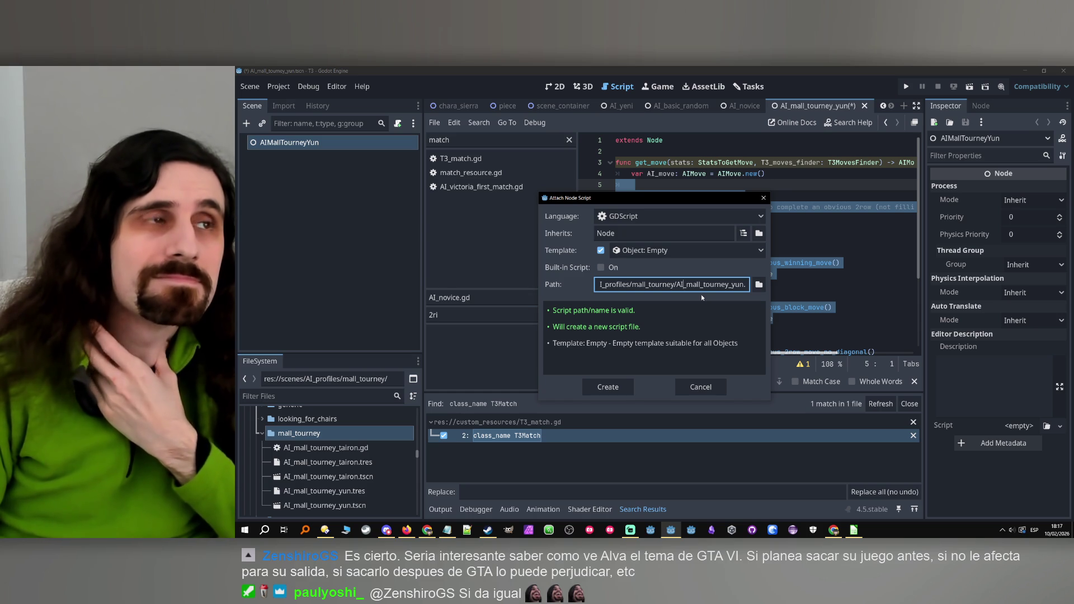
{"action": "left_click", "coordinate": [608, 386]}
{"action": "left_click", "coordinate": [318, 490]}
{"action": "scroll", "coordinate": [323, 481], "scroll_direction": "down", "scroll_amount": 3}
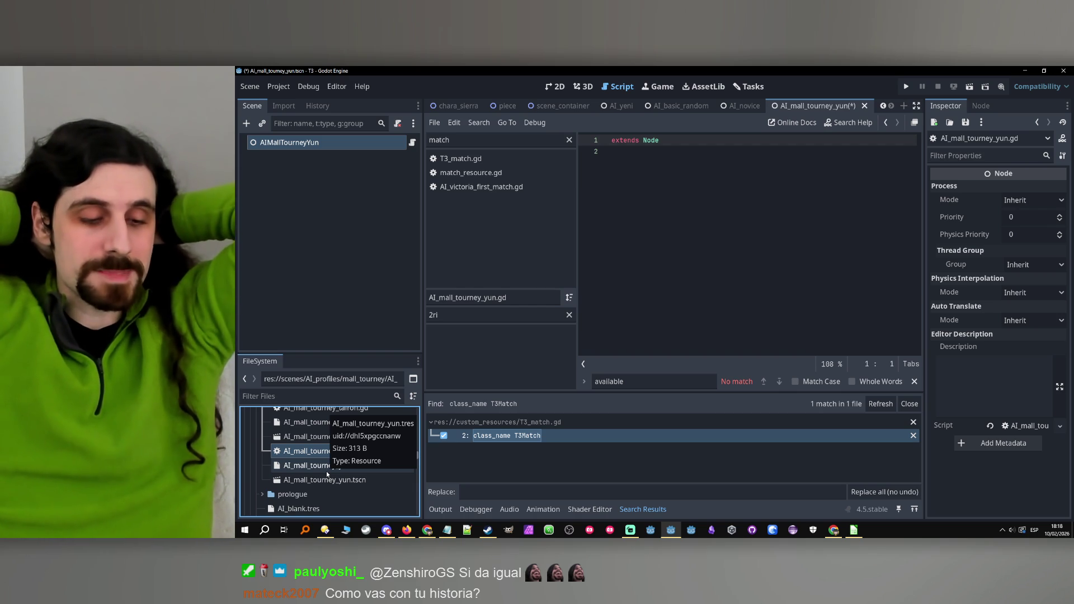
Cancel deleting the three AI_mall_tourney_yun files, keeping them.
{"action": "left_click", "coordinate": [330, 481], "text": "shift"}
{"action": "key", "text": "Delete"}
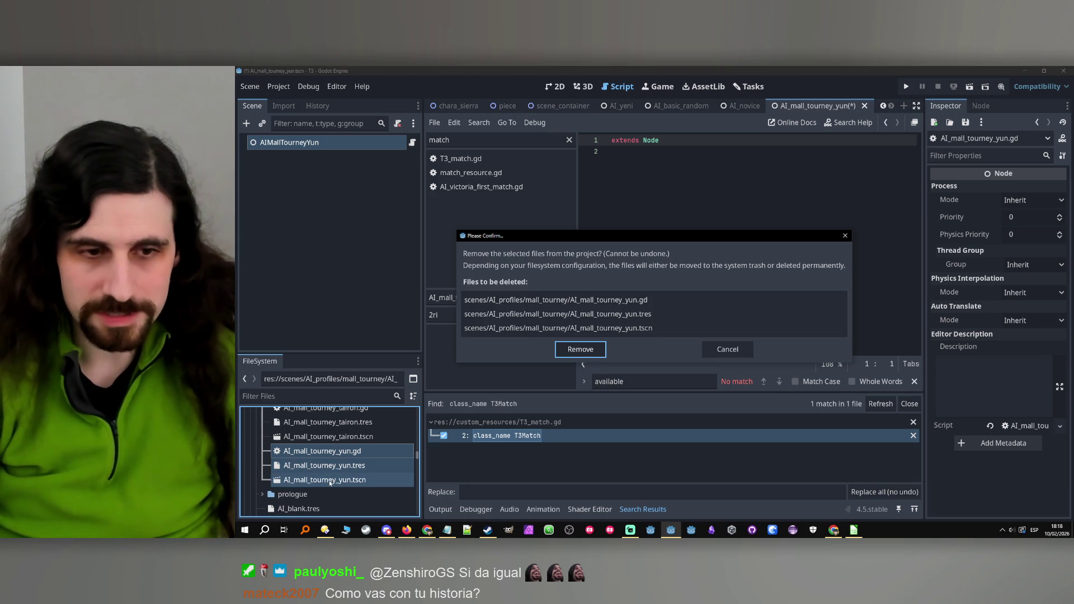
{"action": "key", "text": "Return"}
{"action": "key", "text": "ctrl+z"}
{"action": "scroll", "coordinate": [347, 437], "scroll_direction": "up", "scroll_amount": 3}
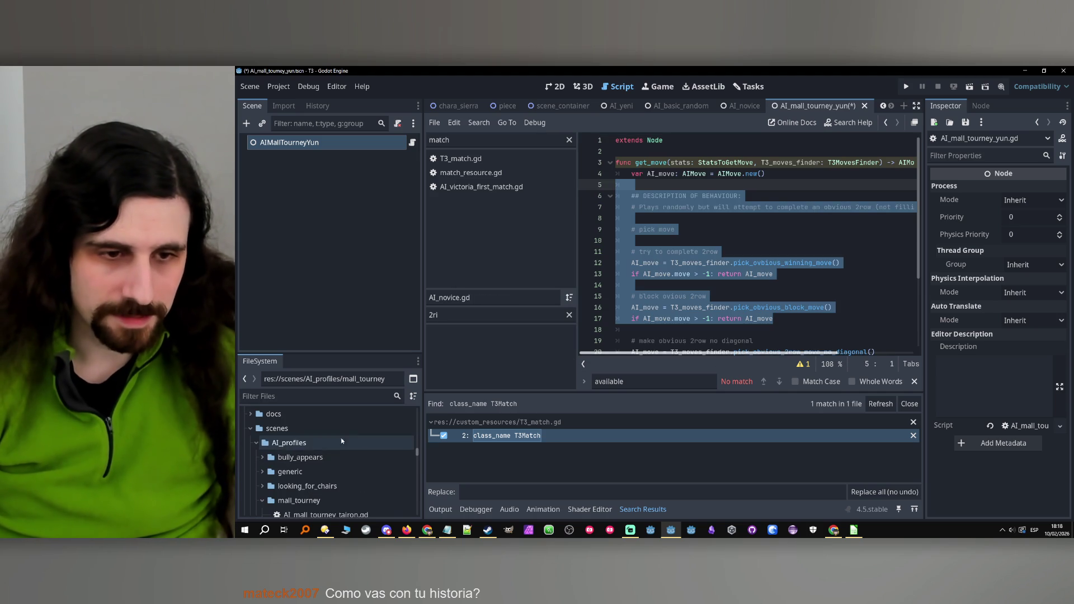
Open the generic folder, start a new AIProfile resource, then abandon saving it.
{"action": "double_click", "coordinate": [289, 472]}
{"action": "scroll", "coordinate": [314, 459], "scroll_direction": "down", "scroll_amount": 1}
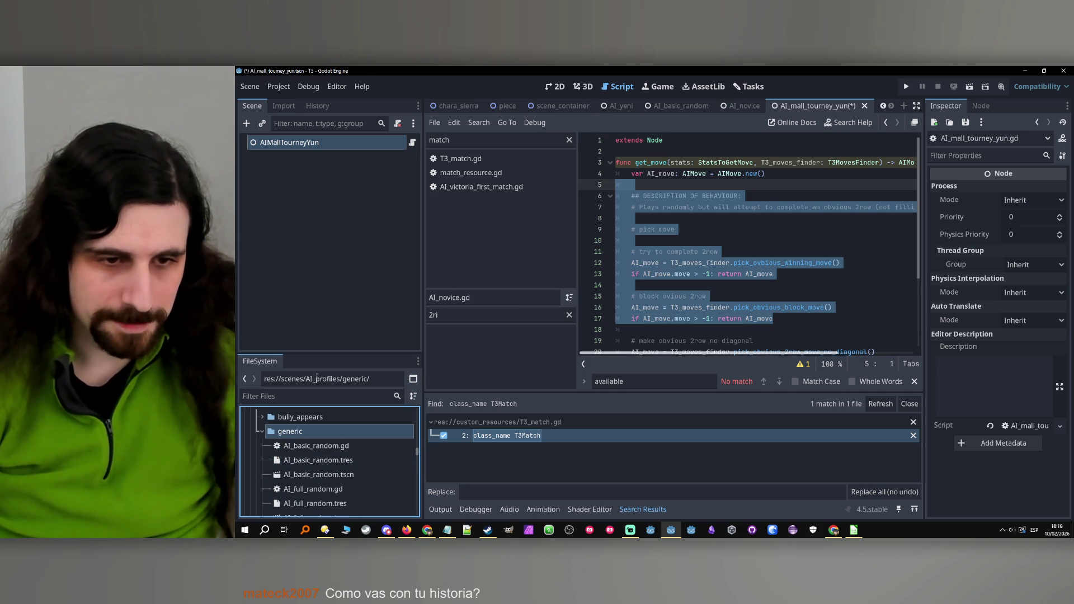
{"action": "right_click", "coordinate": [292, 433]}
{"action": "mouse_move", "coordinate": [358, 308]}
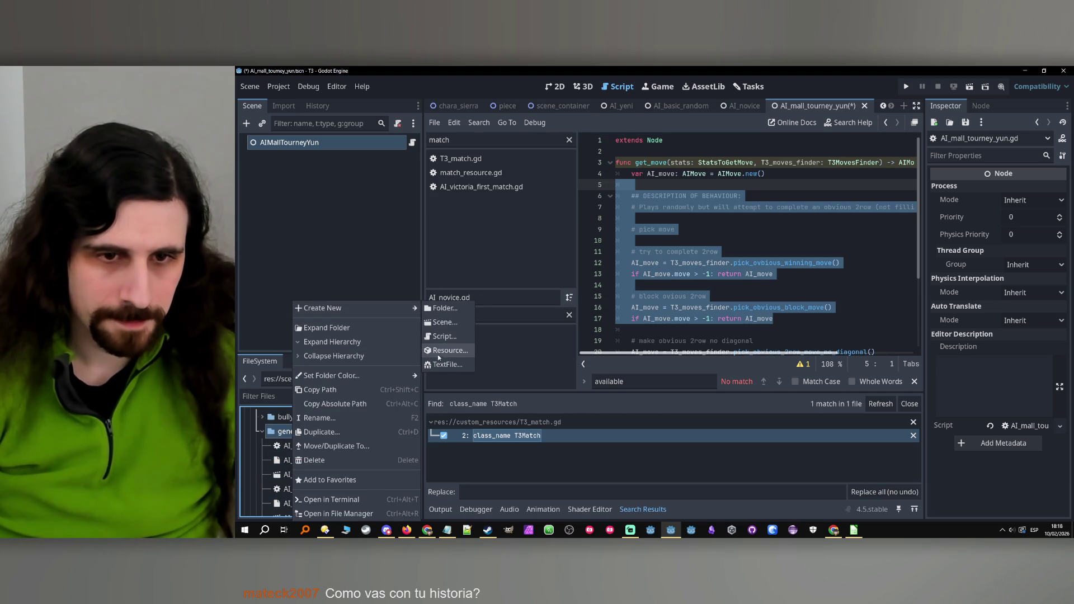
{"action": "left_click", "coordinate": [441, 351]}
{"action": "double_click", "coordinate": [573, 192]}
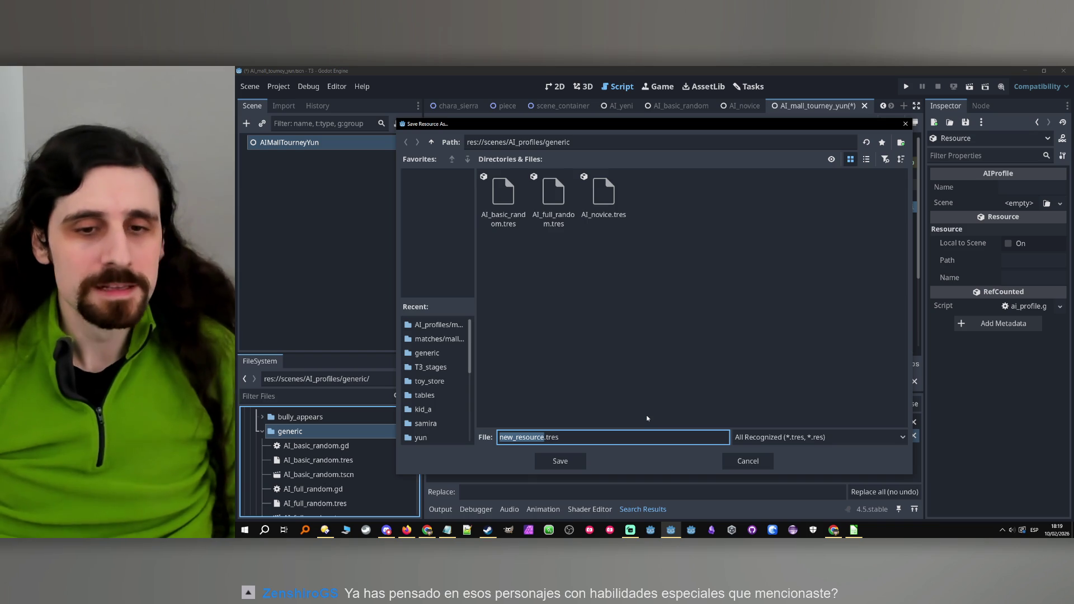
{"action": "left_click", "coordinate": [749, 461]}
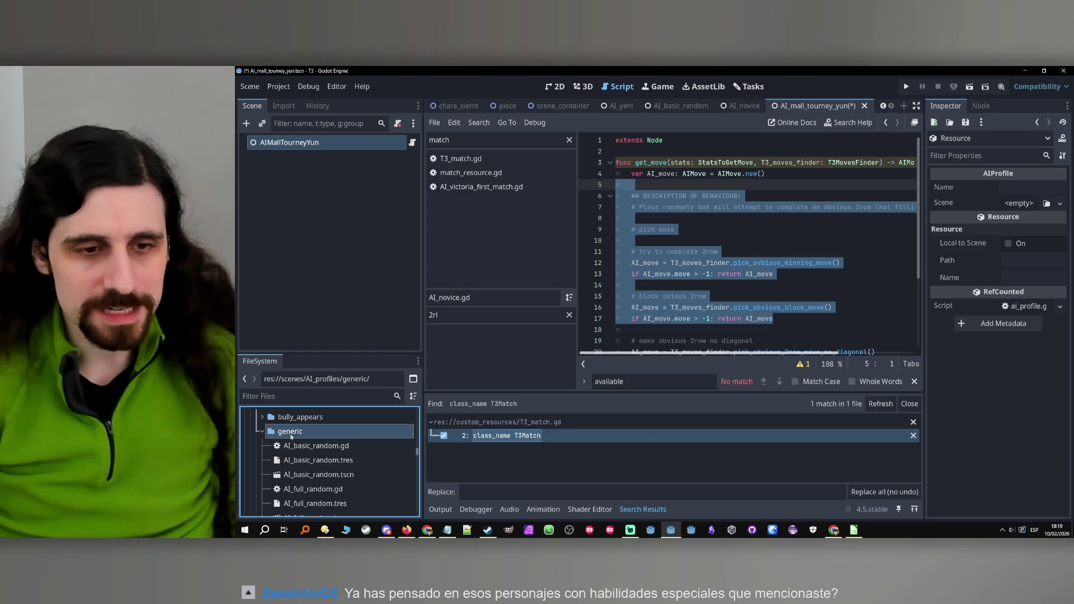
Select AI_basic_random.gd, then the AI_novice.gd script in generic.
{"action": "left_click", "coordinate": [297, 446]}
{"action": "scroll", "coordinate": [329, 492], "scroll_direction": "down", "scroll_amount": 2}
{"action": "left_click", "coordinate": [329, 492]}
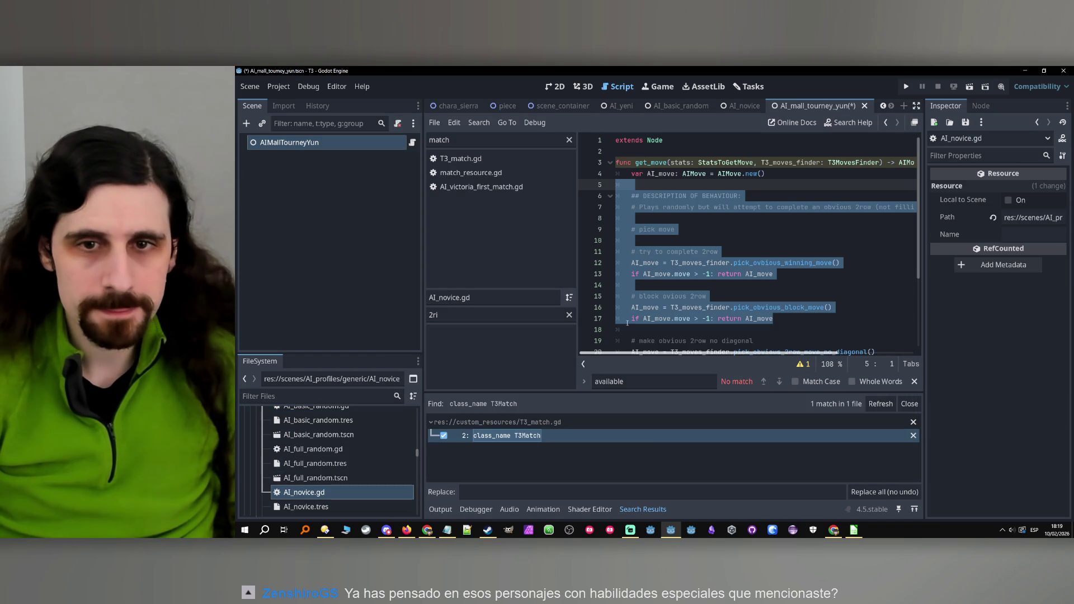
Widen the script editor and insert an empty line 8 in the behaviour description.
{"action": "left_click", "coordinate": [727, 218]}
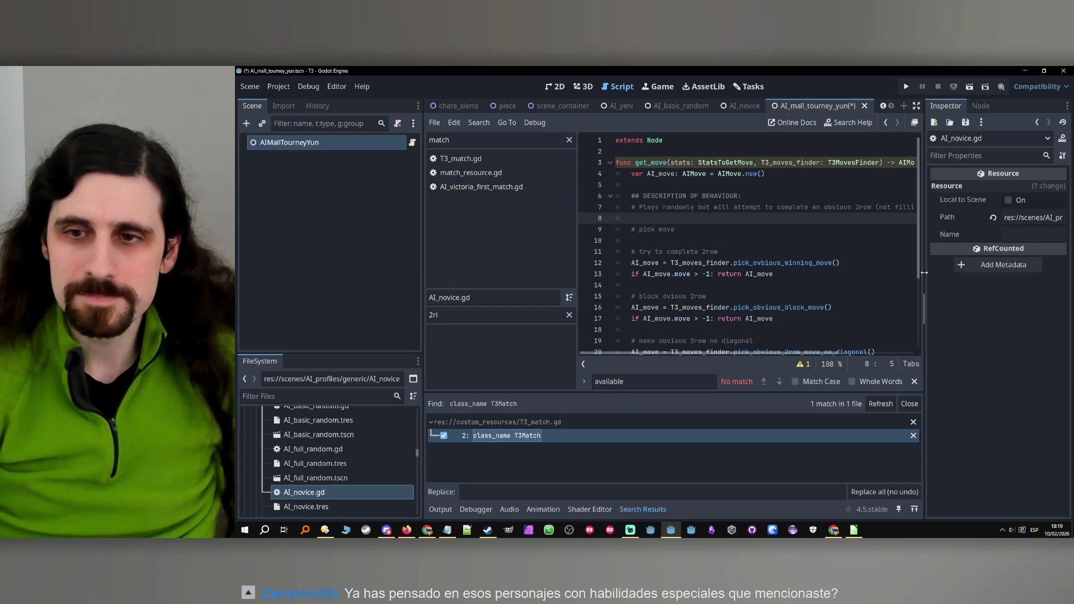
{"action": "left_click_drag", "start_coordinate": [925, 273], "coordinate": [964, 280]}
{"action": "scroll", "coordinate": [956, 346], "scroll_direction": "right", "scroll_amount": 3}
{"action": "left_click_drag", "start_coordinate": [952, 352], "coordinate": [664, 355]}
{"action": "key", "text": "Return"}
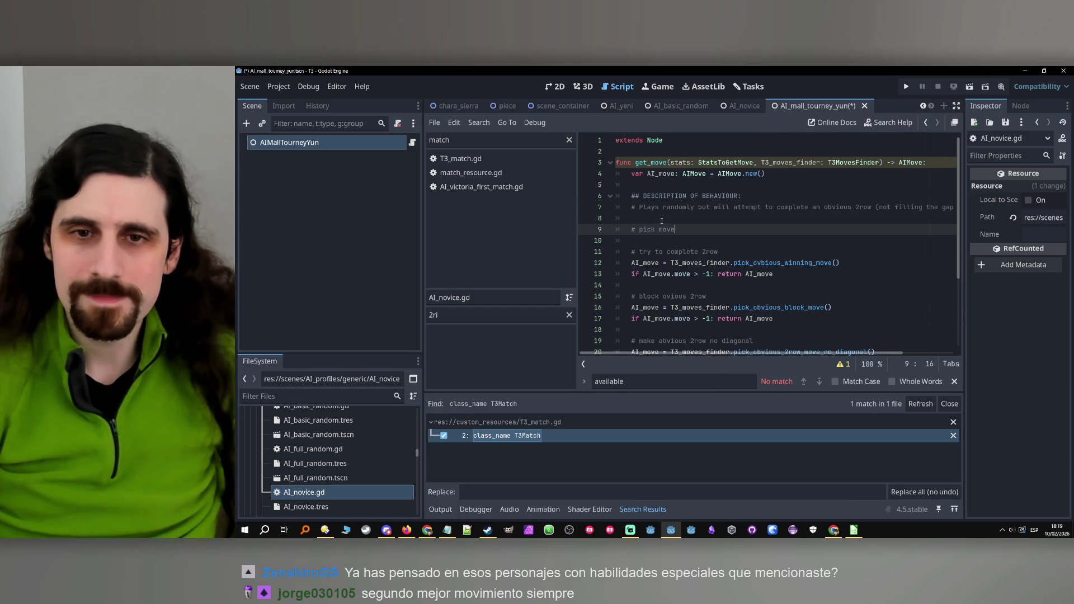
{"action": "key", "text": "Up"}
{"action": "key", "text": "Up"}
{"action": "key", "text": "Down"}
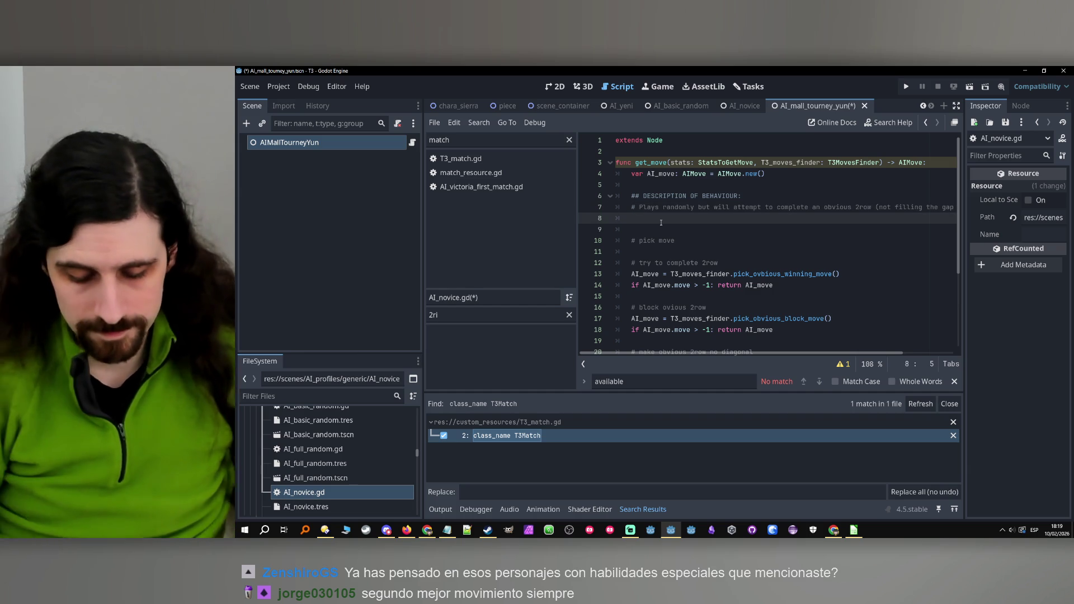
Write the comment '# Occasionally ignores rival 2row' on line 8.
{"action": "type", "text": "# Occasionally"}
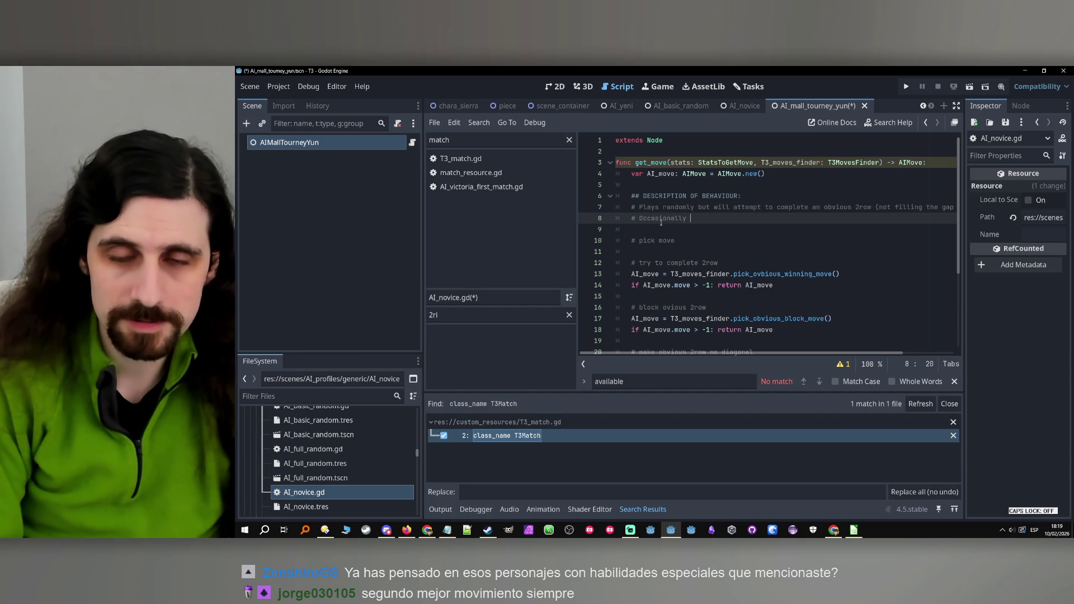
{"action": "type", "text": " e"}
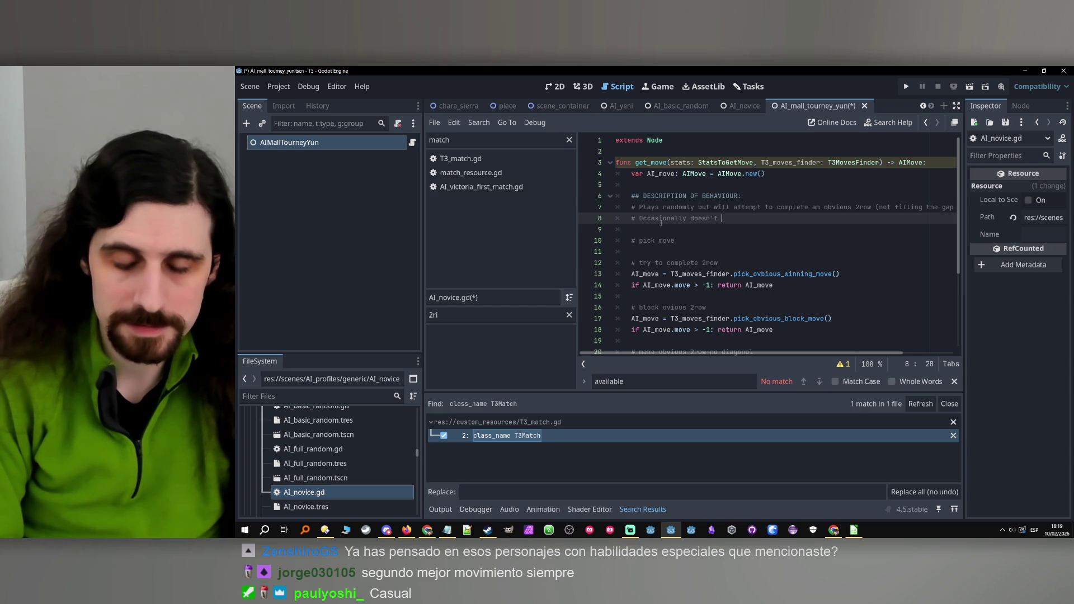
{"action": "type", "text": " realize you"}
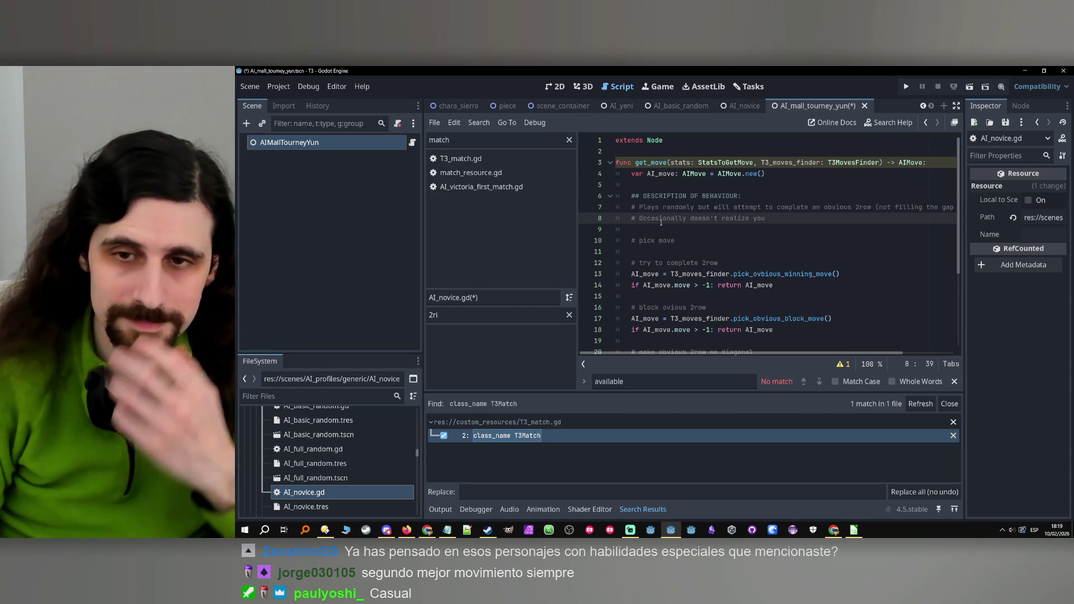
{"action": "left_click_drag", "start_coordinate": [760, 218], "coordinate": [692, 223]}
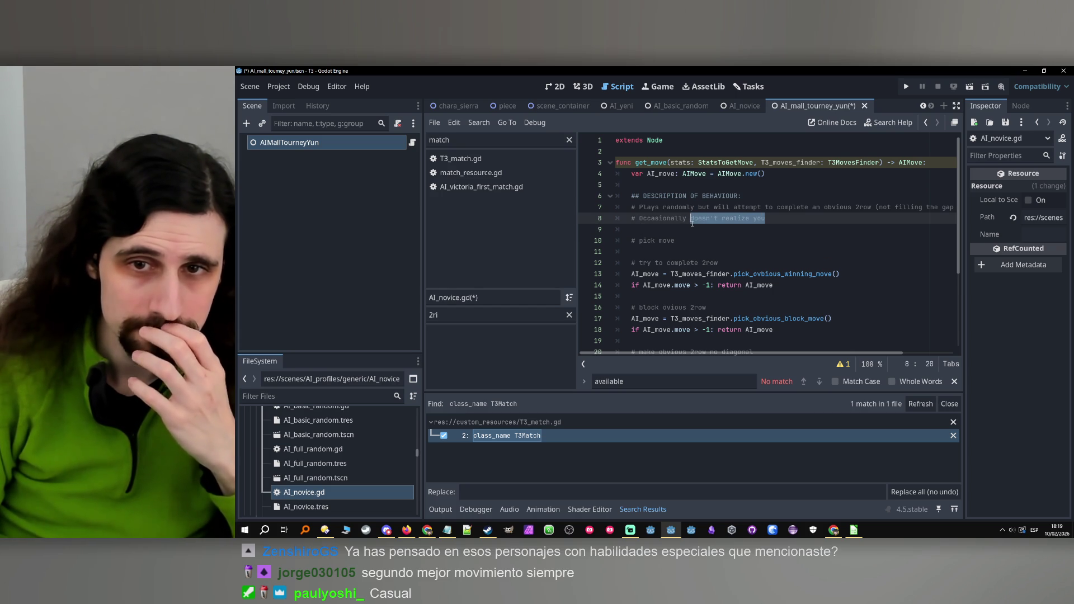
{"action": "type", "text": "ignor"}
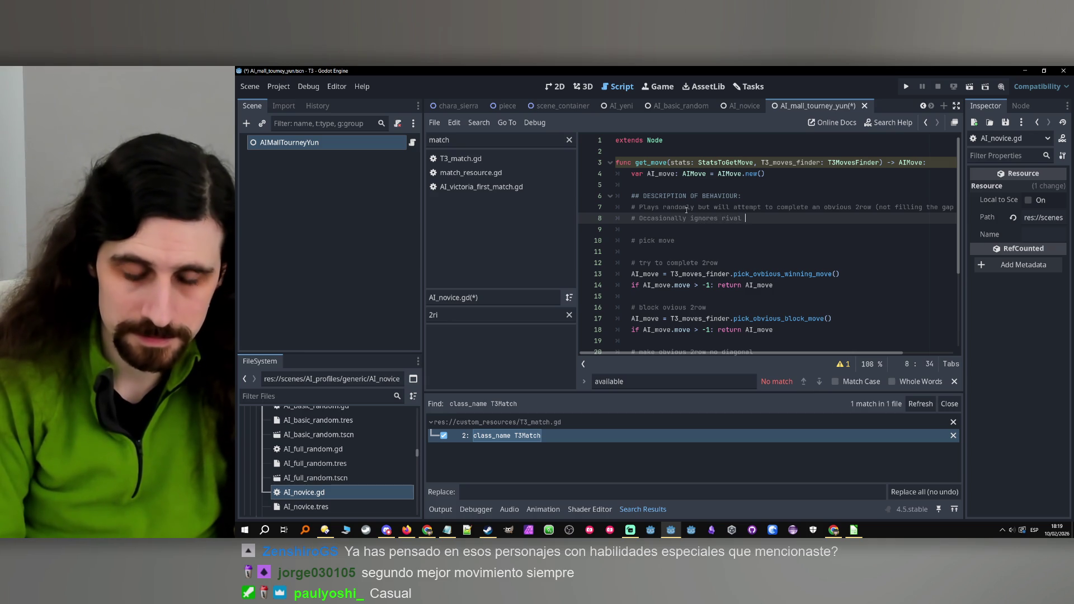
{"action": "type", "text": "2row"}
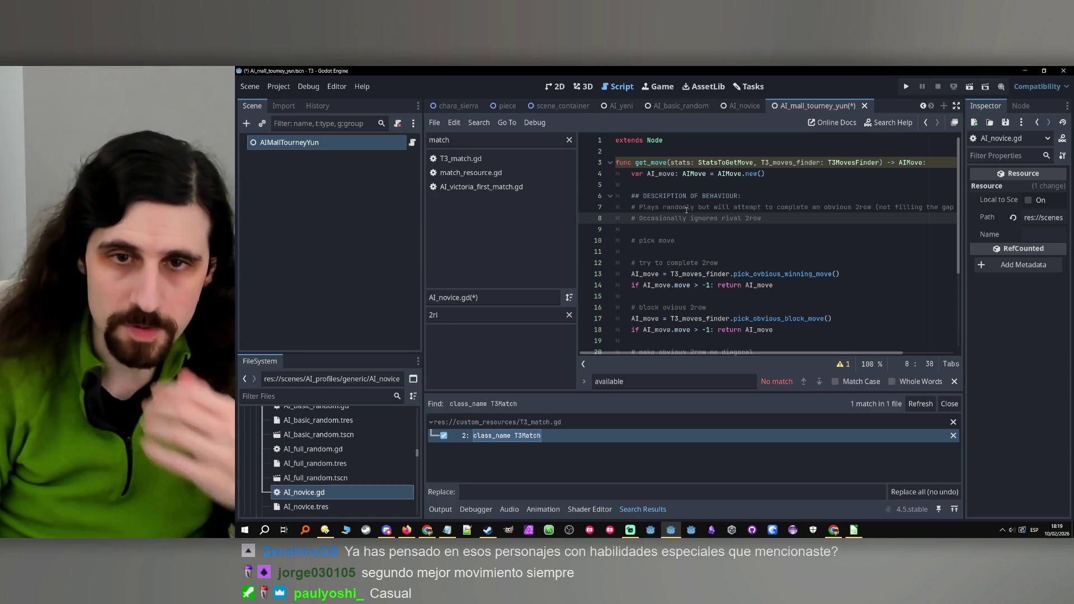
Review the complete-2row and block-obvious-2row step comments and the behaviour heading.
{"action": "left_click", "coordinate": [698, 263]}
{"action": "scroll", "coordinate": [733, 272], "scroll_direction": "down", "scroll_amount": 1}
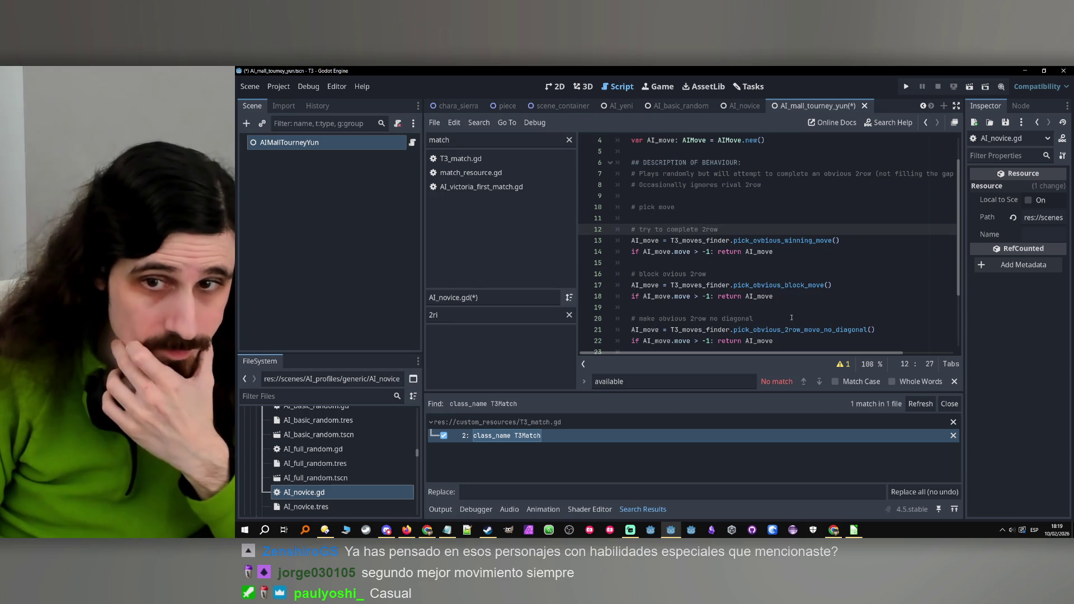
{"action": "left_click", "coordinate": [737, 274]}
{"action": "scroll", "coordinate": [736, 268], "scroll_direction": "down", "scroll_amount": 1}
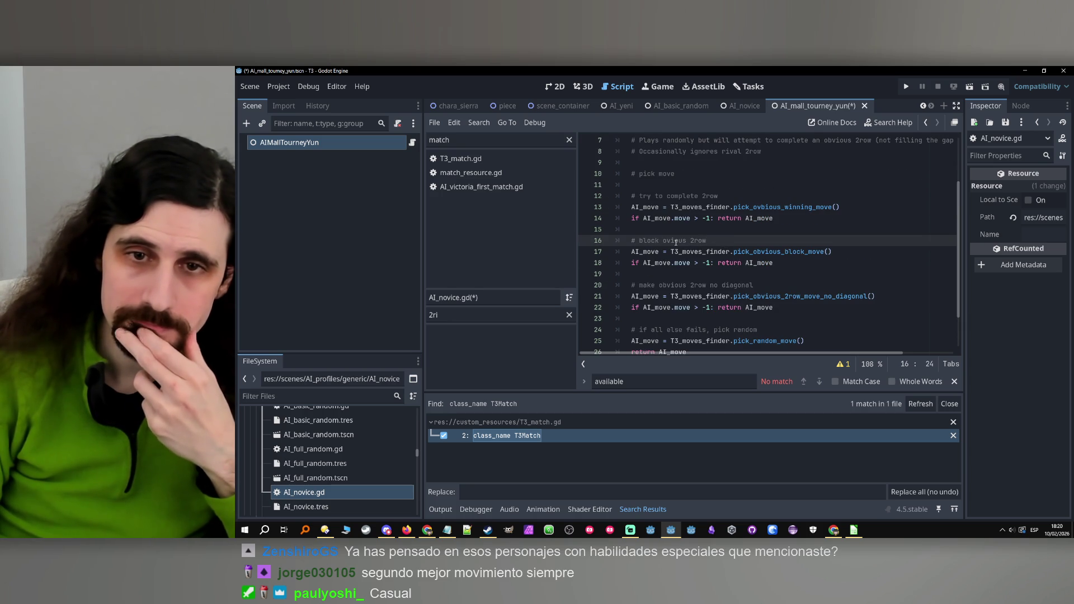
{"action": "left_click", "coordinate": [735, 241]}
{"action": "scroll", "coordinate": [735, 242], "scroll_direction": "up", "scroll_amount": 2}
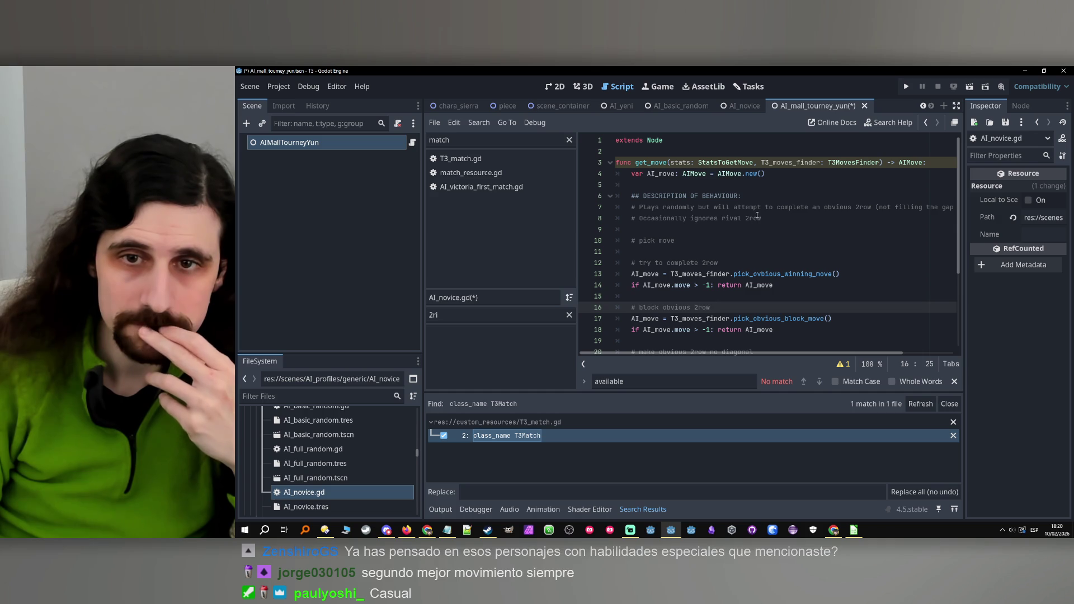
{"action": "left_click", "coordinate": [778, 218]}
{"action": "left_click", "coordinate": [759, 200]}
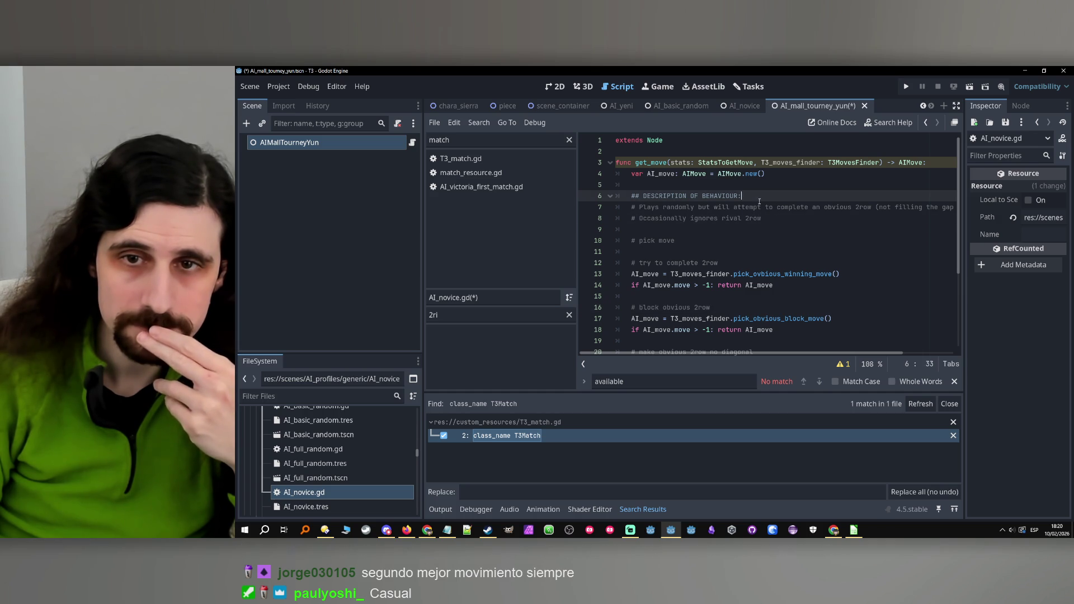
End the first behaviour comment with a period and add '# Blocks obvious 2rows most of the time.'.
{"action": "key", "text": "Return"}
{"action": "type", "text": "AI"}
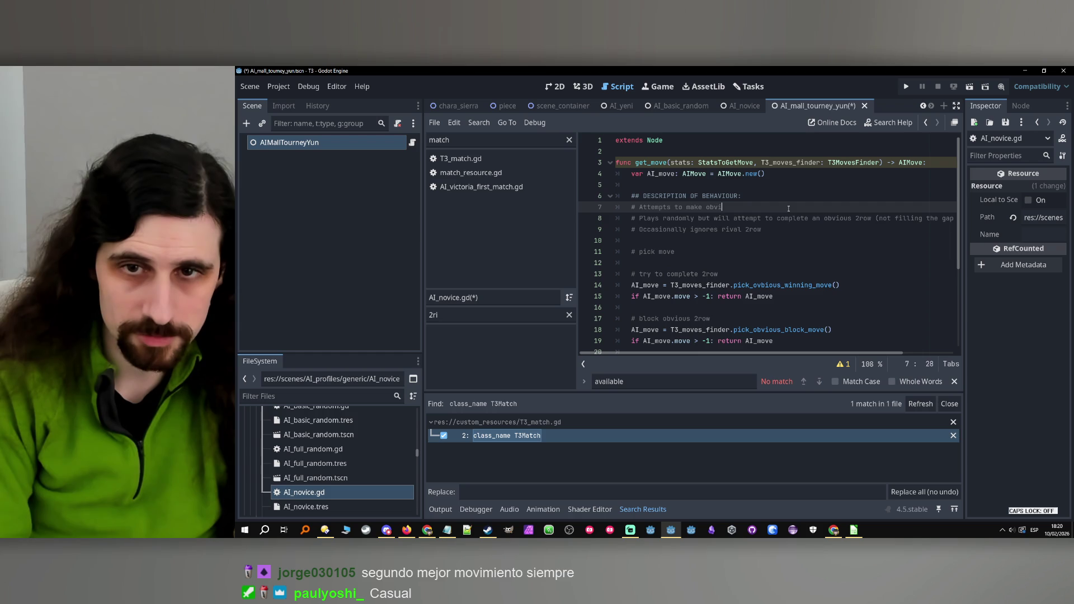
{"action": "type", "text": " 2rows,"}
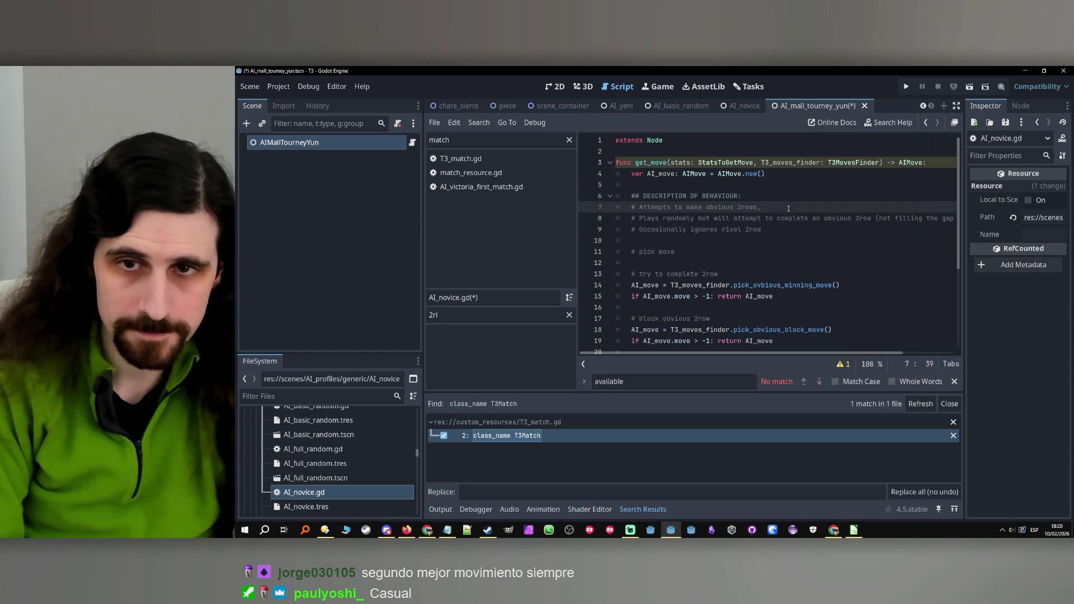
{"action": "key", "text": "BackSpace"}
{"action": "type", "text": "."}
{"action": "key", "text": "Return"}
{"action": "type", "text": "# B"}
{"action": "type", "text": "locks"}
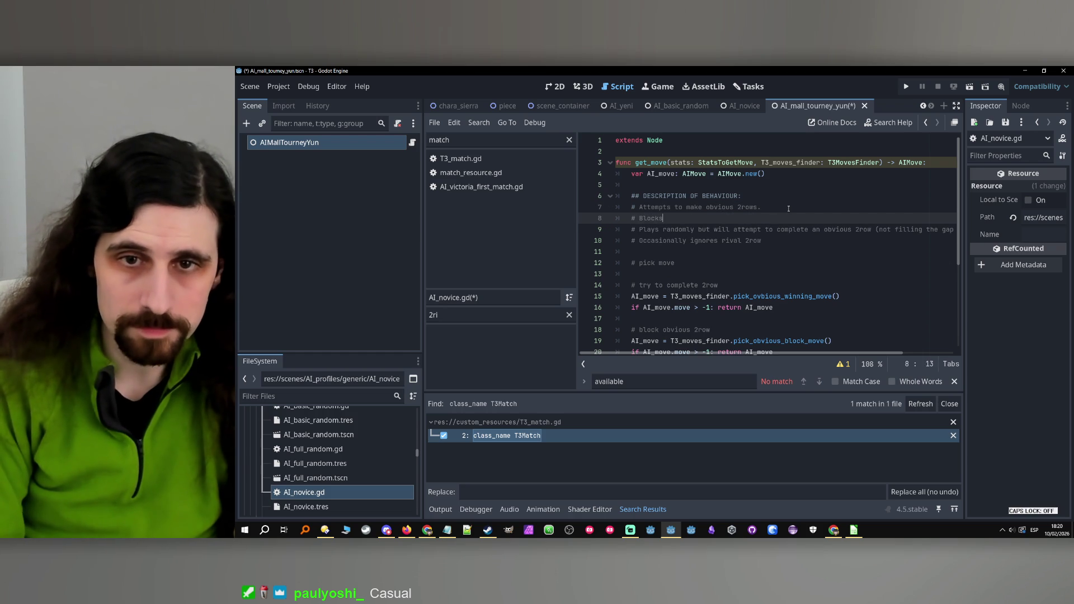
{"action": "type", "text": " 2ro"}
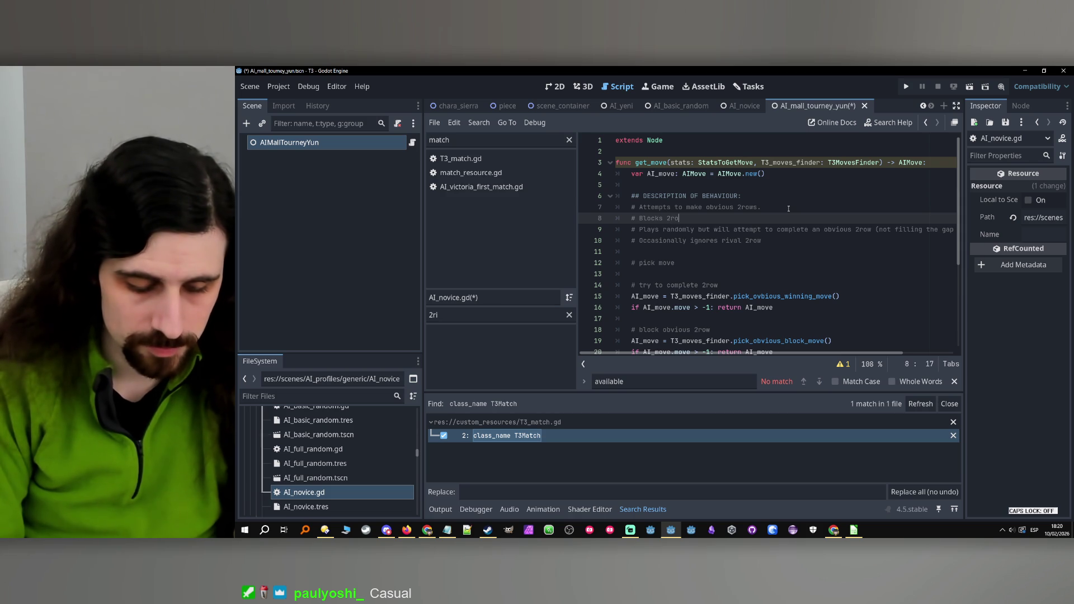
{"action": "key", "text": "BackSpace"}
{"action": "key", "text": "BackSpace"}
{"action": "key", "text": "BackSpace"}
{"action": "type", "text": "ob"}
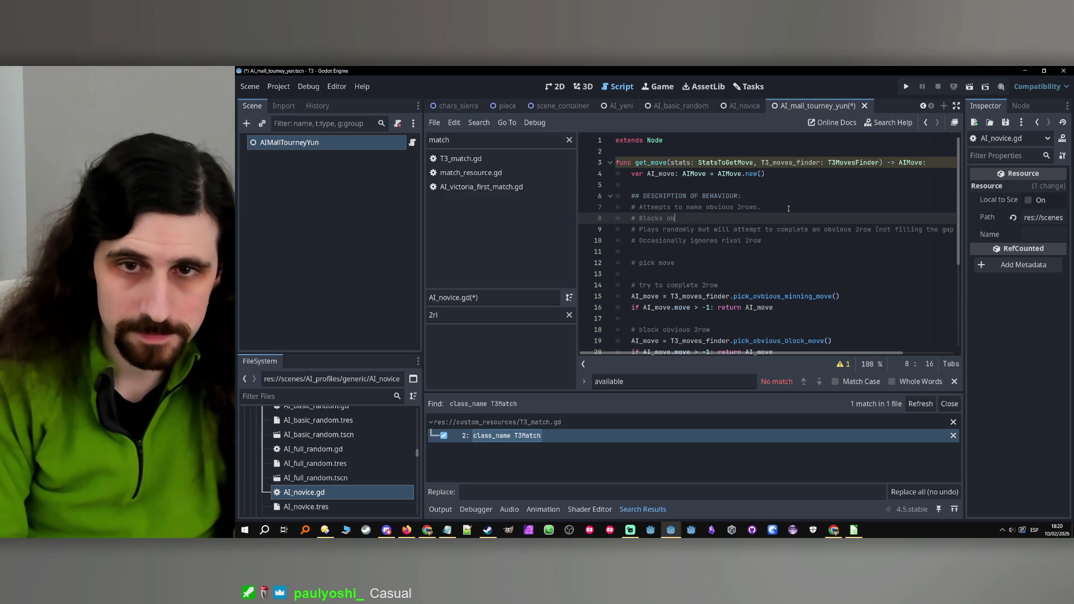
{"action": "type", "text": "vious "}
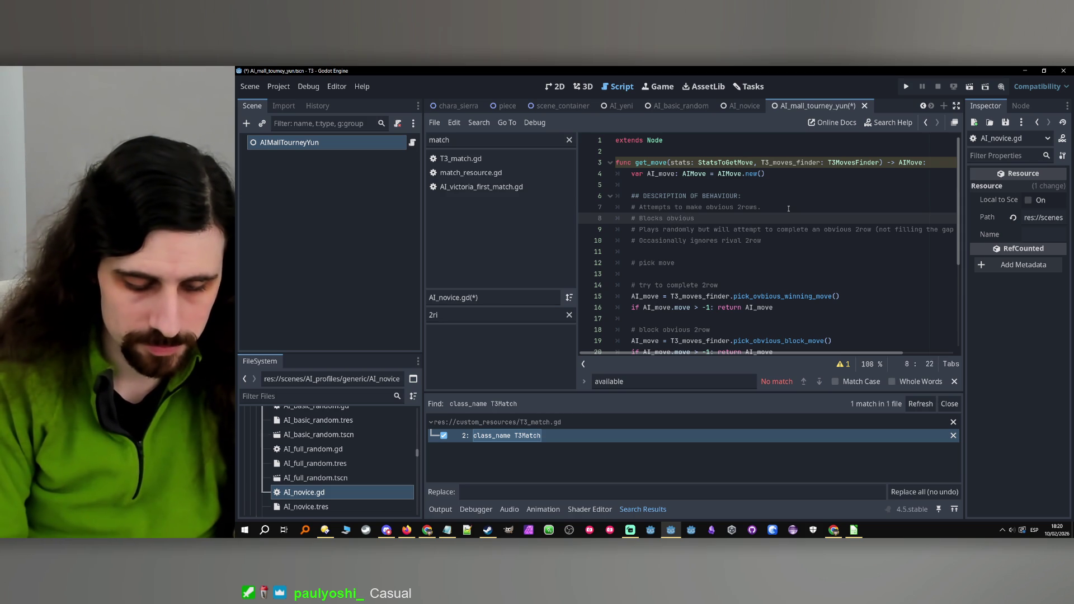
{"action": "type", "text": "2rows most o"}
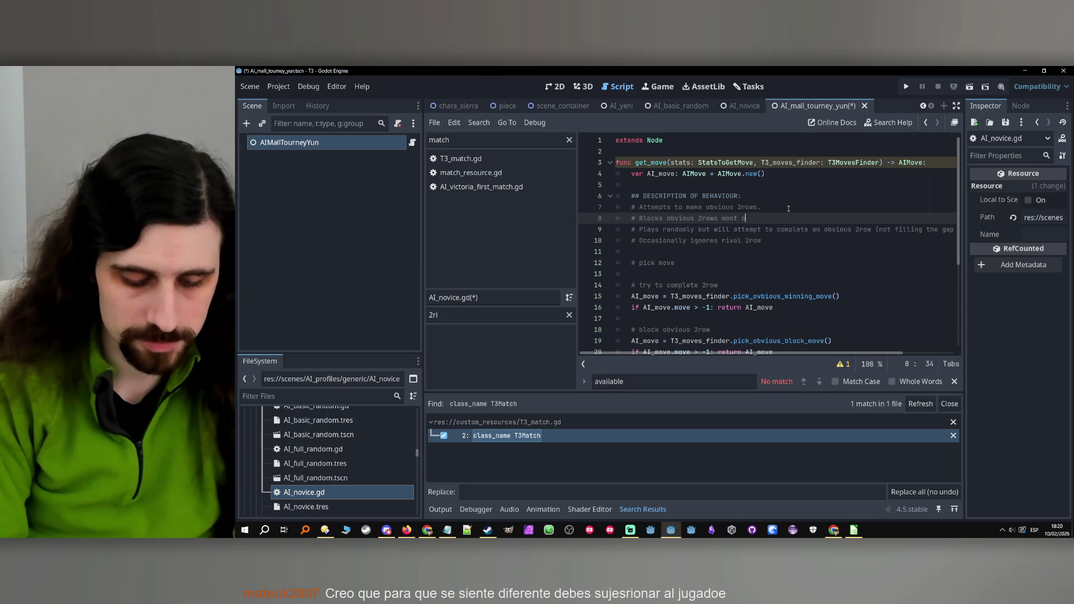
{"action": "type", "text": "f the time."}
Add a draft comment '# Blocks non-obvious 2rows only occasionally.'.
{"action": "key", "text": "Return"}
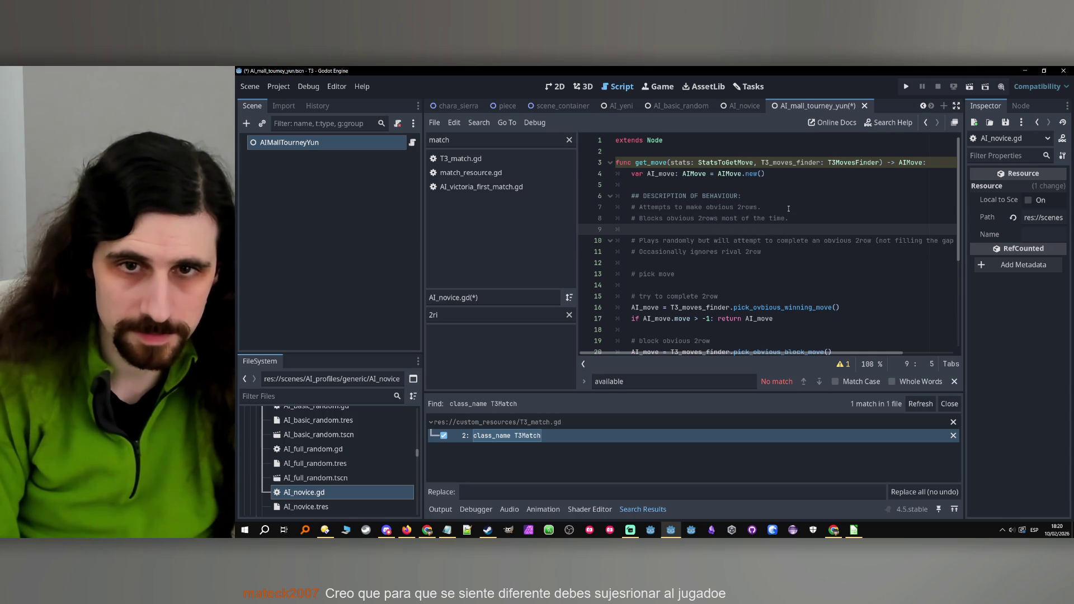
{"action": "type", "text": "#Blo"}
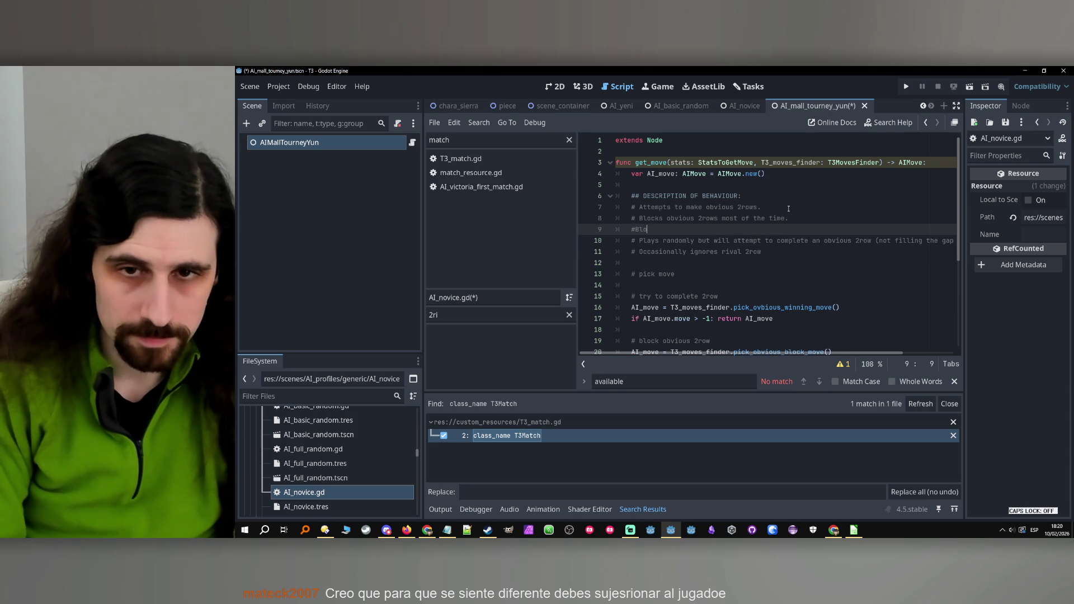
{"action": "type", "text": "cks"}
{"action": "key", "text": "Left"}
{"action": "key", "text": "Left"}
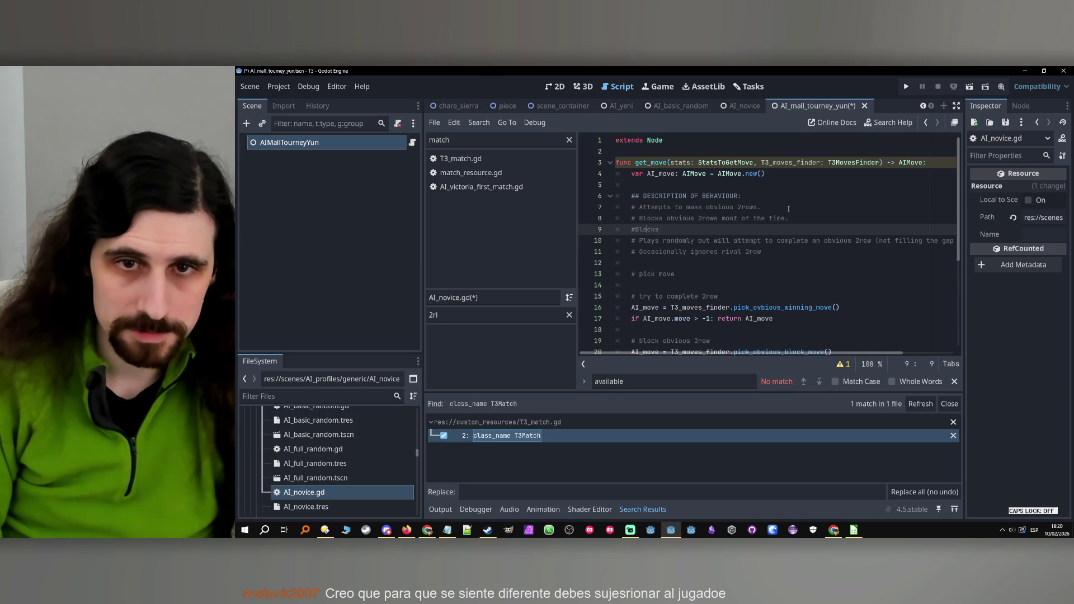
{"action": "key", "text": "Right"}
{"action": "key", "text": "Right"}
{"action": "type", "text": "non-ob"}
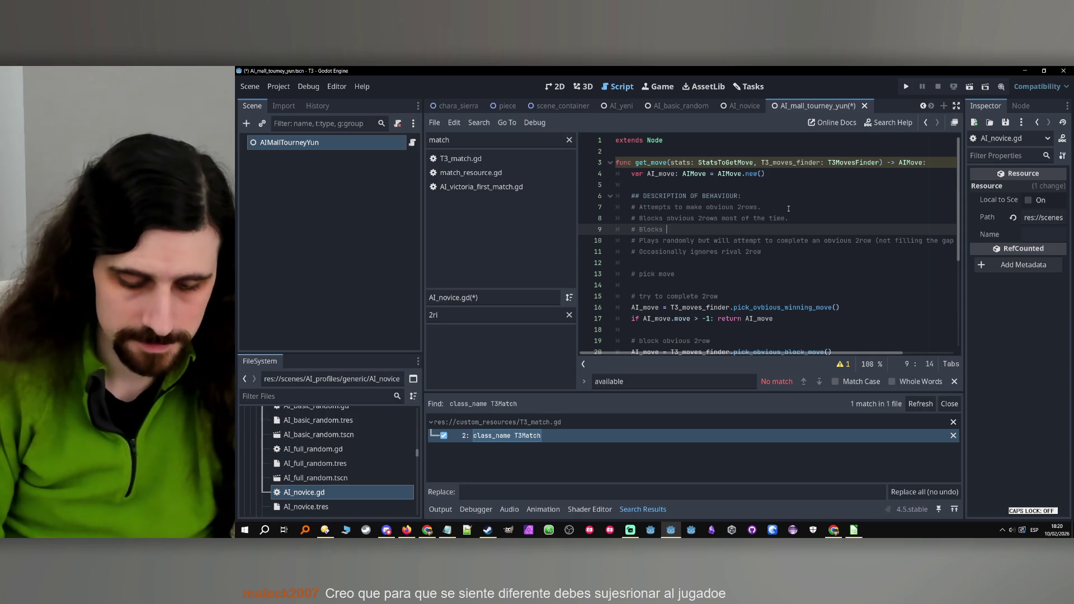
{"action": "type", "text": "vious"}
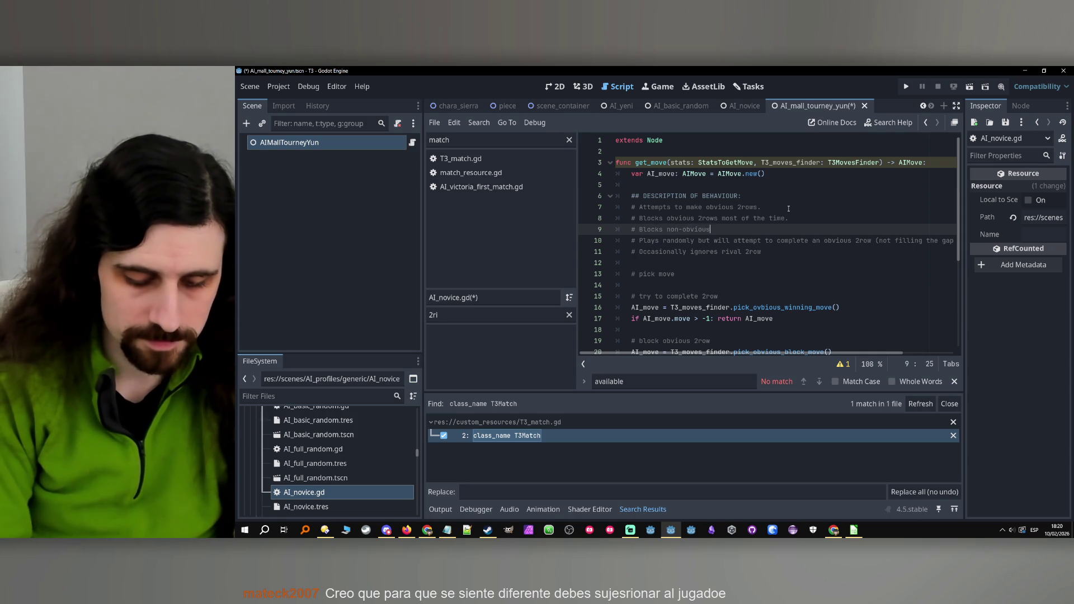
{"action": "type", "text": " 2rows on"}
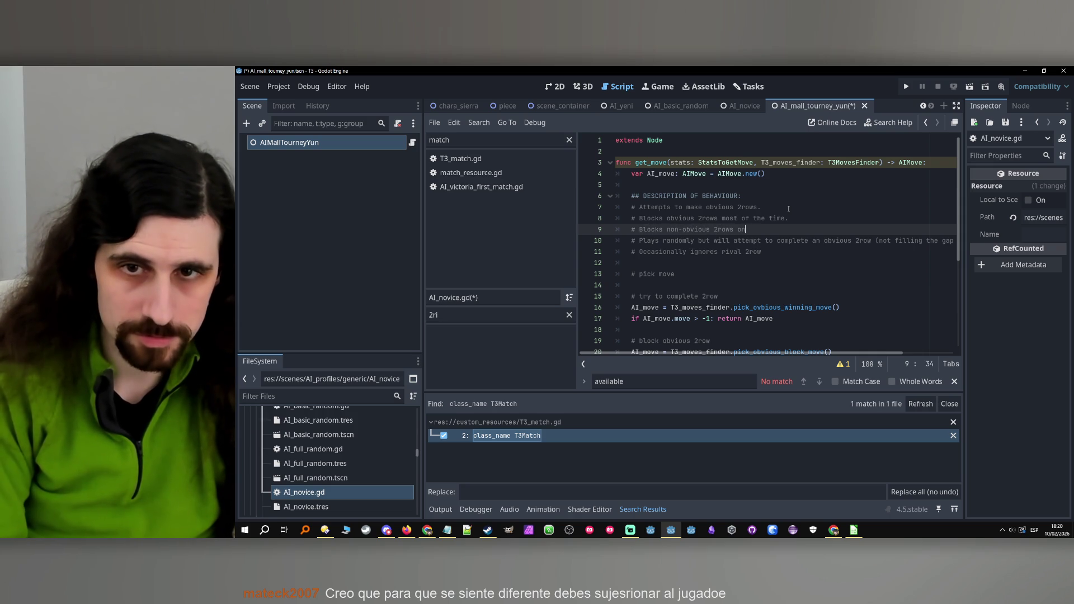
{"action": "type", "text": "ly occasio"}
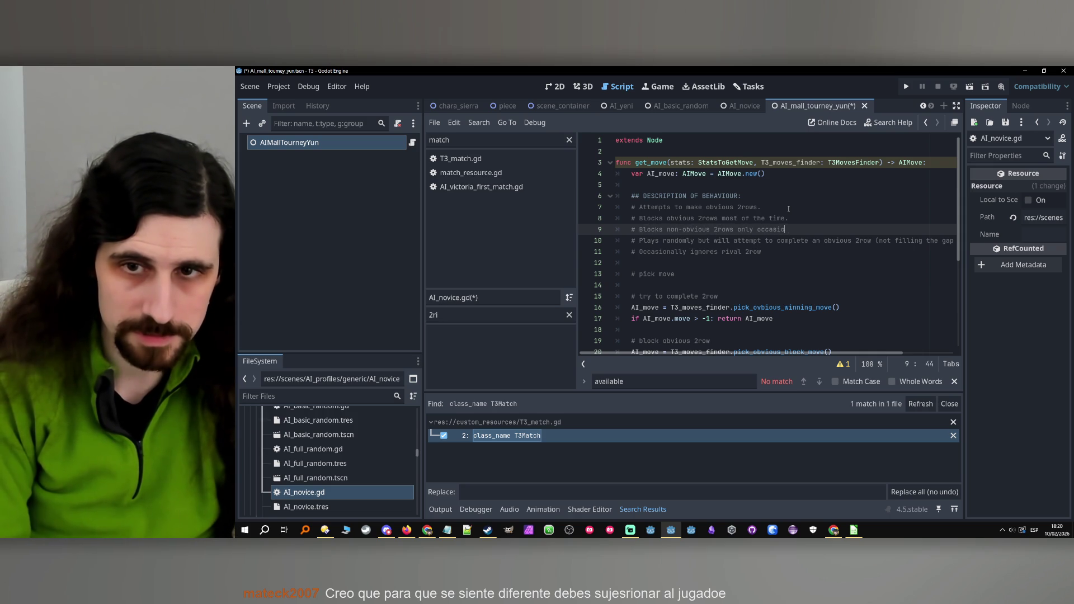
{"action": "type", "text": "nally."}
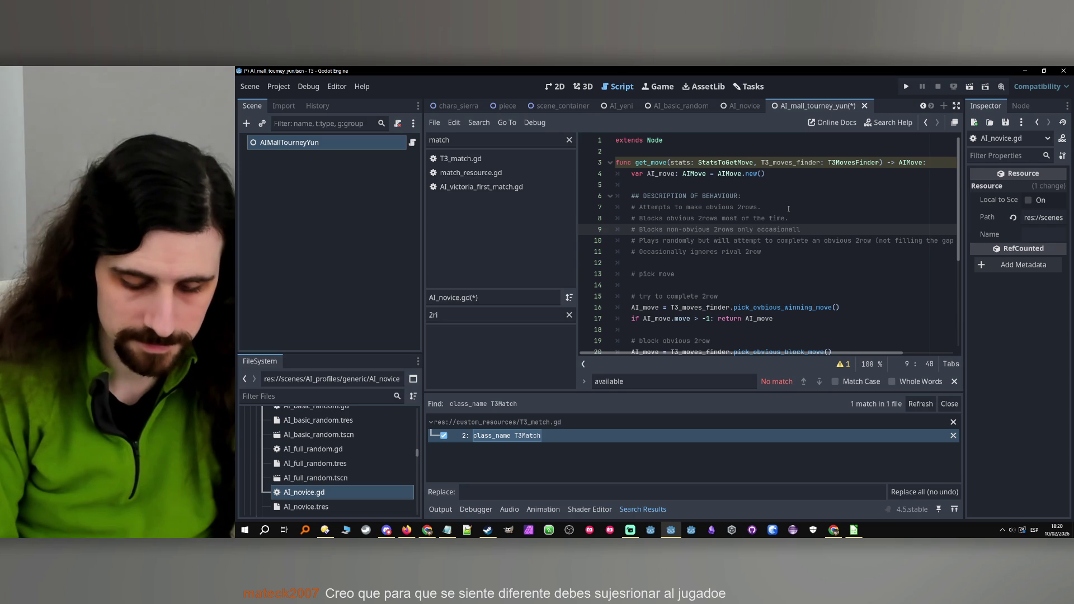
Delete the two outdated behaviour comment lines.
{"action": "mouse_move", "coordinate": [762, 252]}
{"action": "left_mouse_down"}
{"action": "mouse_move", "coordinate": [615, 230]}
{"action": "mouse_move", "coordinate": [579, 241]}
{"action": "left_mouse_up"}
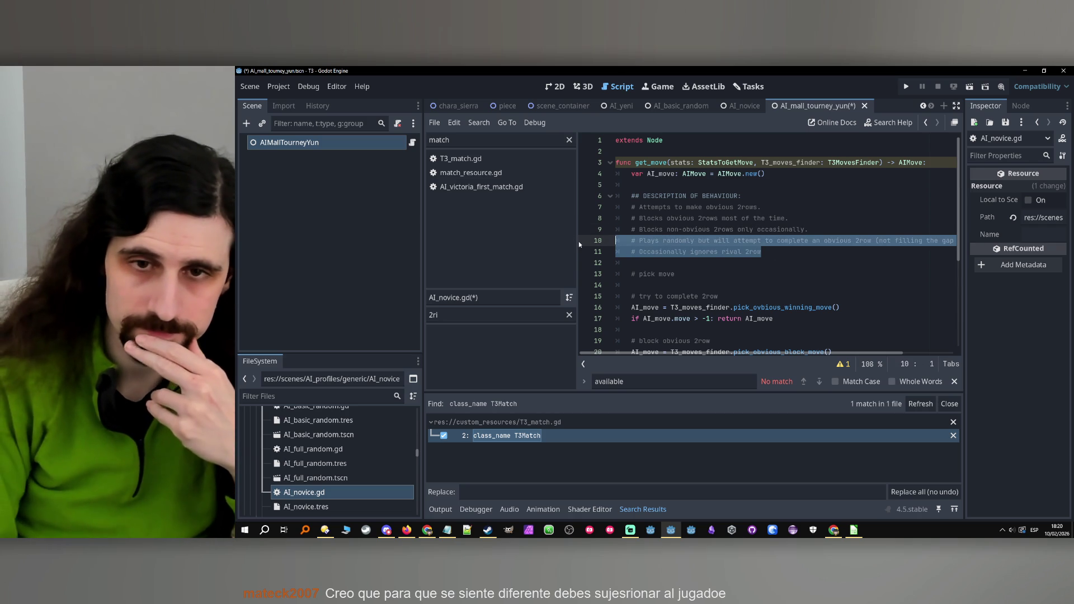
{"action": "key", "text": "BackSpace"}
{"action": "key", "text": "BackSpace"}
{"action": "left_click", "coordinate": [751, 305]}
{"action": "scroll", "coordinate": [751, 305], "scroll_direction": "down", "scroll_amount": 2}
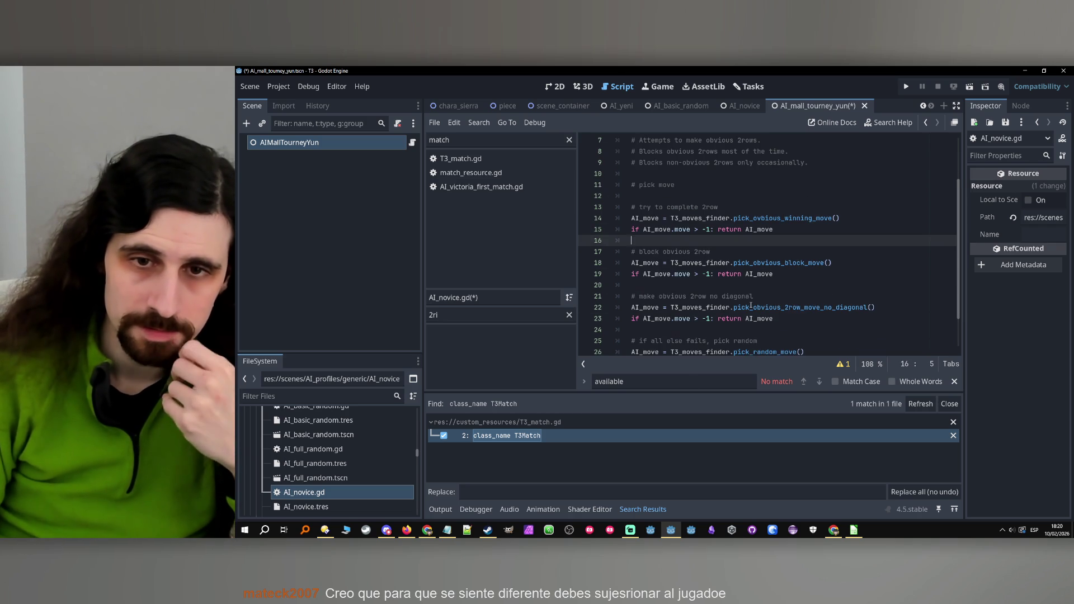
{"action": "left_click", "coordinate": [743, 255]}
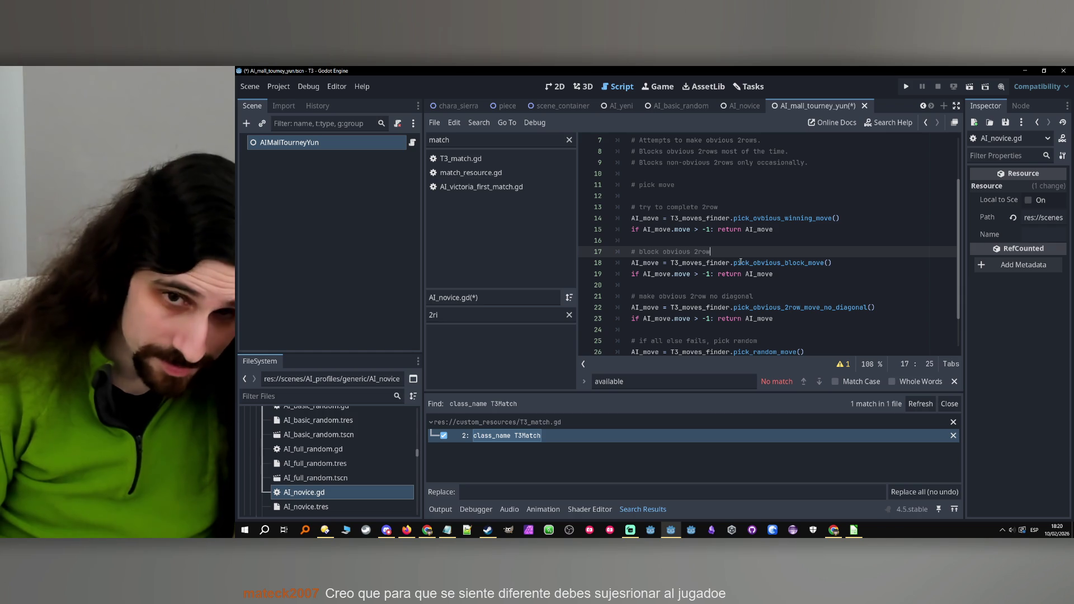
{"action": "scroll", "coordinate": [772, 286], "scroll_direction": "up", "scroll_amount": 2}
{"action": "left_click", "coordinate": [794, 264]}
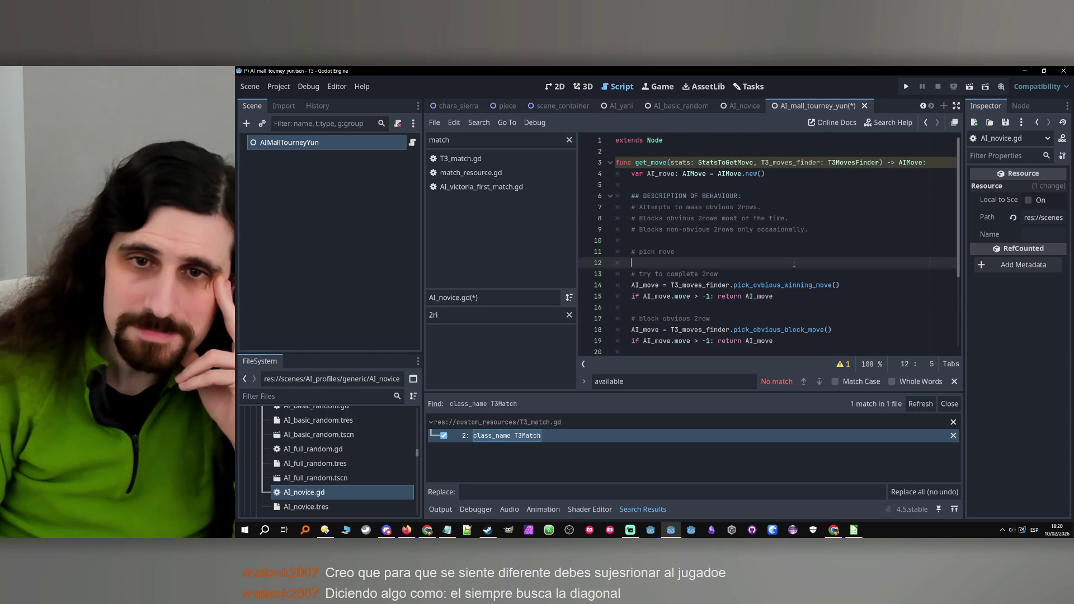
Draft a 'Fills non-obvious 2rows' comment below line 7, then delete it.
{"action": "left_click", "coordinate": [771, 206]}
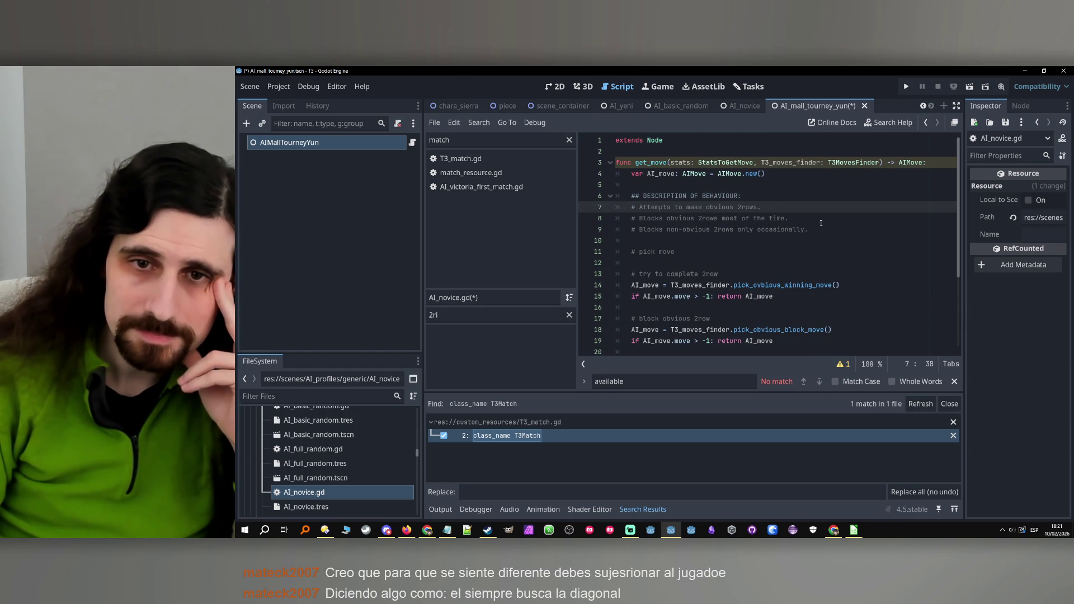
{"action": "key", "text": "Return"}
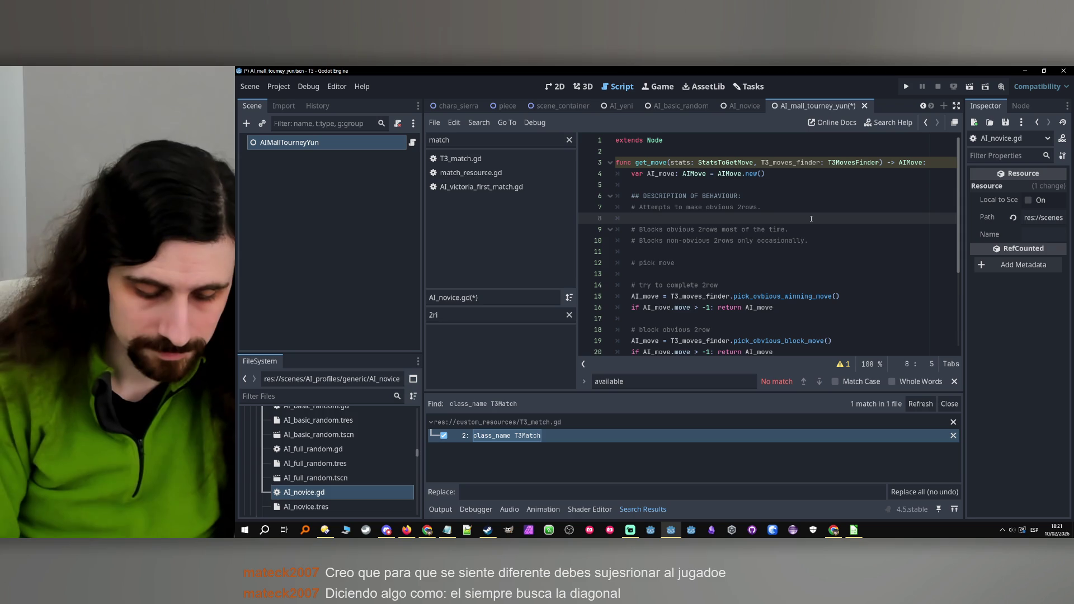
{"action": "type", "text": "# Wins "}
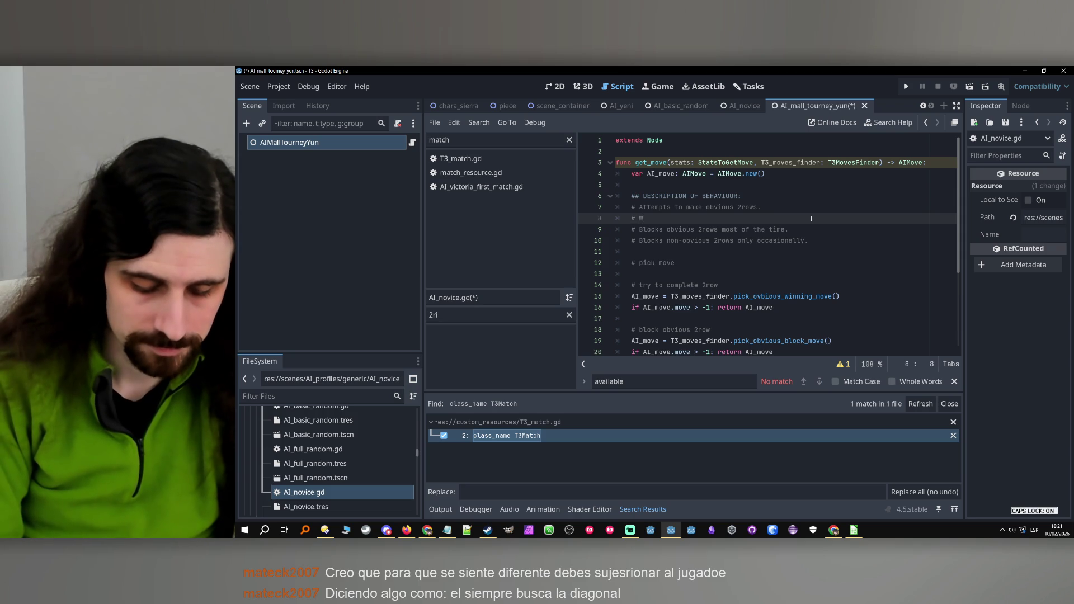
{"action": "type", "text": "with n"}
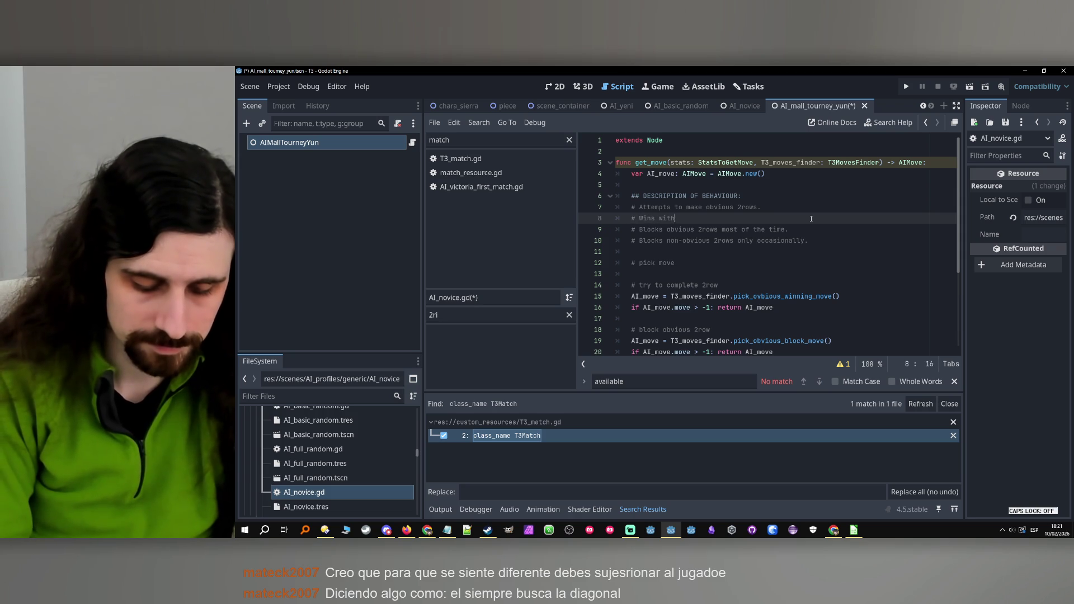
{"action": "key", "text": "BackSpace"}
{"action": "key", "text": "BackSpace"}
{"action": "key", "text": "BackSpace"}
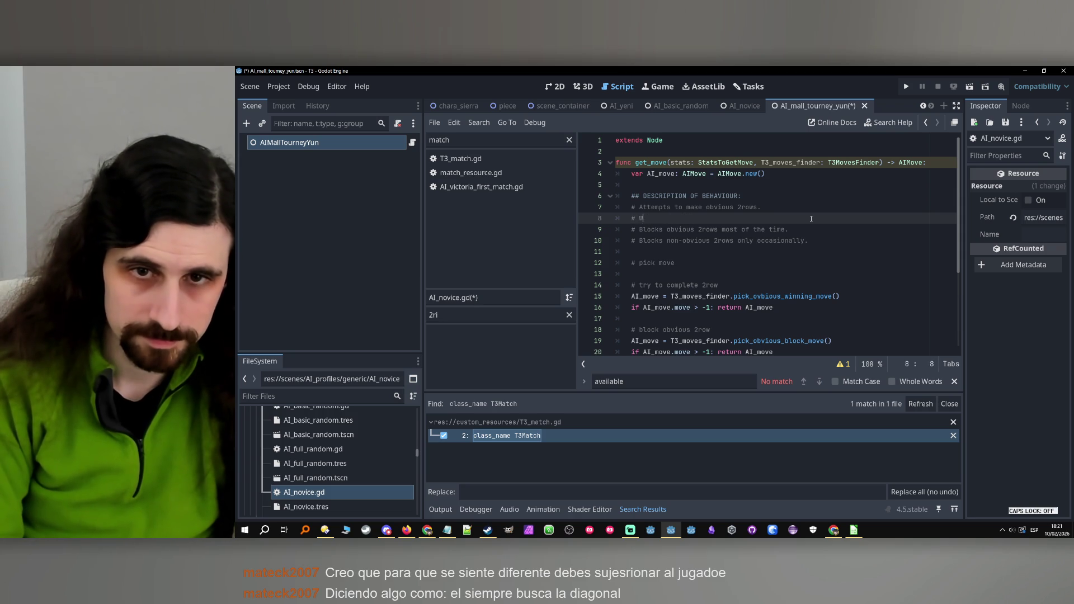
{"action": "type", "text": "Fills non-obvious 2ro"}
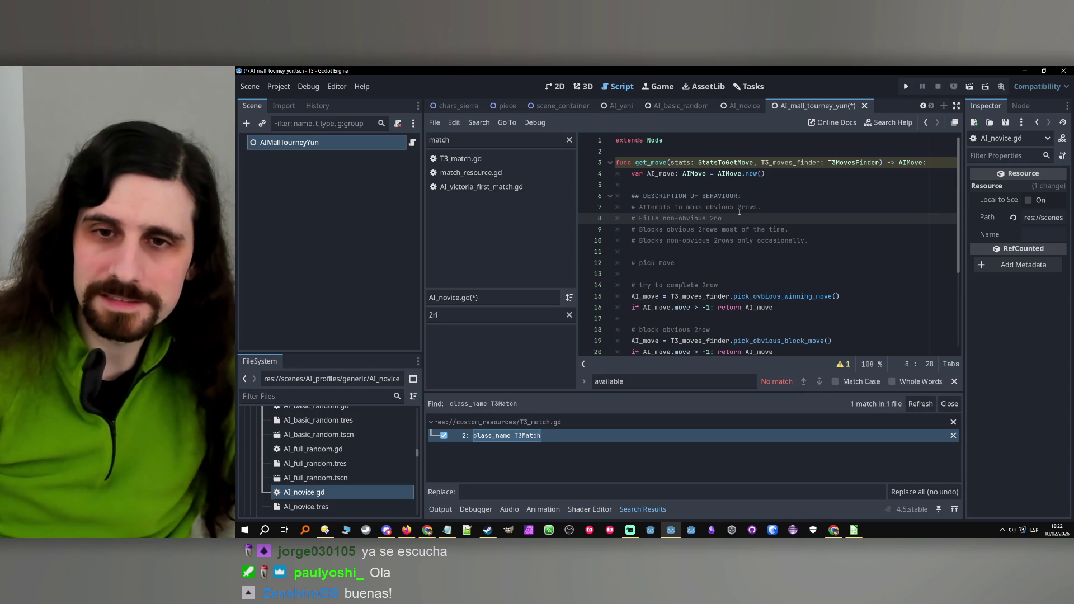
{"action": "key", "text": "shift+Home"}
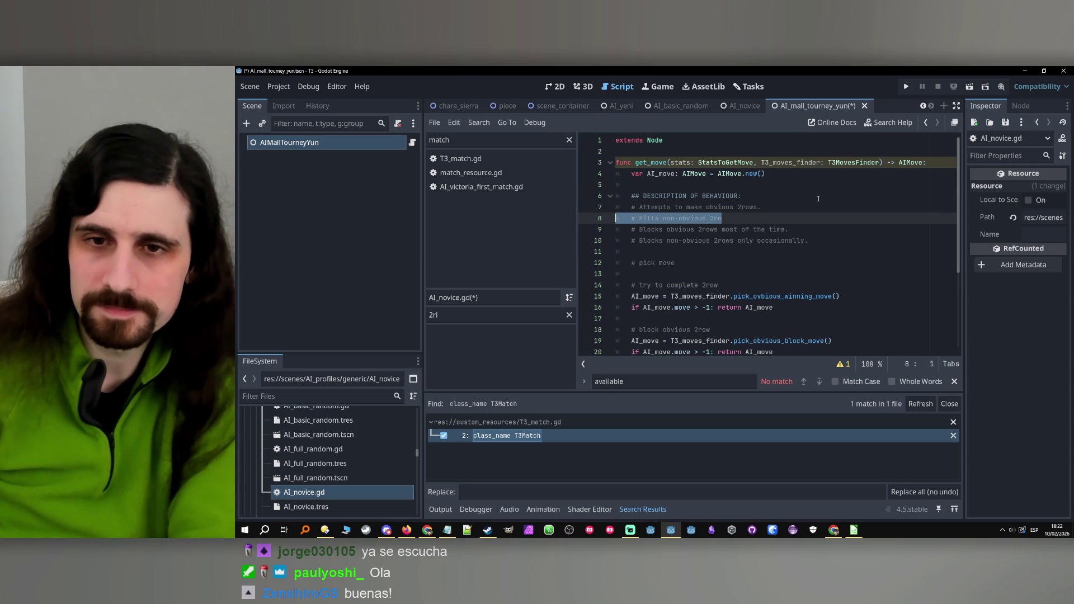
{"action": "key", "text": "Delete"}
{"action": "key", "text": "Delete"}
Keep 'most of the time' on the Blocks comment and delete the non-obvious Blocks line.
{"action": "left_click_drag", "start_coordinate": [721, 218], "coordinate": [785, 219]}
{"action": "key", "text": "BackSpace"}
{"action": "key", "text": "BackSpace"}
{"action": "key", "text": "ctrl+z"}
{"action": "key", "text": "ctrl+z"}
{"action": "left_click", "coordinate": [823, 223]}
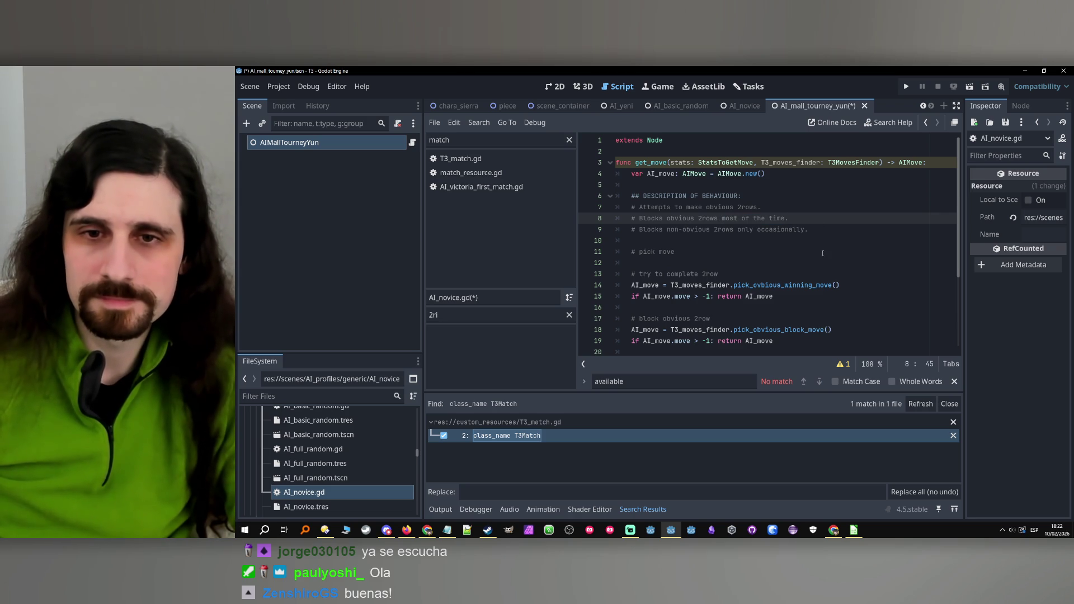
{"action": "left_click_drag", "start_coordinate": [826, 234], "coordinate": [631, 230]}
{"action": "key", "text": "Delete"}
{"action": "key", "text": "Delete"}
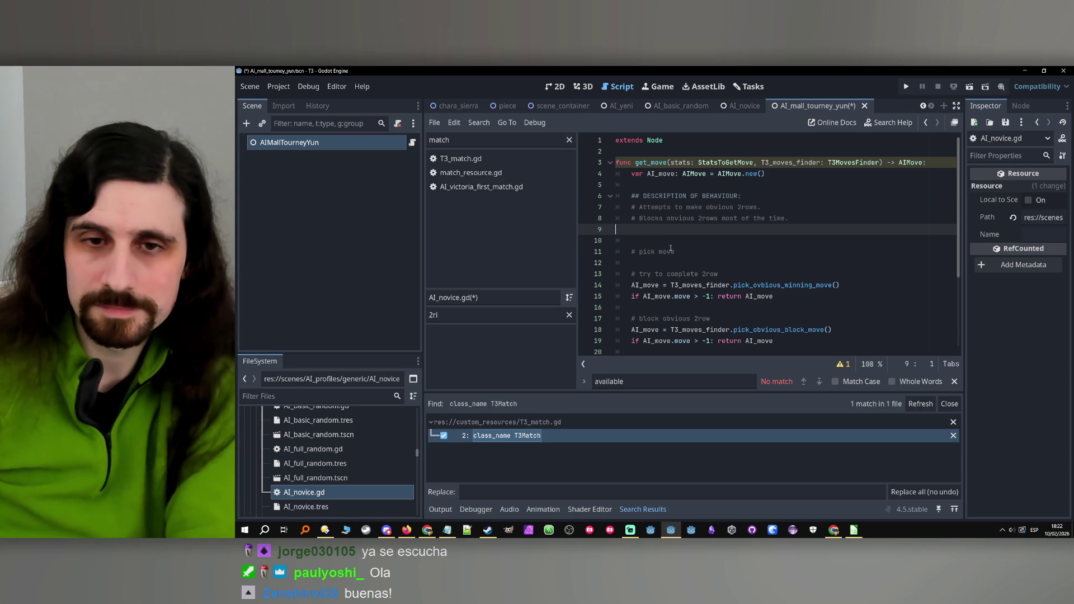
Add a new line 'if randf(' under the '# block obvious 2row' comment using autocomplete.
{"action": "left_click", "coordinate": [689, 245]}
{"action": "left_click", "coordinate": [722, 263]}
{"action": "scroll", "coordinate": [727, 263], "scroll_direction": "down", "scroll_amount": 1}
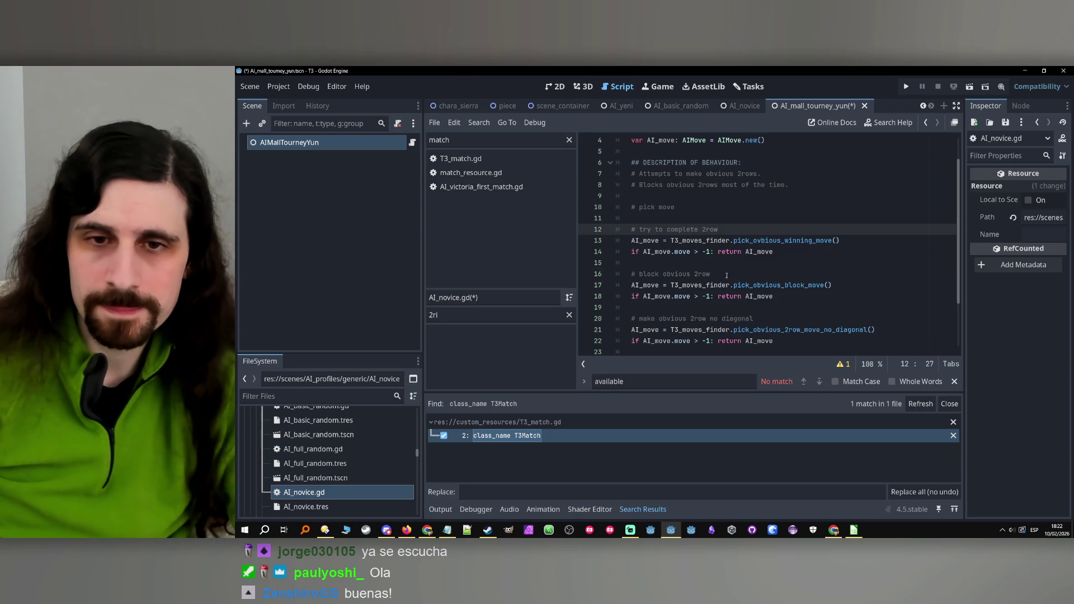
{"action": "left_click", "coordinate": [758, 274]}
{"action": "key", "text": "Return"}
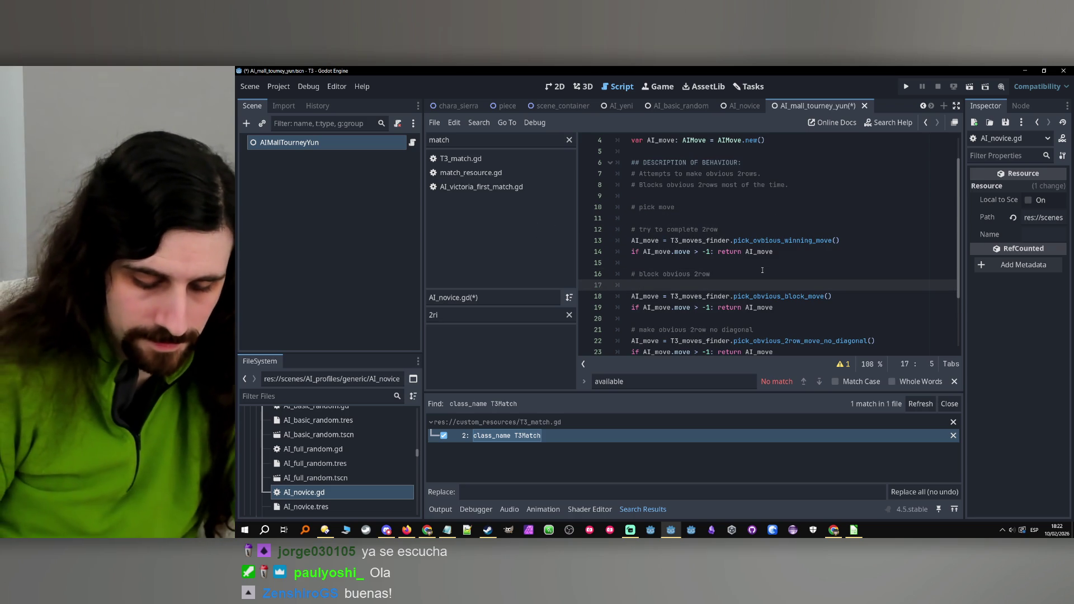
{"action": "type", "text": "if ran"}
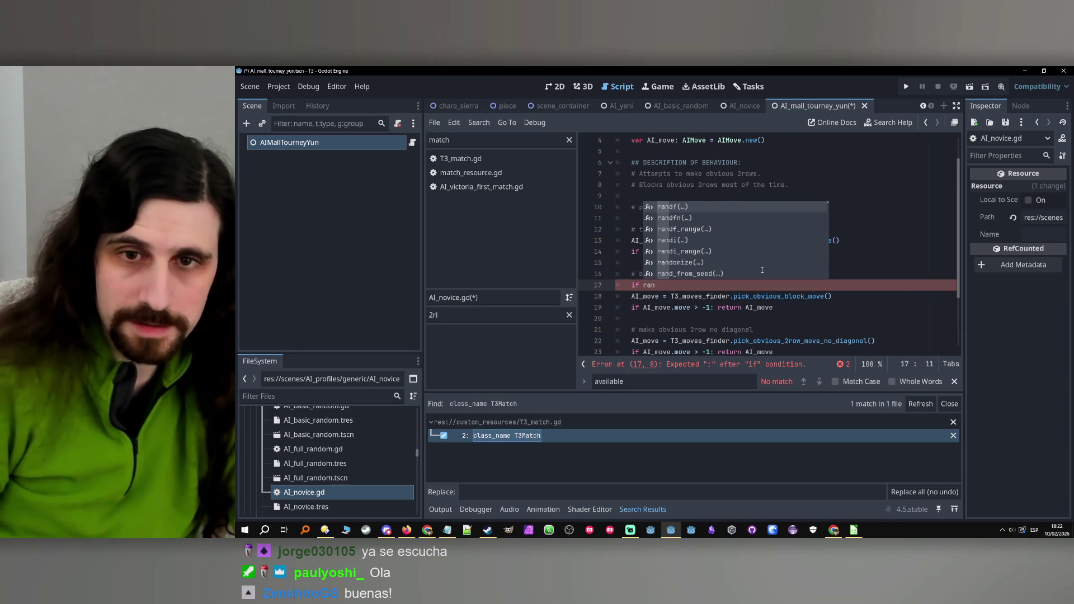
{"action": "key", "text": "Down"}
{"action": "key", "text": "Down"}
{"action": "key", "text": "Down"}
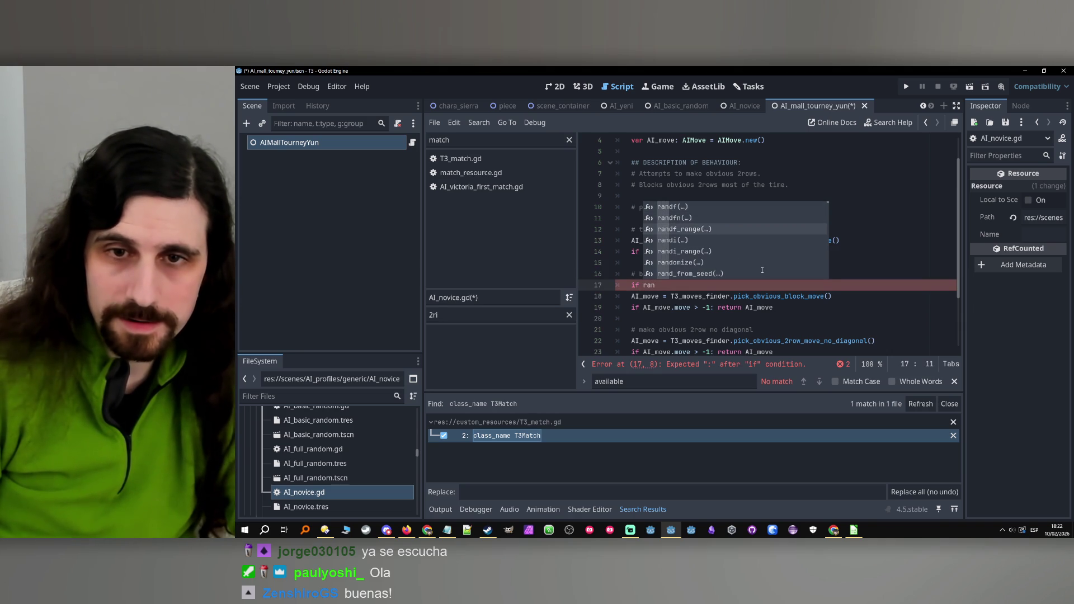
{"action": "key", "text": "Down"}
{"action": "key", "text": "Up"}
{"action": "key", "text": "Up"}
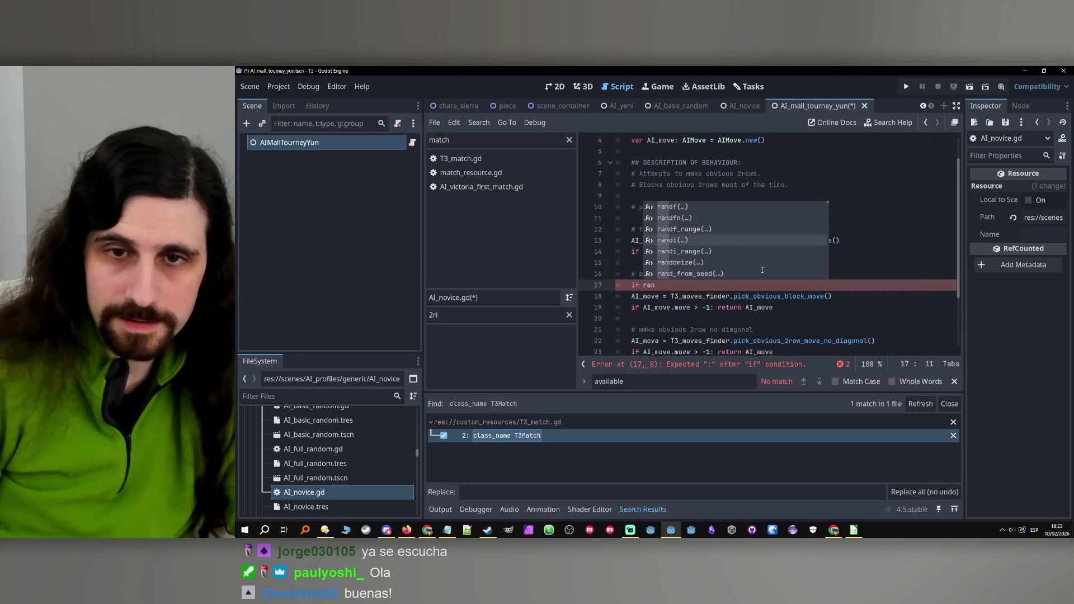
{"action": "key", "text": "Up"}
{"action": "key", "text": "Up"}
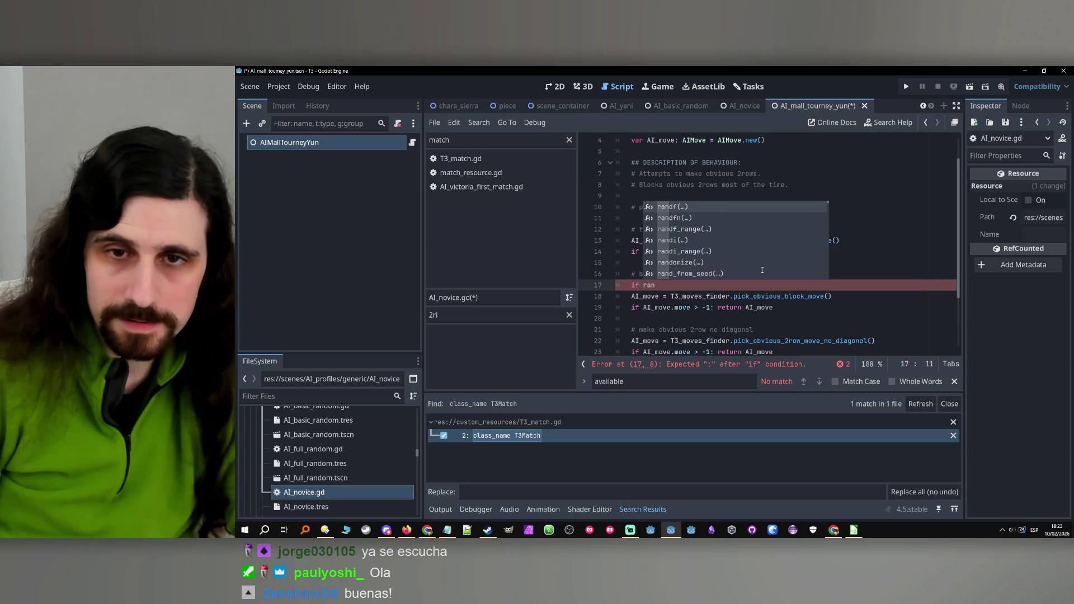
{"action": "key", "text": "Return"}
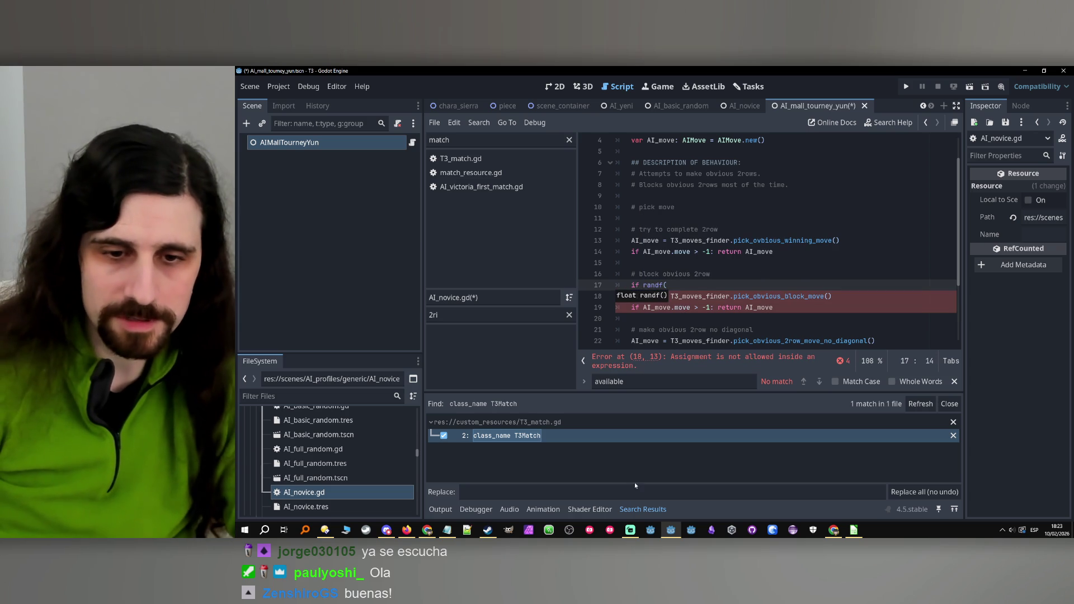
{"action": "left_click", "coordinate": [713, 532]}
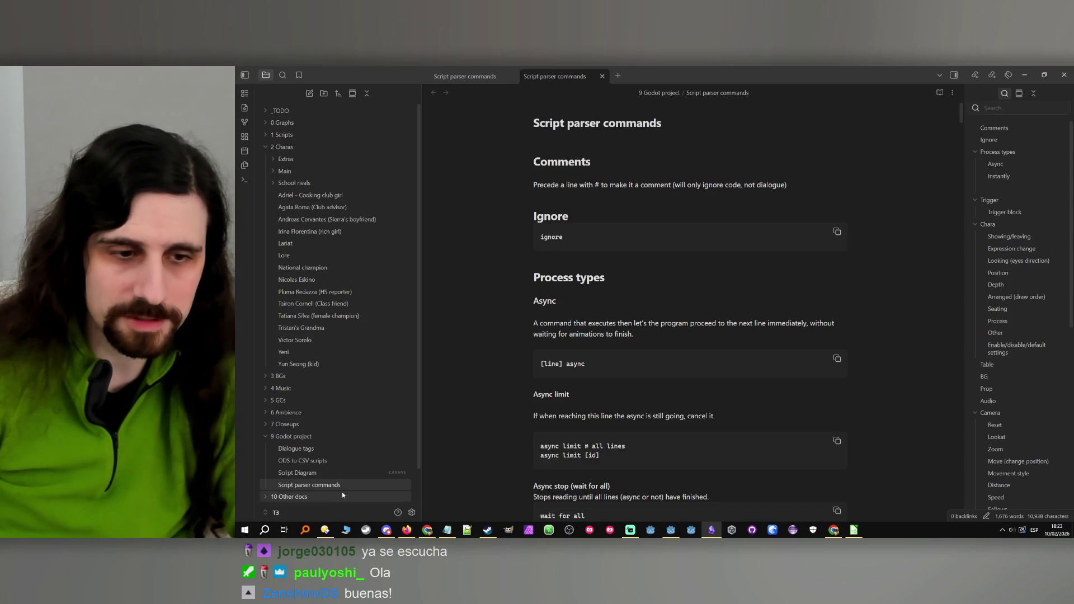
Open the Godot notes vault, search 'rand' and open the Random number note.
{"action": "left_click", "coordinate": [309, 513]}
{"action": "left_click", "coordinate": [350, 485]}
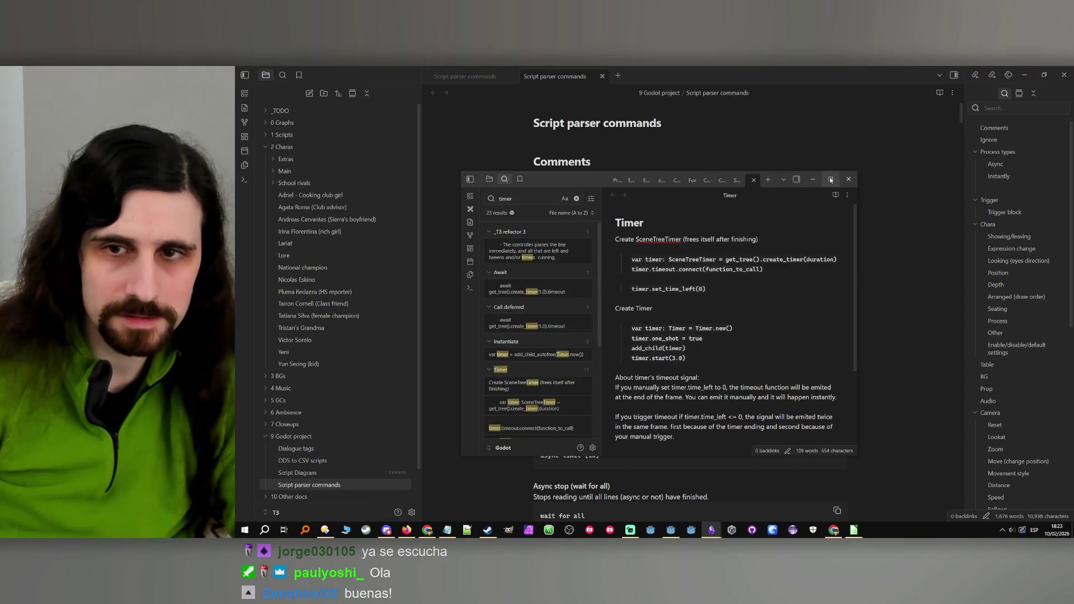
{"action": "double_click", "coordinate": [559, 179]}
{"action": "double_click", "coordinate": [304, 96]}
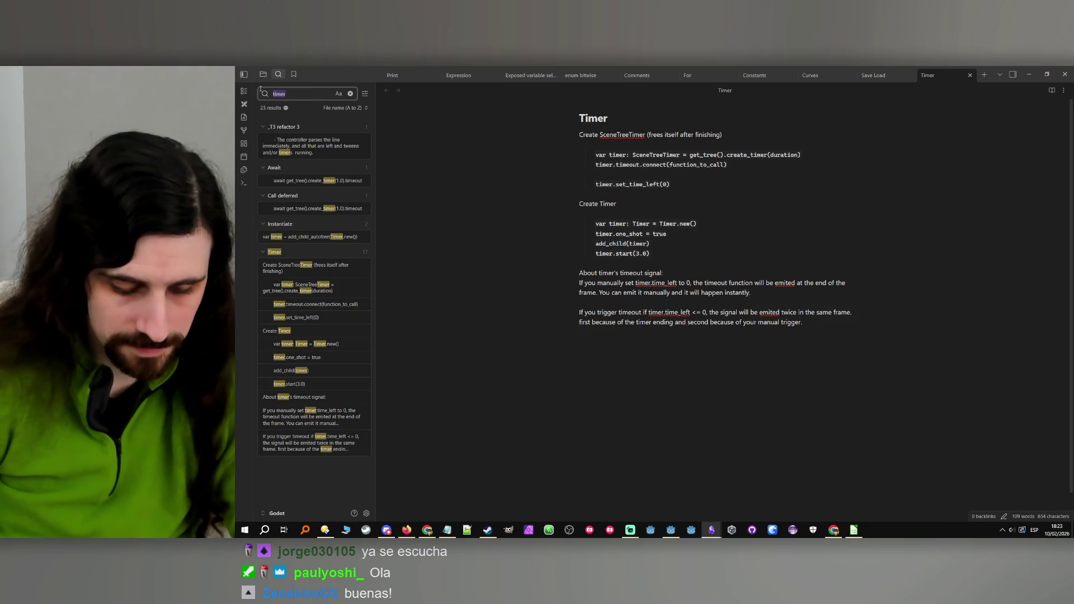
{"action": "type", "text": "rand"}
{"action": "left_click", "coordinate": [288, 126]}
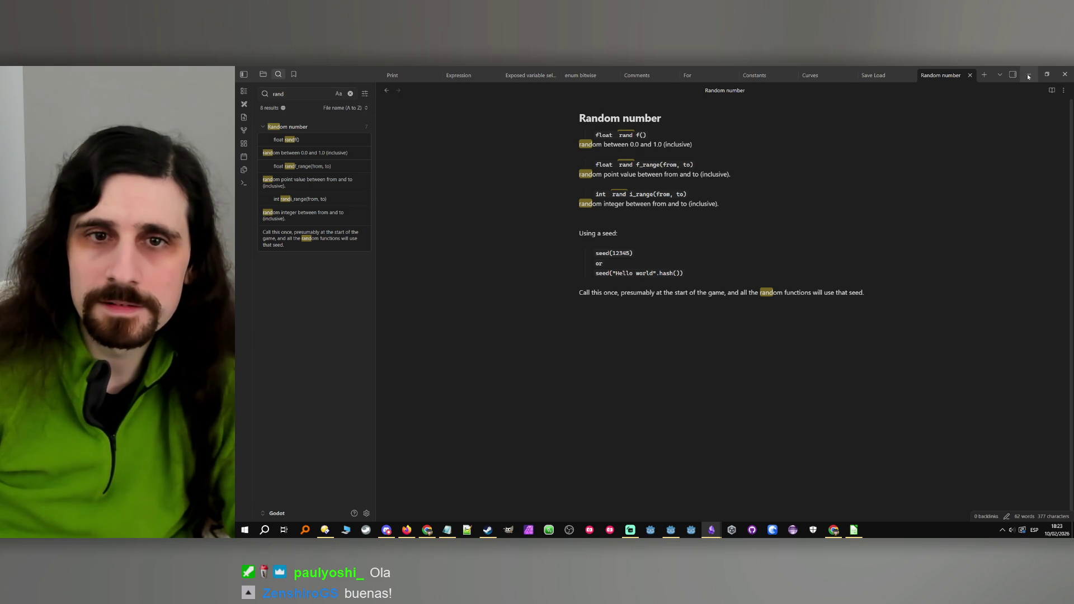
Minimize both Obsidian windows to return to the Godot script.
{"action": "left_click", "coordinate": [686, 145]}
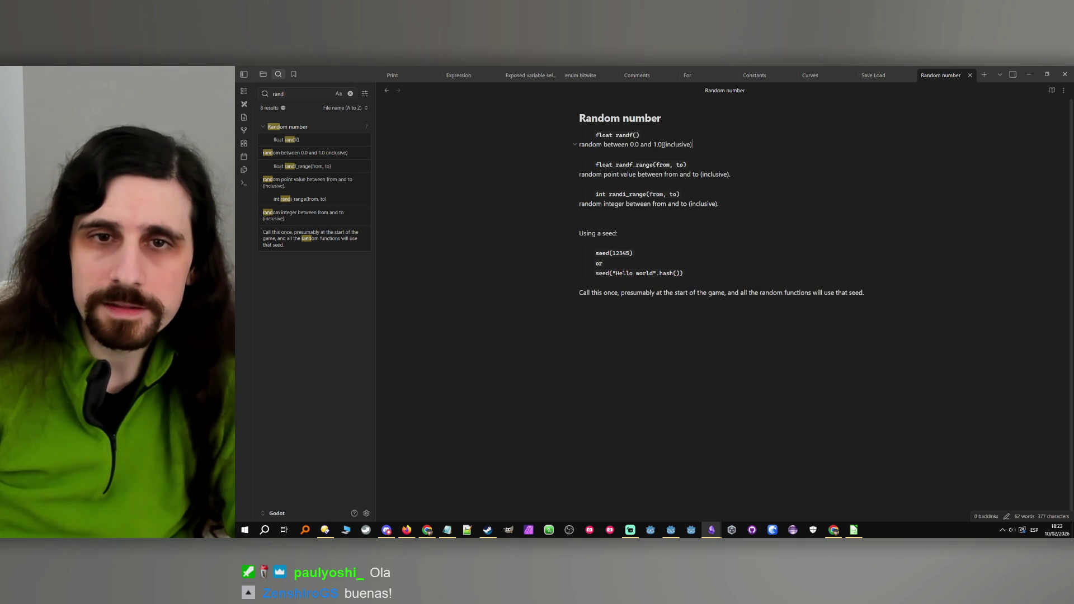
{"action": "left_click", "coordinate": [1029, 74]}
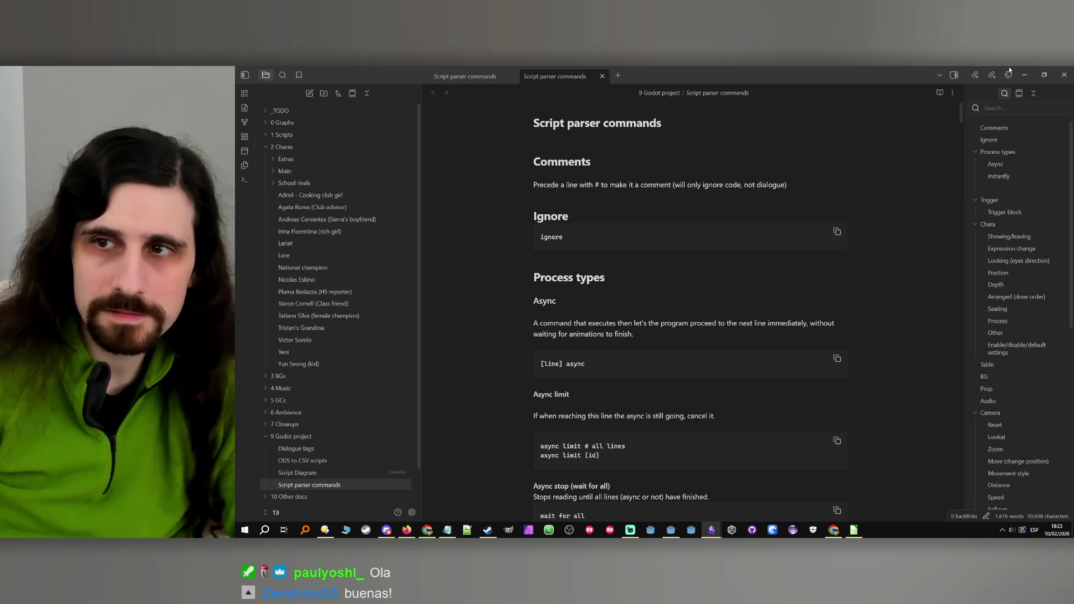
{"action": "left_click", "coordinate": [1025, 74]}
{"action": "left_click", "coordinate": [682, 284]}
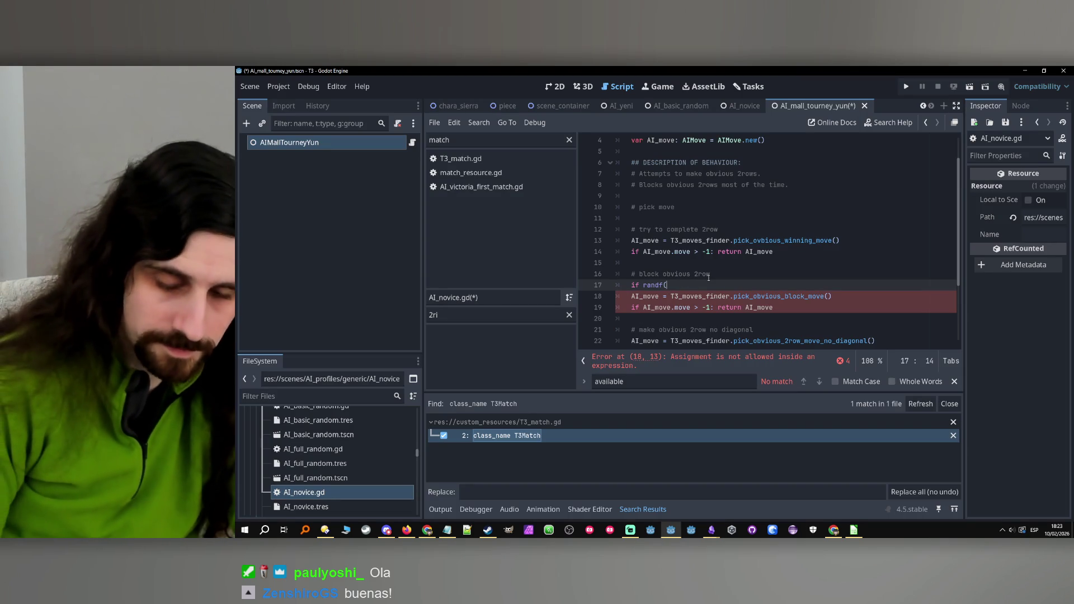
Complete the condition as 'if randf() > 0.1:', indent the block move, and append '(most of the time)'.
{"action": "type", "text": ") > 0."}
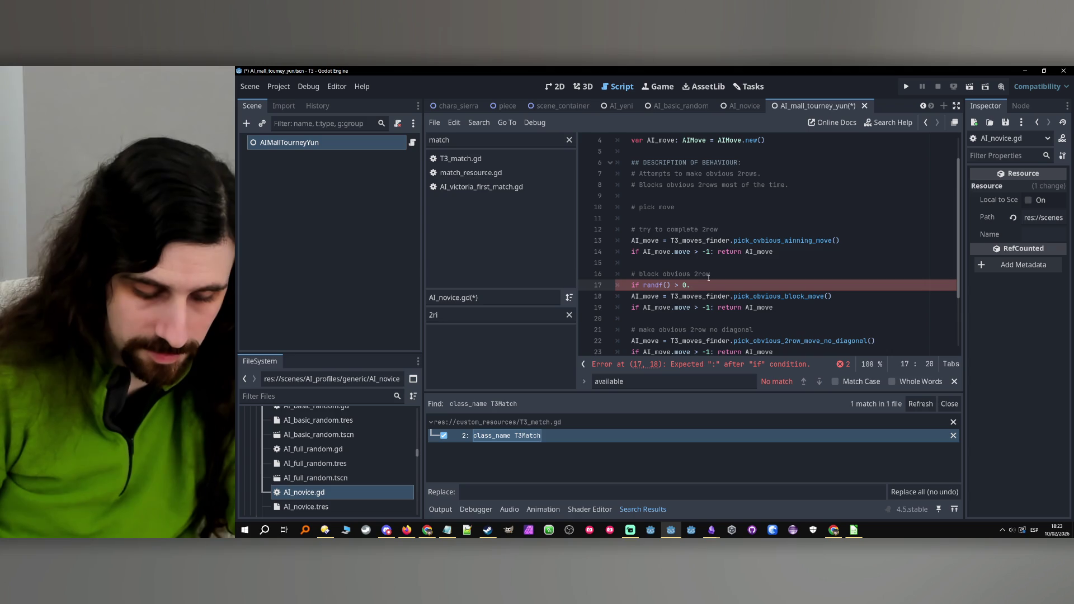
{"action": "type", "text": "1f:"}
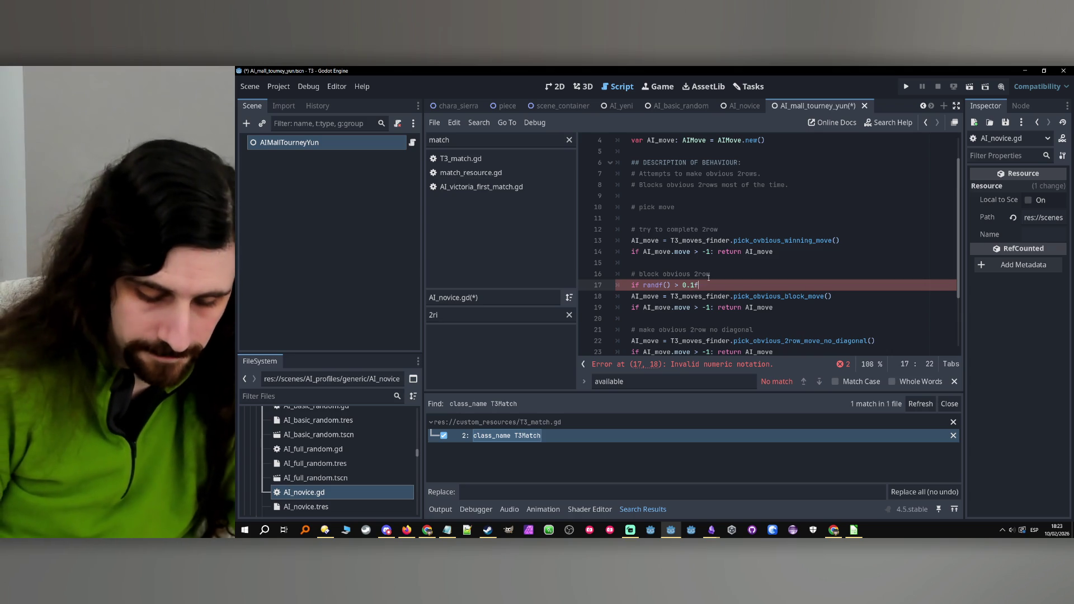
{"action": "left_click_drag", "start_coordinate": [775, 307], "coordinate": [624, 298]}
{"action": "left_click", "coordinate": [767, 275]}
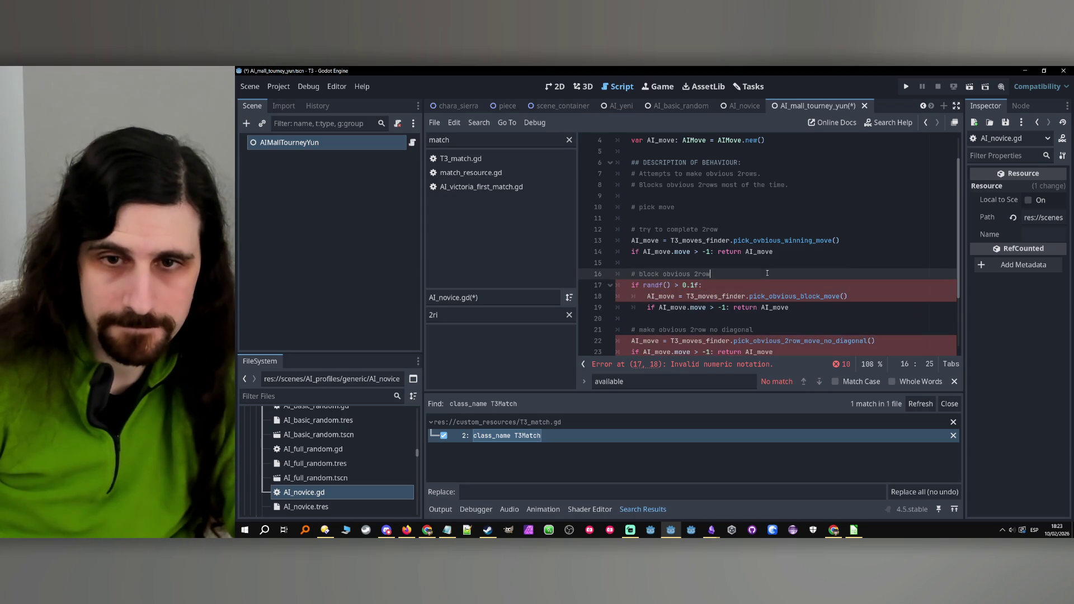
{"action": "type", "text": " (mos"}
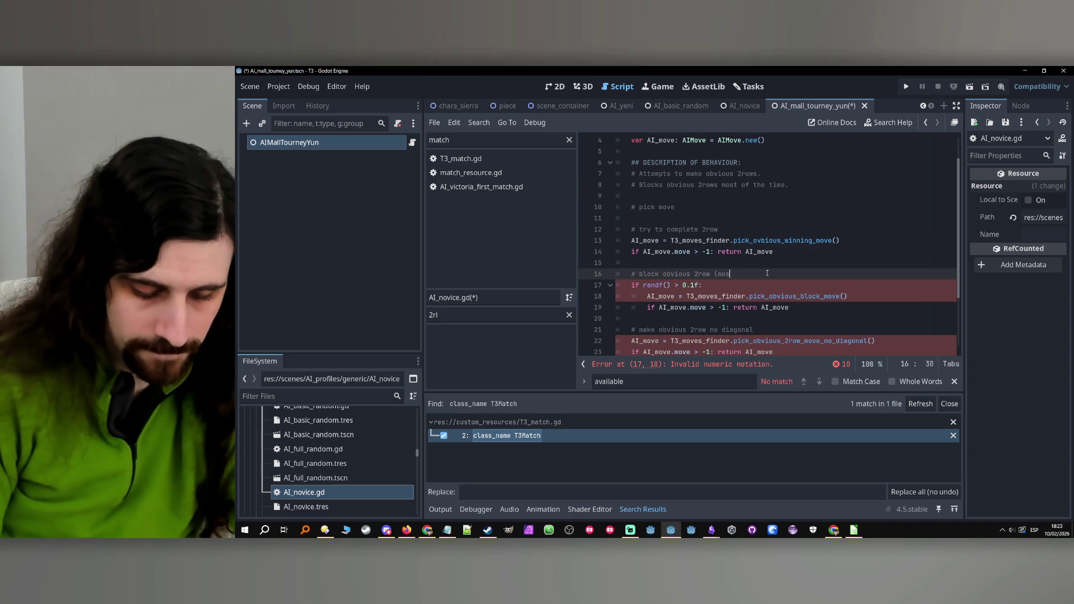
{"action": "type", "text": "t of the time"}
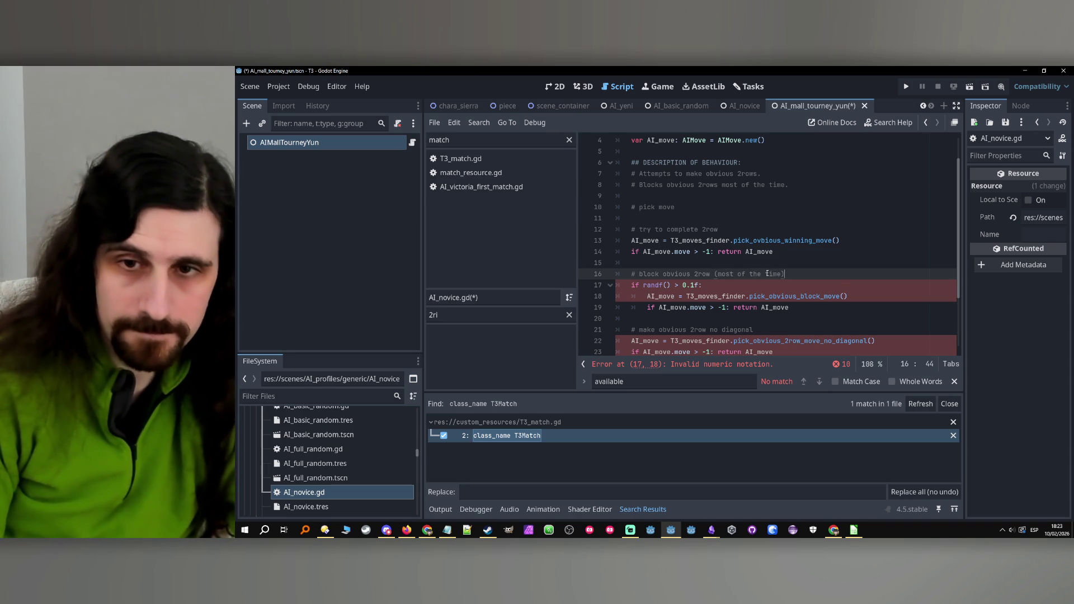
{"action": "key", "text": "Down"}
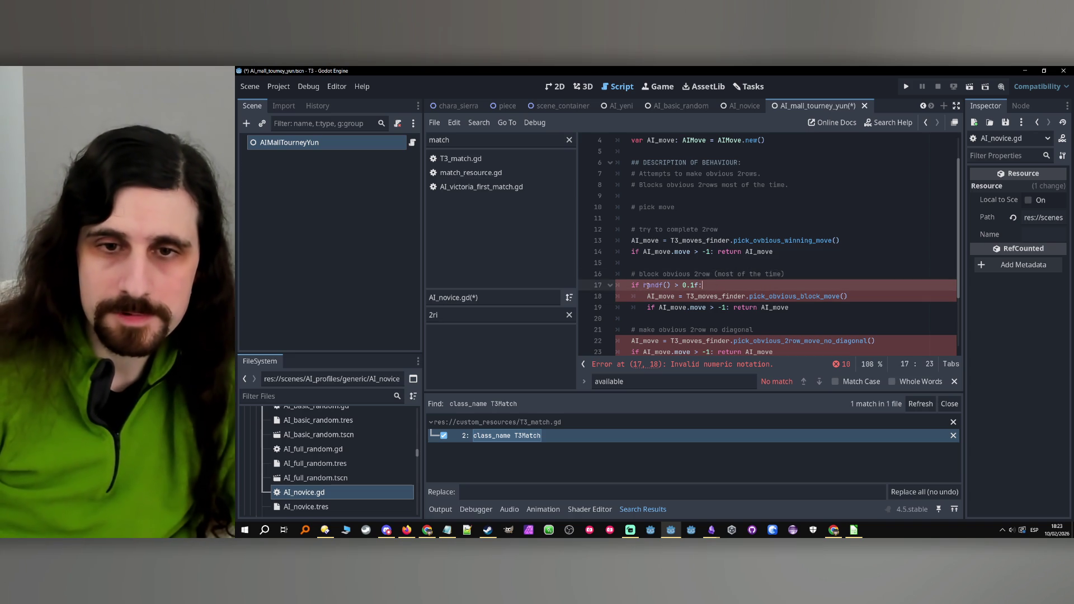
Check the randf() documentation, remove the stray 'f' after 0.1, and save the script.
{"action": "left_click", "coordinate": [652, 285], "text": "ctrl"}
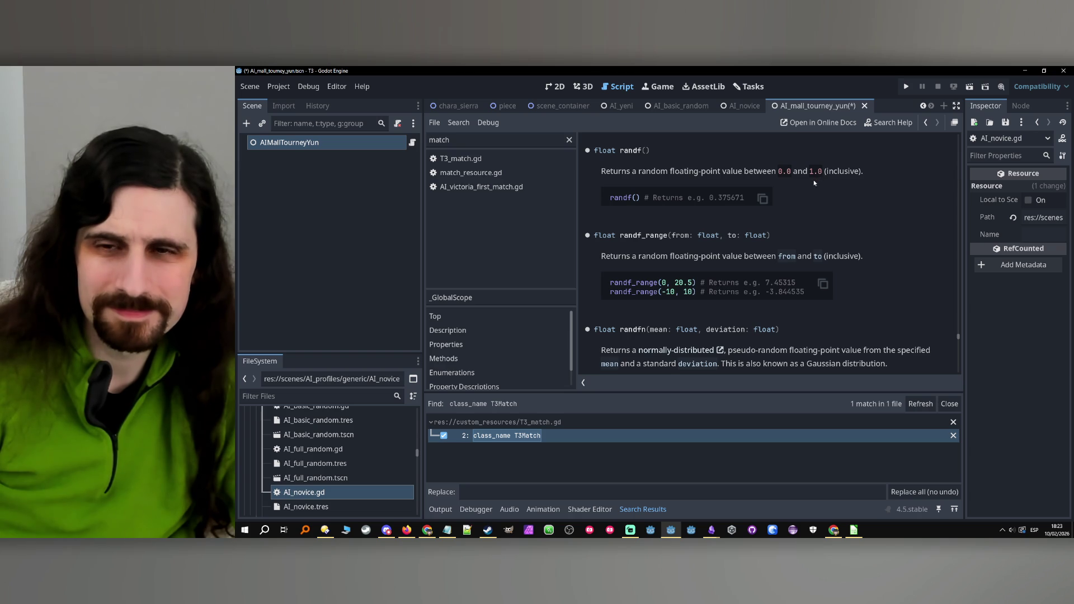
{"action": "left_click", "coordinate": [928, 124]}
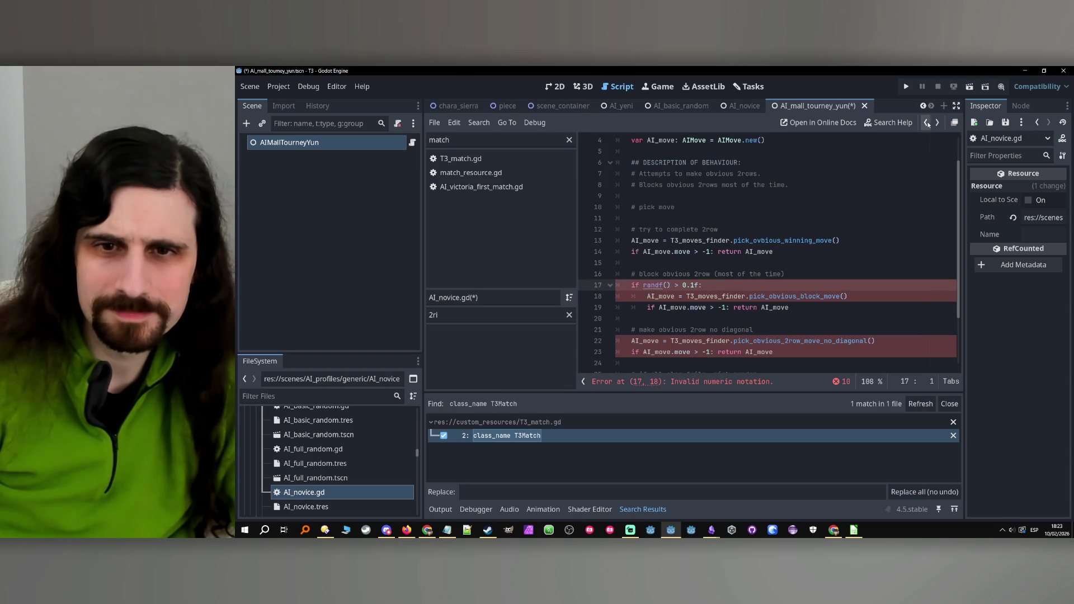
{"action": "scroll", "coordinate": [719, 289], "scroll_direction": "down", "scroll_amount": 1}
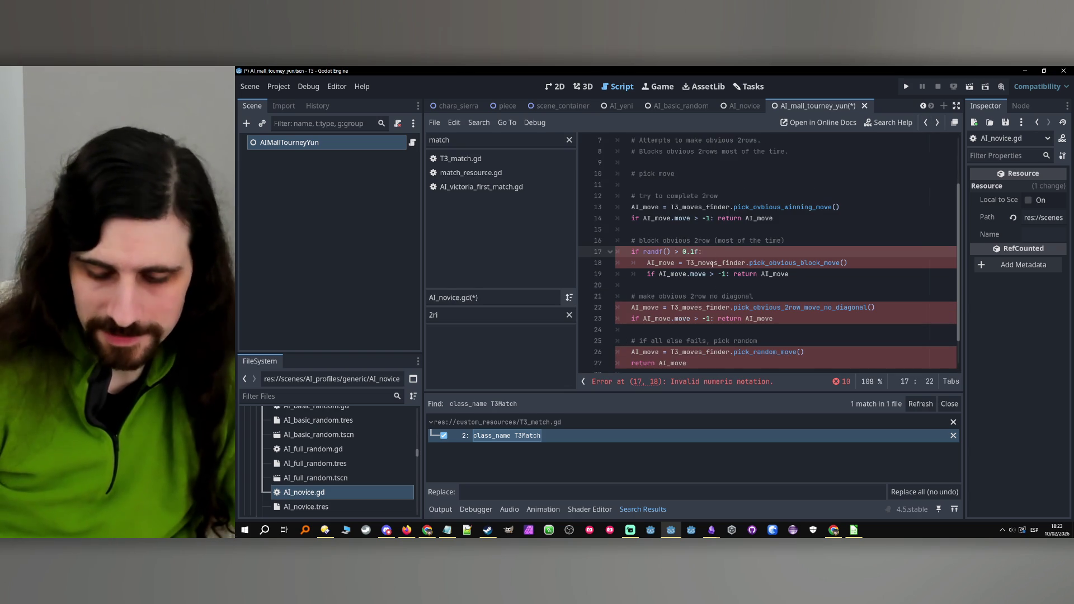
{"action": "key", "text": "BackSpace"}
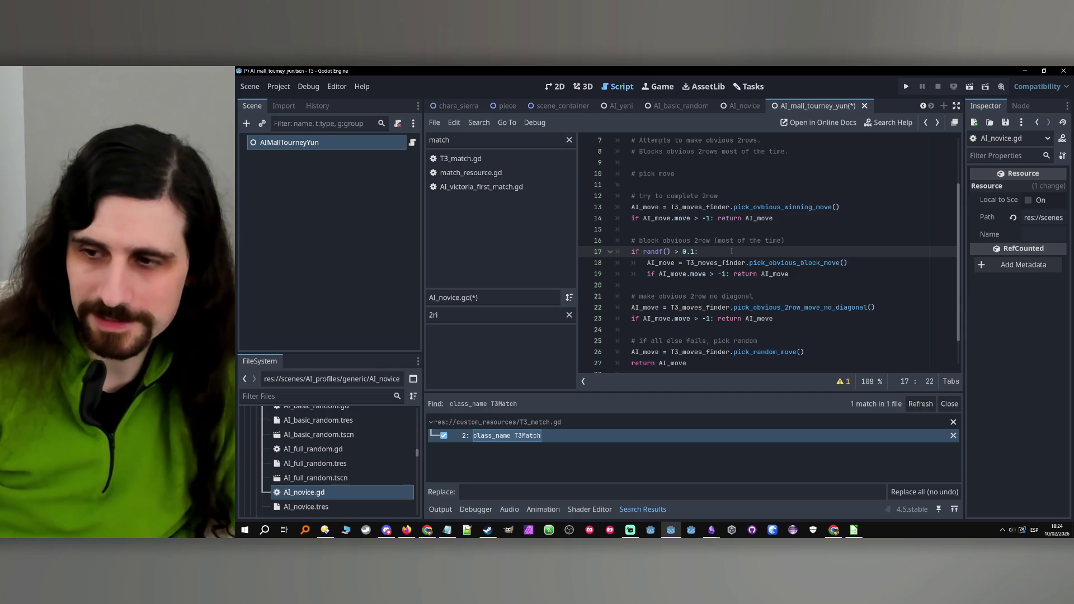
{"action": "key", "text": "ctrl+s"}
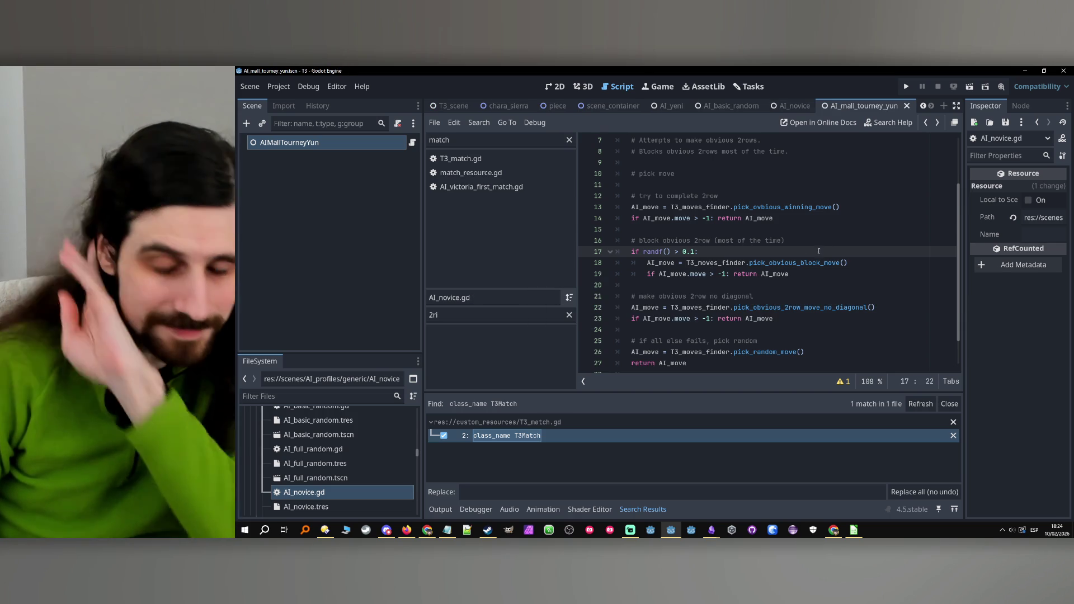
Review the edited script down through the diagonal move and line 25 comment.
{"action": "scroll", "coordinate": [819, 249], "scroll_direction": "down", "scroll_amount": 1}
{"action": "left_click", "coordinate": [819, 250]}
{"action": "left_click", "coordinate": [823, 246]}
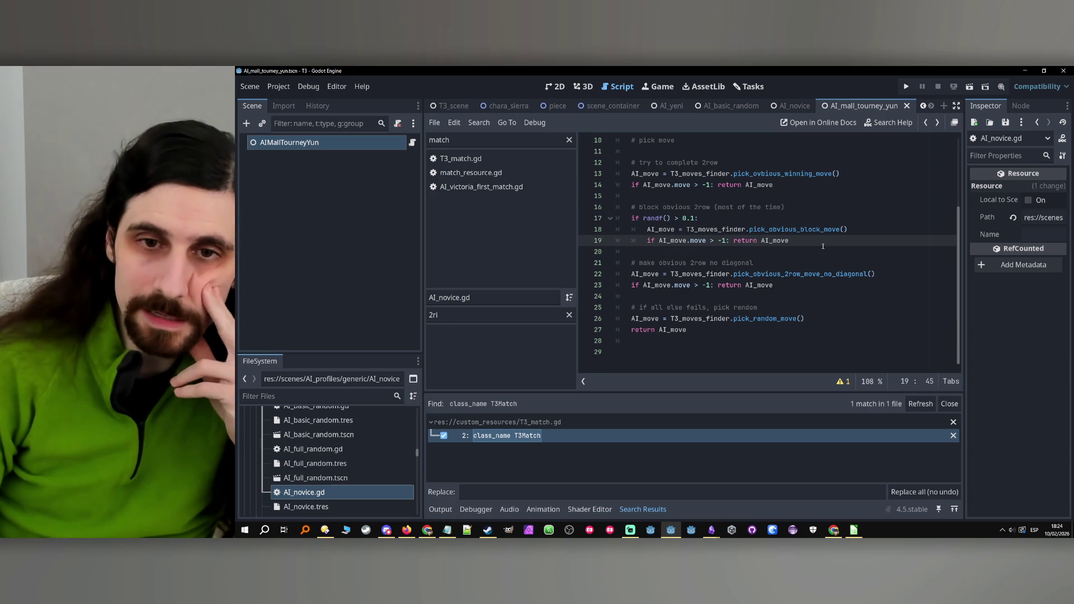
{"action": "left_click", "coordinate": [820, 252]}
{"action": "left_click", "coordinate": [817, 263]}
{"action": "left_click", "coordinate": [813, 274]}
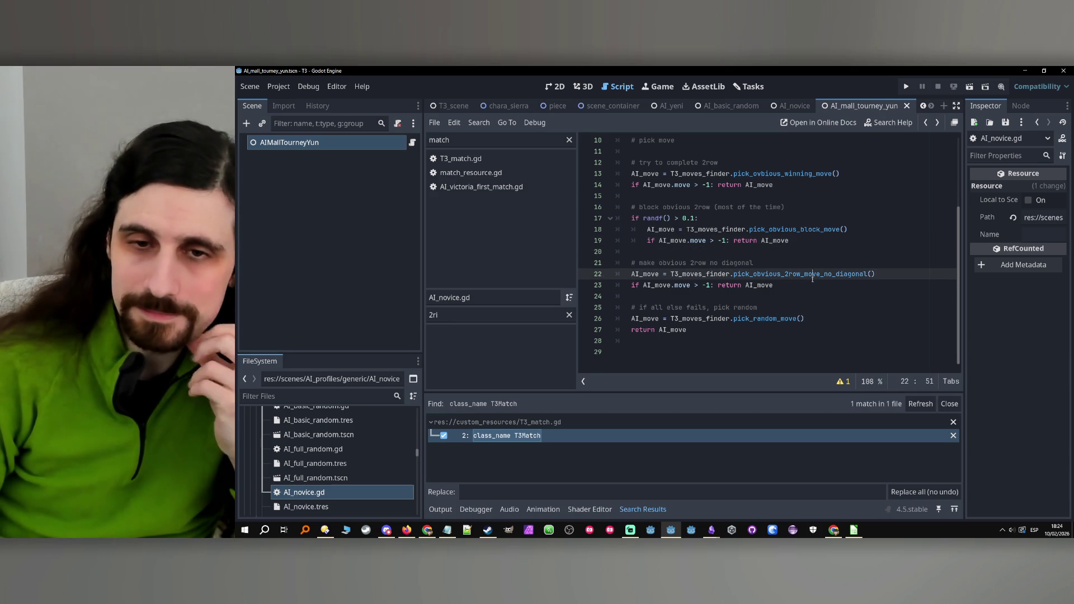
{"action": "left_click", "coordinate": [829, 299]}
{"action": "left_click", "coordinate": [828, 305]}
{"action": "scroll", "coordinate": [828, 306], "scroll_direction": "up", "scroll_amount": 1}
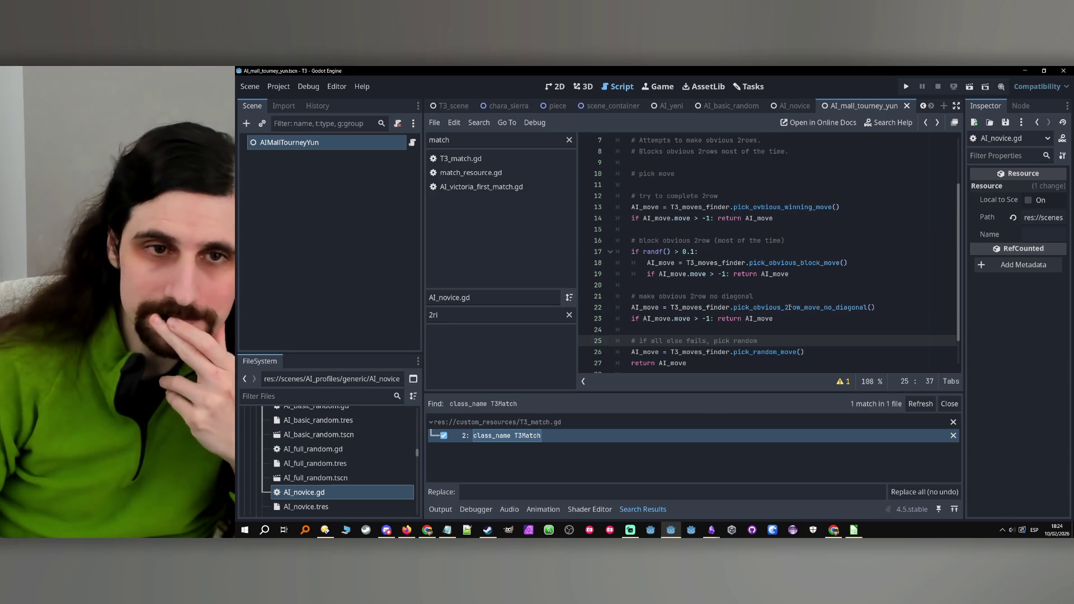
{"action": "scroll", "coordinate": [296, 479], "scroll_direction": "down", "scroll_amount": 2}
{"action": "scroll", "coordinate": [321, 456], "scroll_direction": "up", "scroll_amount": 4}
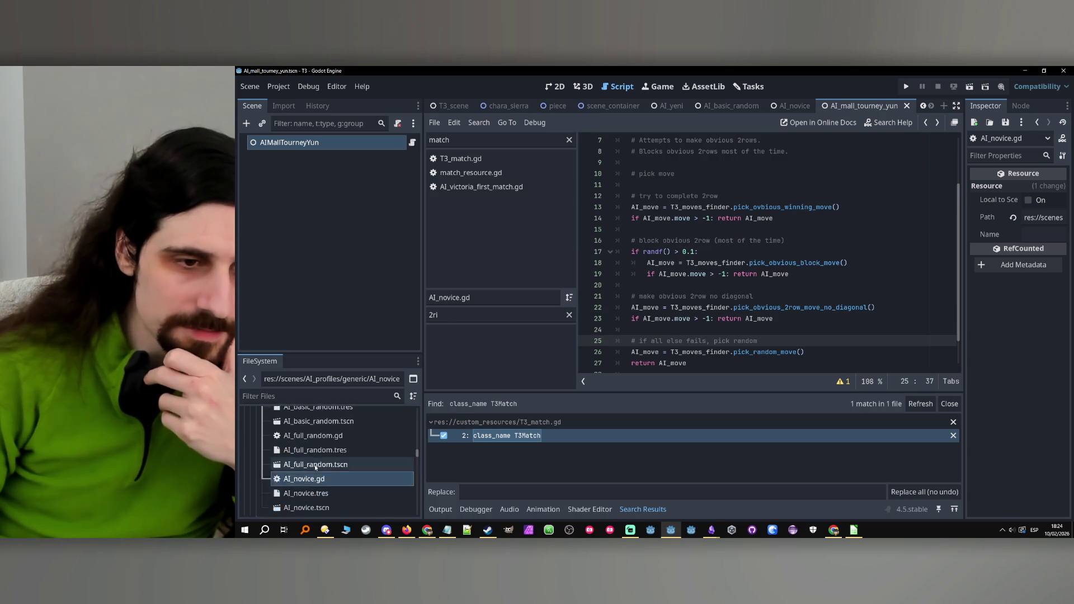
Create a new AIProfile resource in the generic folder and begin its file name as AI_.tres.
{"action": "right_click", "coordinate": [310, 450]}
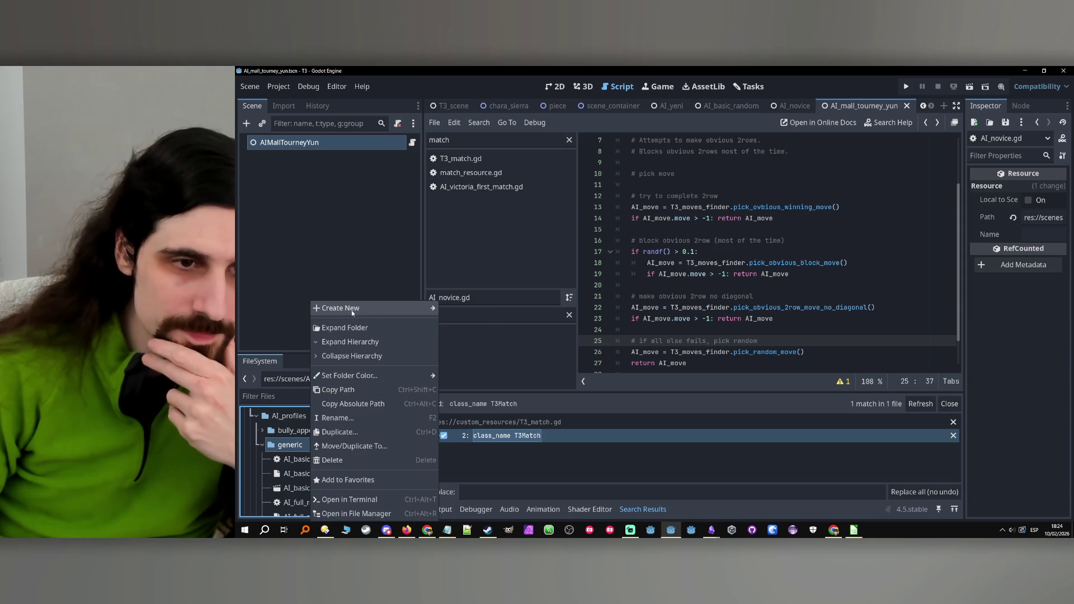
{"action": "mouse_move", "coordinate": [352, 309]}
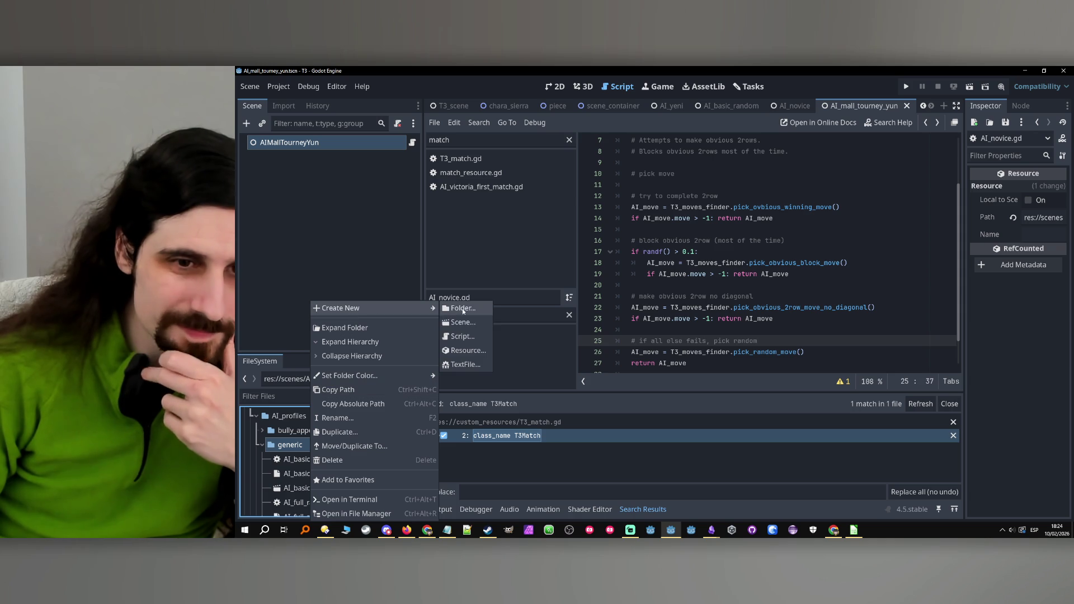
{"action": "left_click", "coordinate": [464, 351]}
{"action": "left_click", "coordinate": [566, 199]}
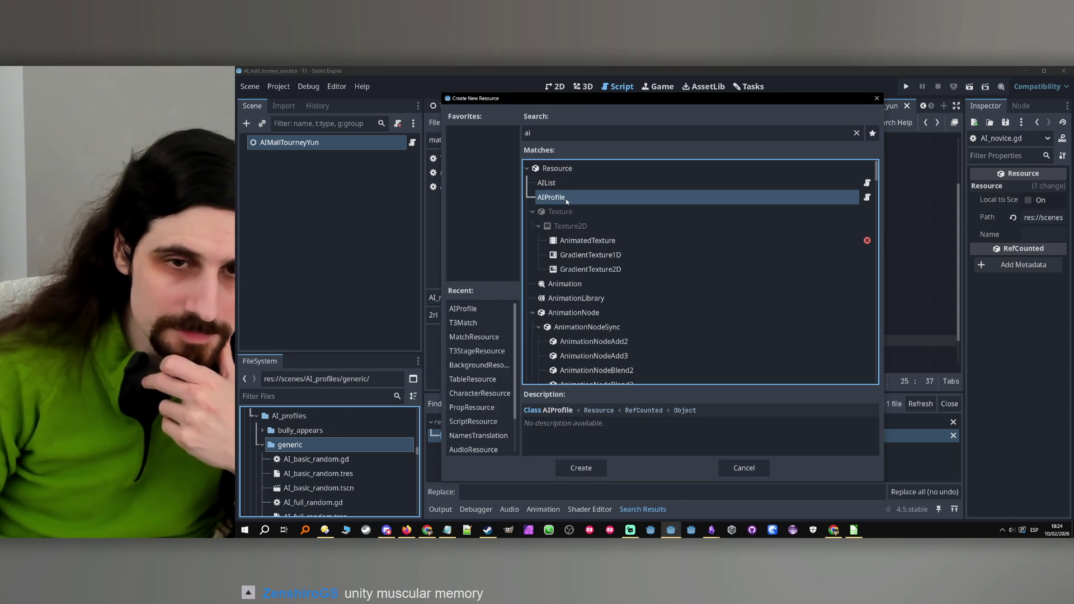
{"action": "left_click", "coordinate": [581, 468]}
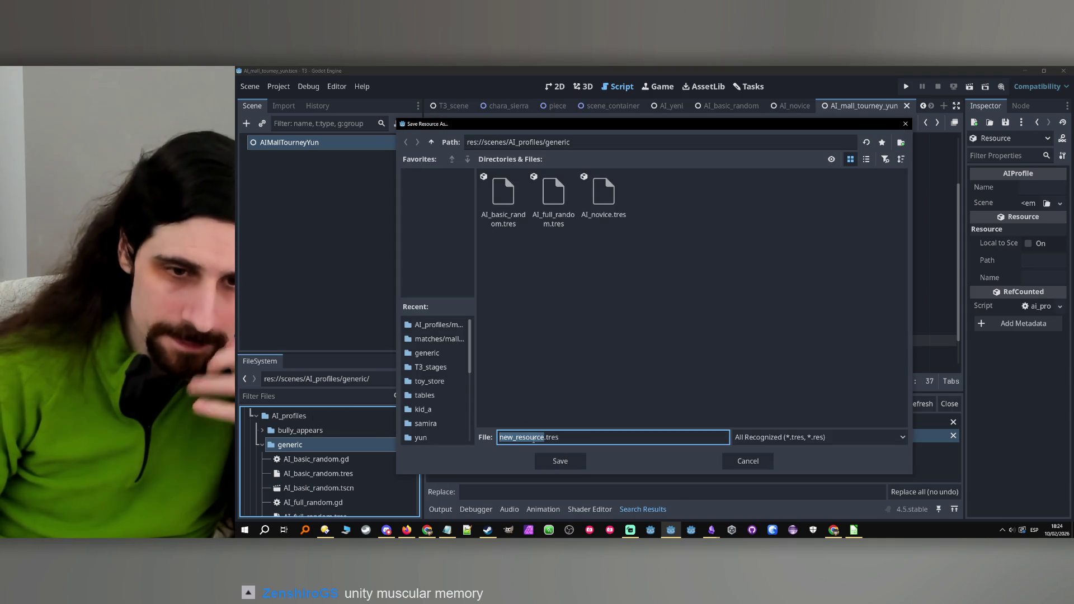
{"action": "key", "text": "Caps_Lock"}
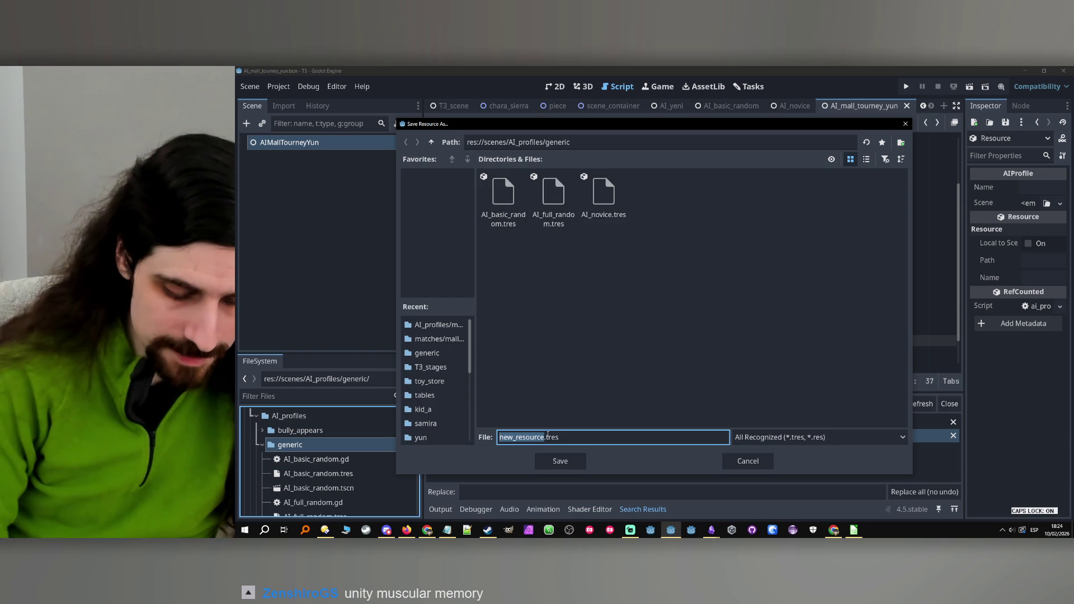
{"action": "type", "text": "AI_"}
{"action": "key", "text": "Caps_Lock"}
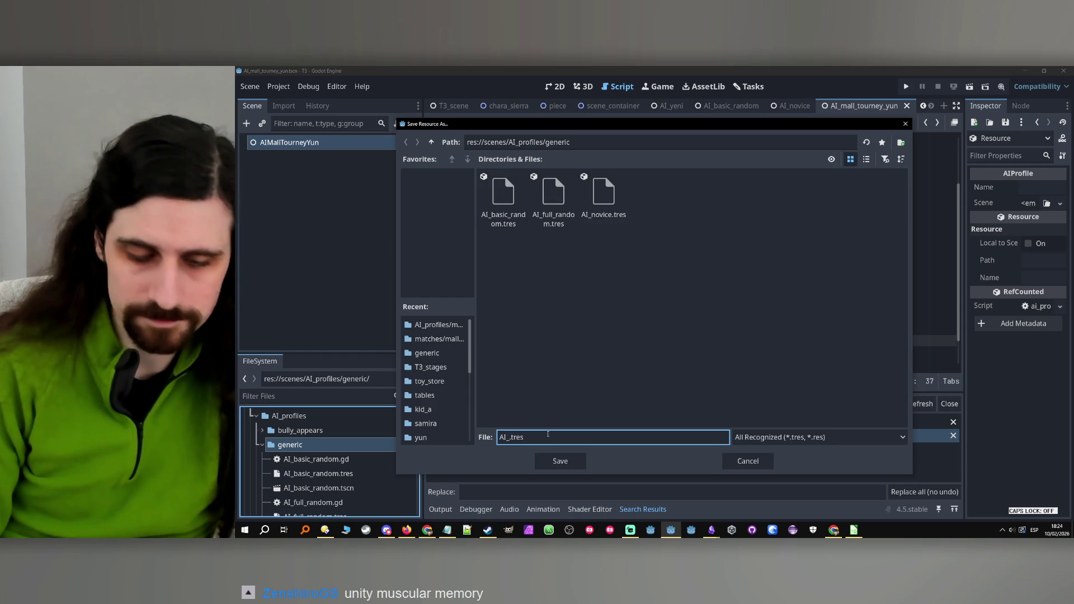
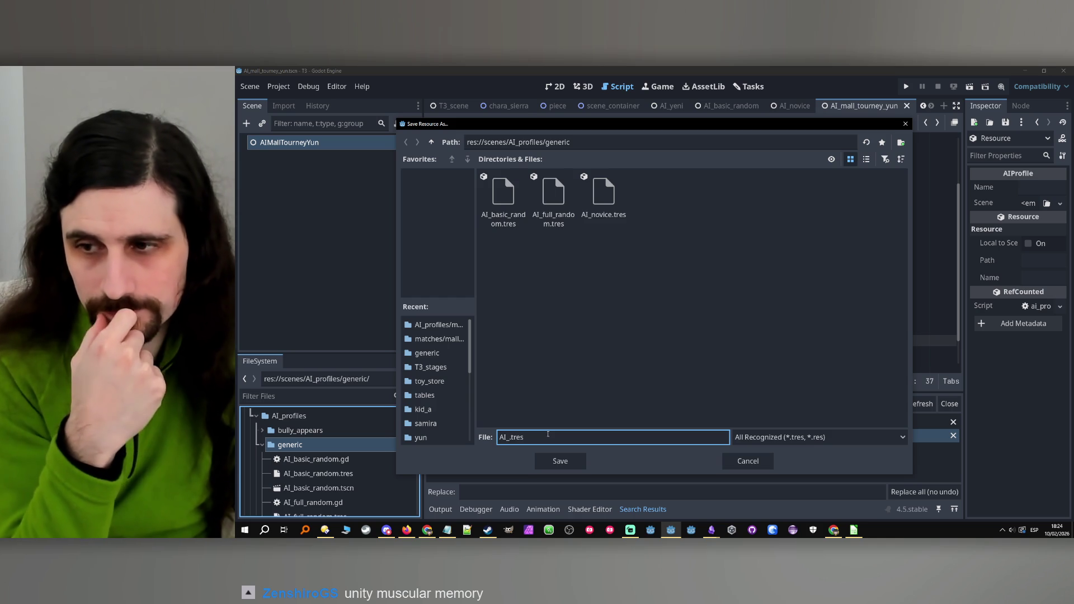
Remove the 'if randf() > 0.1:' check and unindent the block-move line so it always runs.
{"action": "key", "text": "Escape"}
{"action": "scroll", "coordinate": [712, 267], "scroll_direction": "up", "scroll_amount": 2}
{"action": "scroll", "coordinate": [712, 267], "scroll_direction": "down", "scroll_amount": 1}
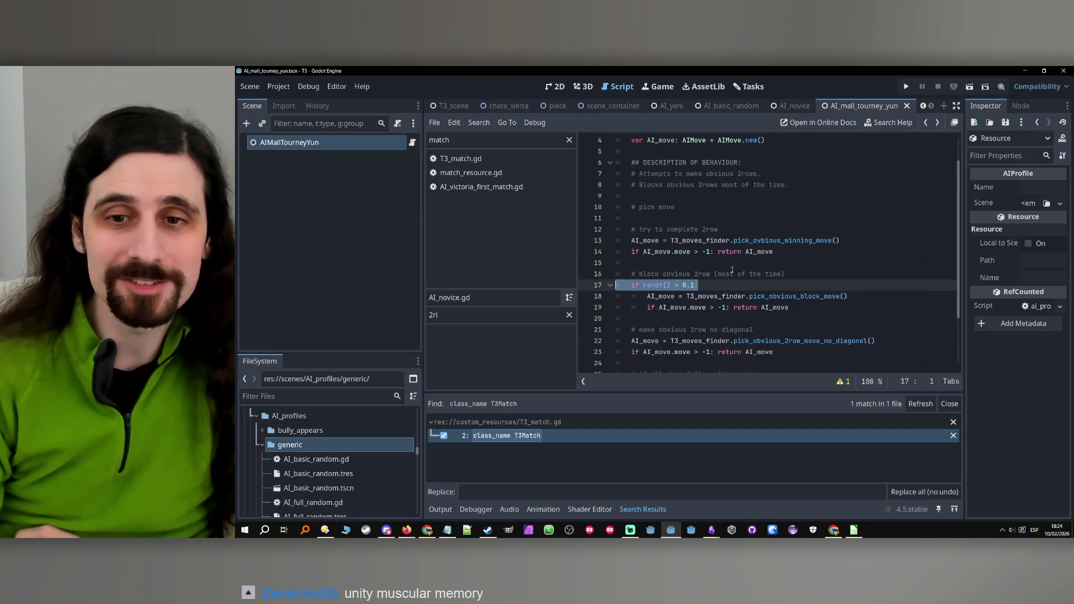
{"action": "scroll", "coordinate": [758, 277], "scroll_direction": "up", "scroll_amount": 1}
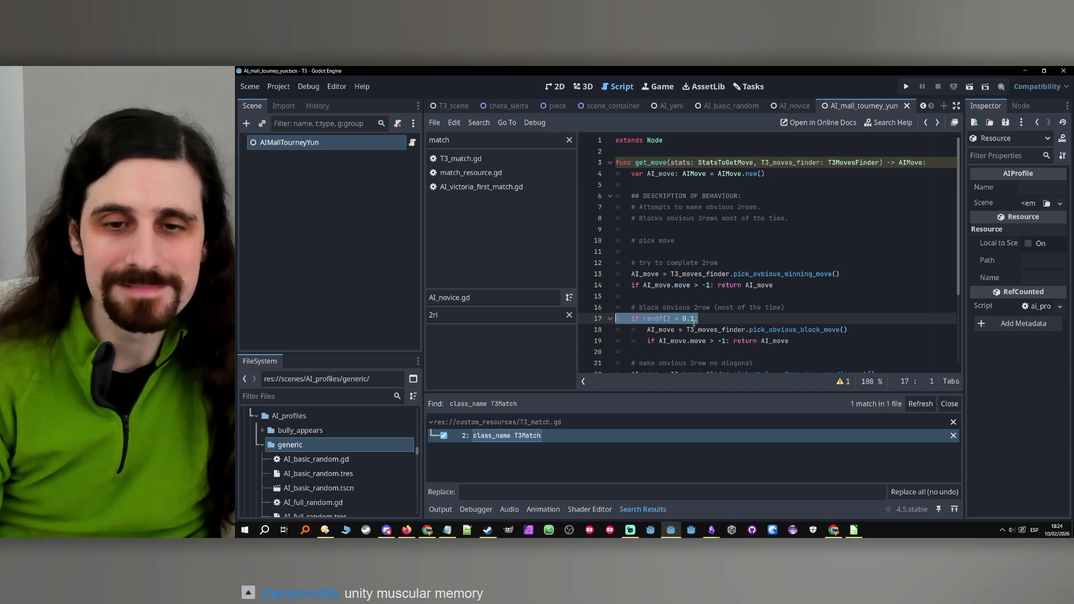
{"action": "key", "text": "BackSpace"}
{"action": "key", "text": "Delete"}
{"action": "left_click", "coordinate": [648, 320]}
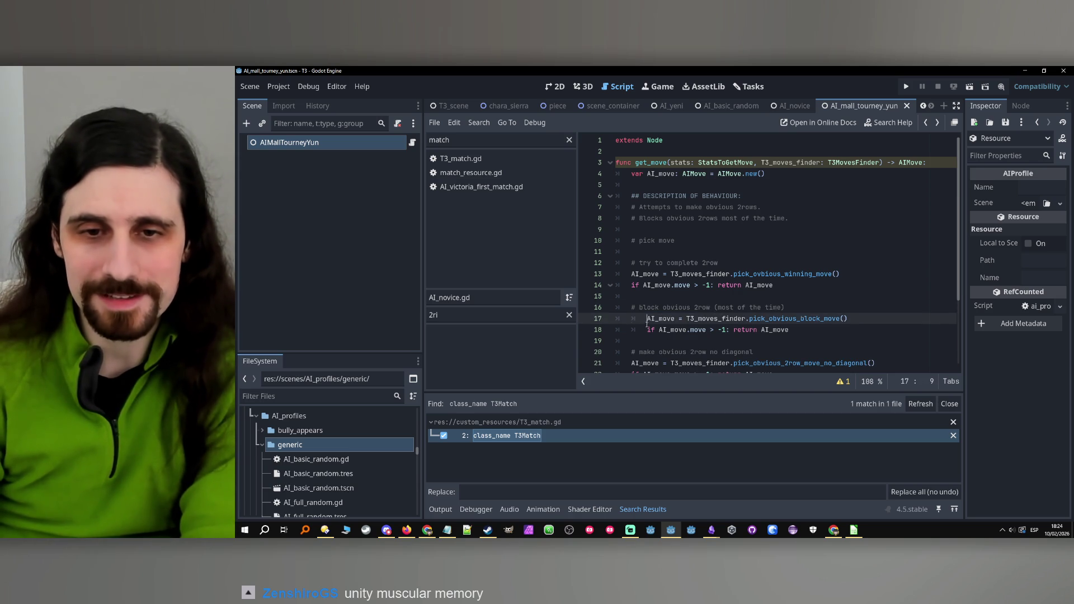
{"action": "left_click", "coordinate": [648, 329]}
{"action": "key", "text": "BackSpace"}
Delete '(most of the time)' from the block comment and save the script.
{"action": "left_click_drag", "start_coordinate": [710, 307], "coordinate": [811, 305]}
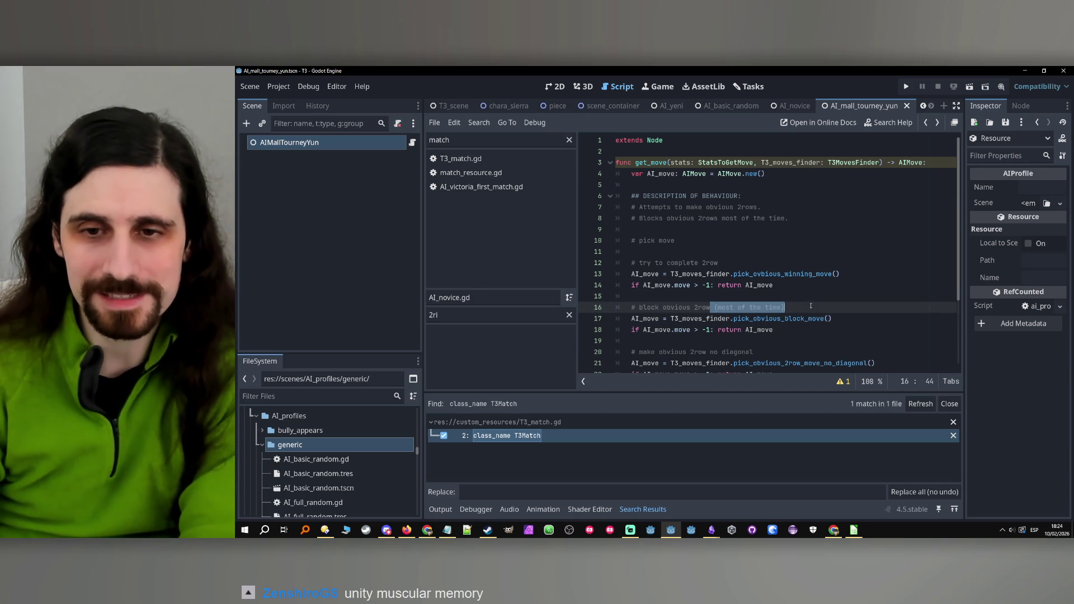
{"action": "key", "text": "ctrl+s"}
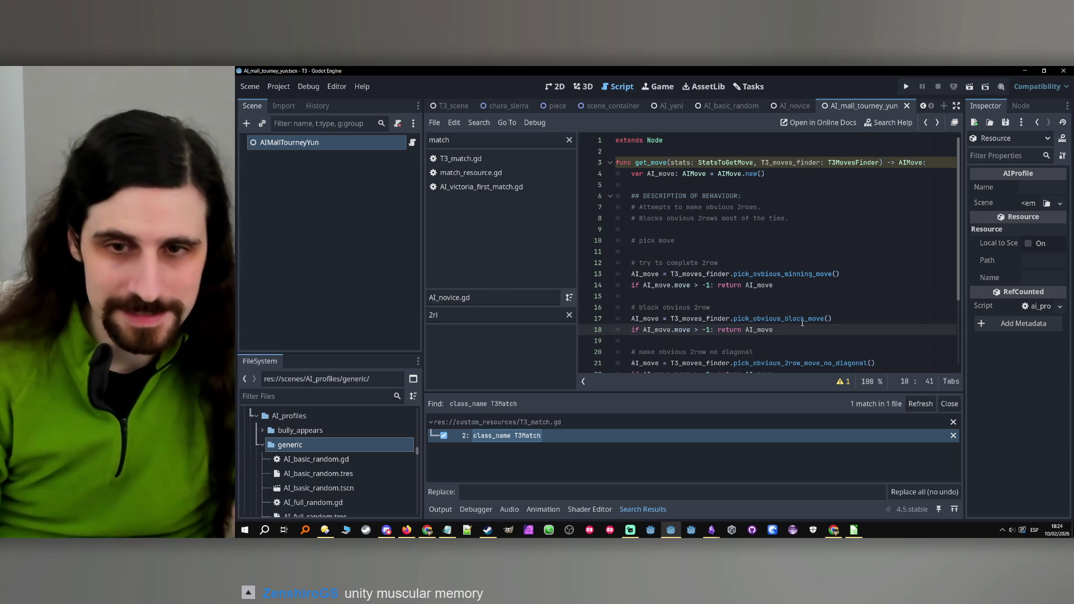
{"action": "left_click", "coordinate": [804, 318]}
{"action": "scroll", "coordinate": [347, 448], "scroll_direction": "down", "scroll_amount": 5}
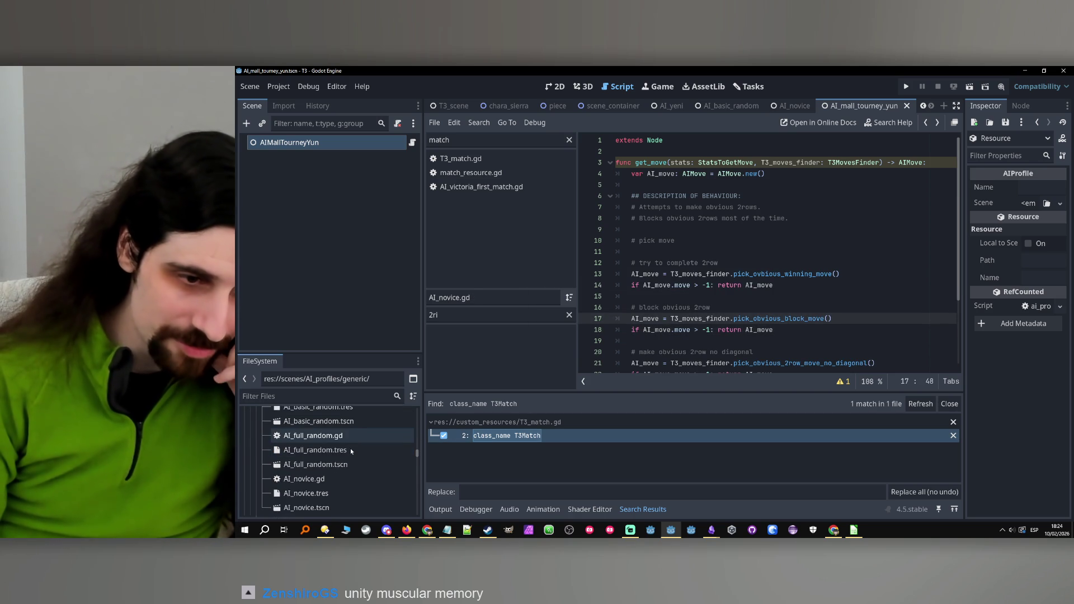
{"action": "scroll", "coordinate": [346, 452], "scroll_direction": "up", "scroll_amount": 4}
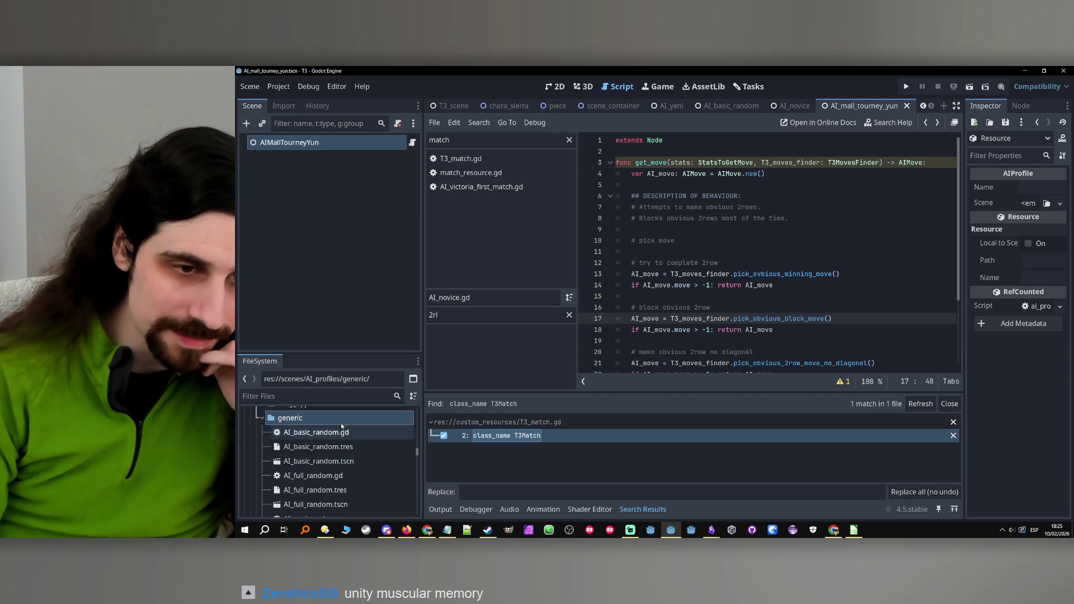
{"action": "right_click", "coordinate": [287, 433]}
{"action": "mouse_move", "coordinate": [353, 308]}
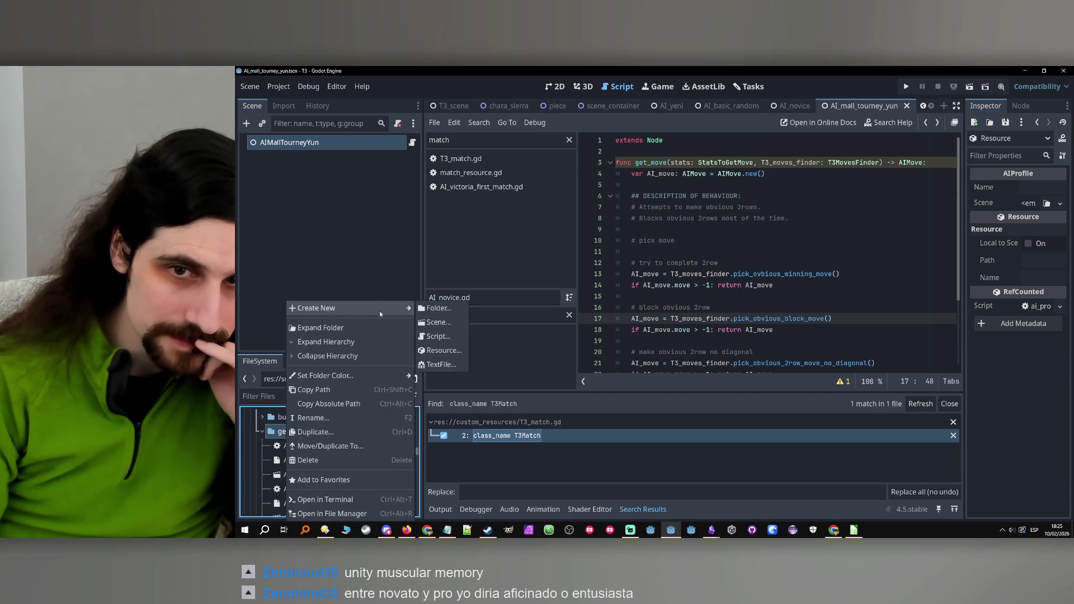
Reword description line 7 to start with 'Makes', drop 'most of the time' from line 8, and save.
{"action": "left_click", "coordinate": [702, 208]}
{"action": "left_click", "coordinate": [702, 208]}
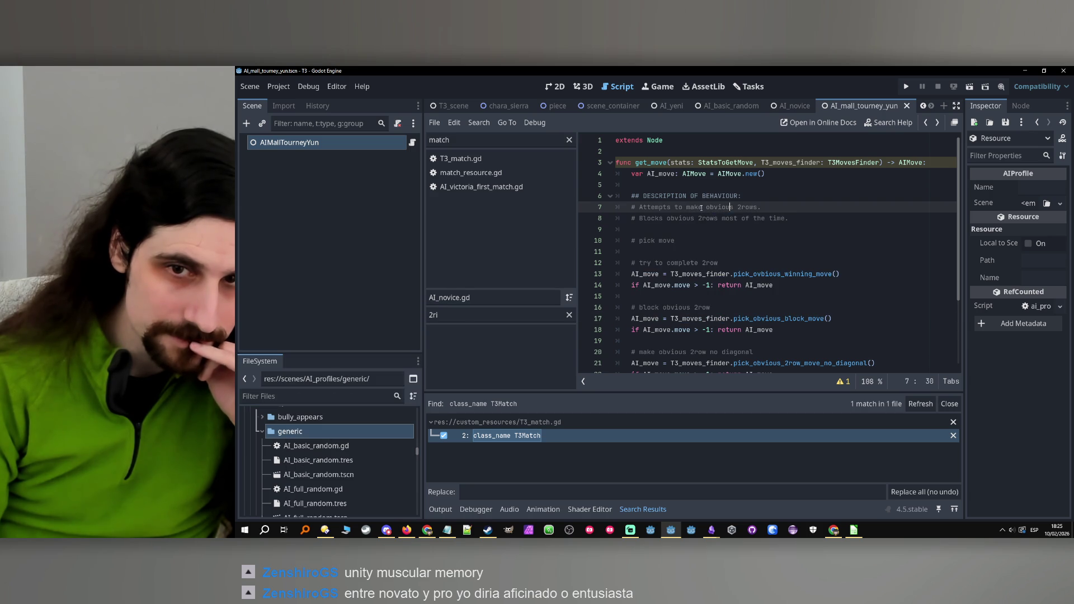
{"action": "left_click_drag", "start_coordinate": [668, 207], "coordinate": [641, 207]}
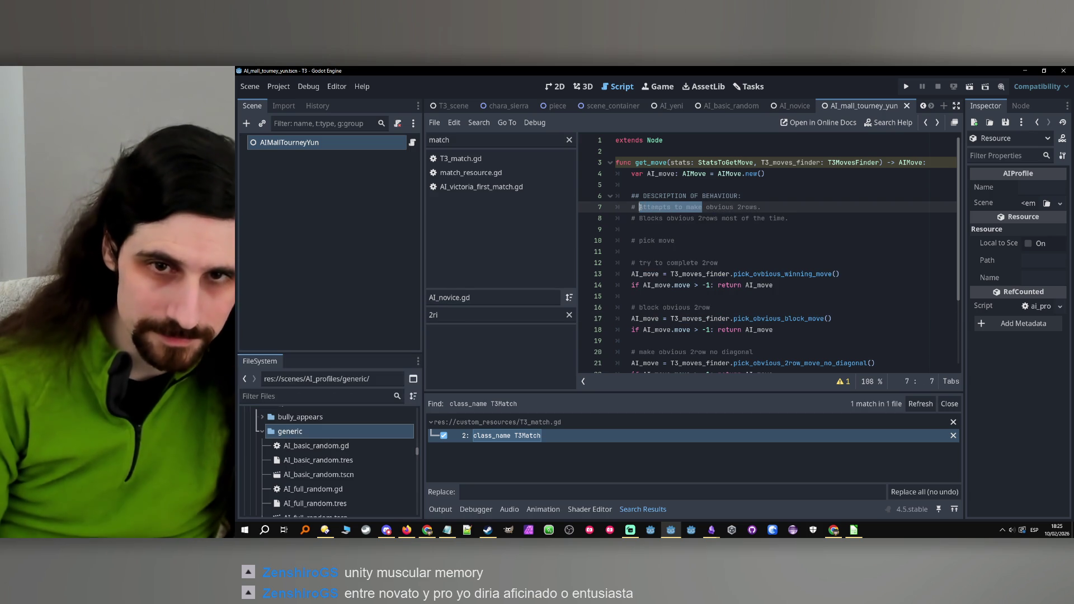
{"action": "type", "text": "Ta"}
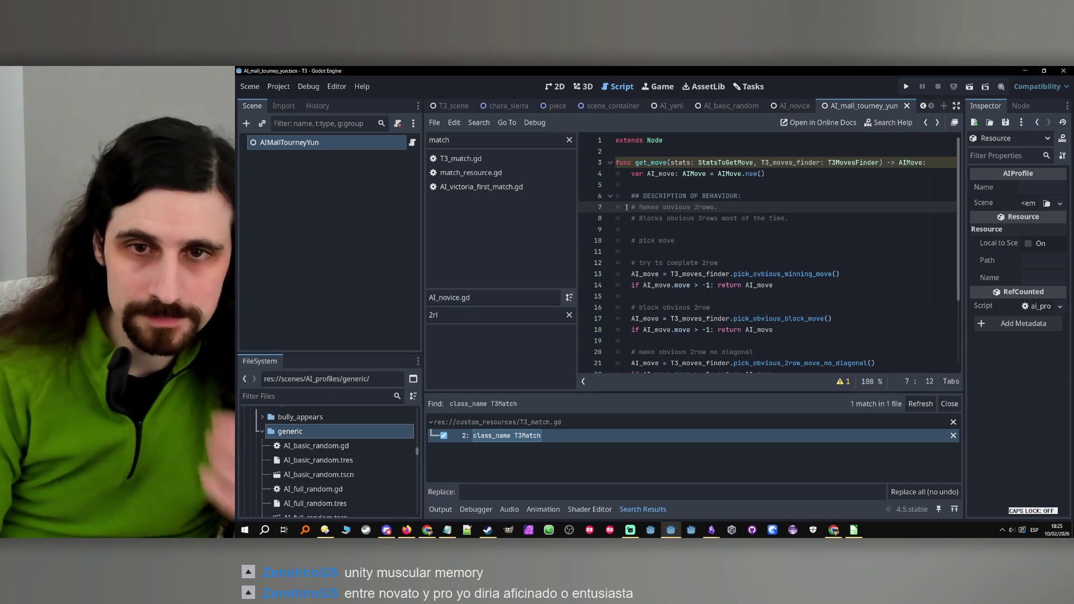
{"action": "key", "text": "BackSpace"}
{"action": "key", "text": "BackSpace"}
{"action": "type", "text": "Makes"}
{"action": "left_click", "coordinate": [726, 218]}
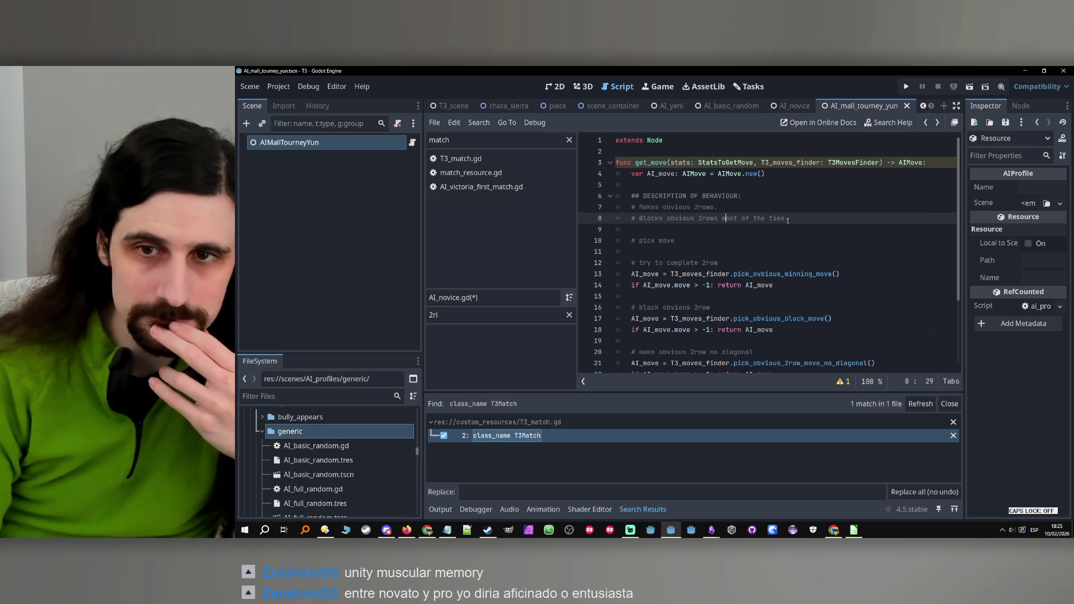
{"action": "left_click_drag", "start_coordinate": [785, 218], "coordinate": [718, 219]}
{"action": "key", "text": "BackSpace"}
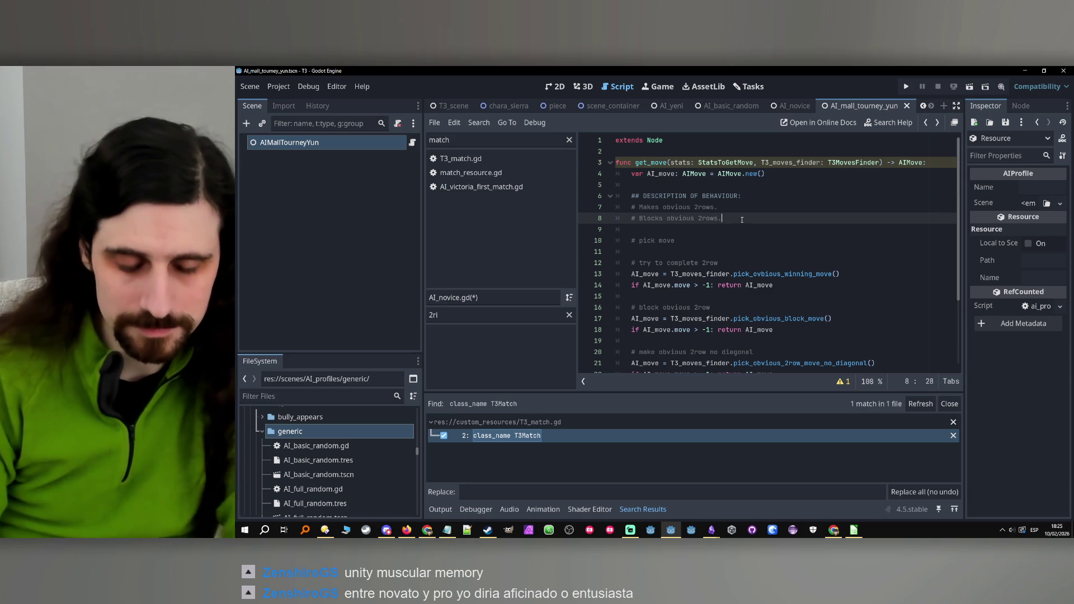
{"action": "key", "text": "ctrl+s"}
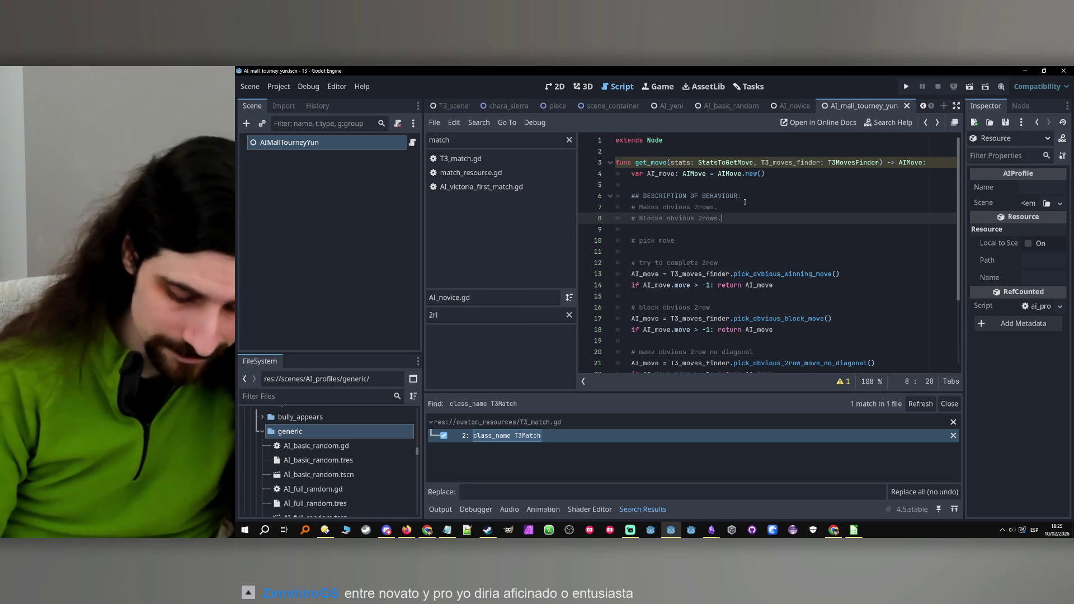
Add a third description line '# Wins if obvious.' and save the script.
{"action": "key", "text": "Return"}
{"action": "type", "text": "# Wins if o"}
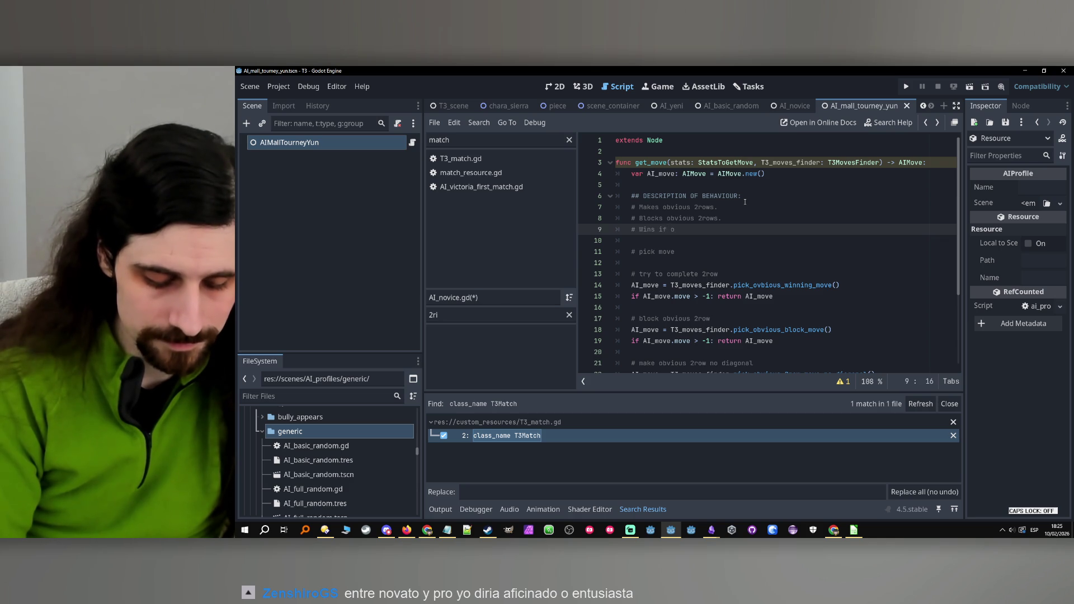
{"action": "type", "text": "bvious."}
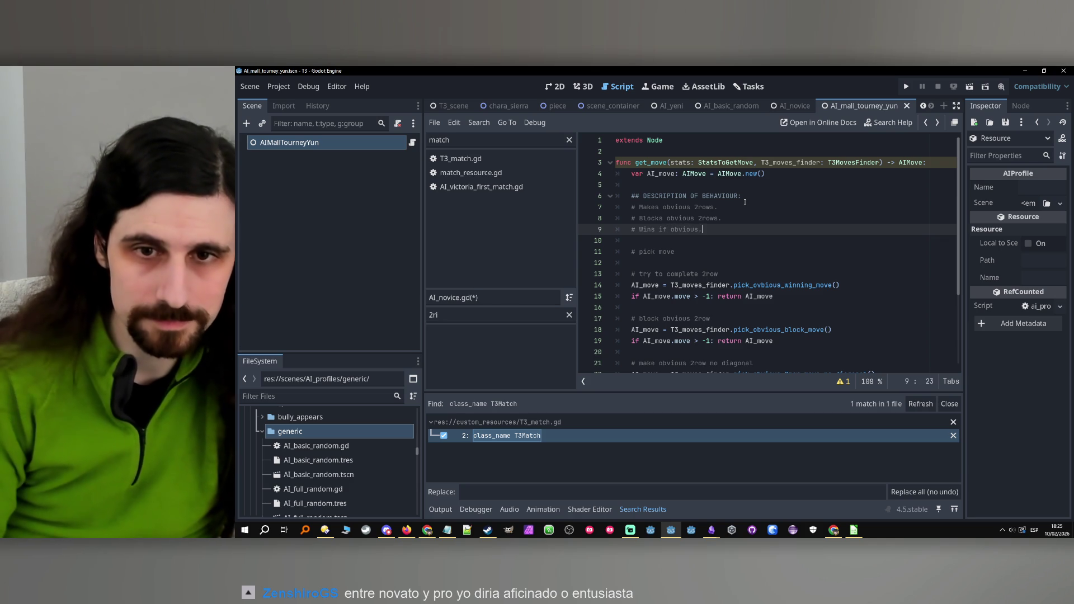
{"action": "left_click", "coordinate": [745, 199]}
{"action": "key", "text": "ctrl+s"}
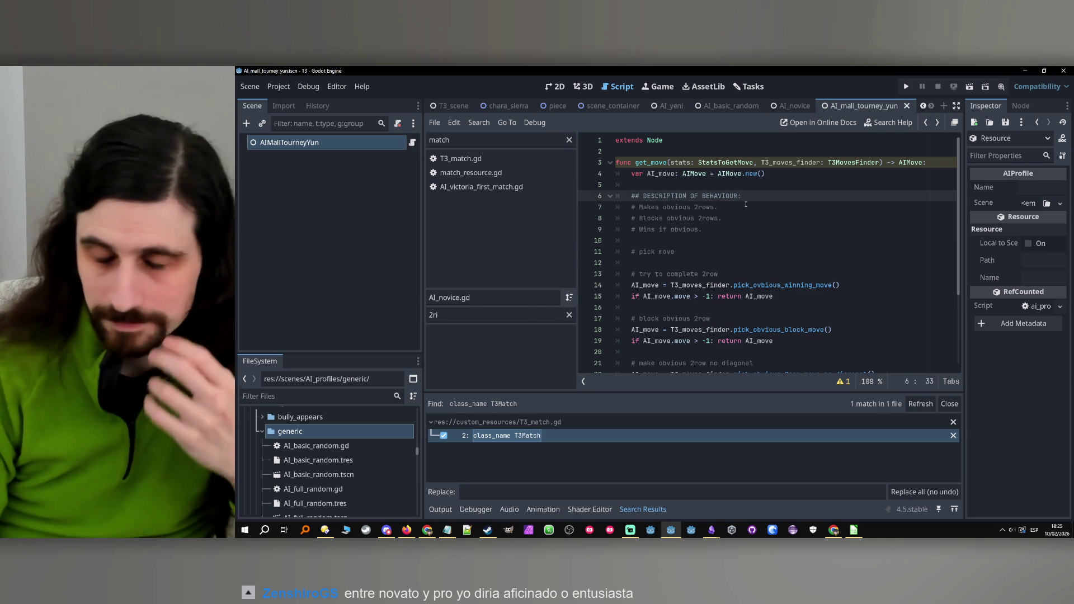
{"action": "left_click", "coordinate": [740, 223]}
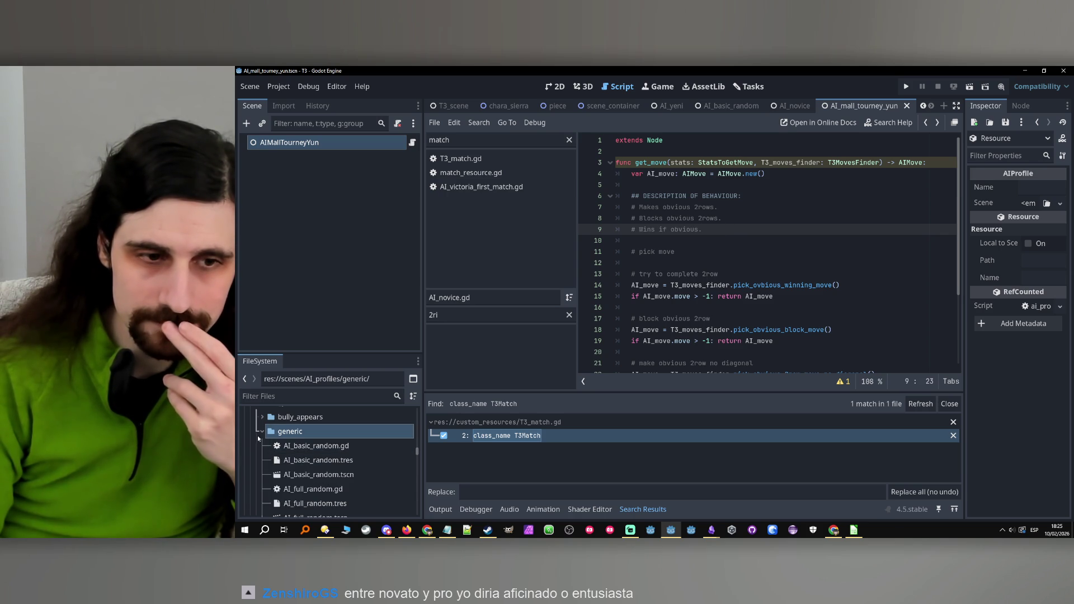
{"action": "right_click", "coordinate": [271, 432]}
Create an AIProfile resource in the generic folder named AI_advanced_novice.tres.
{"action": "mouse_move", "coordinate": [309, 312]}
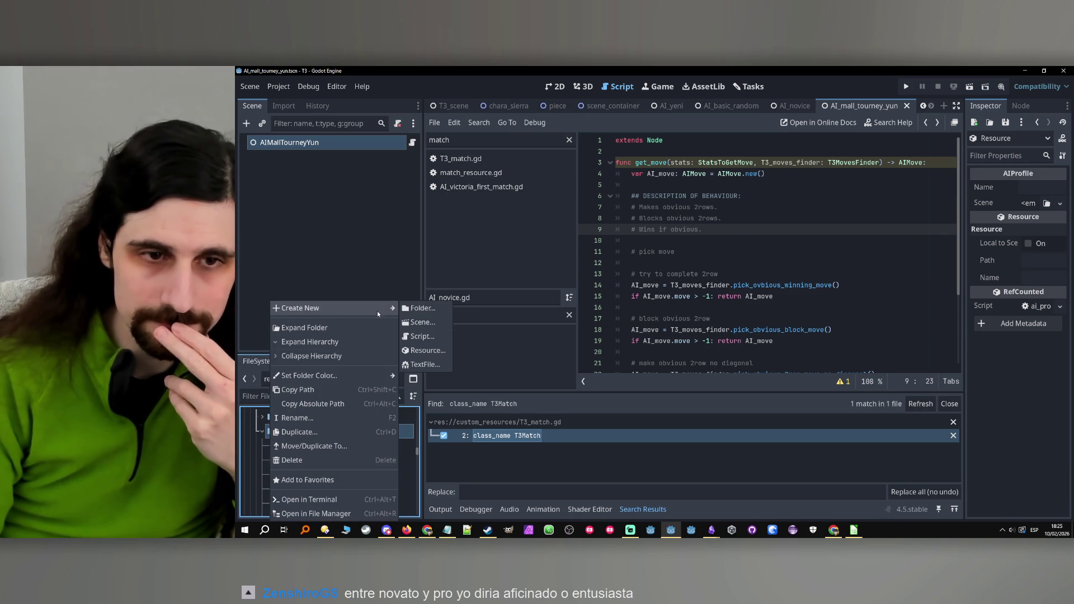
{"action": "left_click", "coordinate": [428, 351]}
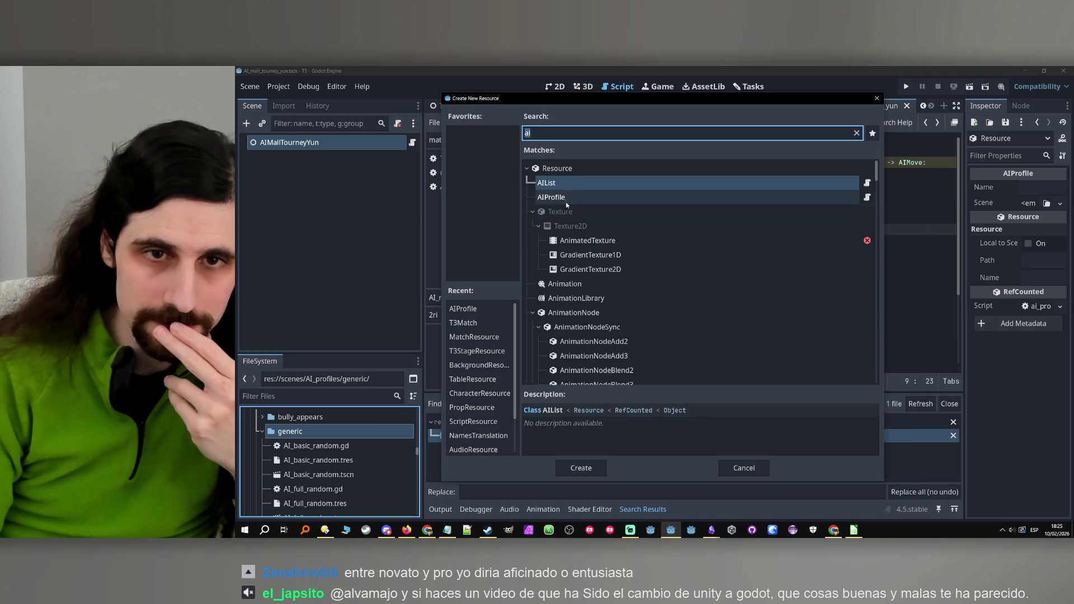
{"action": "double_click", "coordinate": [566, 199]}
{"action": "key", "text": "Caps_Lock"}
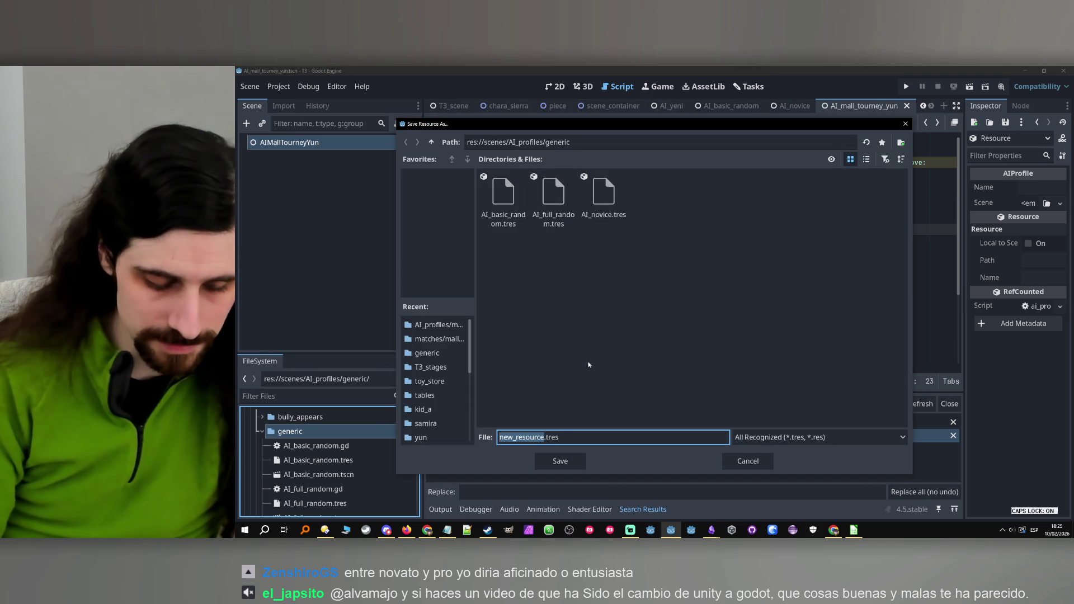
{"action": "type", "text": "AI_a"}
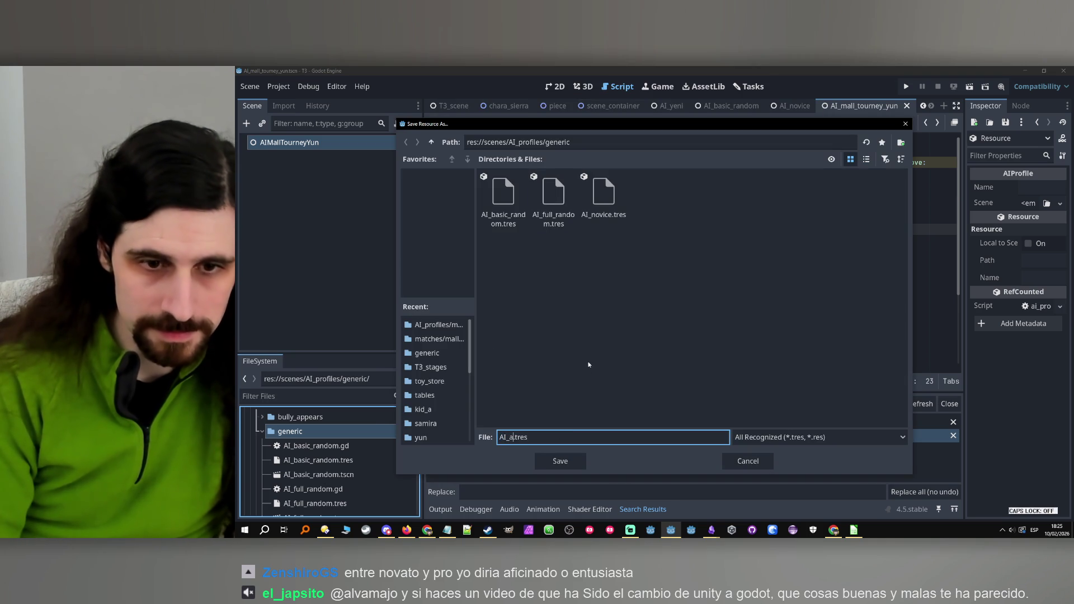
{"action": "type", "text": "dvanced_novic"}
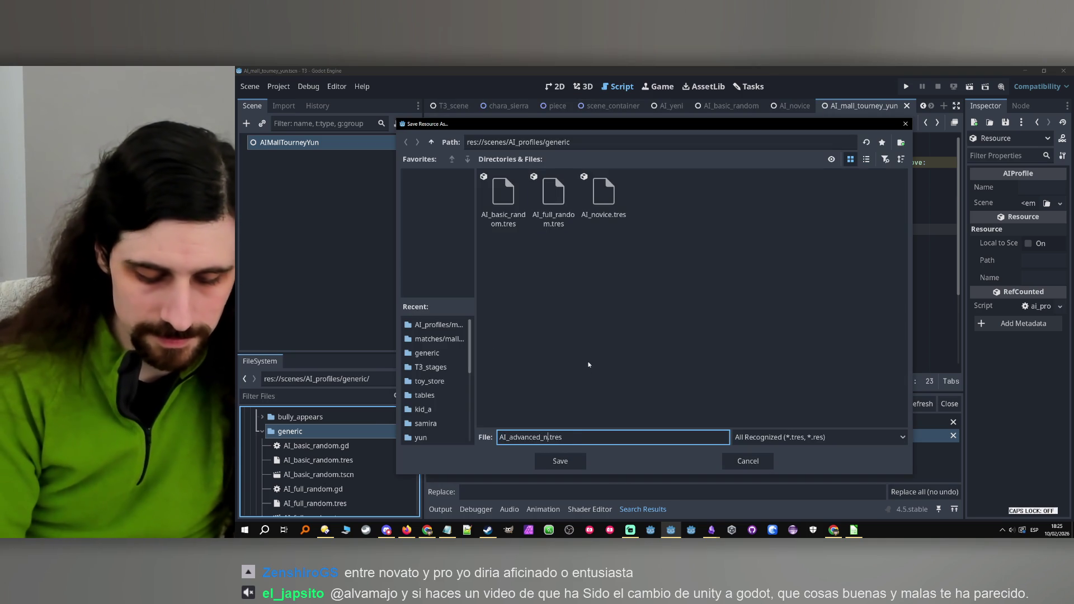
{"action": "type", "text": "e"}
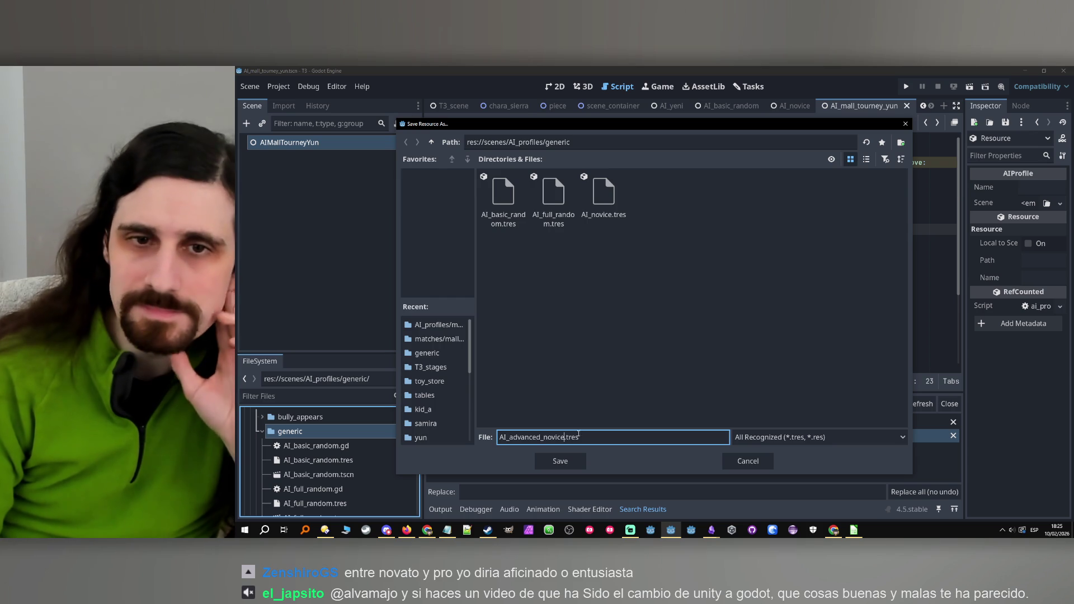
{"action": "left_click", "coordinate": [560, 462]}
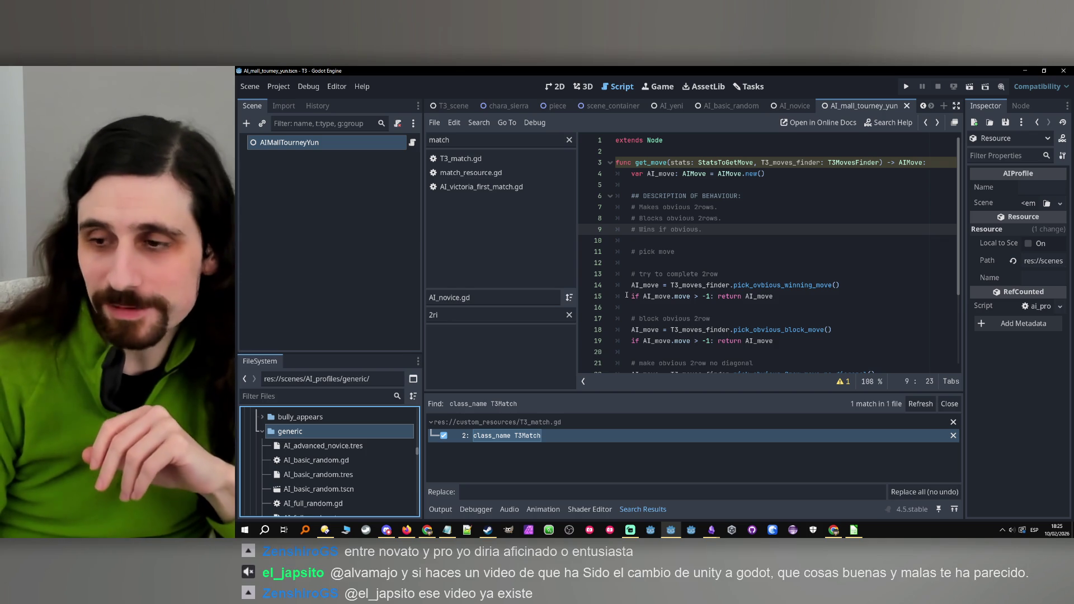
Create a new AI_advanced_novice scene in the generic folder.
{"action": "scroll", "coordinate": [314, 464], "scroll_direction": "down", "scroll_amount": 1}
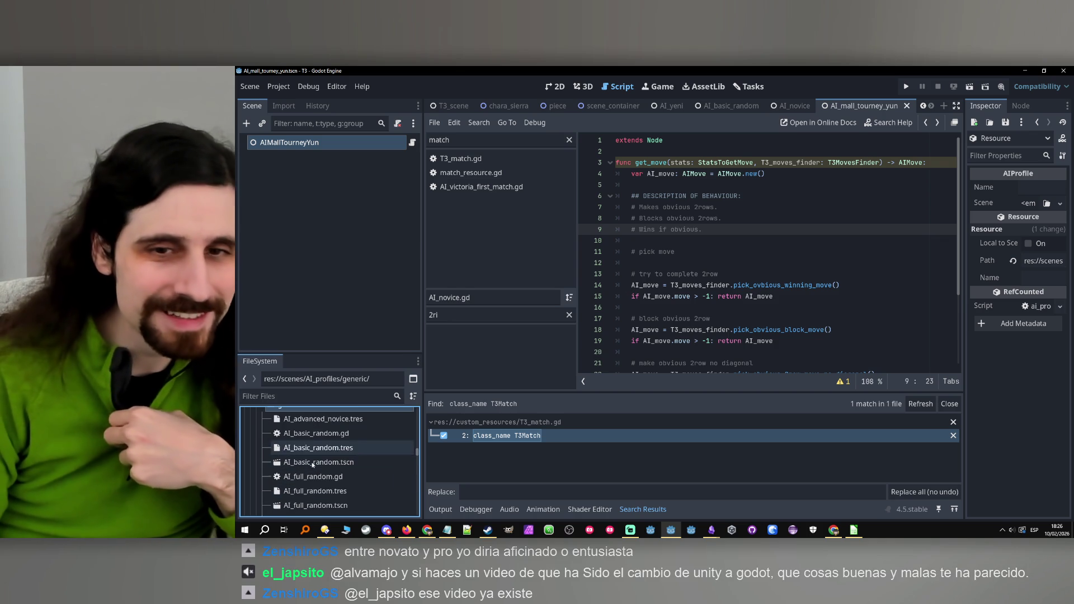
{"action": "scroll", "coordinate": [314, 463], "scroll_direction": "down", "scroll_amount": 3}
{"action": "scroll", "coordinate": [336, 510], "scroll_direction": "up", "scroll_amount": 3}
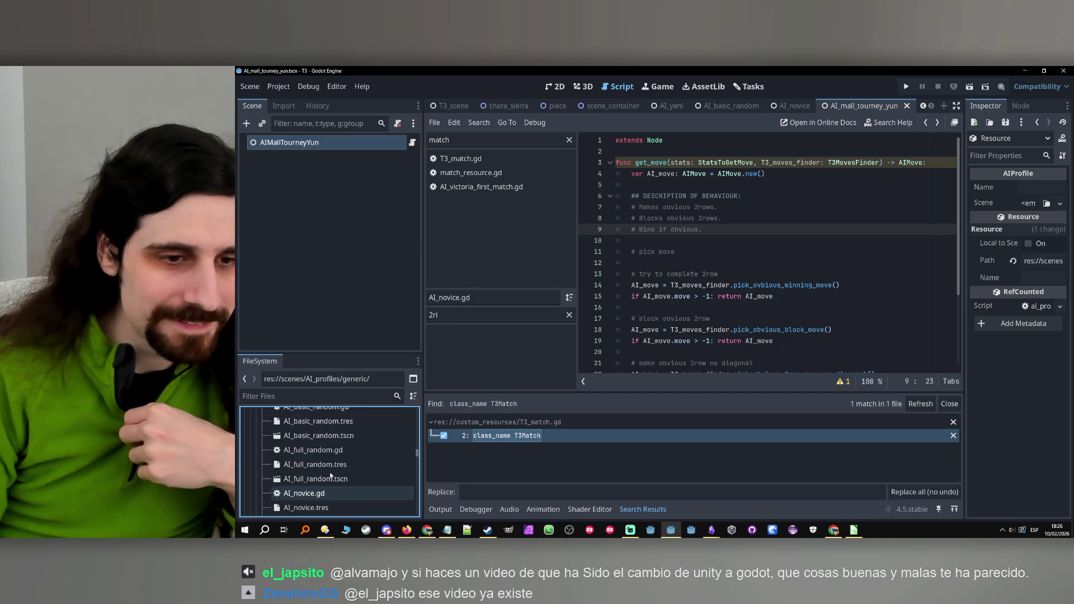
{"action": "scroll", "coordinate": [331, 476], "scroll_direction": "up", "scroll_amount": 2}
{"action": "left_click", "coordinate": [342, 433]}
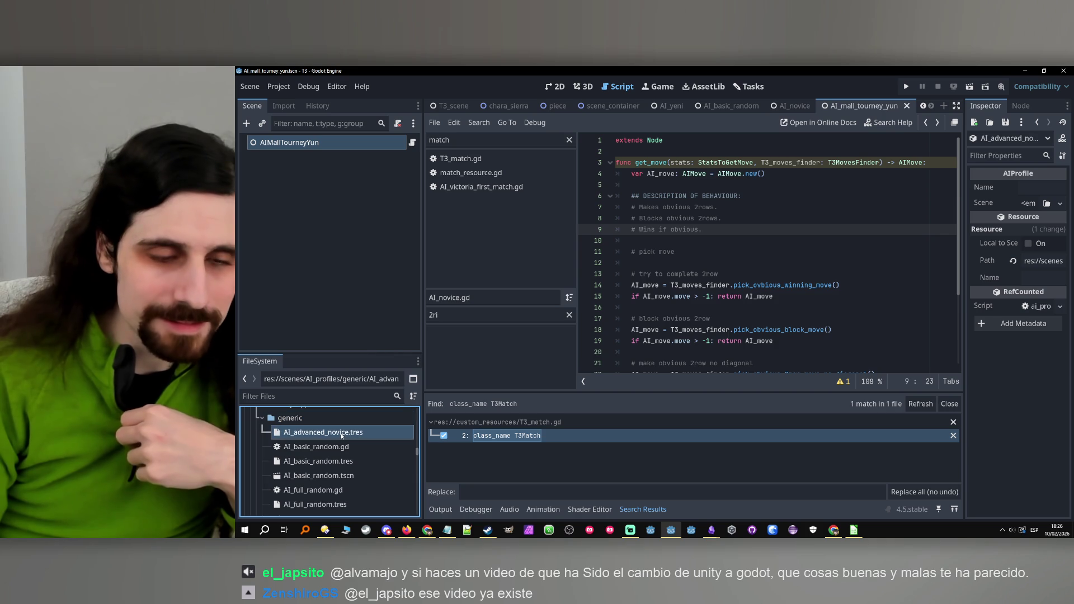
{"action": "right_click", "coordinate": [289, 418]}
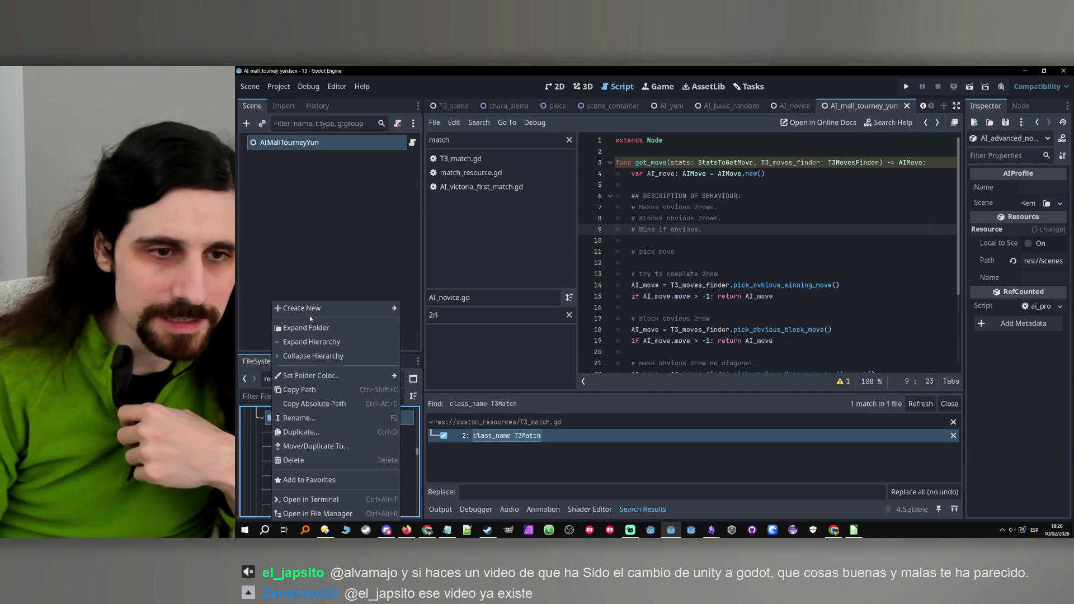
{"action": "mouse_move", "coordinate": [336, 308]}
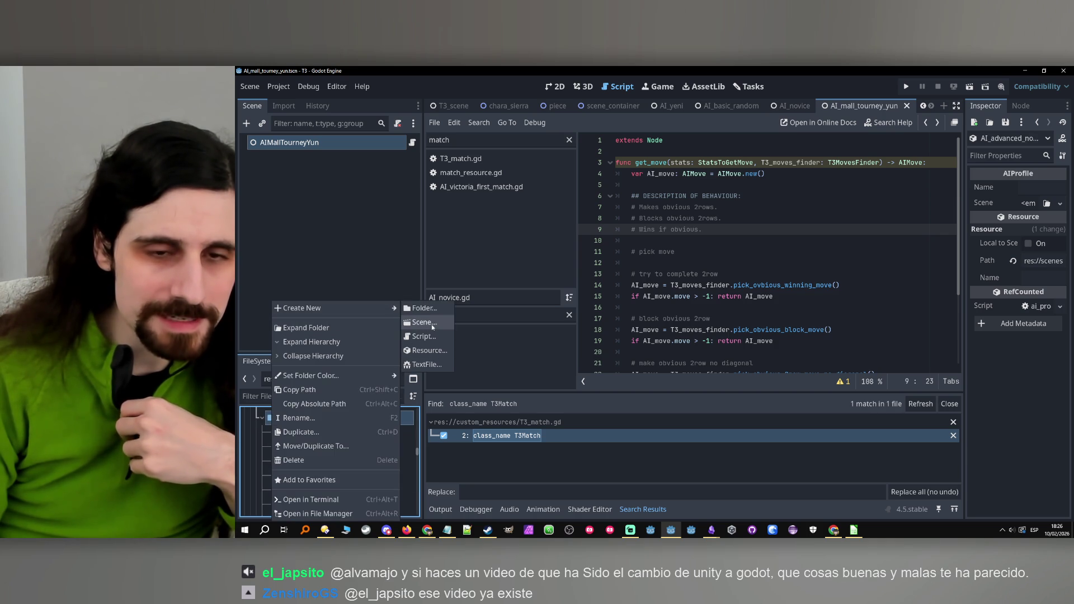
{"action": "left_click", "coordinate": [403, 436]}
{"action": "left_click", "coordinate": [296, 432]}
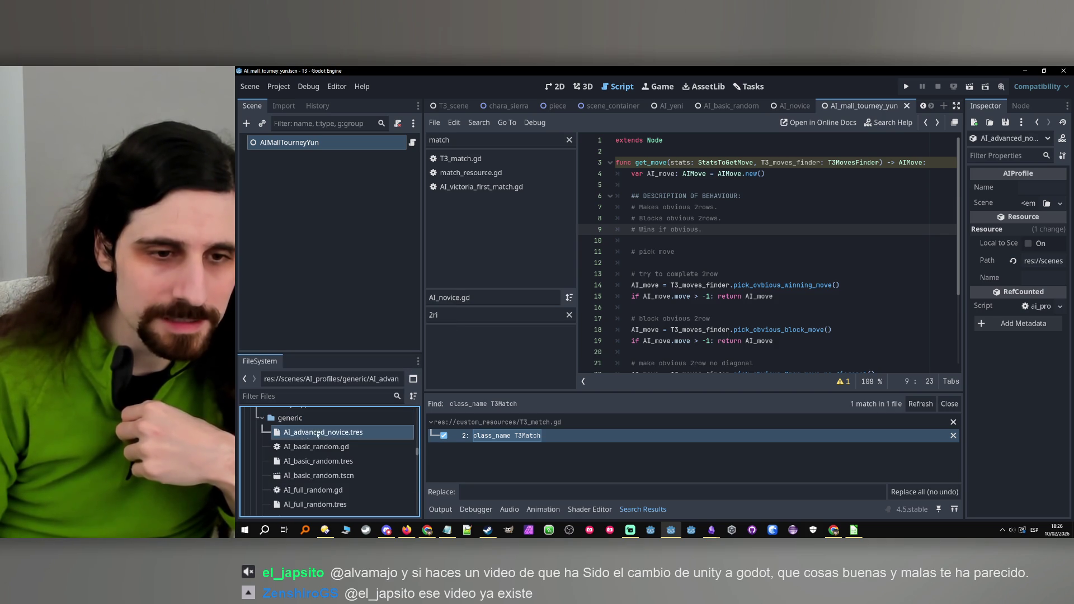
{"action": "right_click", "coordinate": [299, 432]}
{"action": "right_click", "coordinate": [294, 418]}
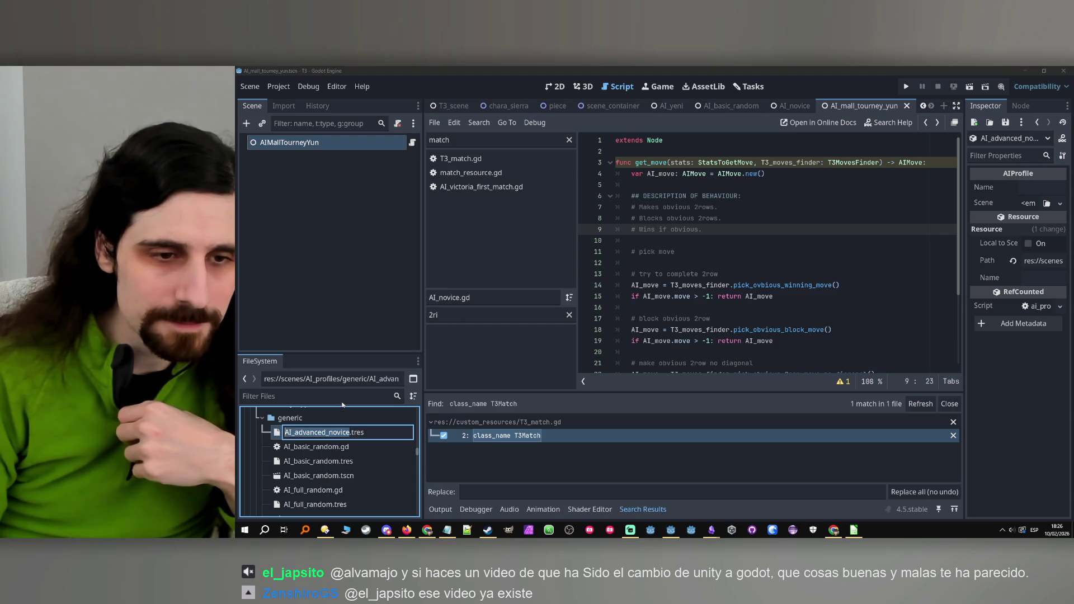
{"action": "right_click", "coordinate": [294, 418]}
{"action": "mouse_move", "coordinate": [392, 308]}
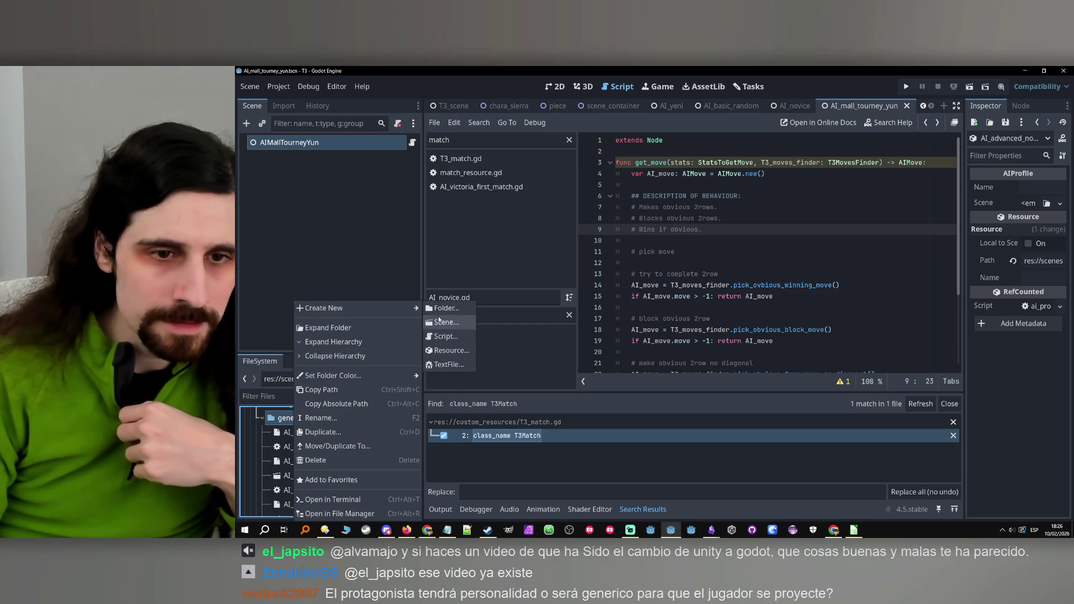
{"action": "left_click", "coordinate": [460, 323]}
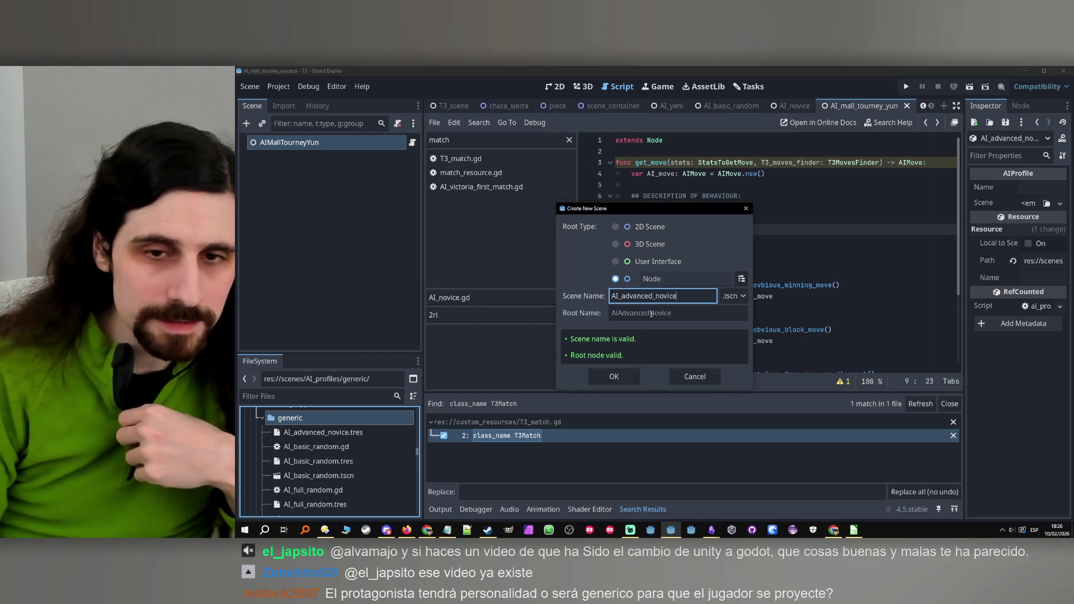
{"action": "left_click", "coordinate": [621, 379]}
Keep the root node named AIAdvancedNovice and attach a new AI_advanced_novice.gd script.
{"action": "left_click", "coordinate": [293, 143]}
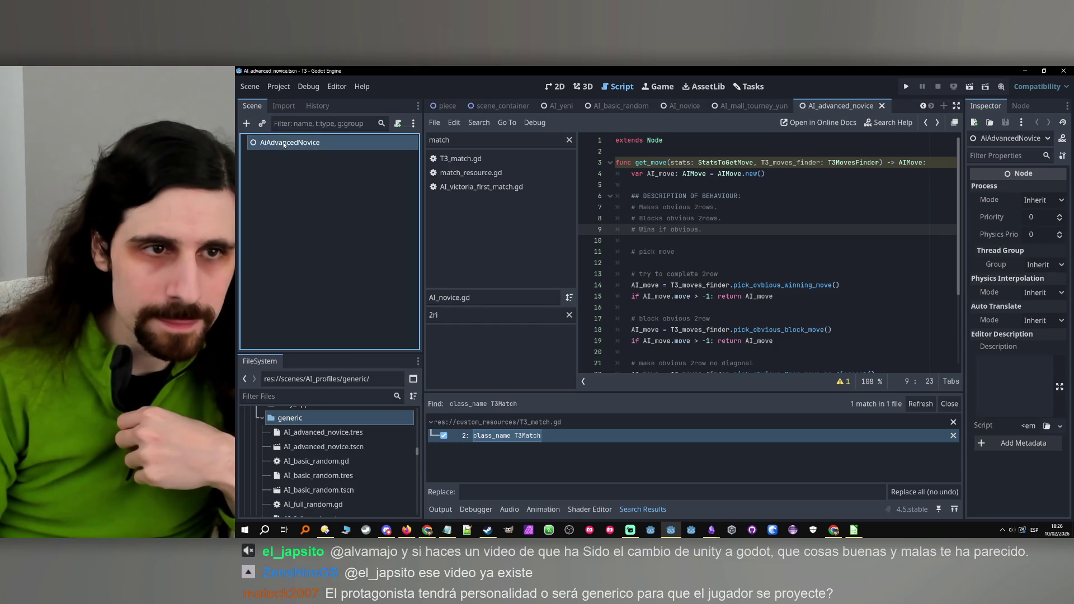
{"action": "left_click", "coordinate": [293, 143]}
{"action": "key", "text": "Return"}
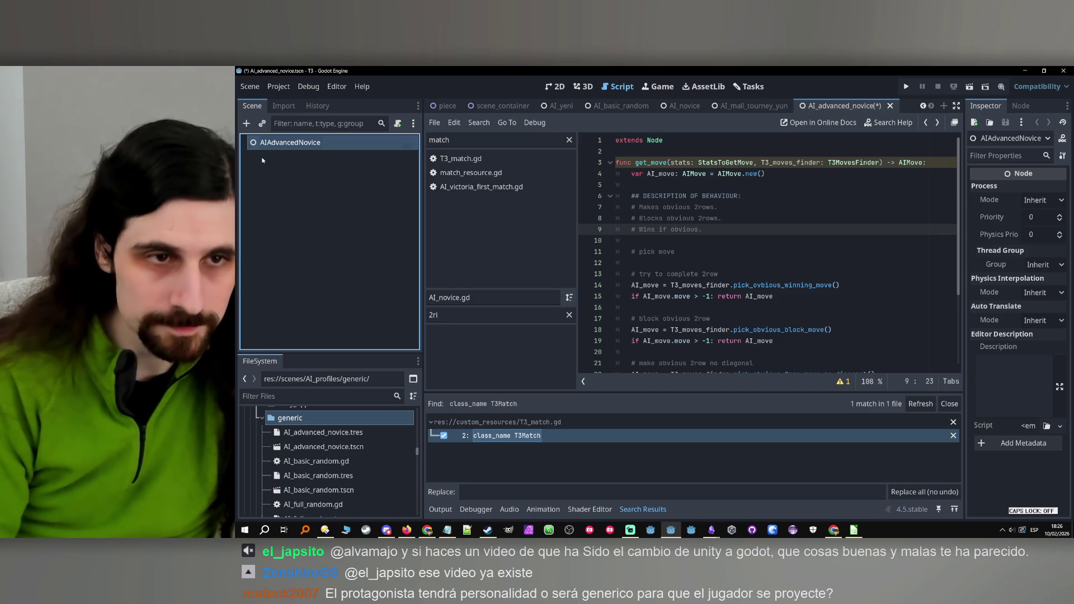
{"action": "left_click", "coordinate": [398, 123]}
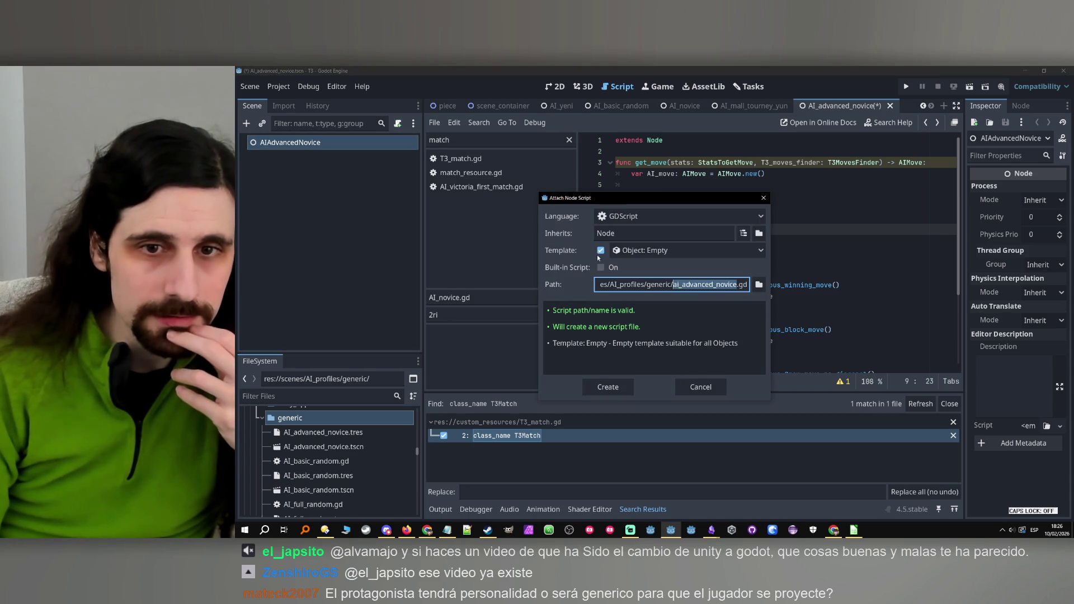
{"action": "left_click", "coordinate": [607, 387]}
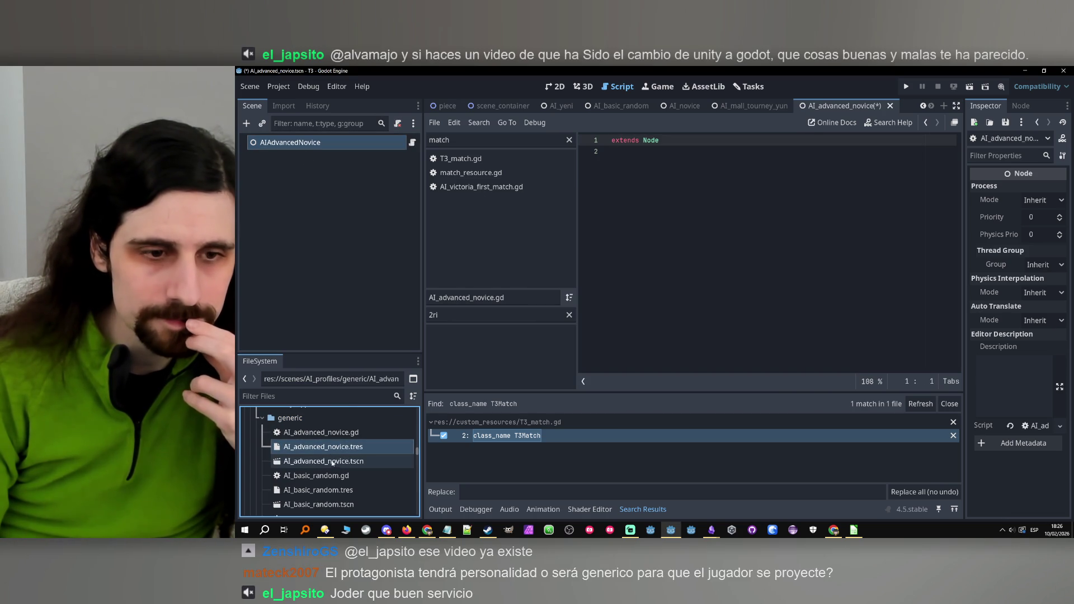
Open AI_novice.gd in the script editor and scroll through its get_move code.
{"action": "left_click", "coordinate": [342, 434]}
{"action": "scroll", "coordinate": [343, 436], "scroll_direction": "down", "scroll_amount": 5}
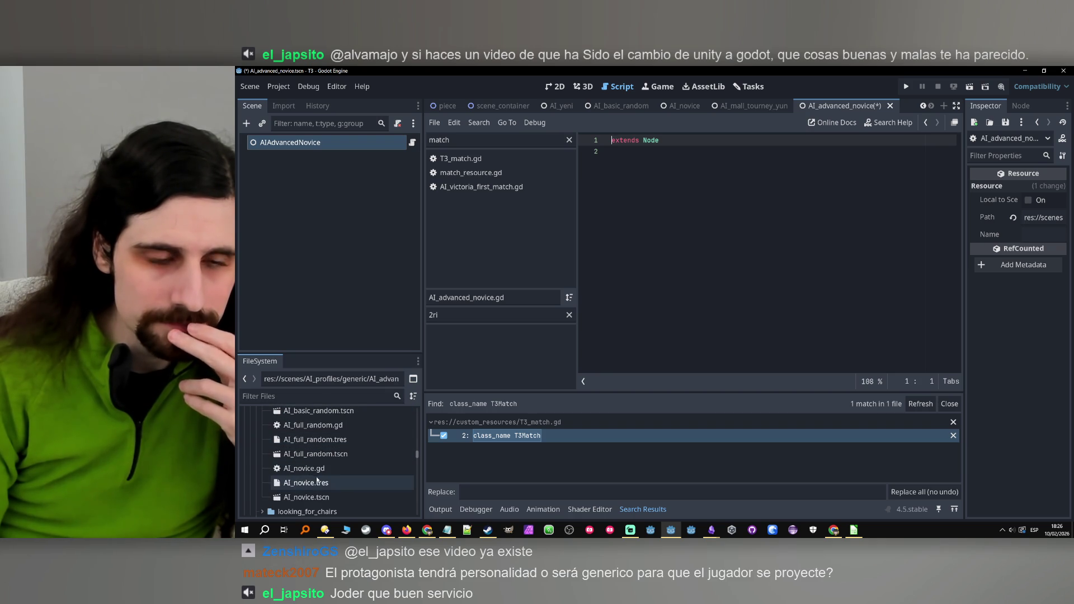
{"action": "left_click", "coordinate": [315, 471]}
{"action": "double_click", "coordinate": [315, 470]}
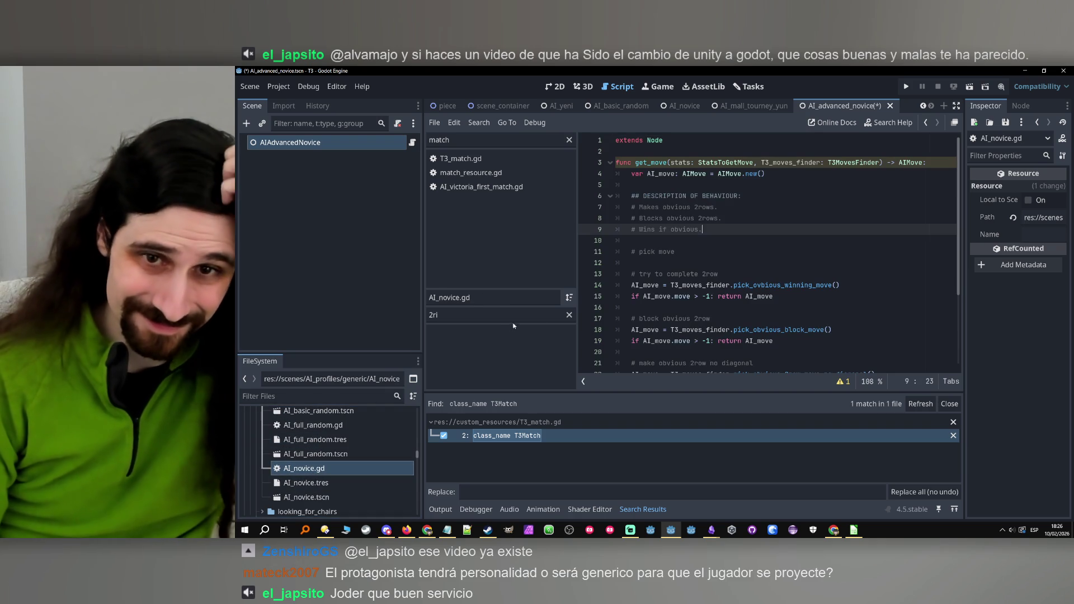
{"action": "scroll", "coordinate": [356, 454], "scroll_direction": "up", "scroll_amount": 1}
{"action": "scroll", "coordinate": [356, 454], "scroll_direction": "up", "scroll_amount": 3}
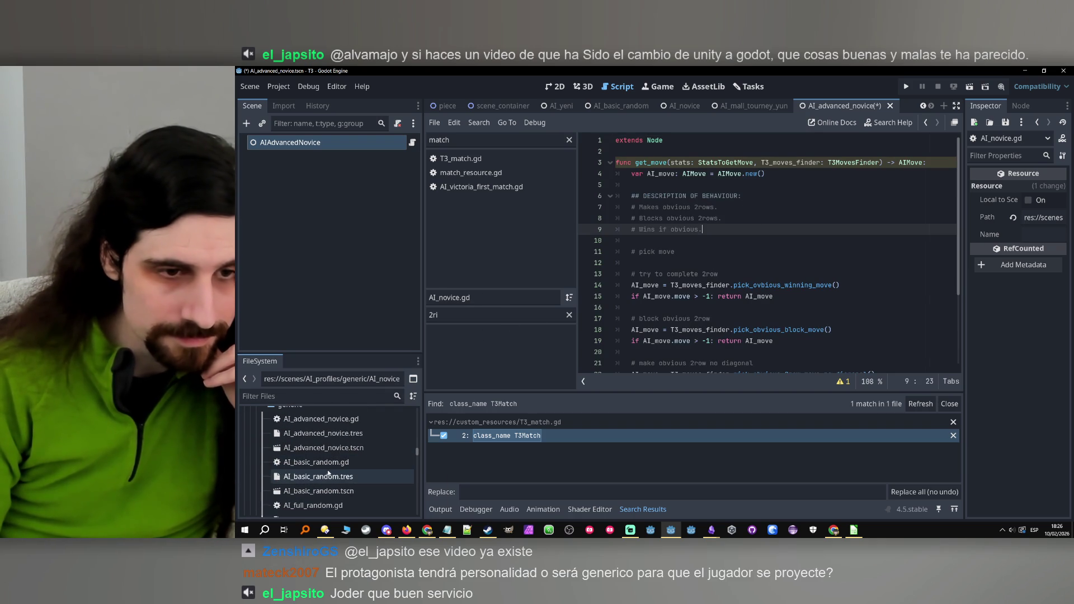
{"action": "scroll", "coordinate": [364, 451], "scroll_direction": "down", "scroll_amount": 3}
{"action": "scroll", "coordinate": [320, 489], "scroll_direction": "up", "scroll_amount": 1}
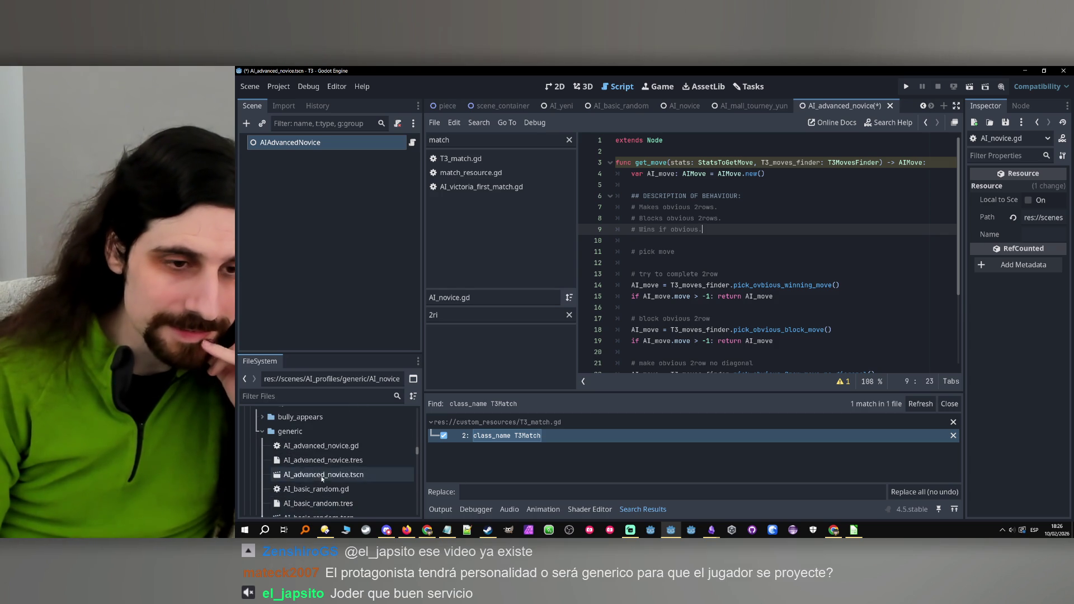
{"action": "scroll", "coordinate": [332, 460], "scroll_direction": "down", "scroll_amount": 2}
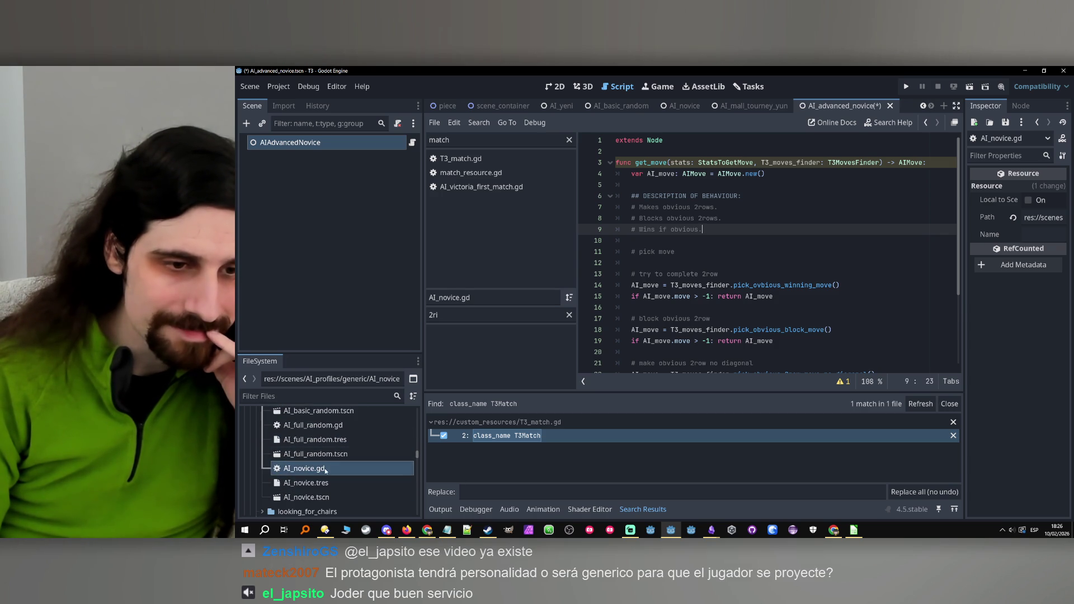
Delete AI_advanced_novice.gd, .tres and .tscn, and close that scene's tab without saving.
{"action": "scroll", "coordinate": [318, 475], "scroll_direction": "up", "scroll_amount": 6}
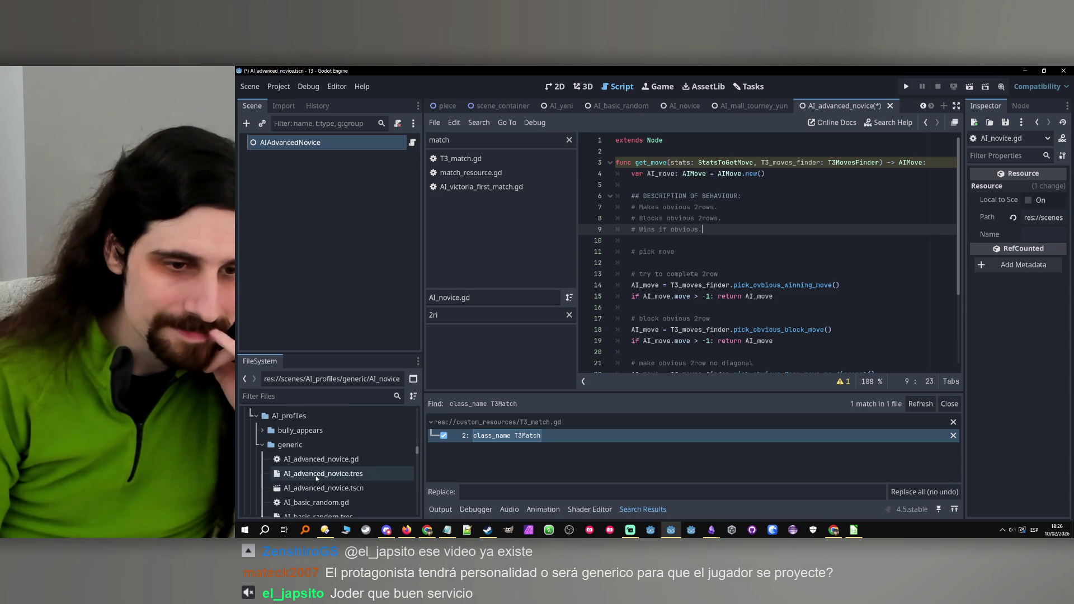
{"action": "left_click", "coordinate": [322, 462]}
{"action": "right_click", "coordinate": [323, 462]}
{"action": "left_click", "coordinate": [313, 470]}
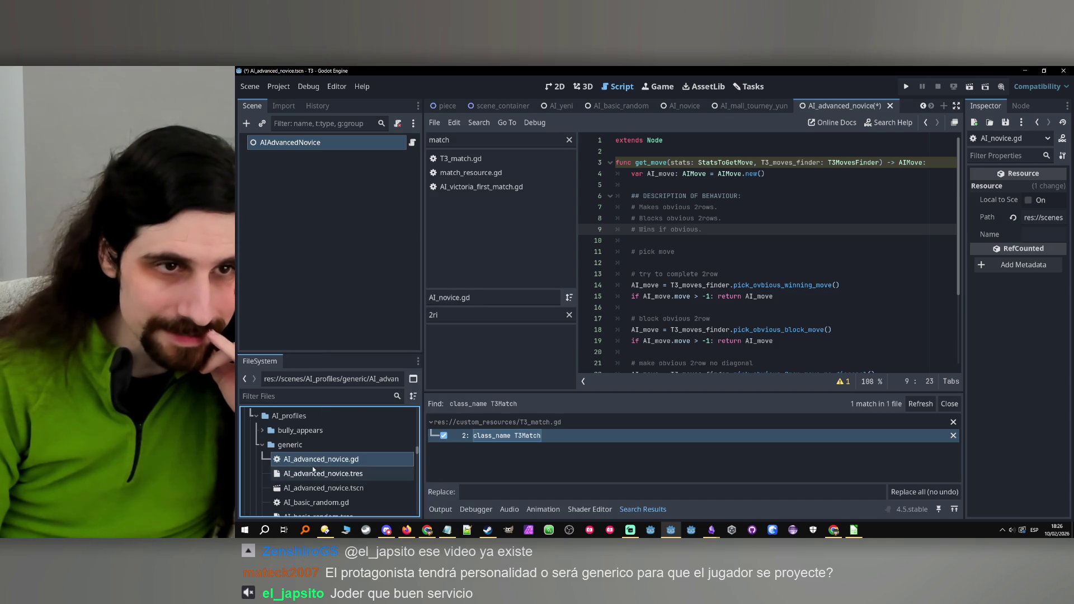
{"action": "scroll", "coordinate": [324, 473], "scroll_direction": "down", "scroll_amount": 3}
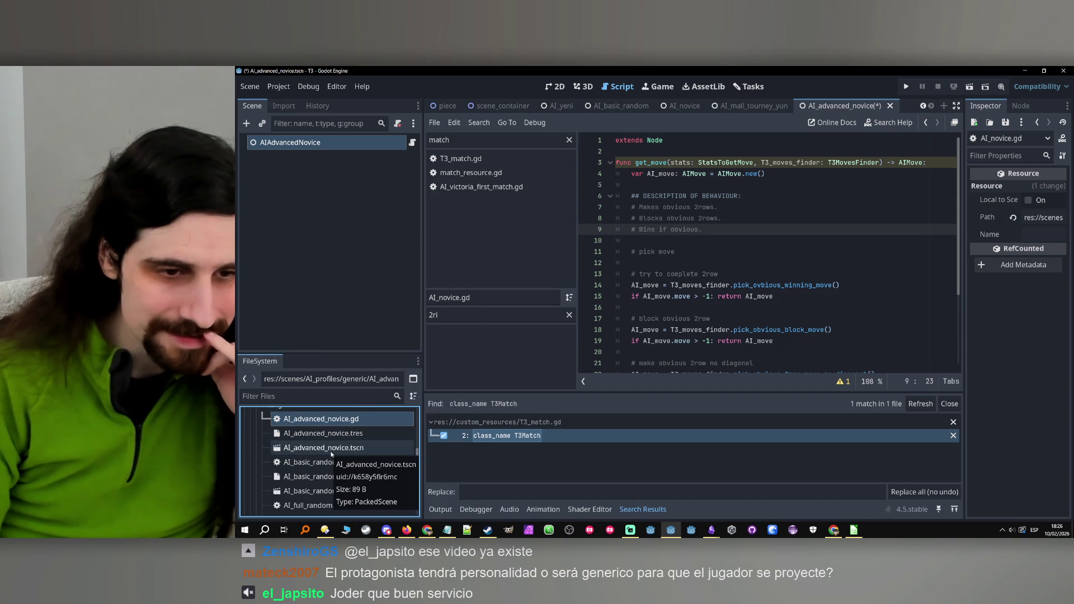
{"action": "left_click", "coordinate": [332, 450], "text": "shift"}
{"action": "key", "text": "Delete"}
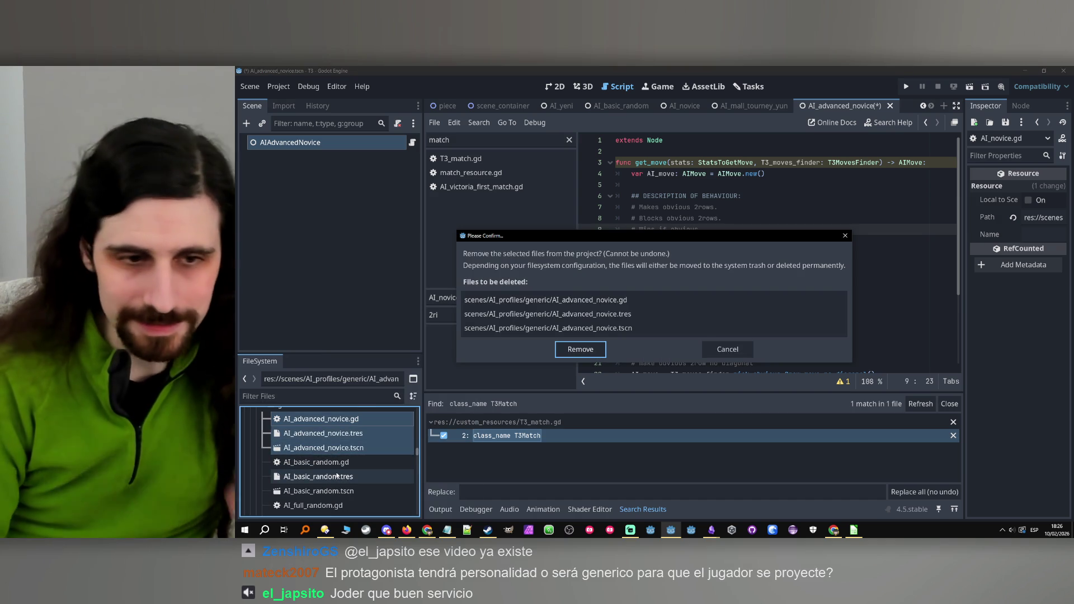
{"action": "key", "text": "Return"}
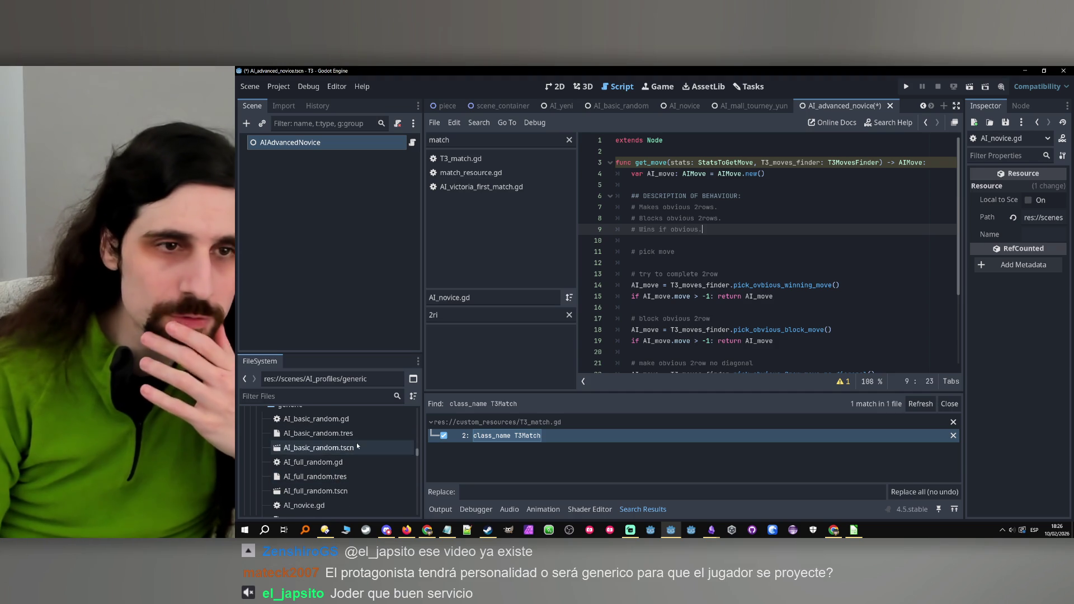
{"action": "middle_click", "coordinate": [858, 105]}
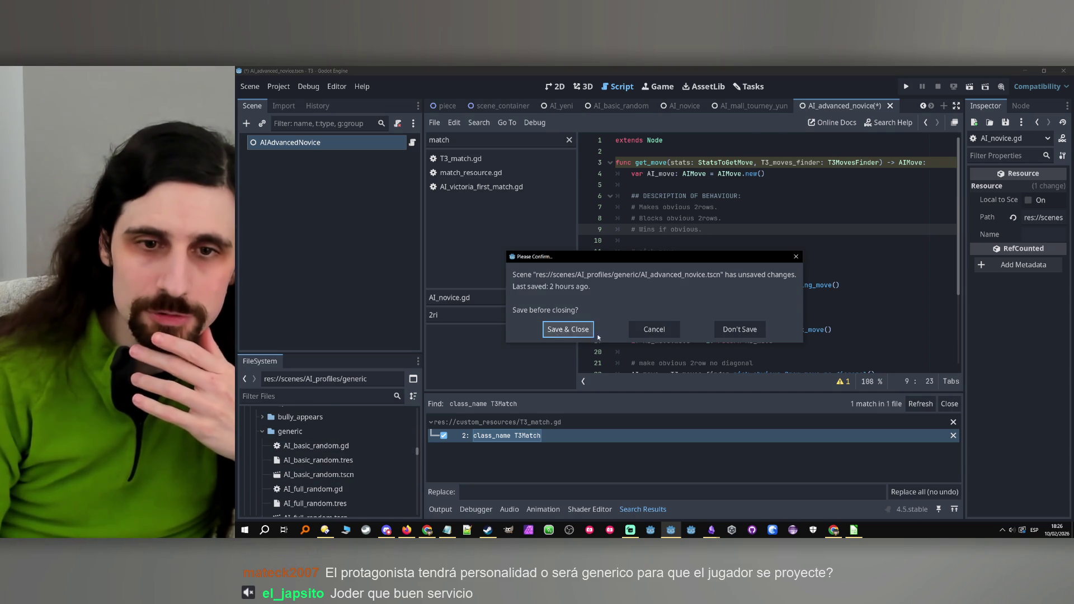
{"action": "left_click", "coordinate": [729, 333]}
Create an AIList resource in the generic folder saved as AI_novice_advanced.tres.
{"action": "right_click", "coordinate": [291, 432]}
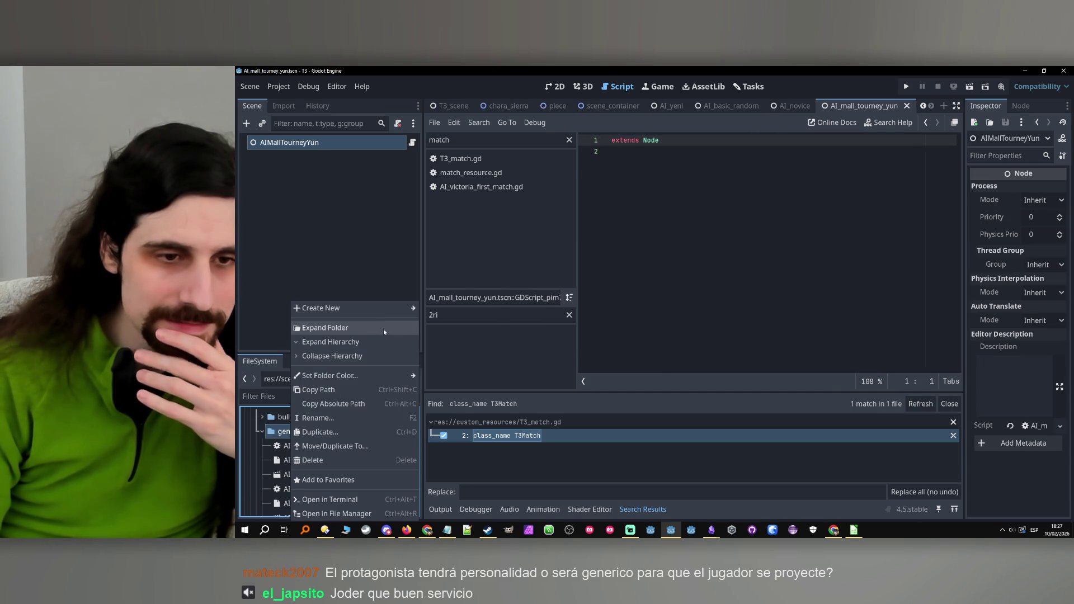
{"action": "mouse_move", "coordinate": [384, 309]}
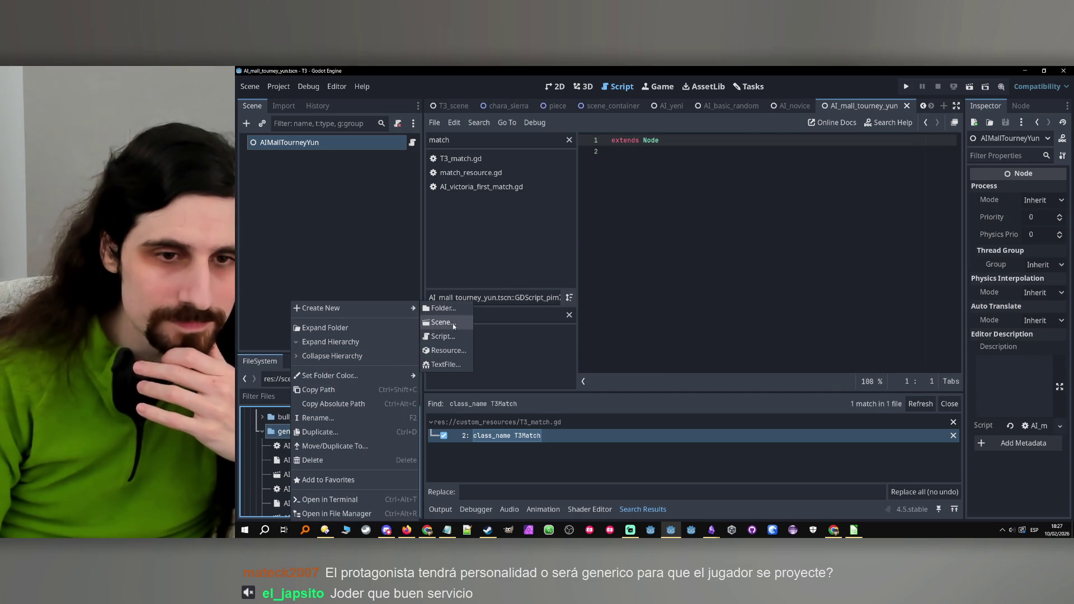
{"action": "left_click", "coordinate": [445, 351]}
{"action": "left_click", "coordinate": [585, 466]}
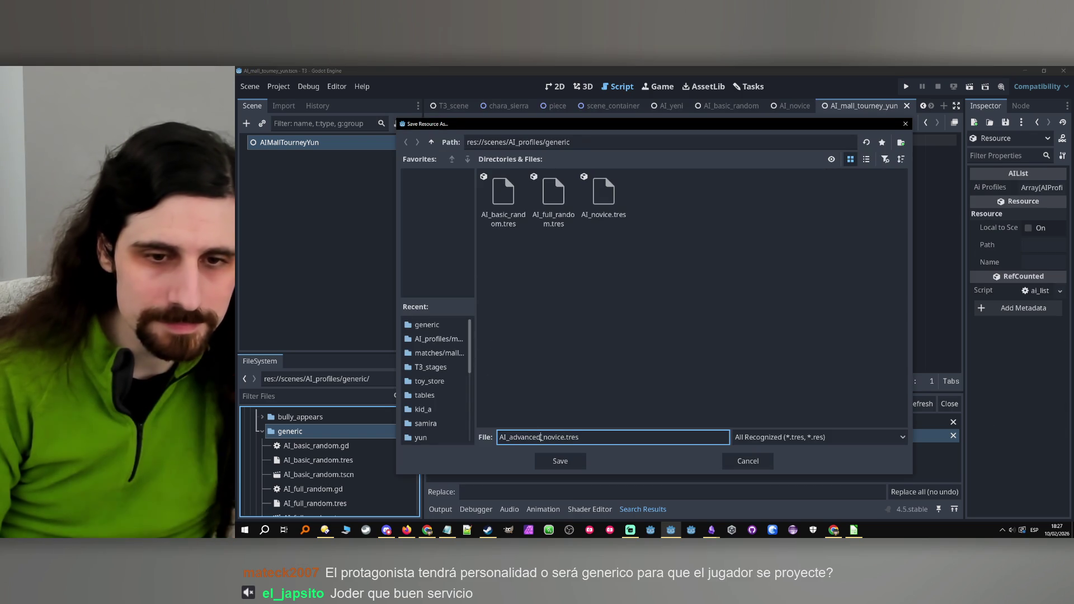
{"action": "double_click", "coordinate": [519, 437]}
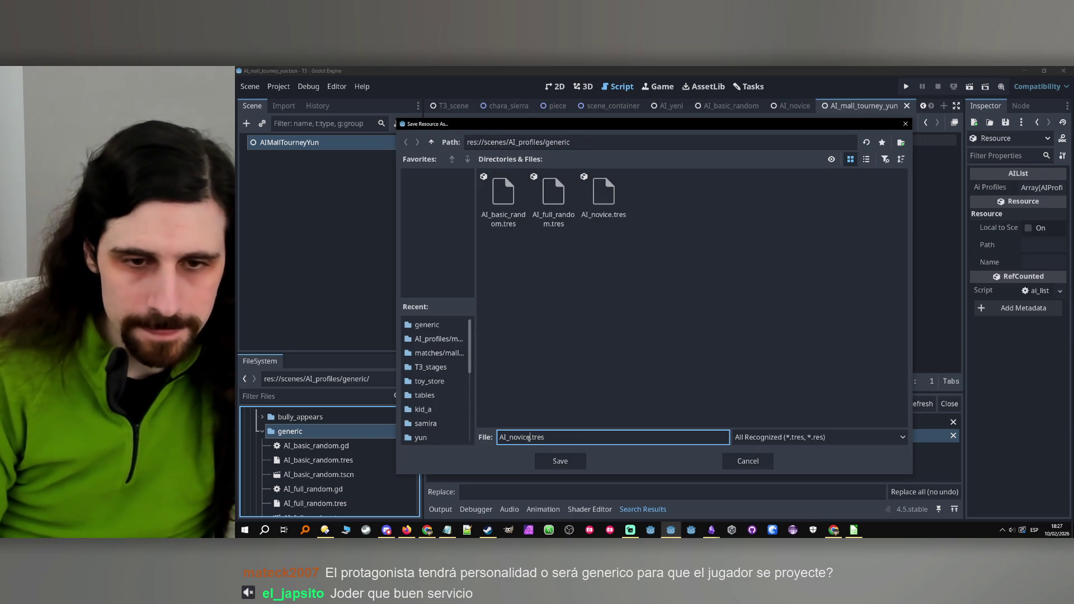
{"action": "type", "text": ":_"}
{"action": "type", "text": "advanced"}
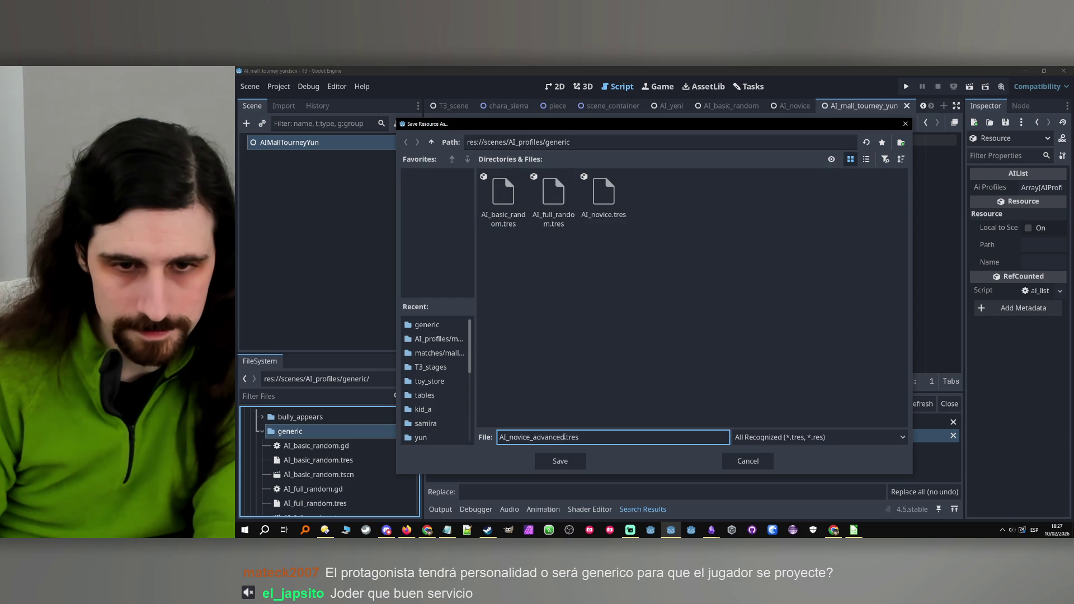
{"action": "left_click", "coordinate": [561, 462]}
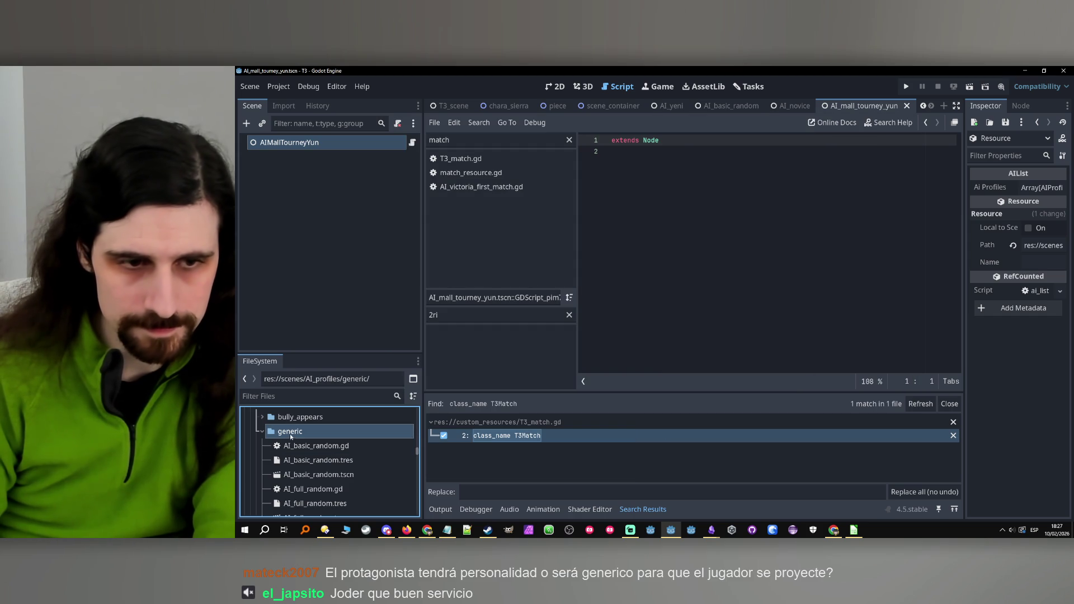
{"action": "right_click", "coordinate": [288, 435]}
Create the AI_novice_advanced scene with root AINoviceAdvanced and attach a new AI_novice_advanced.gd script.
{"action": "mouse_move", "coordinate": [344, 303]}
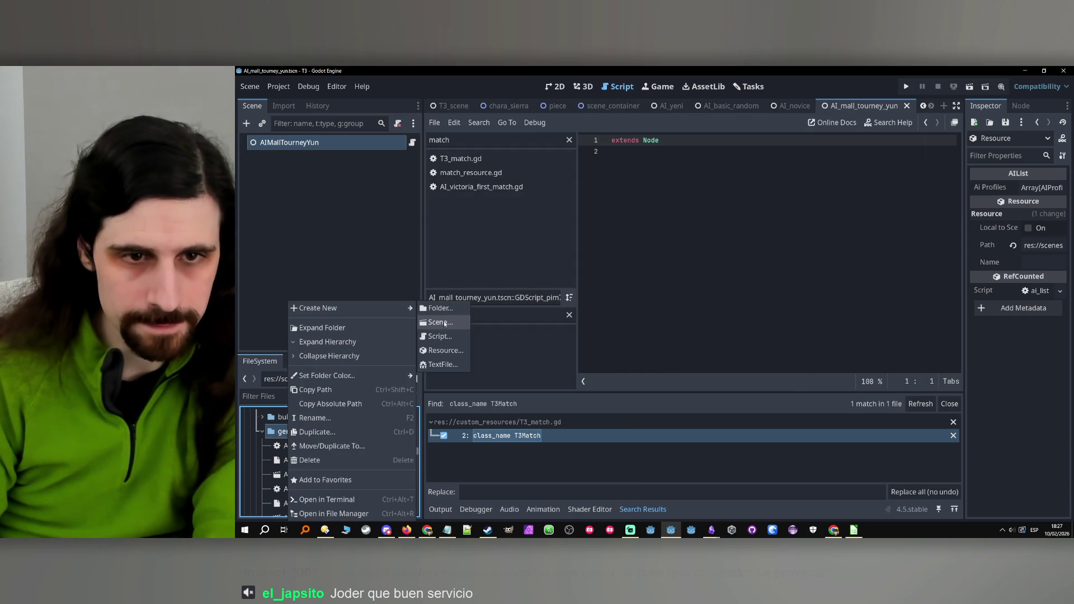
{"action": "left_click", "coordinate": [444, 322]}
{"action": "left_click", "coordinate": [618, 376]}
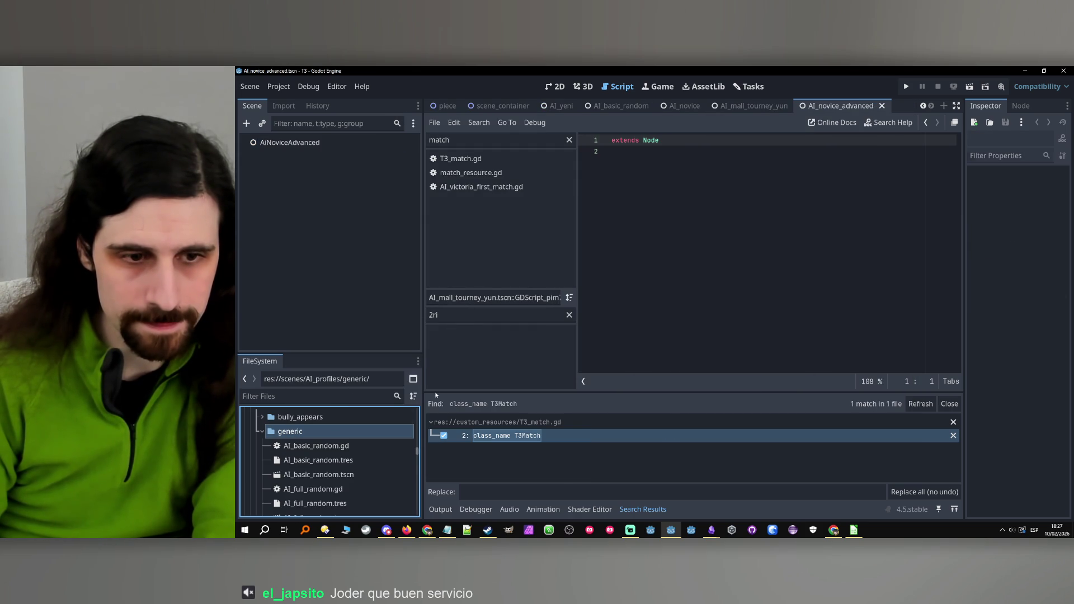
{"action": "scroll", "coordinate": [316, 454], "scroll_direction": "down", "scroll_amount": 1}
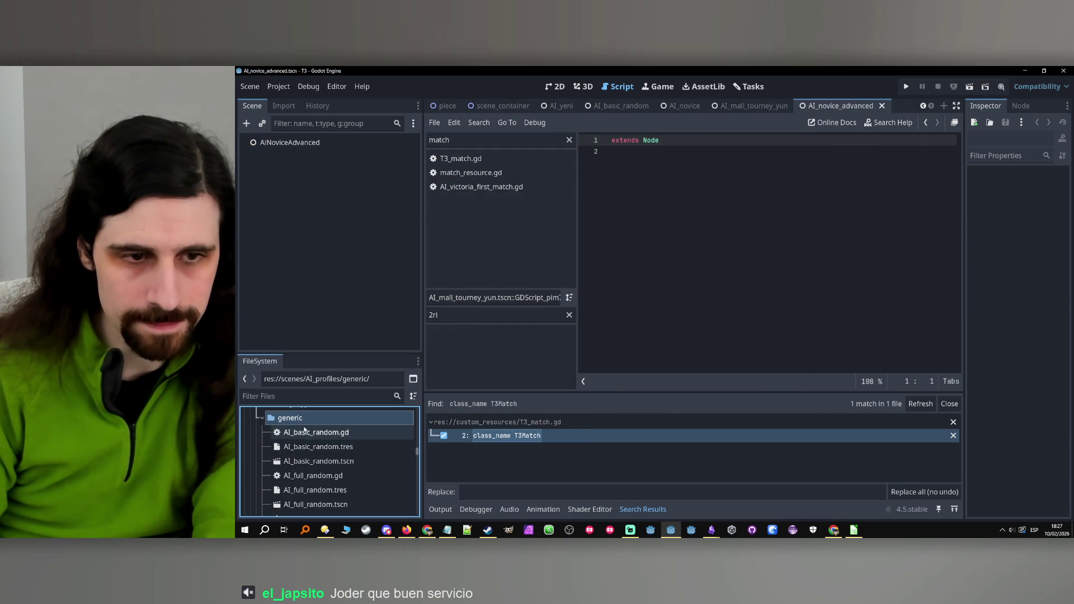
{"action": "left_click", "coordinate": [328, 144]}
{"action": "key", "text": "BackSpace"}
{"action": "type", "text": "I"}
{"action": "key", "text": "Return"}
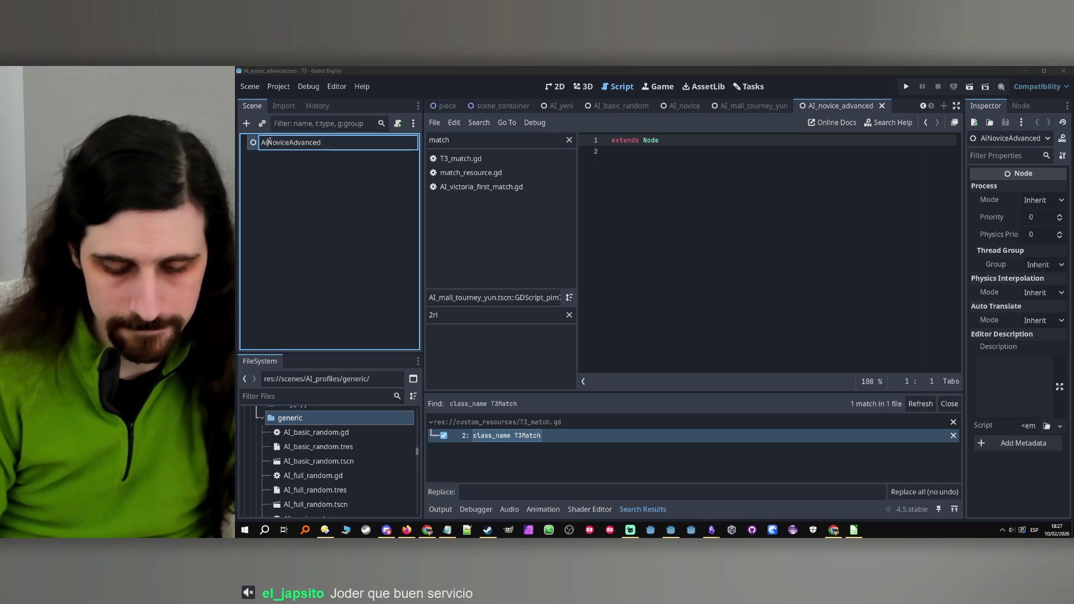
{"action": "key", "text": "Caps_Lock"}
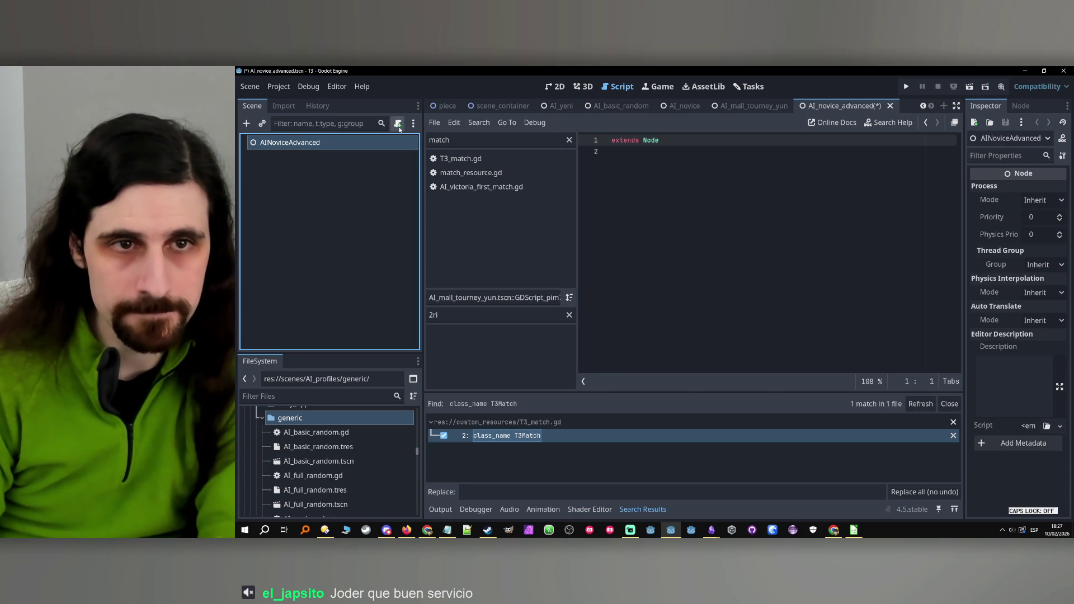
{"action": "left_click", "coordinate": [398, 123]}
{"action": "left_click", "coordinate": [609, 387]}
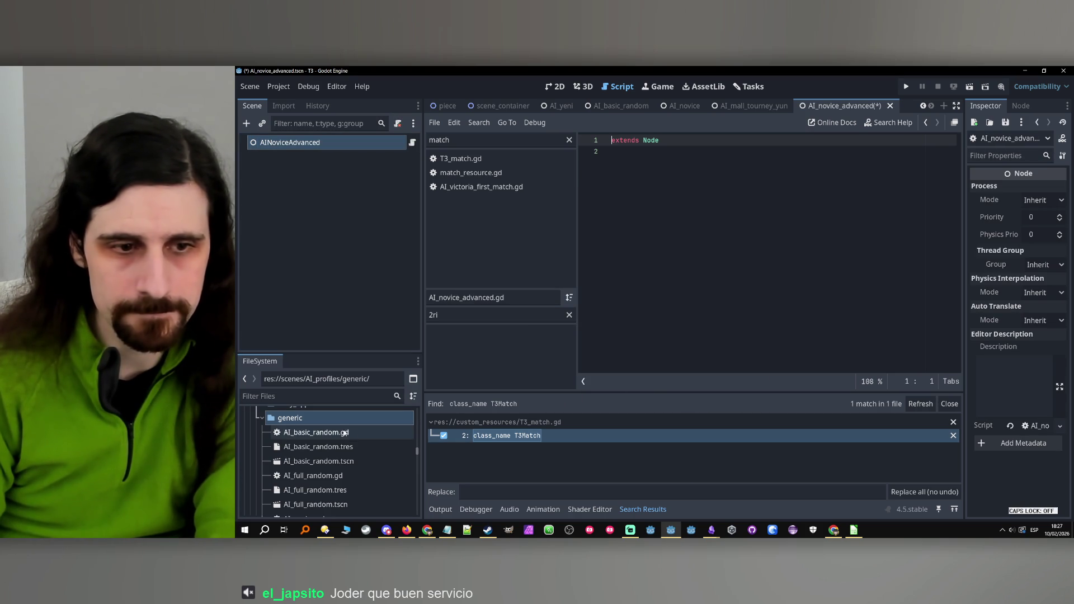
Open AI_novice.gd from the FileSystem dock to view its code.
{"action": "scroll", "coordinate": [327, 454], "scroll_direction": "down", "scroll_amount": 2}
{"action": "scroll", "coordinate": [327, 454], "scroll_direction": "down", "scroll_amount": 2}
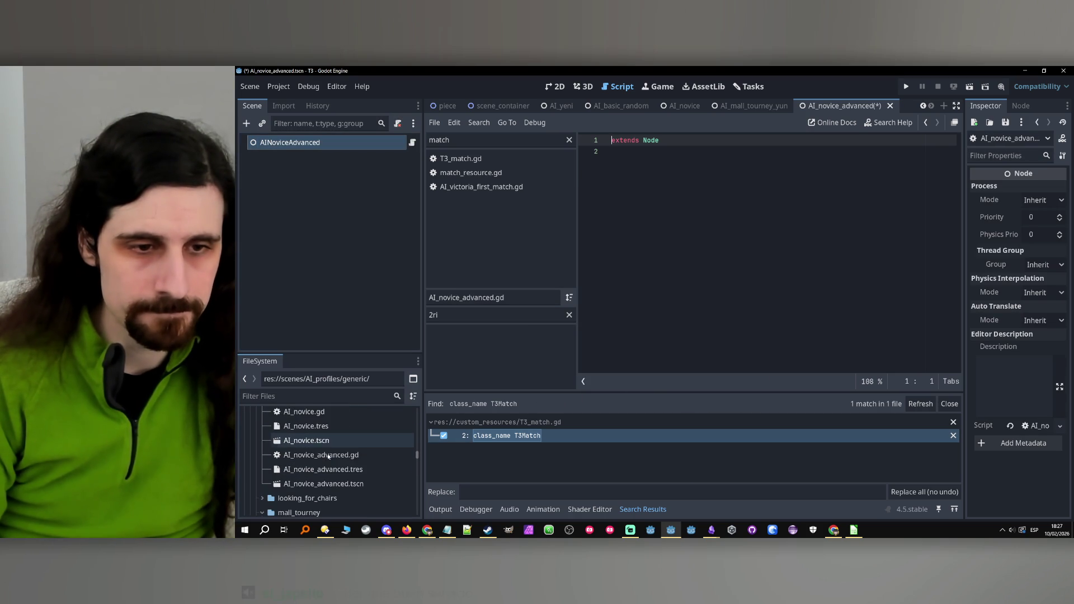
{"action": "left_click", "coordinate": [319, 455]}
{"action": "scroll", "coordinate": [322, 454], "scroll_direction": "up", "scroll_amount": 2}
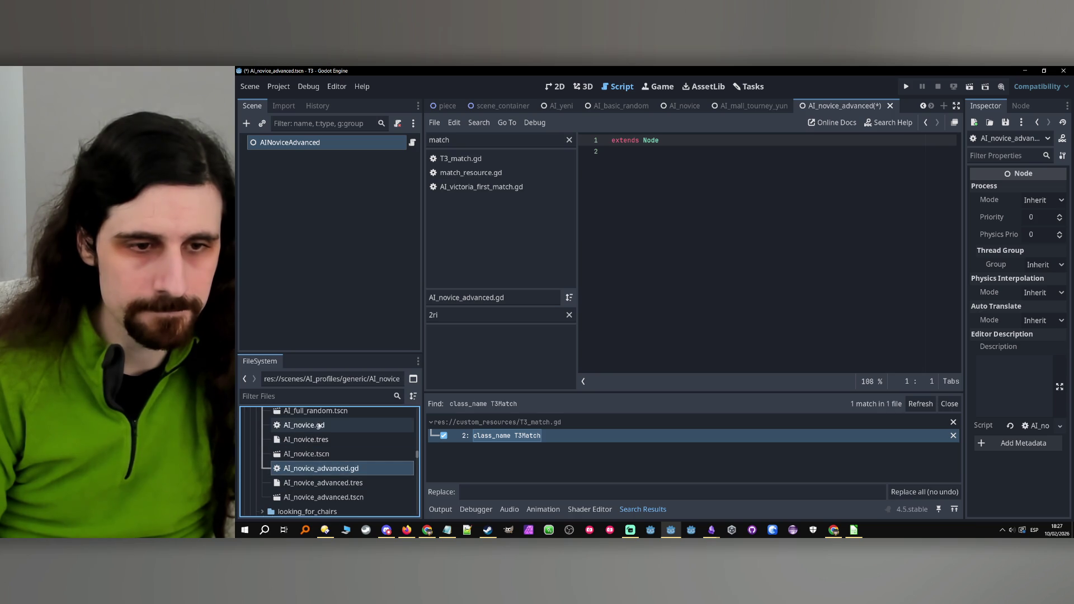
{"action": "double_click", "coordinate": [313, 439]}
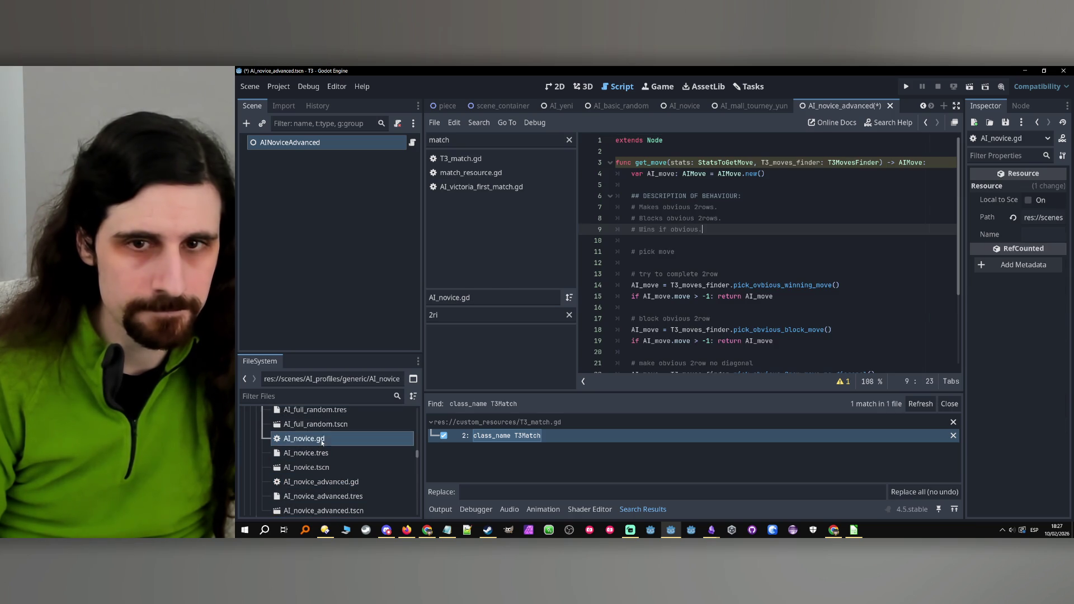
Copy all of AI_novice.gd's code and paste it into AI_novice_advanced.gd below 'extends Node'.
{"action": "left_click", "coordinate": [731, 308]}
{"action": "key", "text": "ctrl+a"}
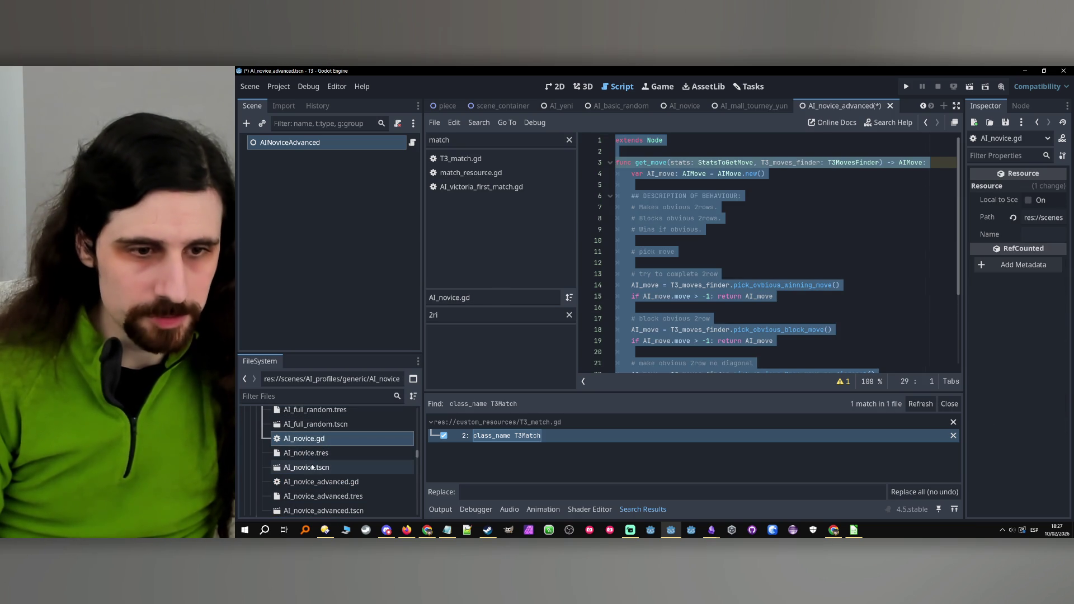
{"action": "left_click", "coordinate": [328, 482]}
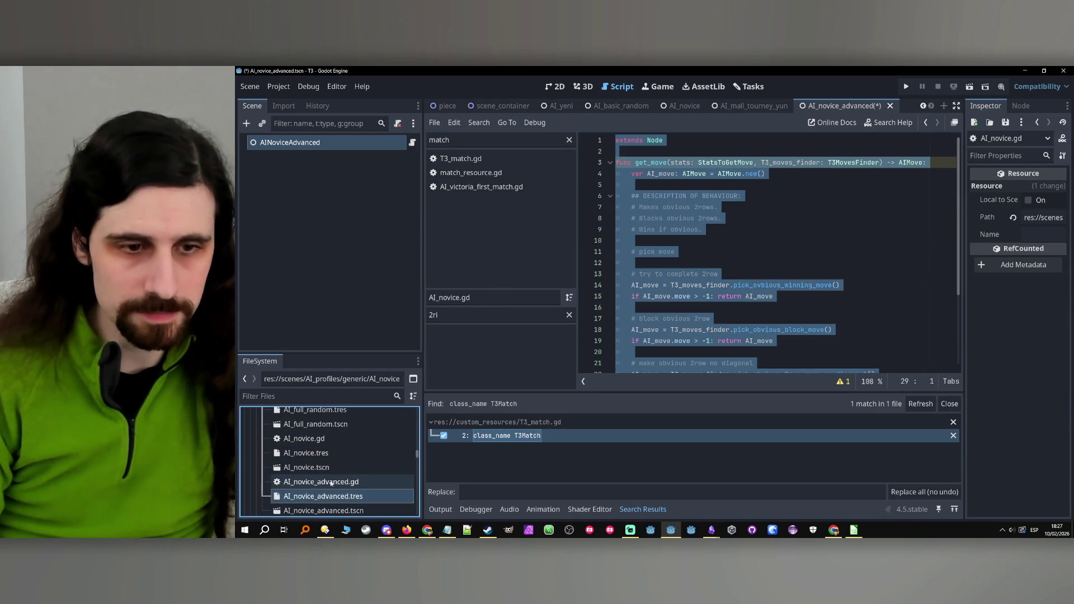
{"action": "double_click", "coordinate": [328, 482]}
{"action": "left_click", "coordinate": [729, 305]}
{"action": "type", "text": "func get_move(stats: StatsToGetMove, T3_moves_finder: T3MovesFinder) -> AIMove: \tvar AI_move: AIMove = AIMove.new()  \t## DESCRIPTION OF BEHAVIOUR: \t# Makes obvious 2rows. \t# Blocks obvious 2rows. \t# Wins if obvious.  \t# pick move  \t# try to complete 2row \tAI_move = T3_moves_finder.pick_ovbvious_winning_move() \tif AI_move.move > -1: return AI_move  \t# block obvious 2row \tAI_move = T3_moves_finder.pick_obvious_block_move() \tif AI_move.move > -1: return AI_move  \t# make obvious 2row no diagonal \tAI_move = T3_moves_finder.pick_obvious_2row_move_no_diagonal() \tif AI_move.move > -1: return AI_move  \t# if all else fails, pick random \tAI_move = T3_moves_finder.pick_random_move() \treturn AI_move"}
Insert a new line after the 'Wins if obvious.' behaviour description comment.
{"action": "scroll", "coordinate": [725, 258], "scroll_direction": "up", "scroll_amount": 5}
{"action": "left_click", "coordinate": [736, 227]}
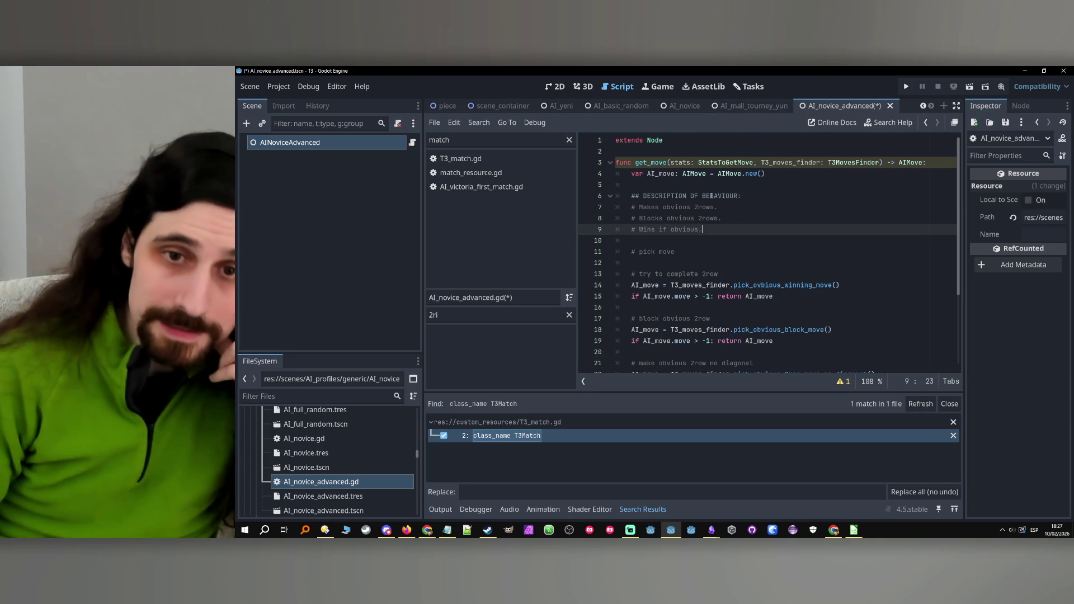
{"action": "left_click", "coordinate": [748, 218]}
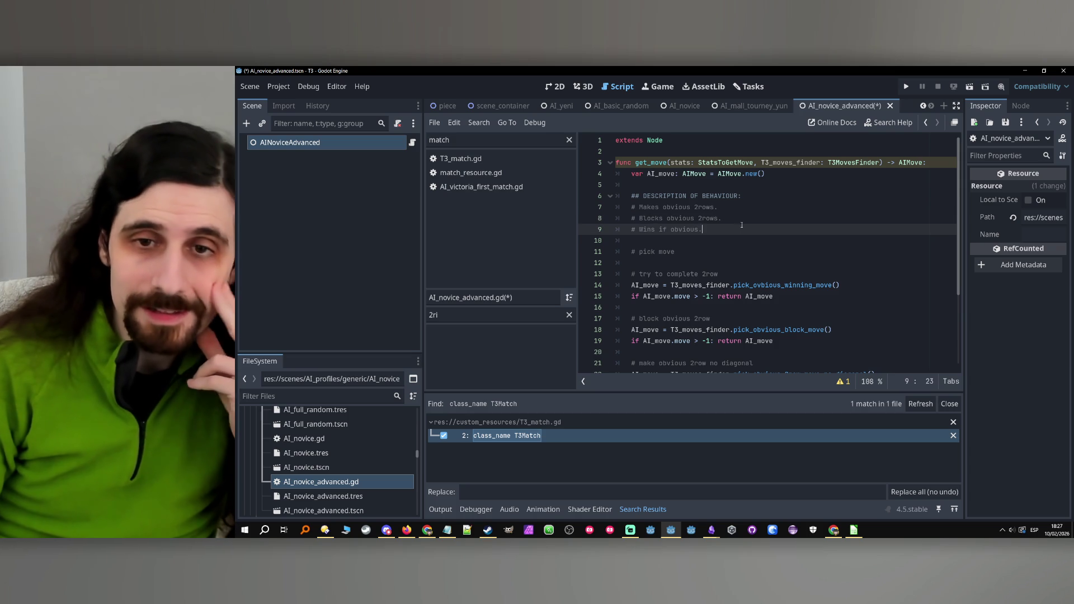
{"action": "left_click", "coordinate": [740, 211]}
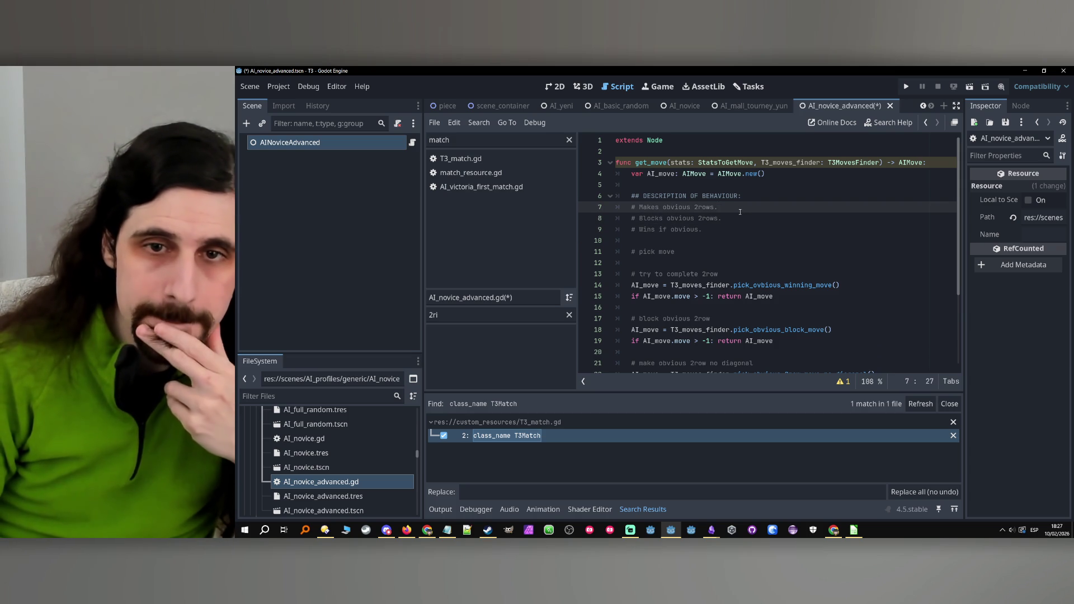
{"action": "left_click", "coordinate": [740, 222]}
{"action": "left_click_drag", "start_coordinate": [721, 220], "coordinate": [639, 220]}
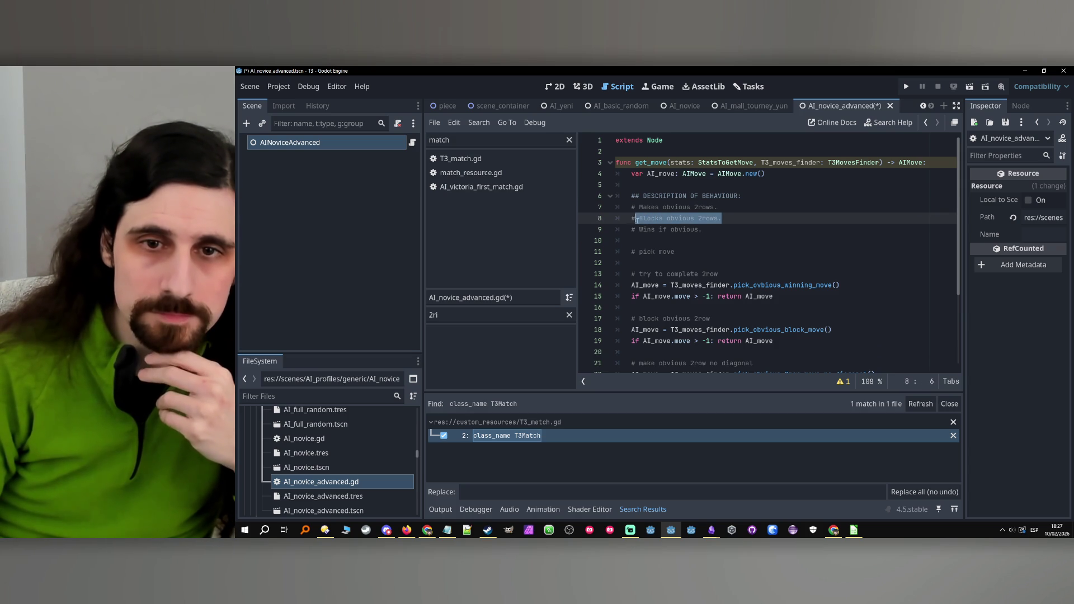
{"action": "left_click", "coordinate": [711, 229]}
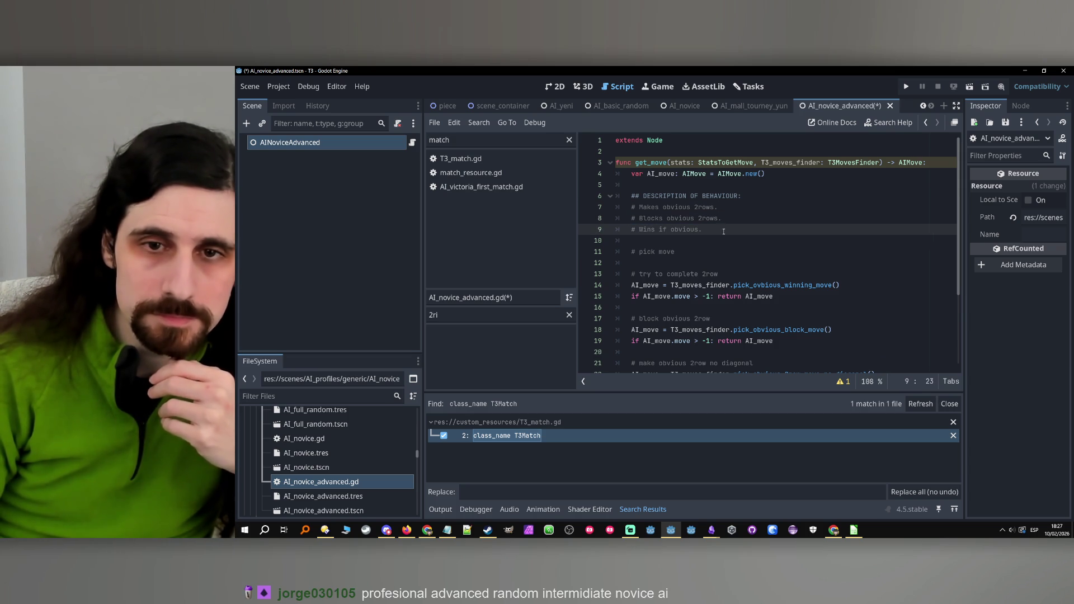
{"action": "key", "text": "Return"}
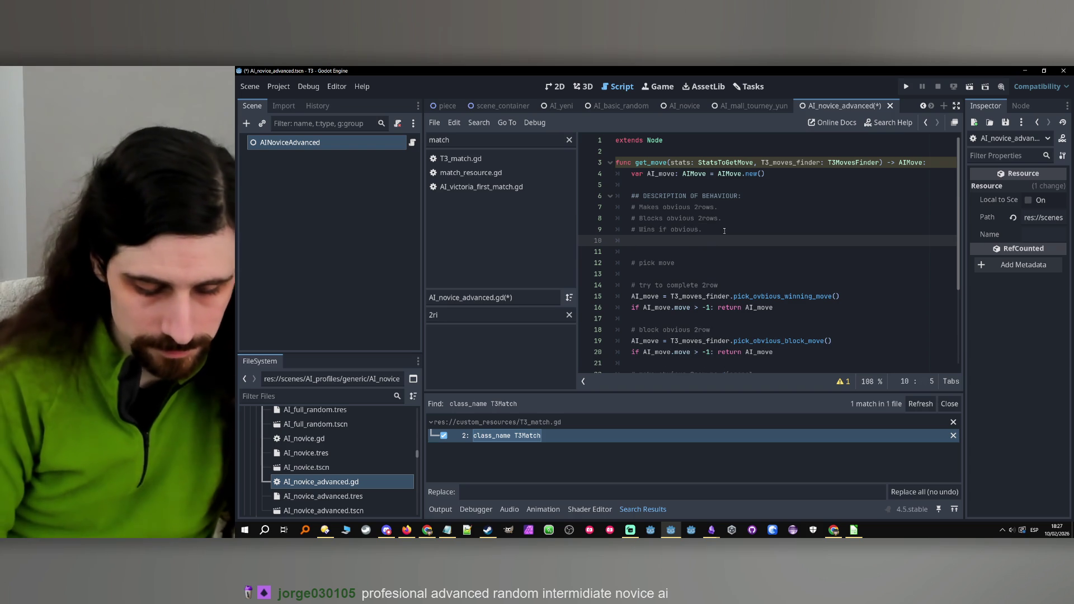
Finish the 'Occasionally blocks' comment line and discard the duplicated 'fills' line.
{"action": "type", "text": "# Occa"}
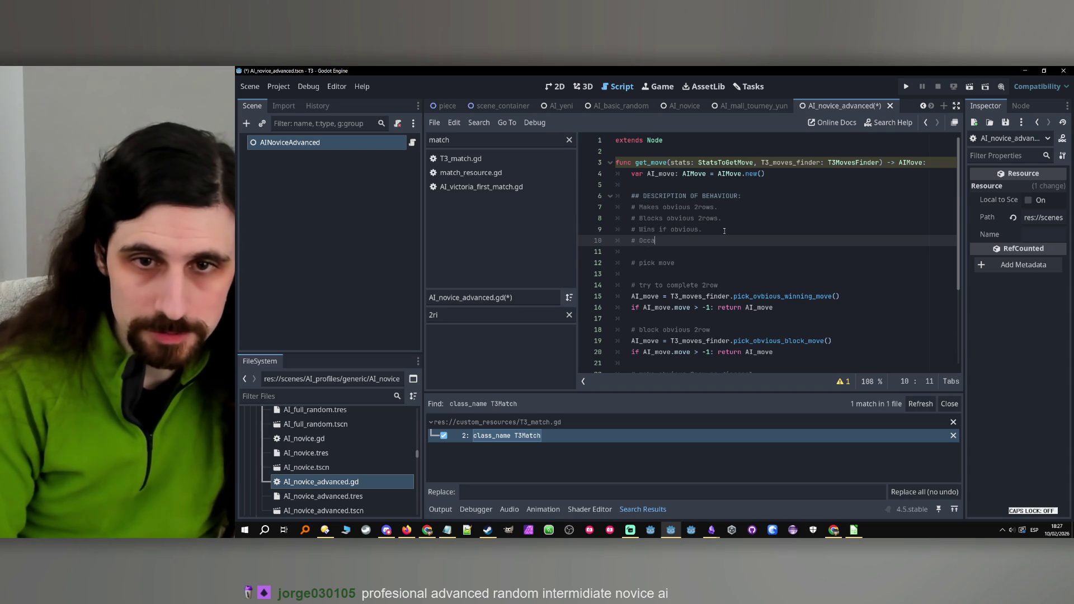
{"action": "type", "text": "sionally blocks non-obvious 2rows."}
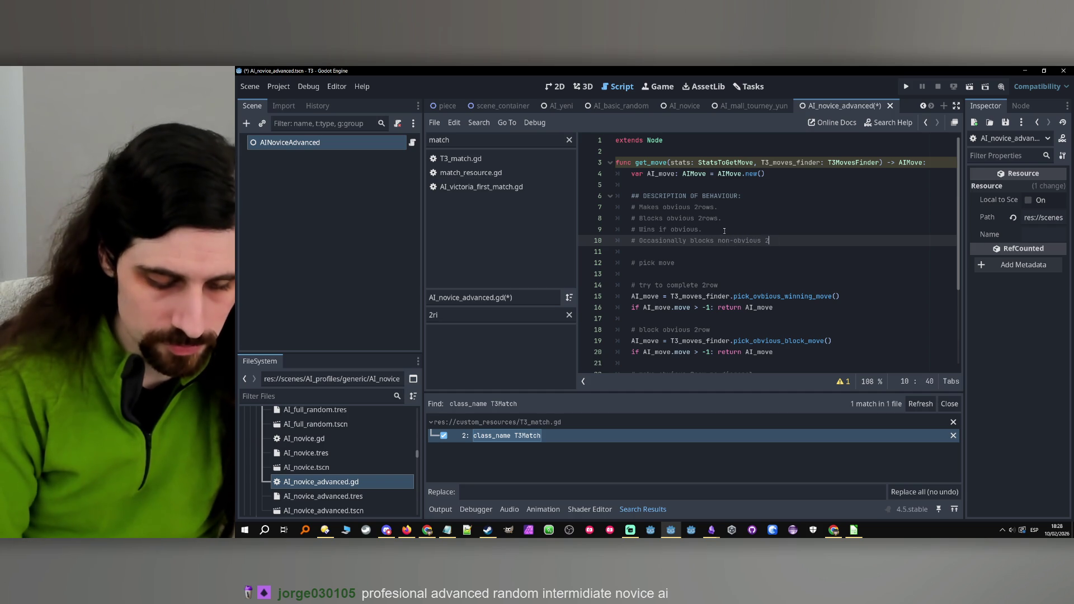
{"action": "key", "text": "Return"}
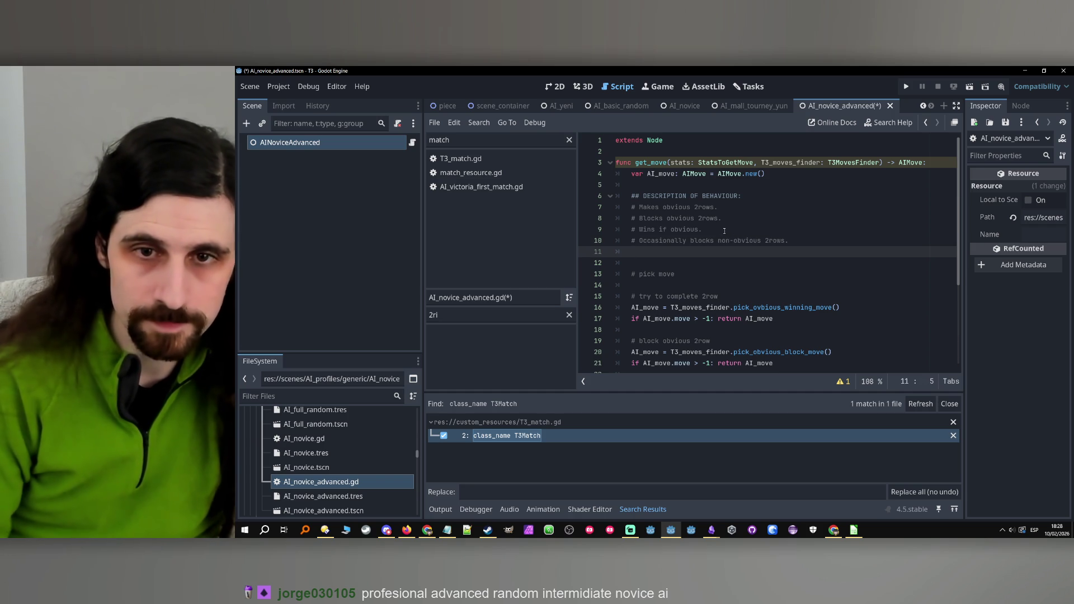
{"action": "left_click_drag", "start_coordinate": [790, 241], "coordinate": [617, 241]}
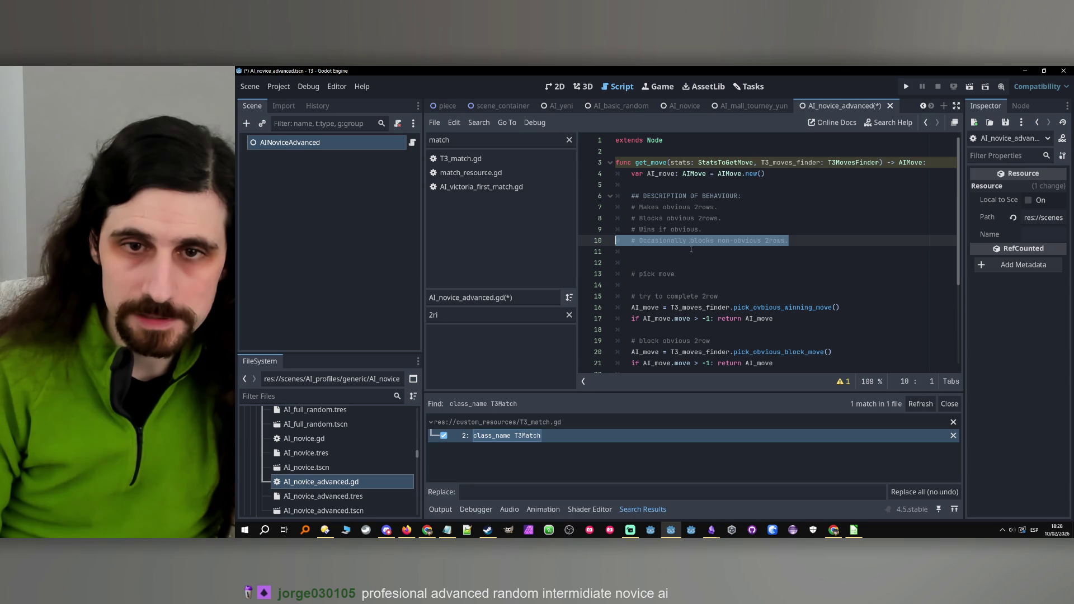
{"action": "left_click_drag", "start_coordinate": [690, 248], "coordinate": [699, 253]}
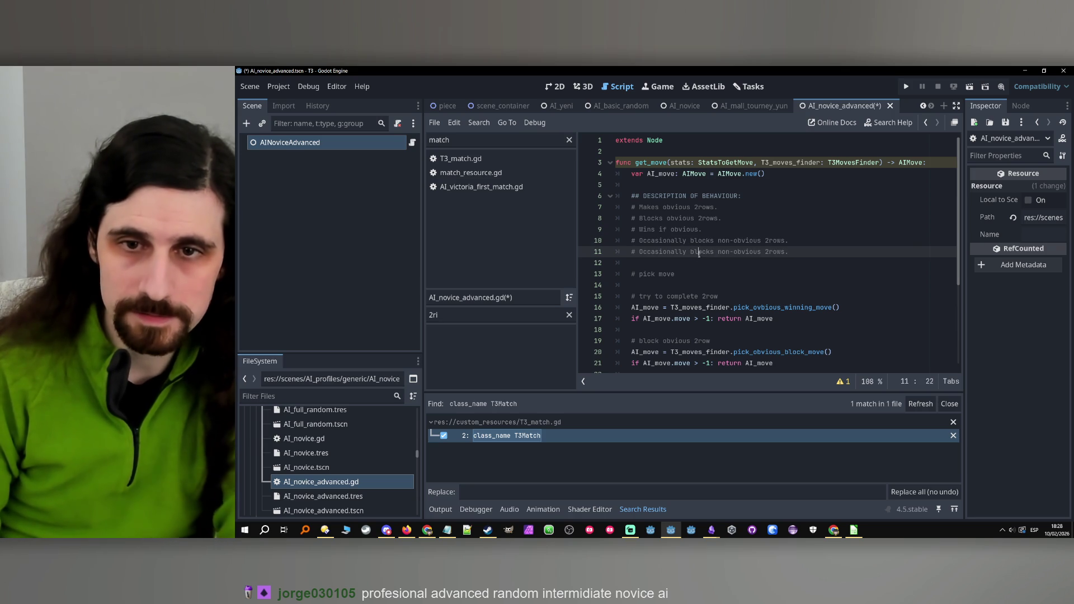
{"action": "double_click", "coordinate": [699, 252]}
{"action": "type", "text": "fills"}
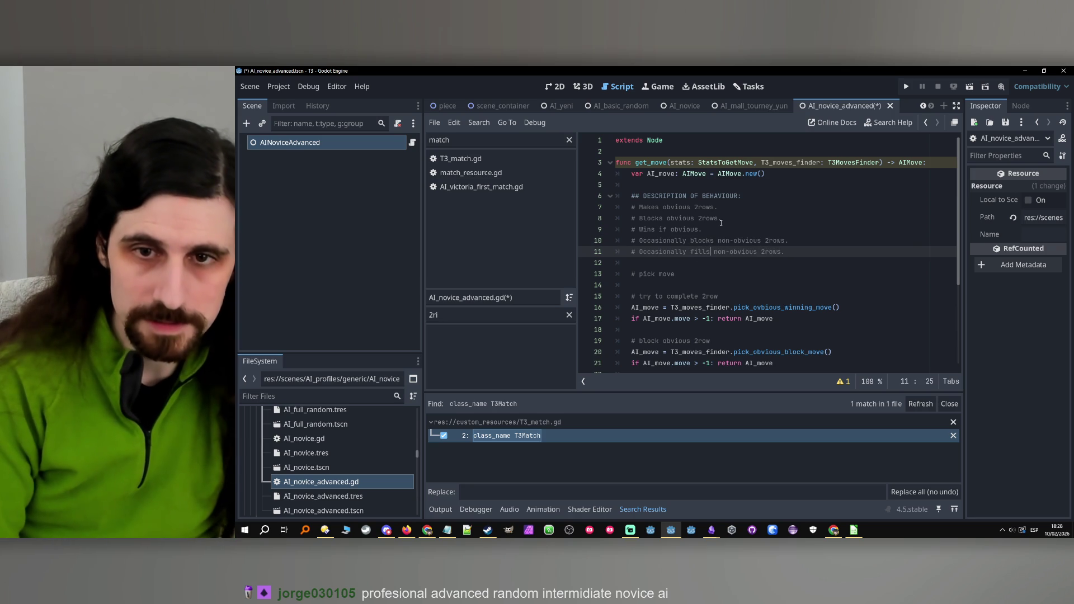
{"action": "left_click", "coordinate": [793, 253]}
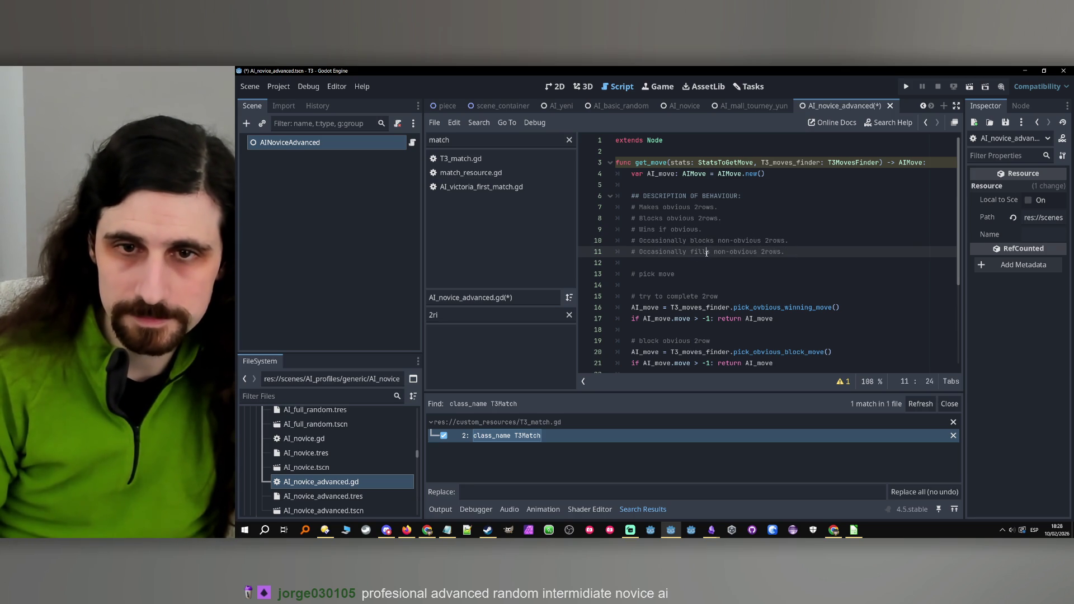
{"action": "left_click_drag", "start_coordinate": [782, 253], "coordinate": [693, 255]}
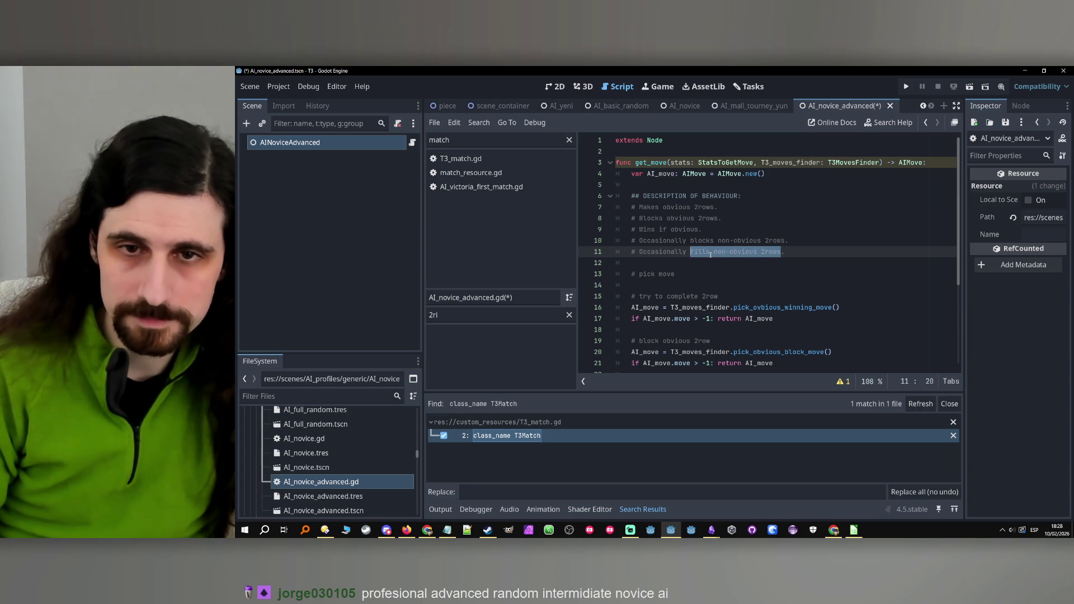
{"action": "triple_click", "coordinate": [711, 255]}
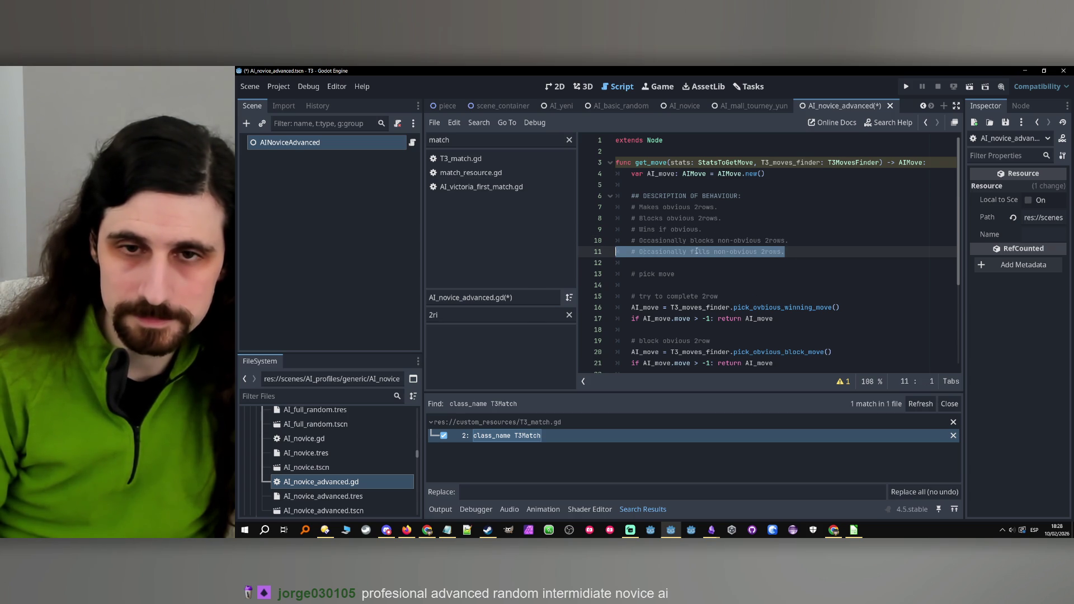
{"action": "key", "text": "BackSpace"}
{"action": "key", "text": "BackSpace"}
Change the 'Wins if obvious' comment to 'Wins if possible' and save the script.
{"action": "left_click_drag", "start_coordinate": [699, 229], "coordinate": [669, 230]}
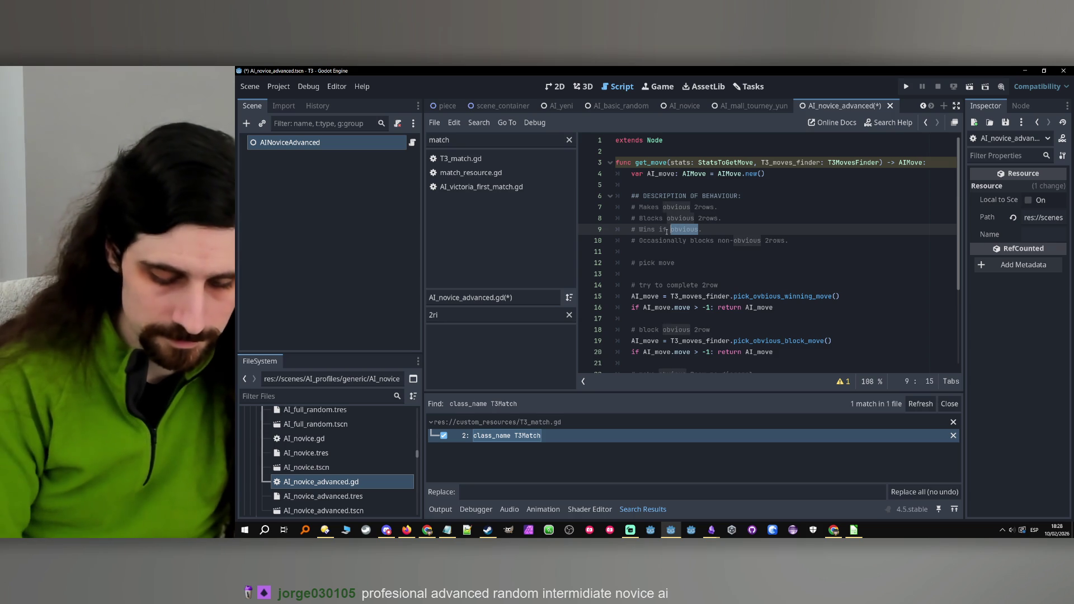
{"action": "type", "text": "possible"}
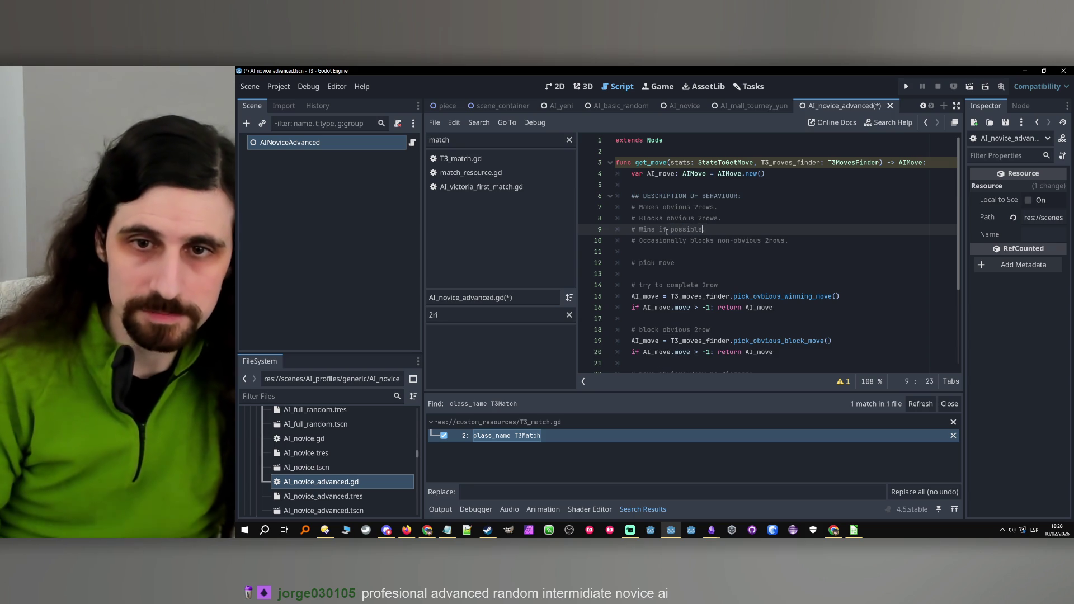
{"action": "key", "text": "End"}
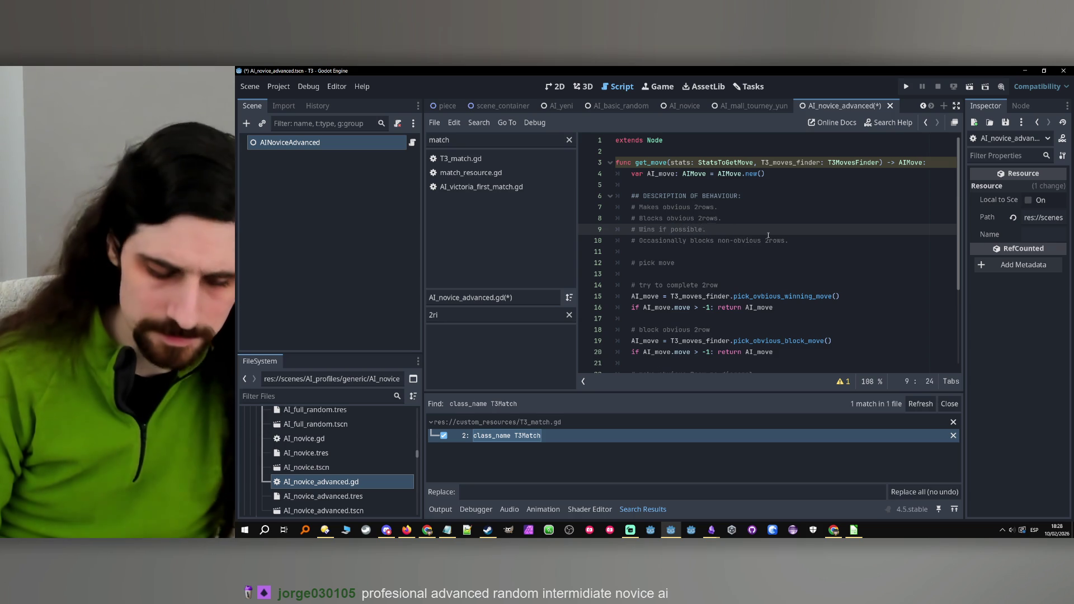
{"action": "key", "text": "ctrl+s"}
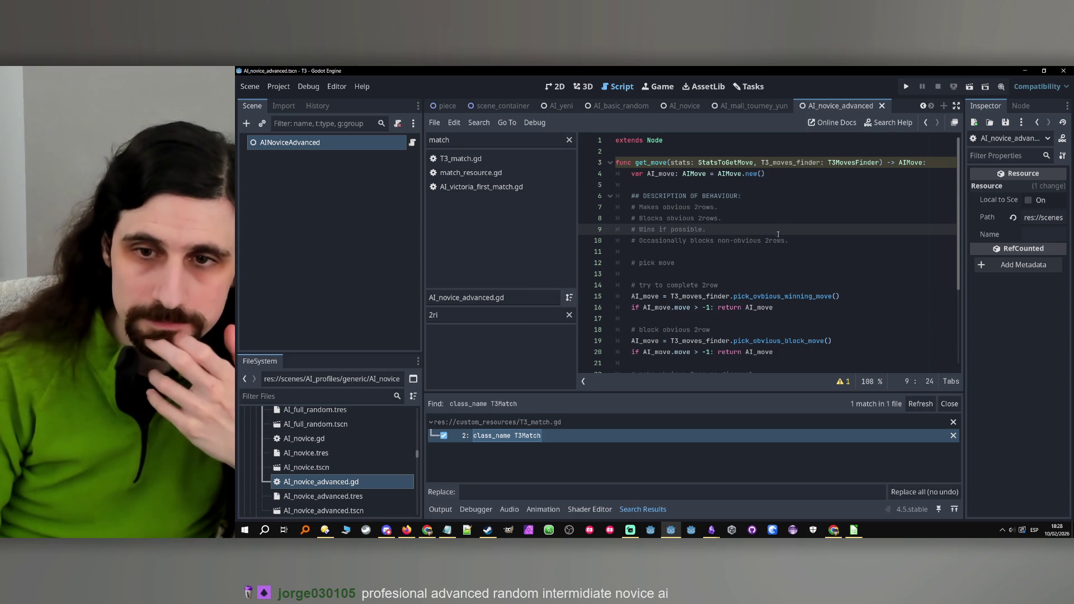
In AI_novice.gd, add 'no diagonal' to the 'Makes obvious 2rows' comment.
{"action": "scroll", "coordinate": [782, 226], "scroll_direction": "down", "scroll_amount": 3}
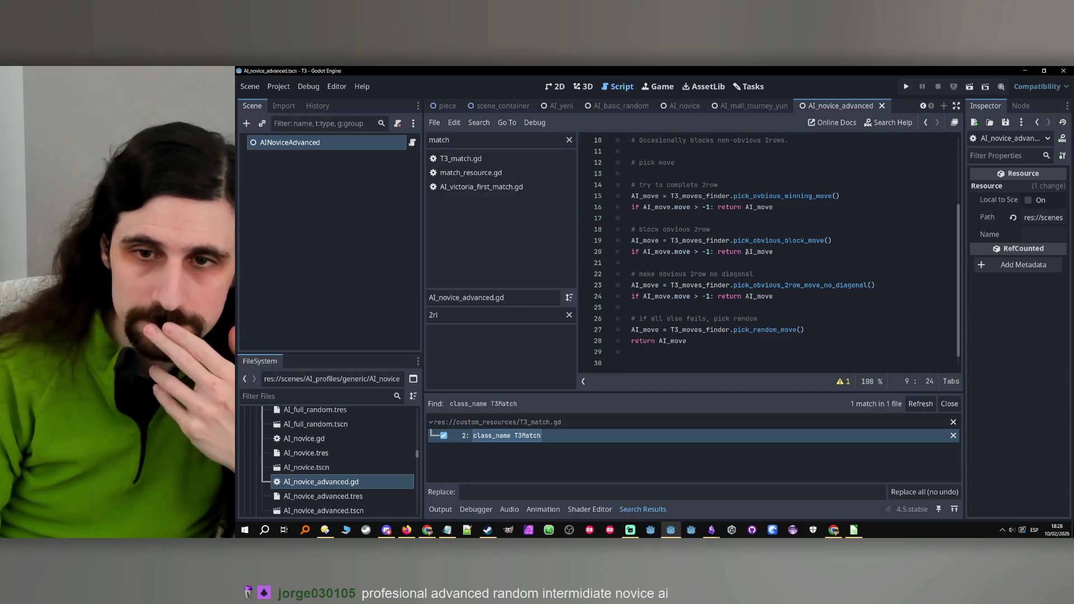
{"action": "double_click", "coordinate": [324, 439]}
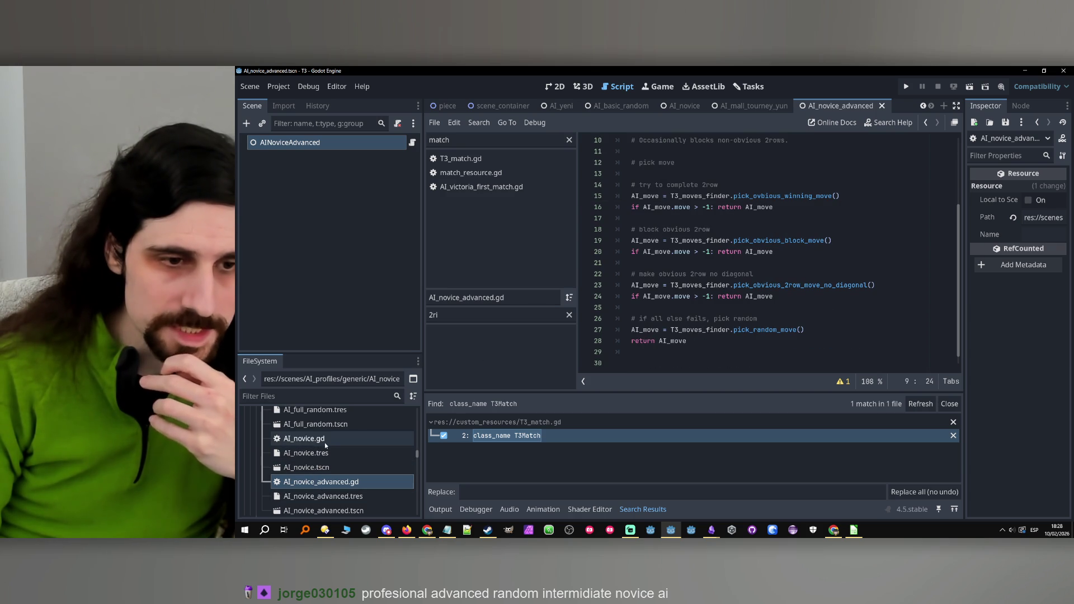
{"action": "left_click", "coordinate": [718, 275]}
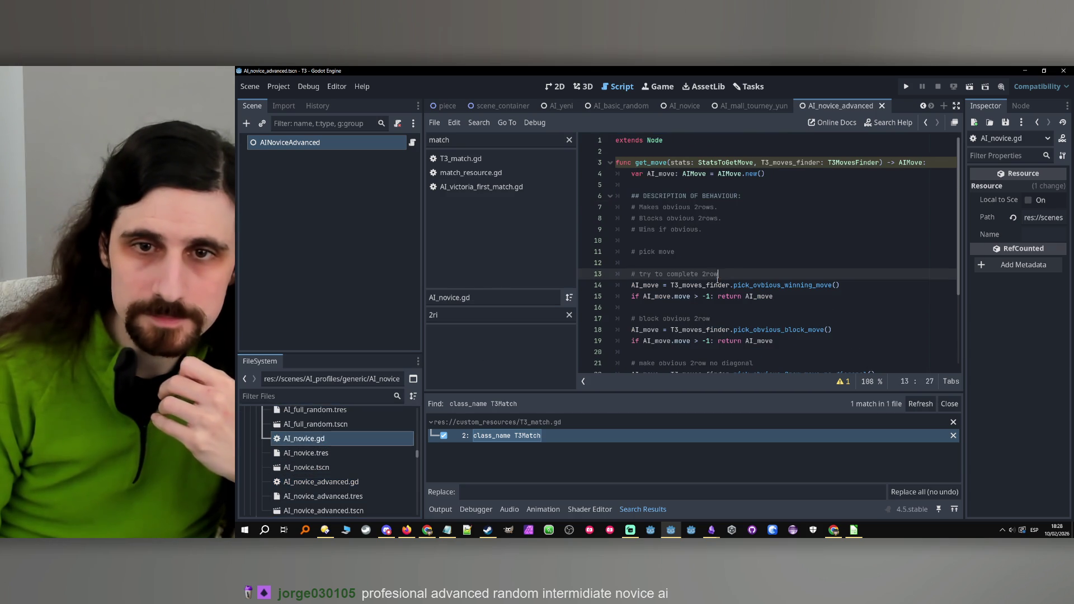
{"action": "left_click", "coordinate": [728, 210]}
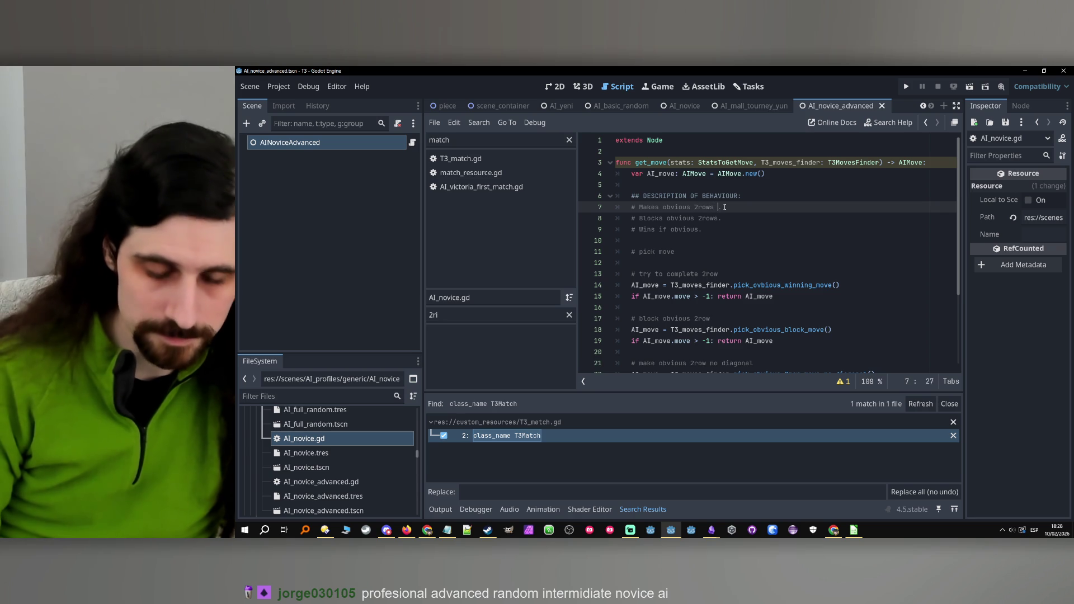
{"action": "type", "text": "no diagonal."}
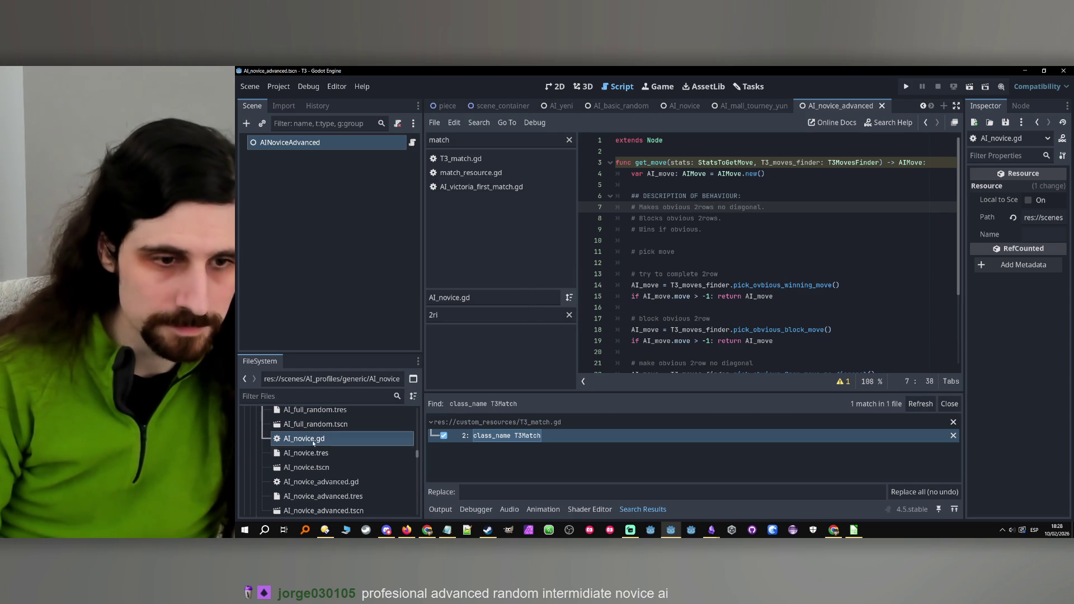
Add ', including diagonal' after '2rows' in AI_novice_advanced.gd's line 7 description.
{"action": "double_click", "coordinate": [321, 482]}
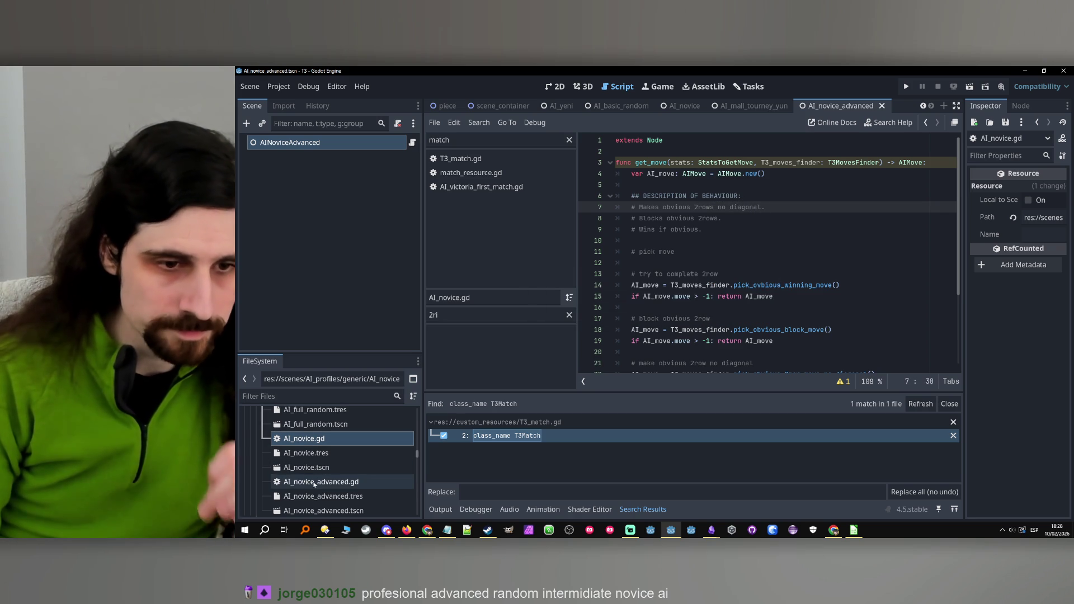
{"action": "left_click", "coordinate": [713, 206]}
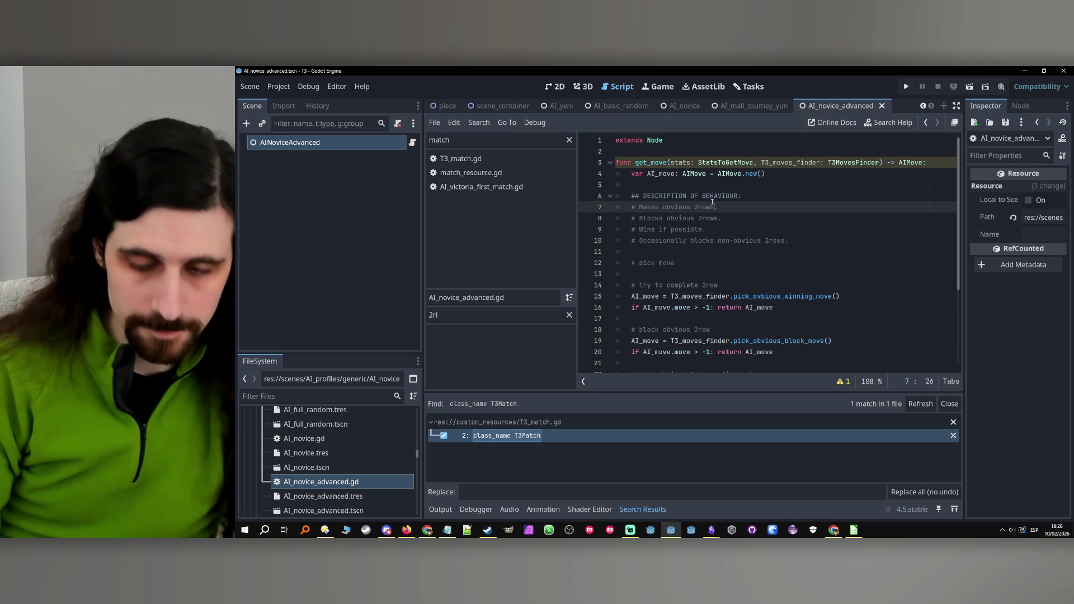
{"action": "type", "text": ", including "}
{"action": "type", "text": "diagona"}
{"action": "type", "text": "ls"}
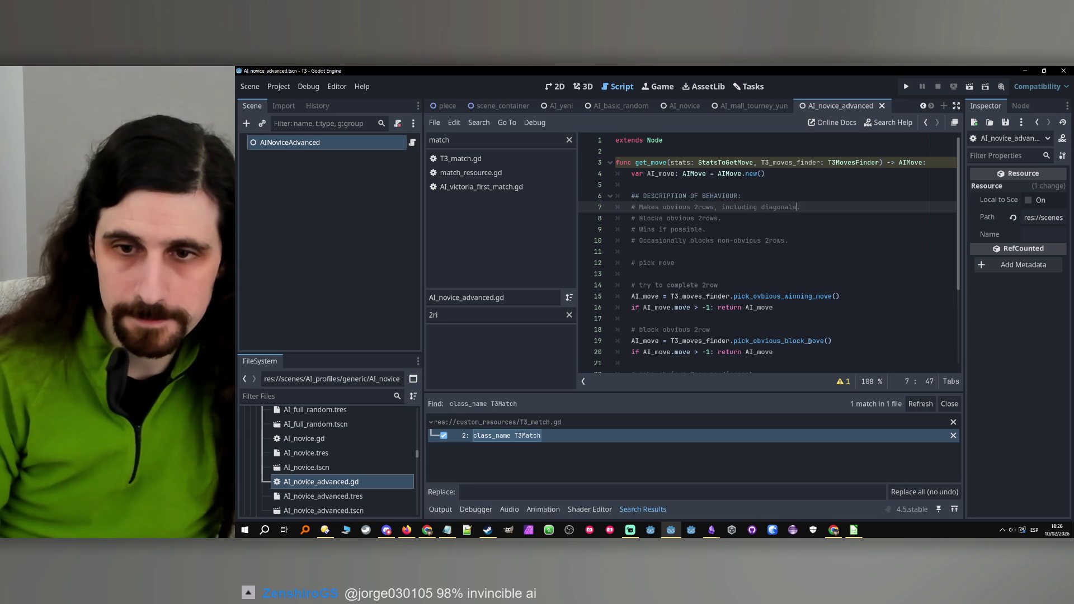
Keep the line 23 call intact and jump to pick_obvious_2row_move_no_diagonal's definition in T3_moves_finder.gd.
{"action": "left_click", "coordinate": [809, 341]}
{"action": "scroll", "coordinate": [809, 341], "scroll_direction": "down", "scroll_amount": 2}
{"action": "double_click", "coordinate": [850, 319]}
{"action": "left_click", "coordinate": [850, 319]}
{"action": "left_click_drag", "start_coordinate": [869, 318], "coordinate": [816, 319]}
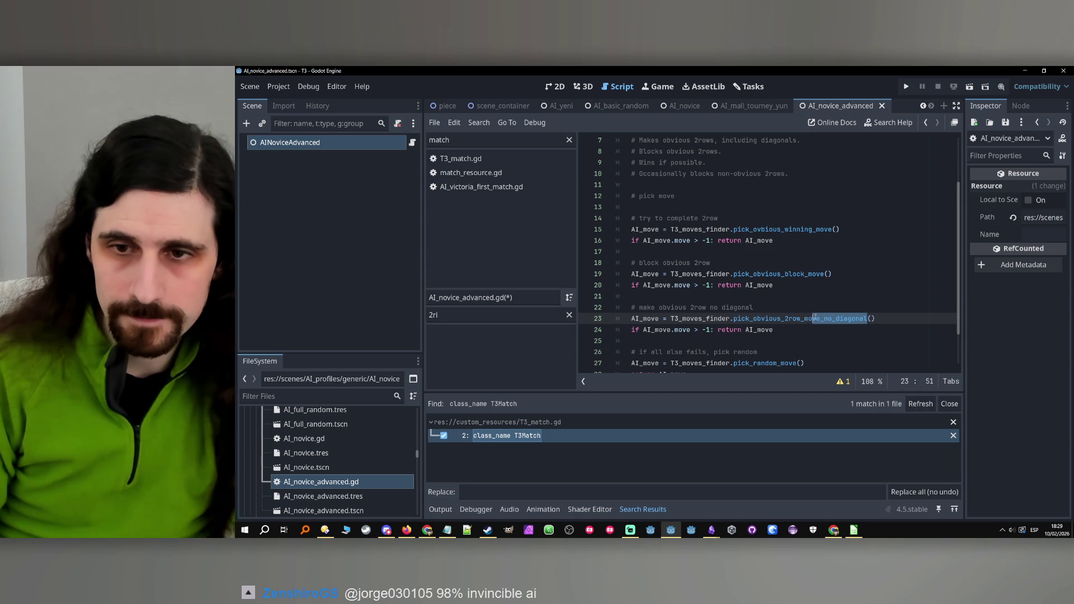
{"action": "key", "text": "BackSpace"}
{"action": "left_click", "coordinate": [787, 330]}
{"action": "left_click", "coordinate": [792, 319]}
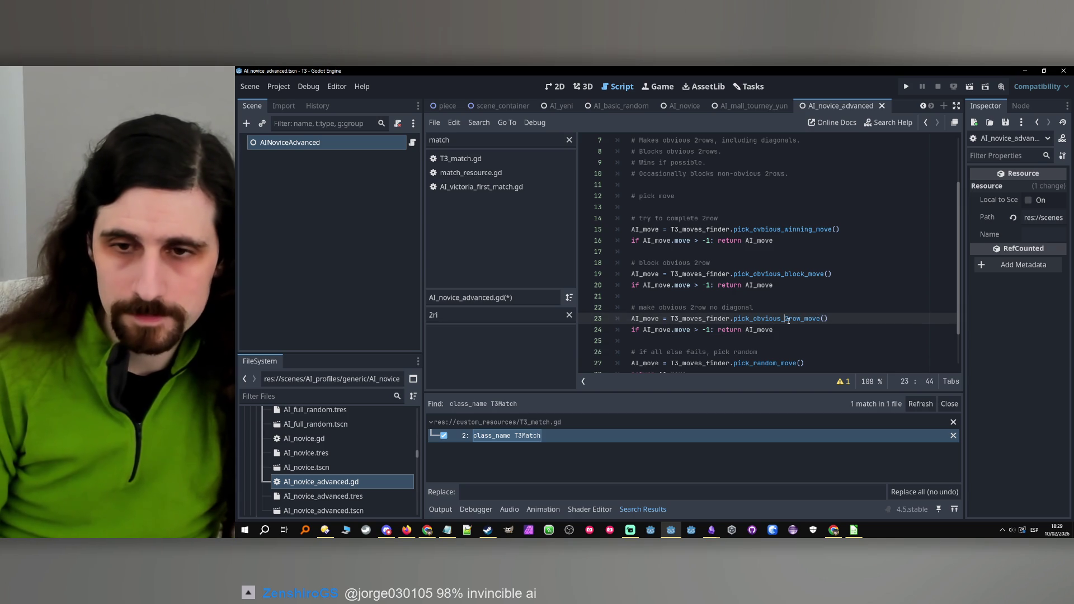
{"action": "key", "text": "ctrl+z"}
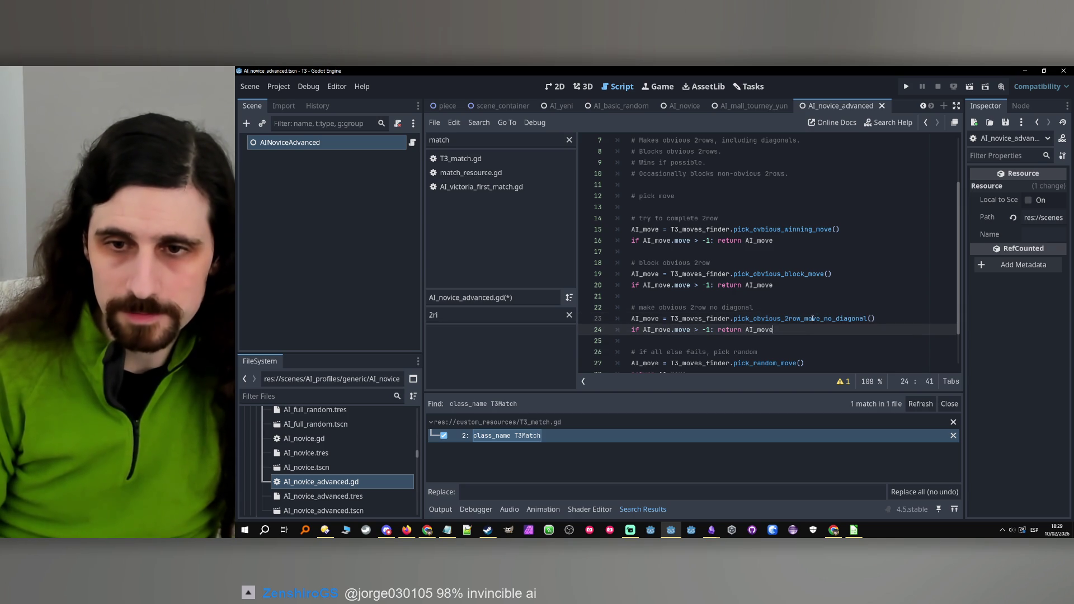
{"action": "left_click", "coordinate": [816, 319], "text": "ctrl"}
{"action": "scroll", "coordinate": [814, 211], "scroll_direction": "down", "scroll_amount": 2}
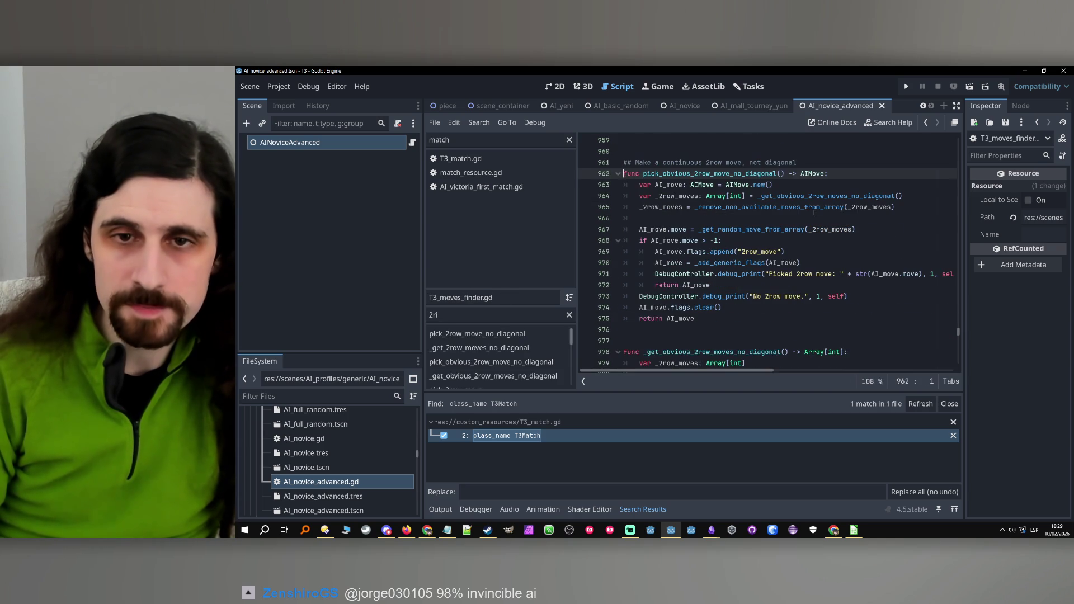
Paste a copy of the no-diagonal picker at line 960, dropping ', not diagonal' and '_no_diagonal' from it.
{"action": "mouse_move", "coordinate": [711, 317]}
{"action": "left_mouse_down"}
{"action": "mouse_move", "coordinate": [671, 274]}
{"action": "mouse_move", "coordinate": [625, 162]}
{"action": "left_mouse_up"}
{"action": "key", "text": "ctrl+c"}
{"action": "scroll", "coordinate": [690, 252], "scroll_direction": "down", "scroll_amount": 5}
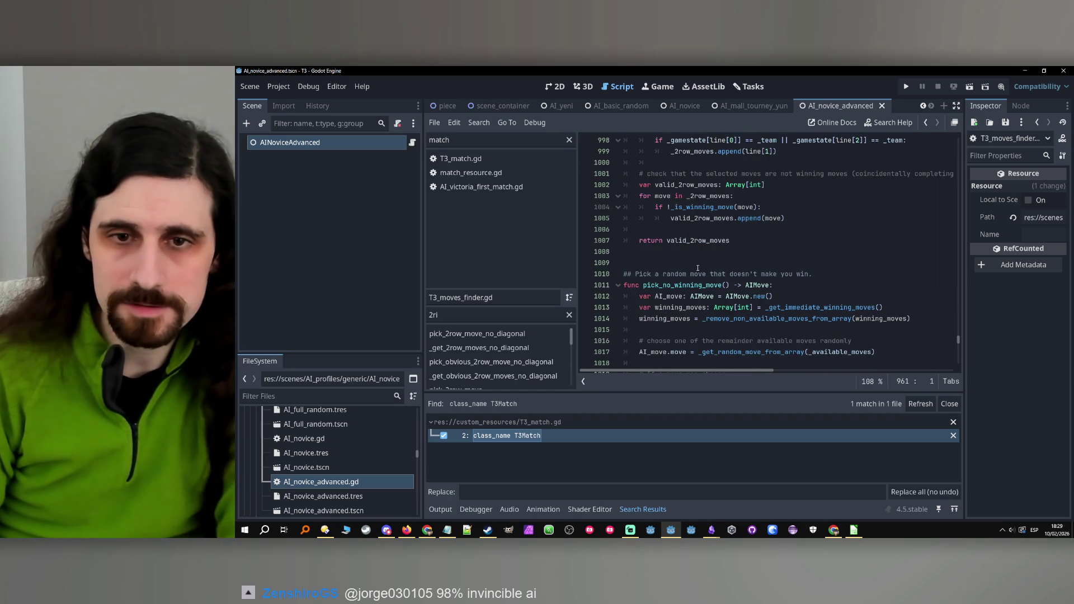
{"action": "scroll", "coordinate": [690, 252], "scroll_direction": "up", "scroll_amount": 9}
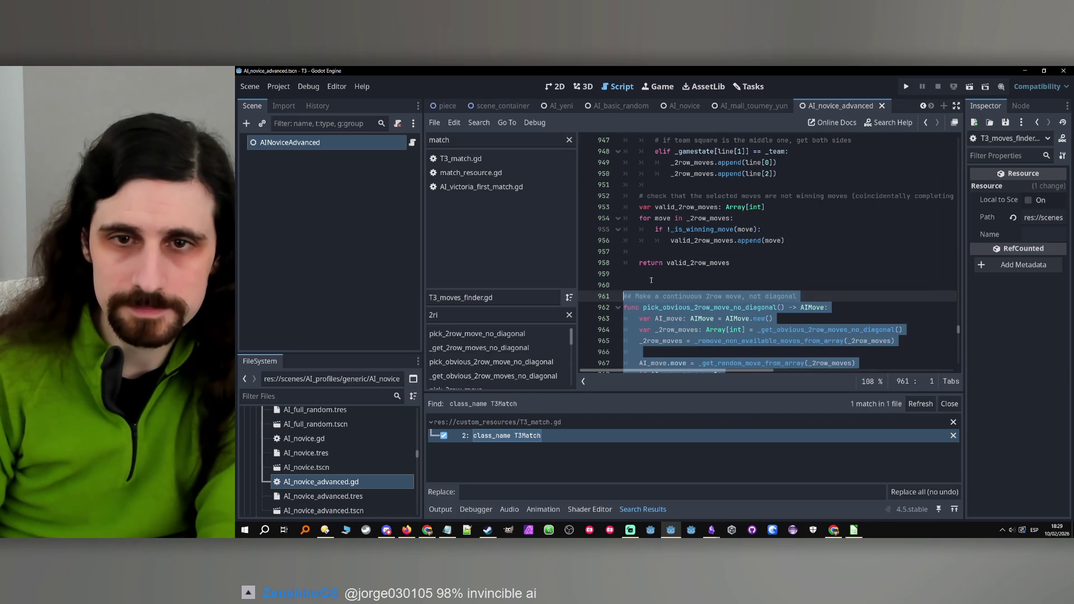
{"action": "left_click", "coordinate": [647, 286]}
{"action": "key", "text": "ctrl+v"}
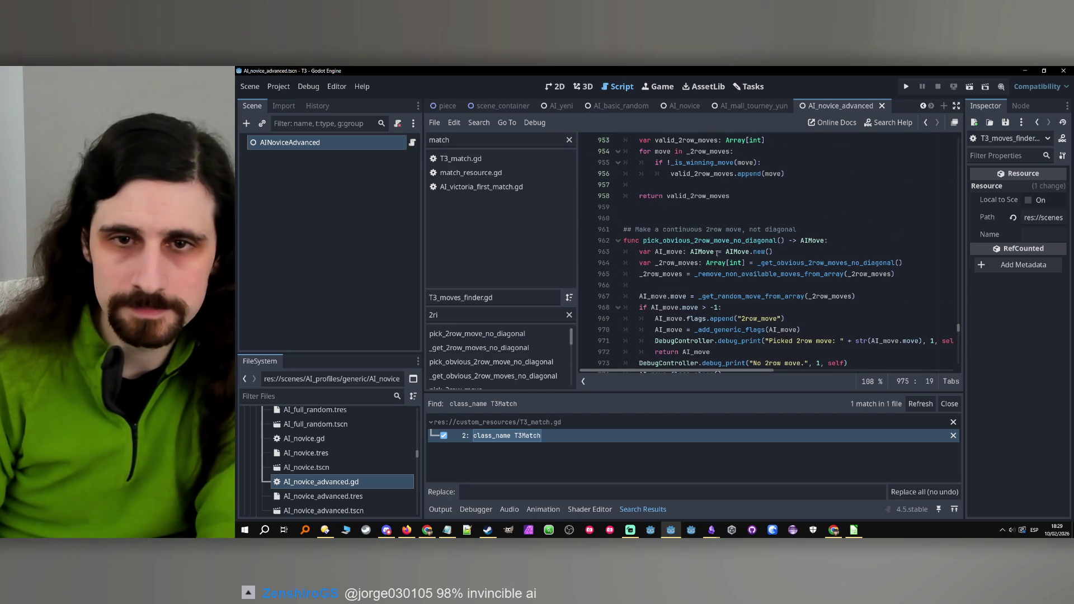
{"action": "mouse_move", "coordinate": [742, 229]}
{"action": "left_mouse_down"}
{"action": "mouse_move", "coordinate": [798, 229]}
{"action": "mouse_move", "coordinate": [738, 242]}
{"action": "left_mouse_up"}
{"action": "key", "text": "BackSpace"}
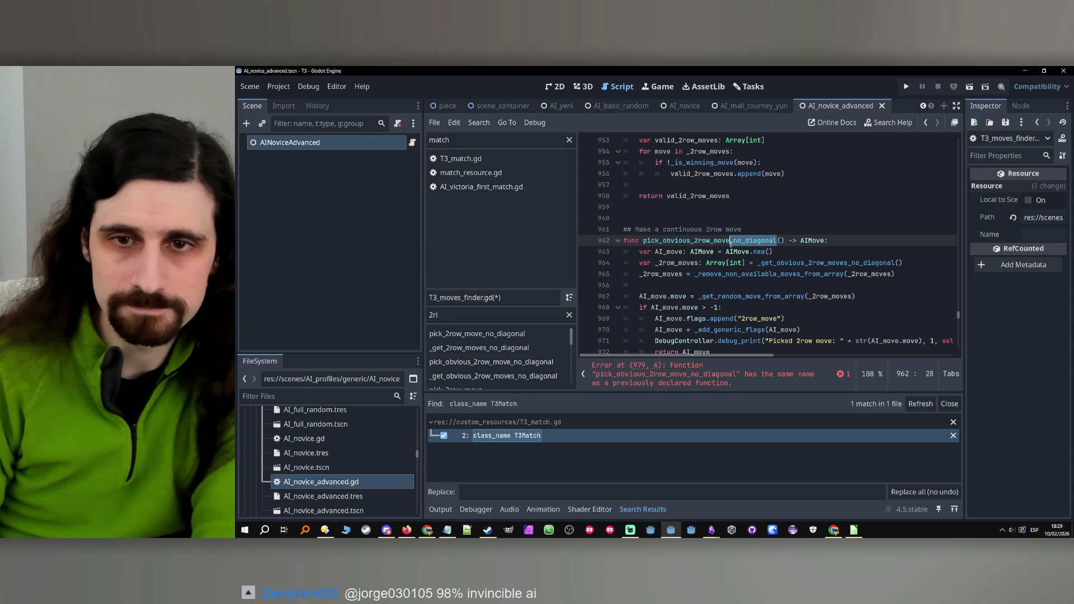
{"action": "key", "text": "BackSpace"}
Select the _no_diagonal suffix in the copied function's line 964 helper call.
{"action": "scroll", "coordinate": [730, 244], "scroll_direction": "down", "scroll_amount": 1}
{"action": "double_click", "coordinate": [766, 241]}
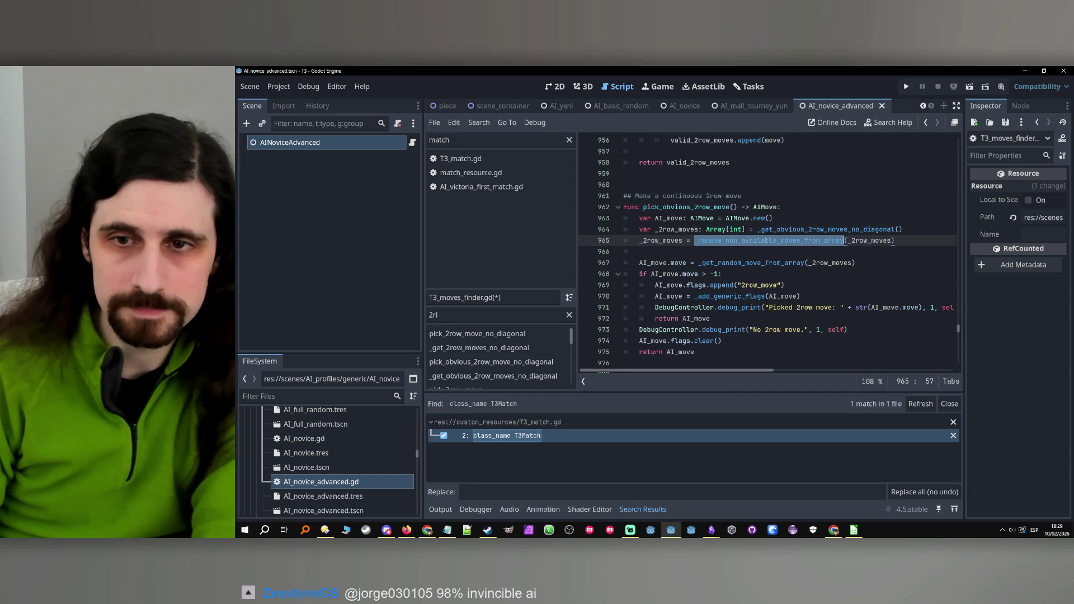
{"action": "double_click", "coordinate": [808, 230]}
{"action": "left_click", "coordinate": [834, 229]}
{"action": "left_click_drag", "start_coordinate": [848, 229], "coordinate": [896, 230]}
{"action": "left_click", "coordinate": [822, 255]}
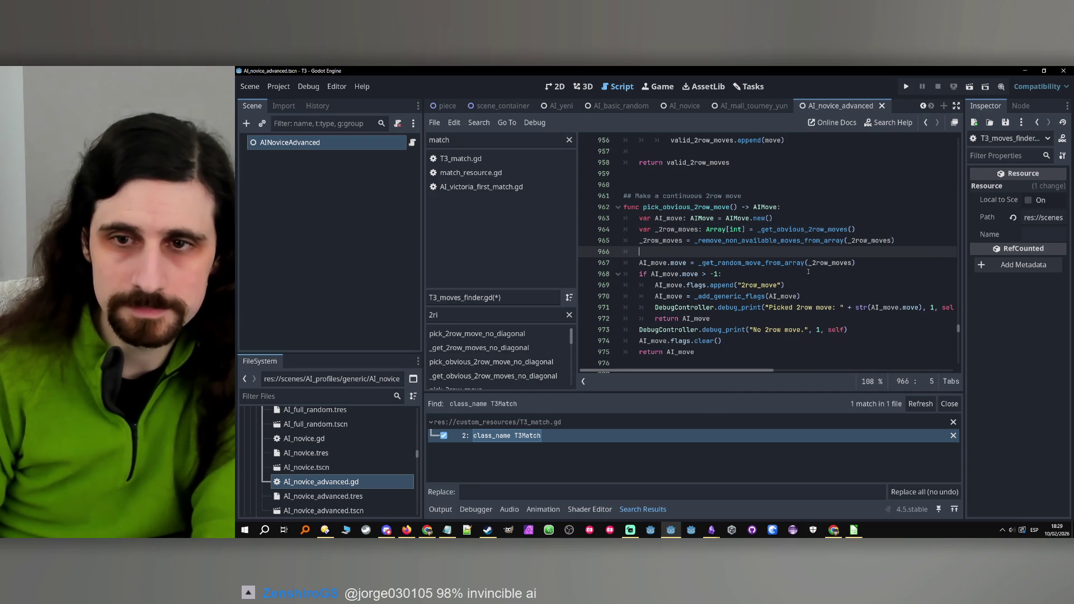
{"action": "double_click", "coordinate": [816, 229]}
{"action": "scroll", "coordinate": [816, 235], "scroll_direction": "down", "scroll_amount": 6}
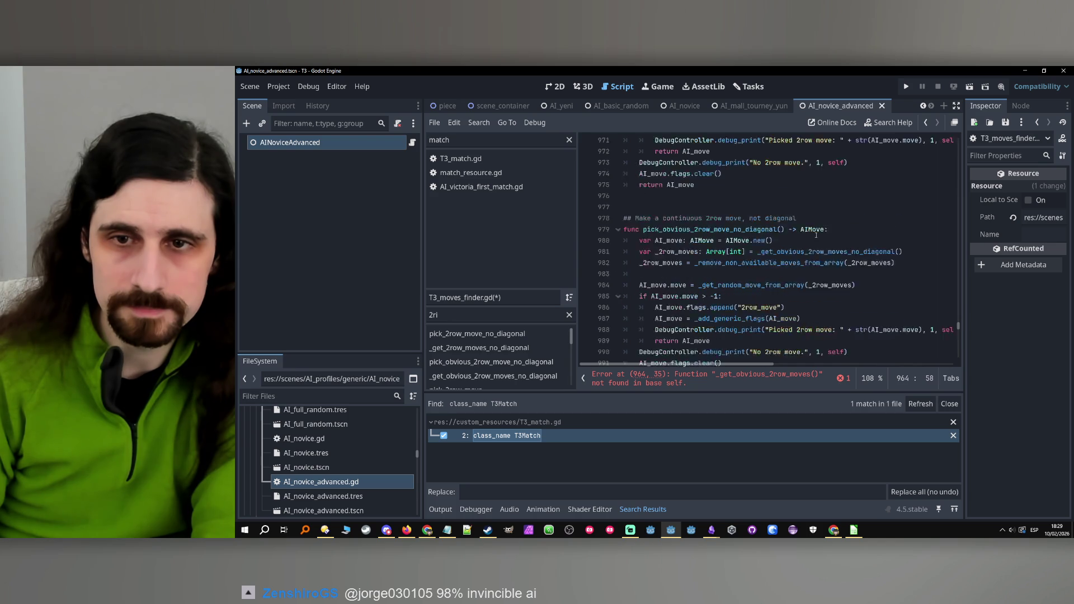
{"action": "scroll", "coordinate": [816, 235], "scroll_direction": "down", "scroll_amount": 6}
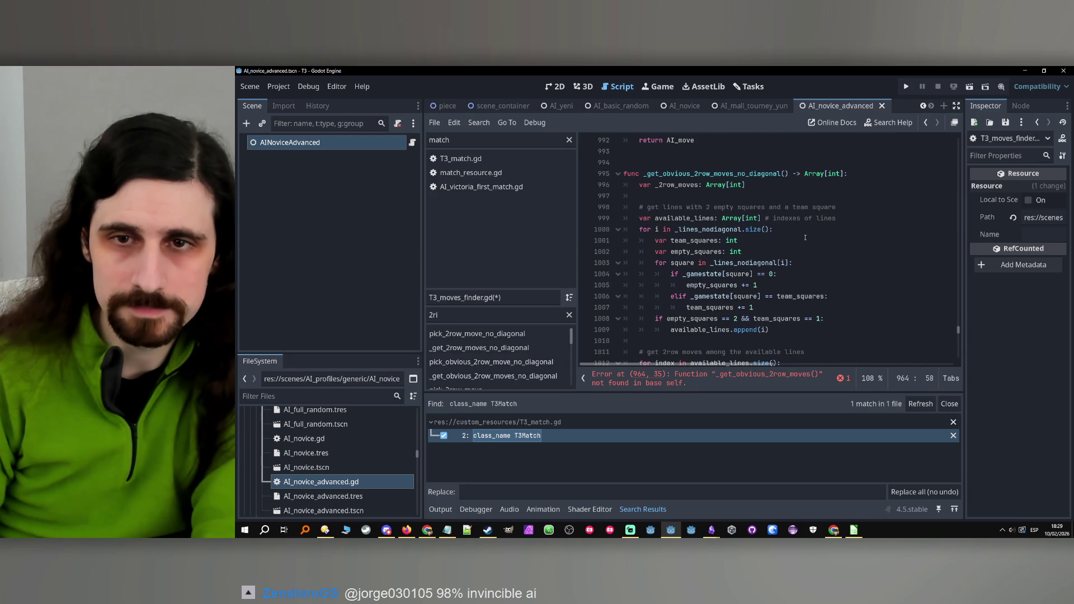
{"action": "scroll", "coordinate": [805, 238], "scroll_direction": "down", "scroll_amount": 2}
{"action": "scroll", "coordinate": [805, 238], "scroll_direction": "up", "scroll_amount": 4}
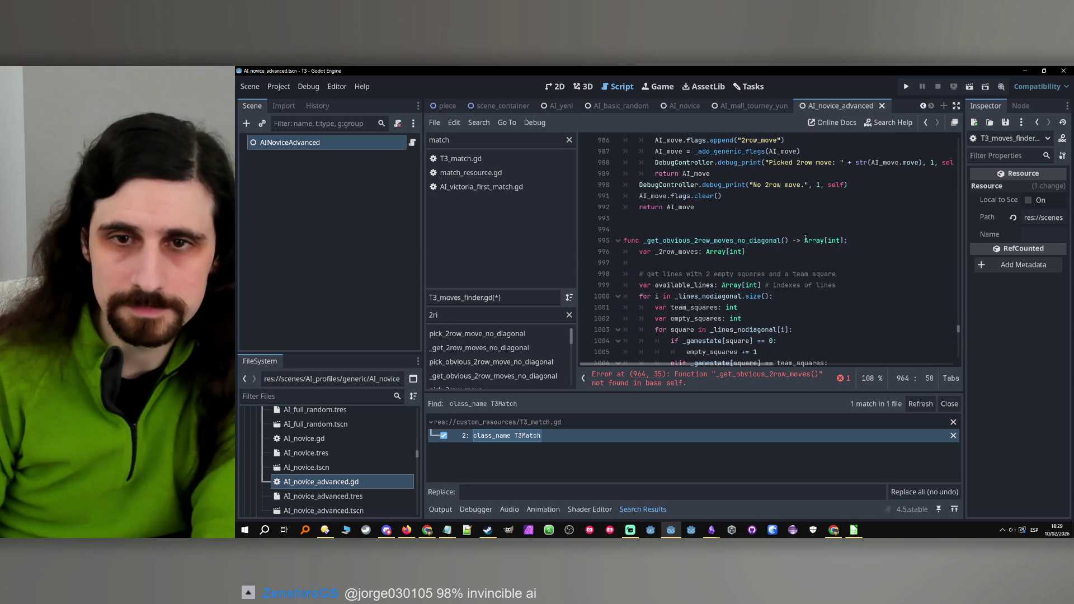
{"action": "scroll", "coordinate": [805, 238], "scroll_direction": "down", "scroll_amount": 7}
Copy _get_obvious_2row_moves_no_diagonal and paste it at line 978 after pick_obvious_2row_move.
{"action": "left_click", "coordinate": [747, 330]}
{"action": "left_click_drag", "start_coordinate": [747, 296], "coordinate": [787, 274]}
{"action": "key", "text": "ctrl+x"}
{"action": "scroll", "coordinate": [728, 273], "scroll_direction": "up", "scroll_amount": 6}
{"action": "left_click", "coordinate": [663, 272]}
{"action": "key", "text": "Return"}
{"action": "key", "text": "Return"}
{"action": "key", "text": "Return"}
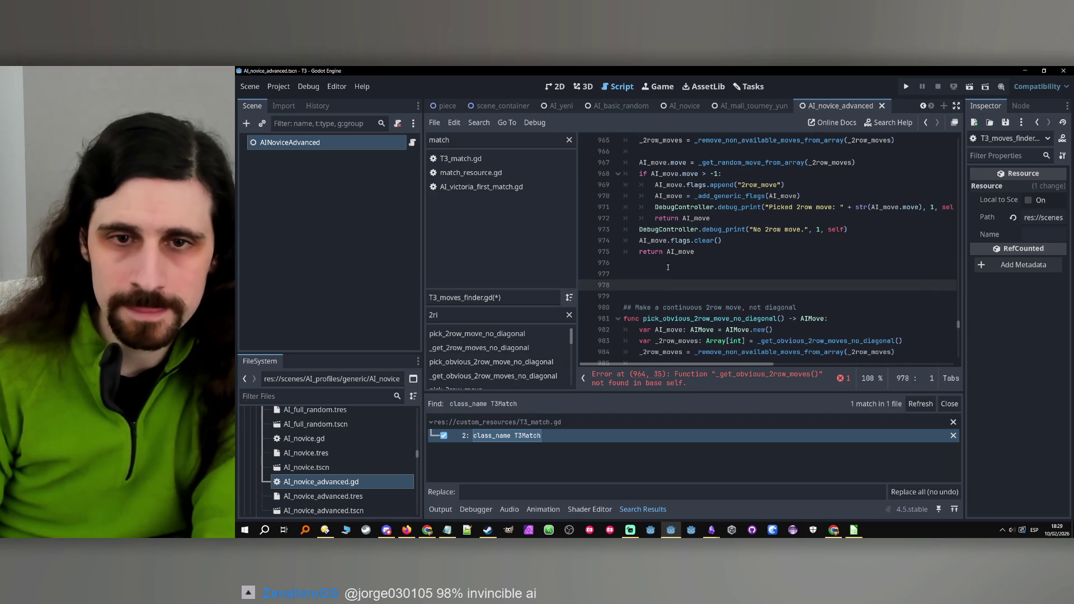
{"action": "key", "text": "ctrl+v"}
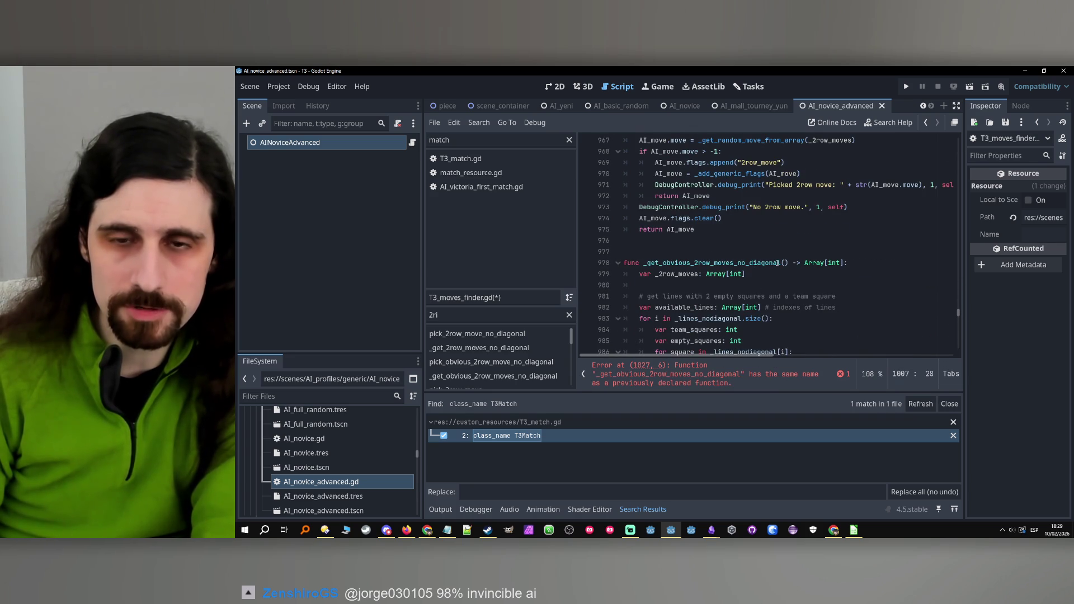
Rename the pasted helper to _get_obvious_2row_moves and use _lines on line 983.
{"action": "left_click_drag", "start_coordinate": [781, 263], "coordinate": [735, 264]}
{"action": "key", "text": "BackSpace"}
{"action": "scroll", "coordinate": [722, 260], "scroll_direction": "down", "scroll_amount": 2}
{"action": "double_click", "coordinate": [710, 254]}
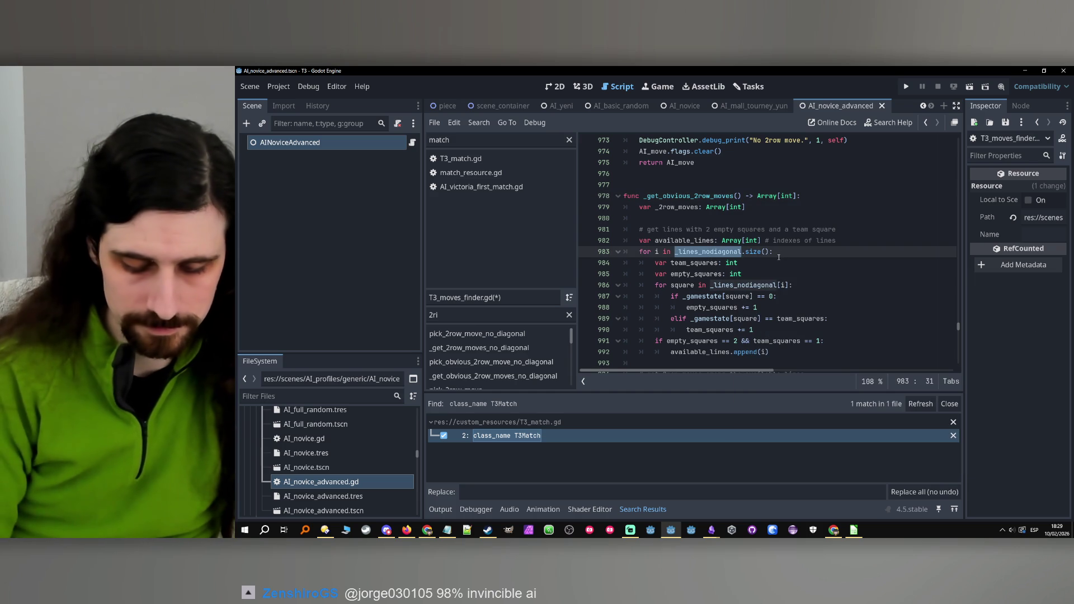
{"action": "type", "text": "_lines"}
{"action": "key", "text": "Escape"}
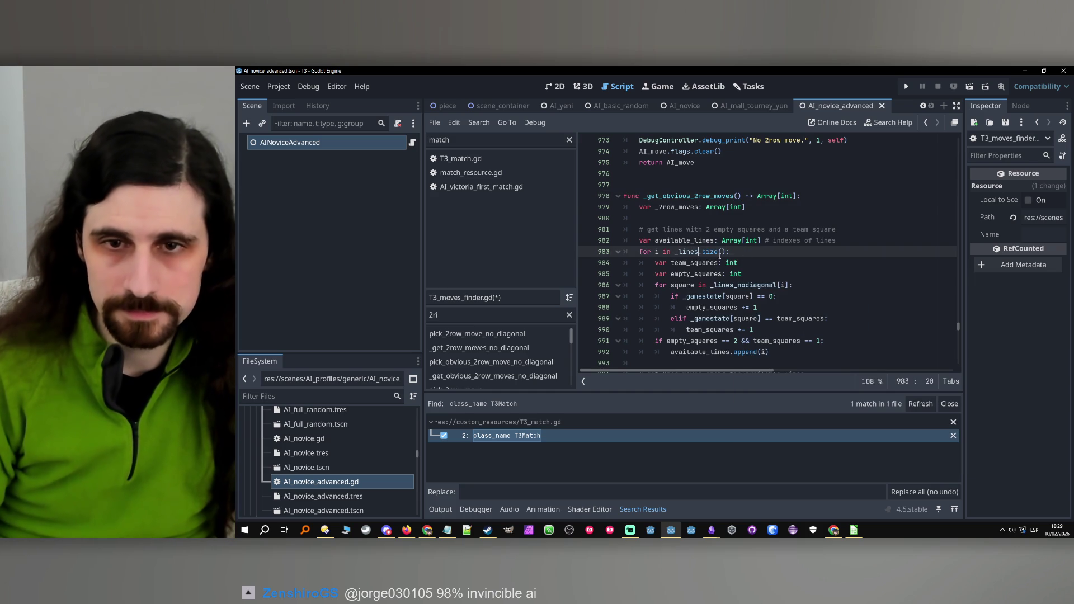
Replace the remaining _lines_nodiagonal occurrences with _lines using multi-selection.
{"action": "double_click", "coordinate": [727, 285]}
{"action": "scroll", "coordinate": [783, 268], "scroll_direction": "down", "scroll_amount": 3}
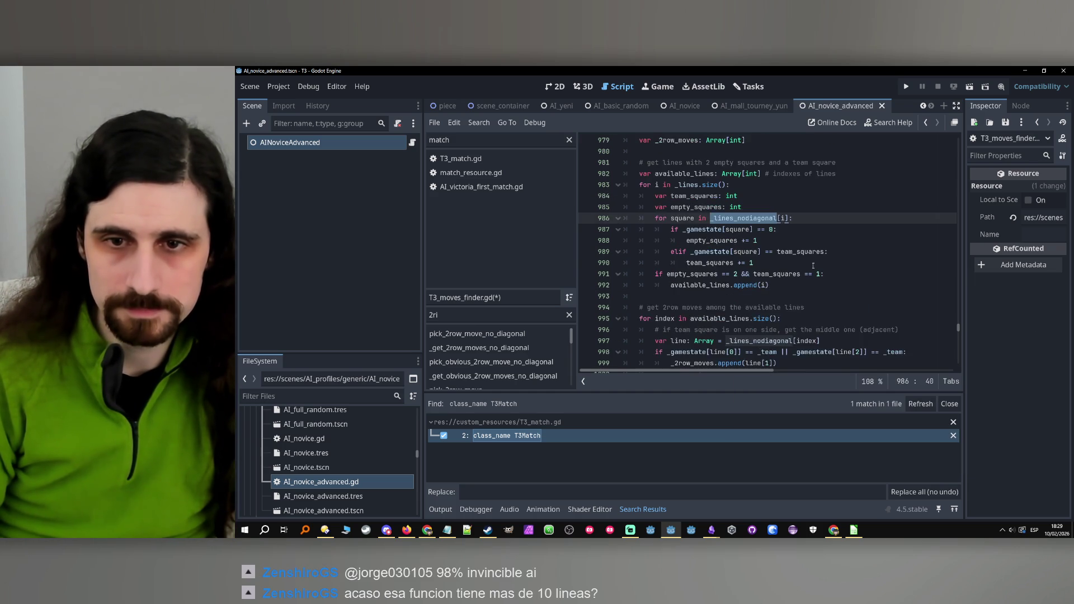
{"action": "key", "text": "ctrl+d"}
{"action": "scroll", "coordinate": [819, 266], "scroll_direction": "down", "scroll_amount": 4}
{"action": "type", "text": "_lines"}
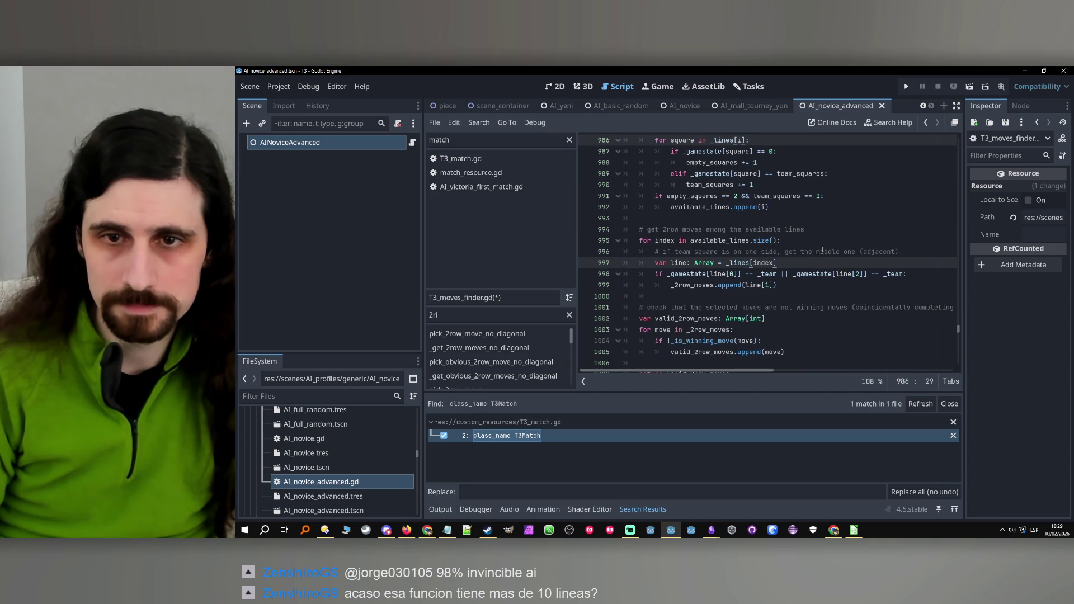
{"action": "left_click", "coordinate": [811, 284]}
Review the renamed _get_obvious_2row_moves function and save T3_moves_finder.gd.
{"action": "scroll", "coordinate": [807, 292], "scroll_direction": "down", "scroll_amount": 3}
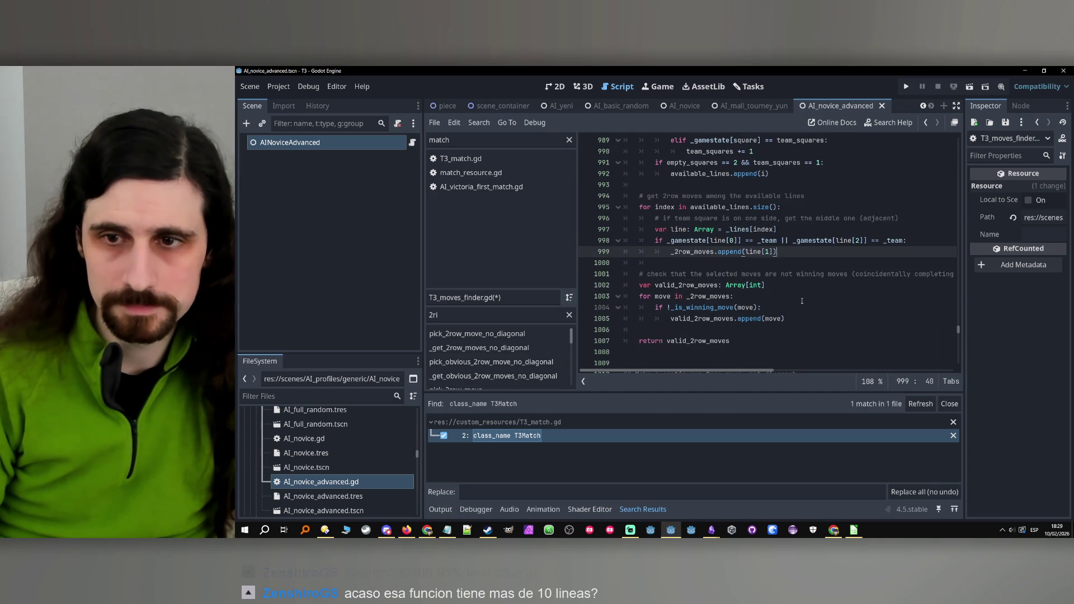
{"action": "left_click", "coordinate": [739, 257]}
{"action": "scroll", "coordinate": [739, 257], "scroll_direction": "up", "scroll_amount": 1}
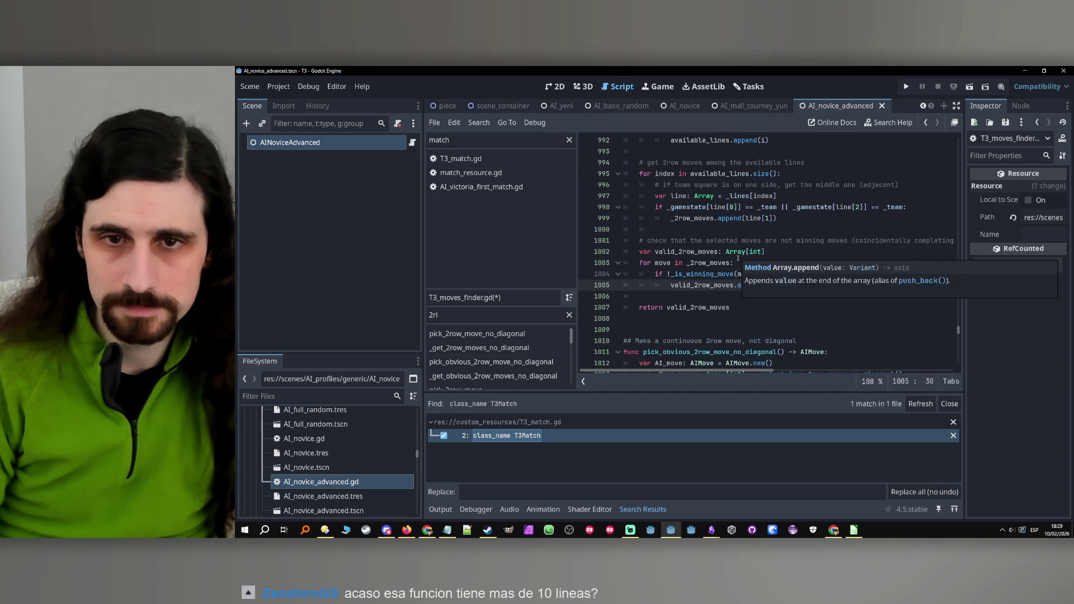
{"action": "scroll", "coordinate": [776, 240], "scroll_direction": "up", "scroll_amount": 8}
{"action": "double_click", "coordinate": [683, 254]}
{"action": "scroll", "coordinate": [683, 254], "scroll_direction": "up", "scroll_amount": 4}
{"action": "key", "text": "ctrl+s"}
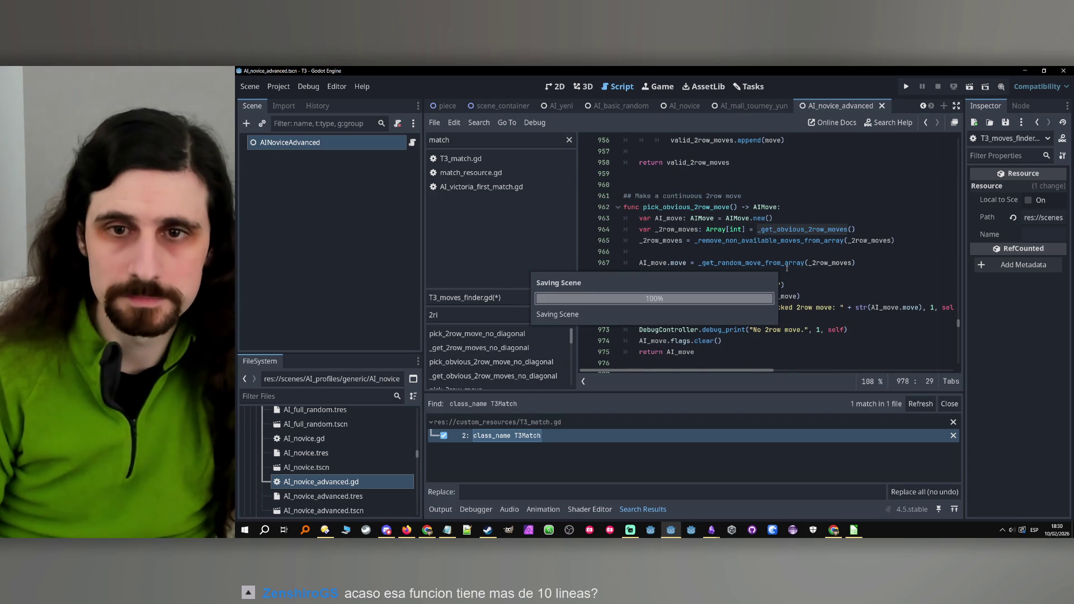
{"action": "left_click", "coordinate": [793, 251]}
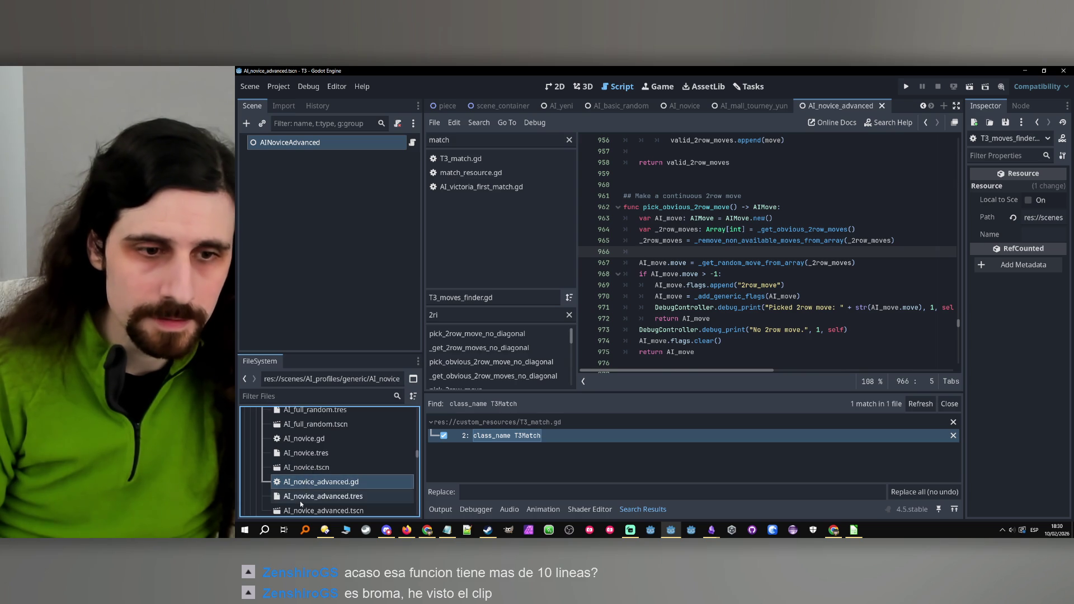
Strip 'no_diagonal' from AI_novice_advanced.gd's line 23 call and line 22 comment, then save.
{"action": "double_click", "coordinate": [309, 485]}
{"action": "left_click", "coordinate": [654, 330]}
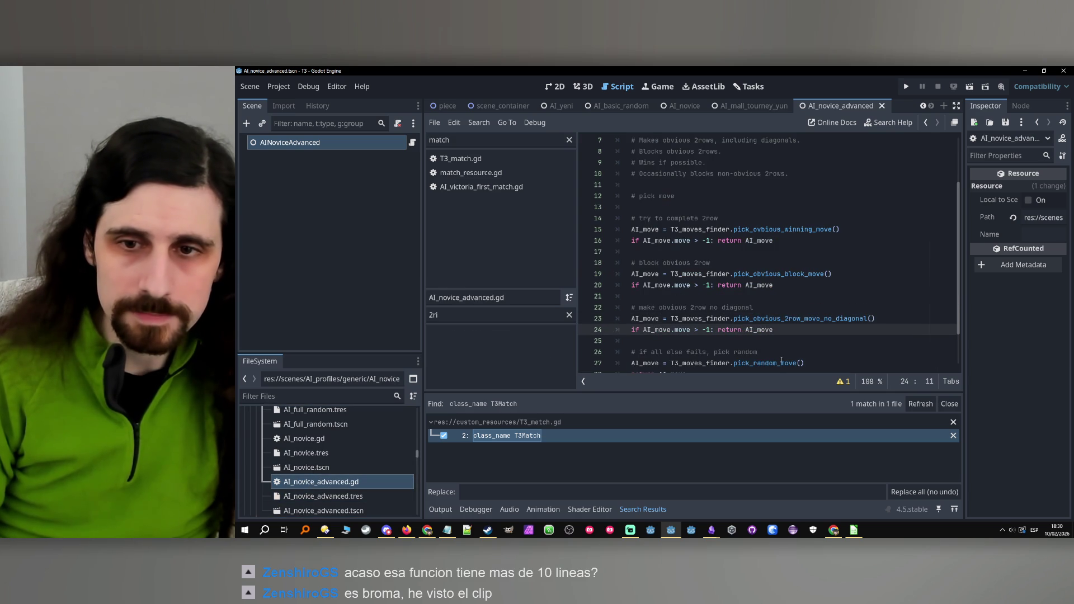
{"action": "left_click_drag", "start_coordinate": [825, 320], "coordinate": [865, 321]}
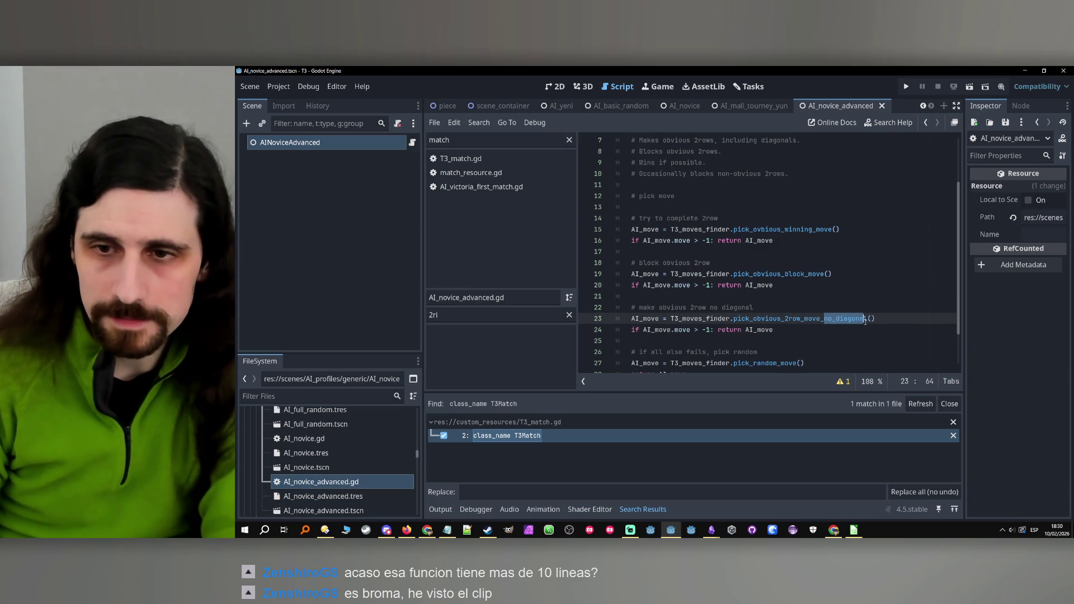
{"action": "key", "text": "BackSpace"}
{"action": "left_click", "coordinate": [840, 335]}
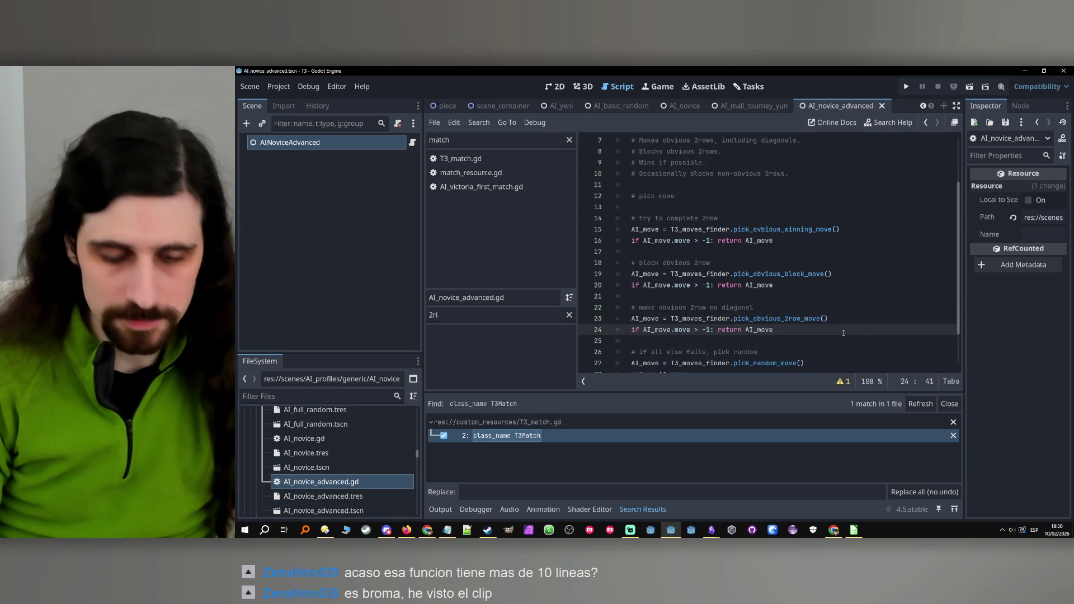
{"action": "double_click", "coordinate": [742, 308]}
{"action": "key", "text": "shift+ctrl+Left"}
{"action": "key", "text": "BackSpace"}
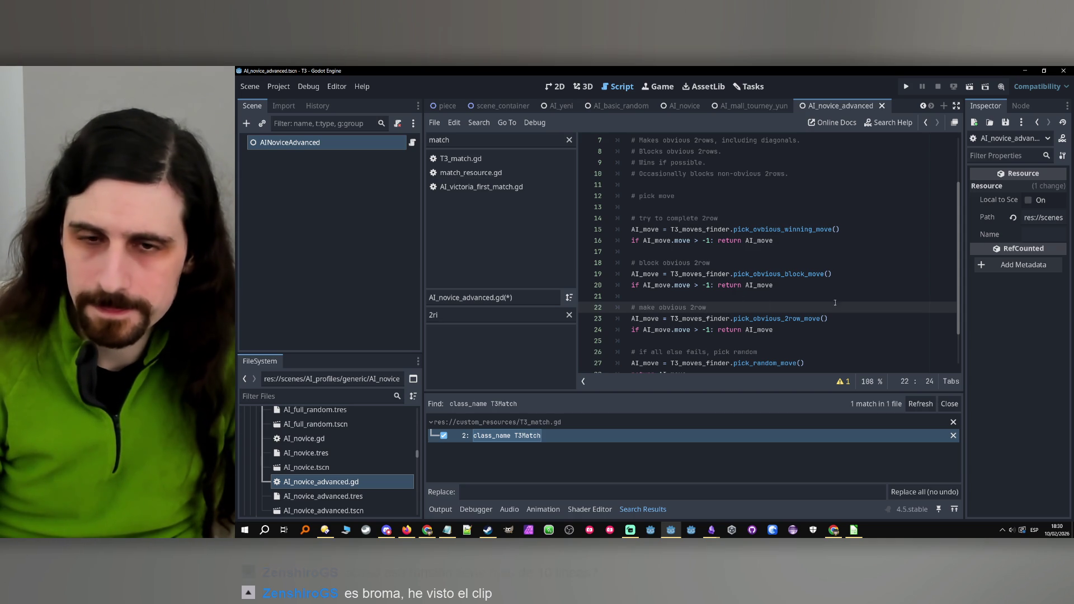
{"action": "key", "text": "ctrl+s"}
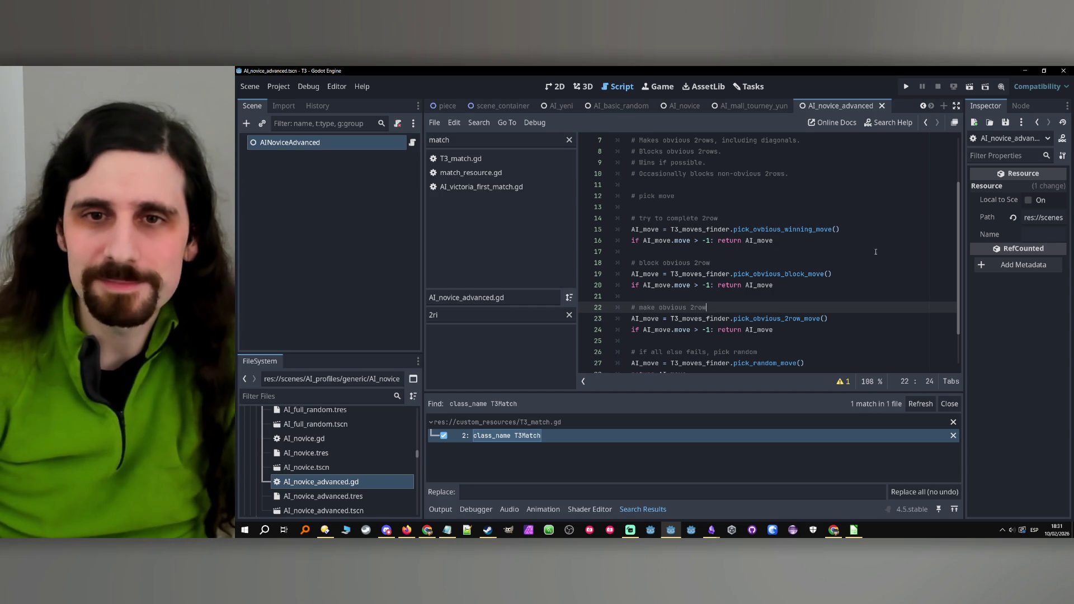
Locate the misspelled winning-move function call on line 15 of AI_novice_advanced.gd.
{"action": "scroll", "coordinate": [715, 333], "scroll_direction": "up", "scroll_amount": 2}
{"action": "scroll", "coordinate": [854, 258], "scroll_direction": "down", "scroll_amount": 1}
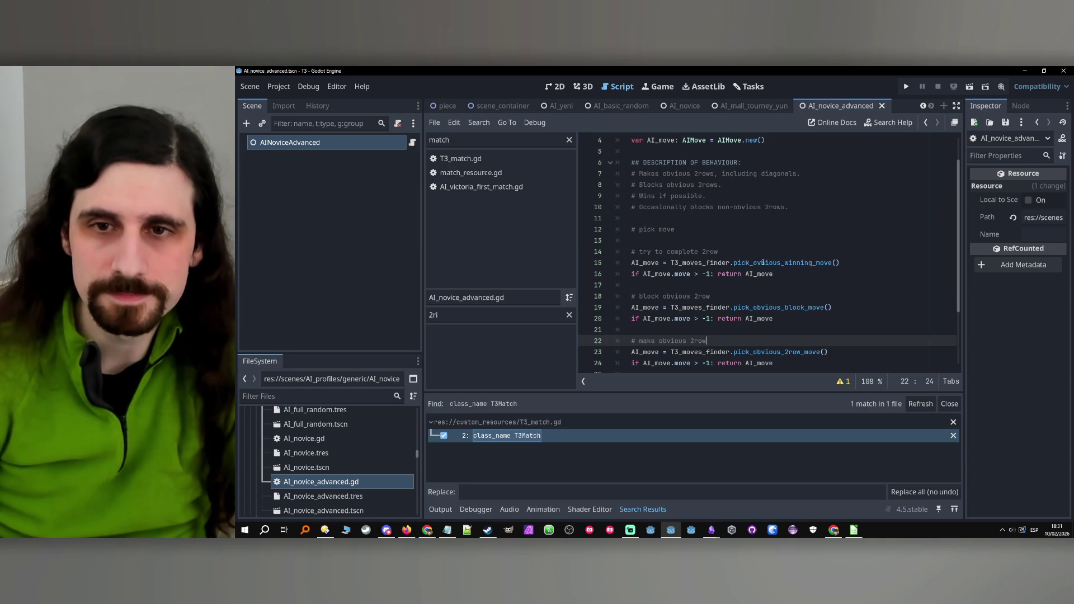
{"action": "scroll", "coordinate": [764, 262], "scroll_direction": "down", "scroll_amount": 1}
{"action": "double_click", "coordinate": [736, 230]}
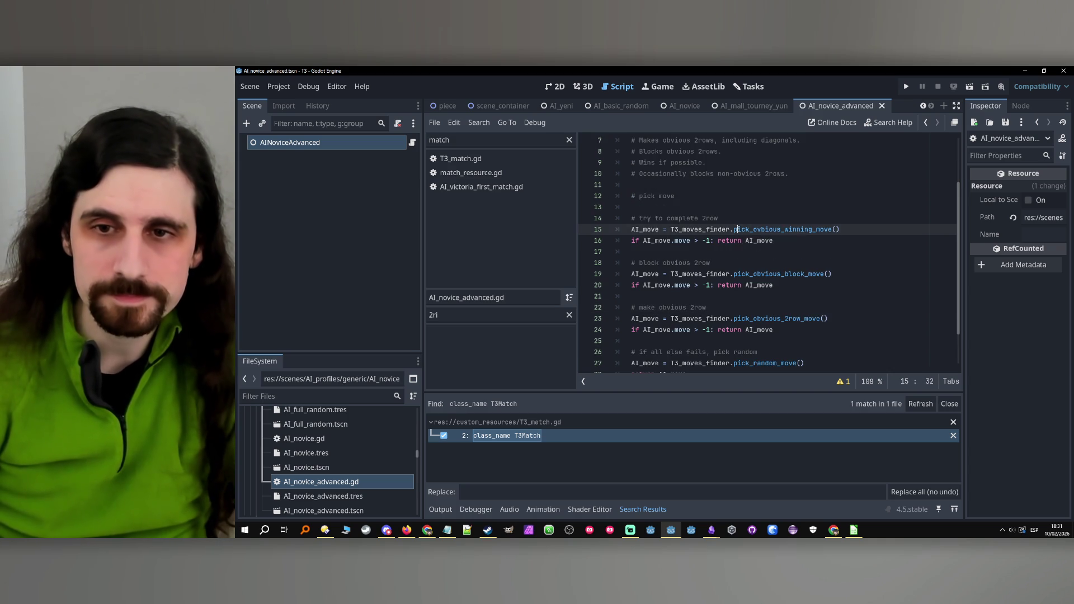
{"action": "double_click", "coordinate": [764, 240]}
{"action": "scroll", "coordinate": [764, 239], "scroll_direction": "up", "scroll_amount": 2}
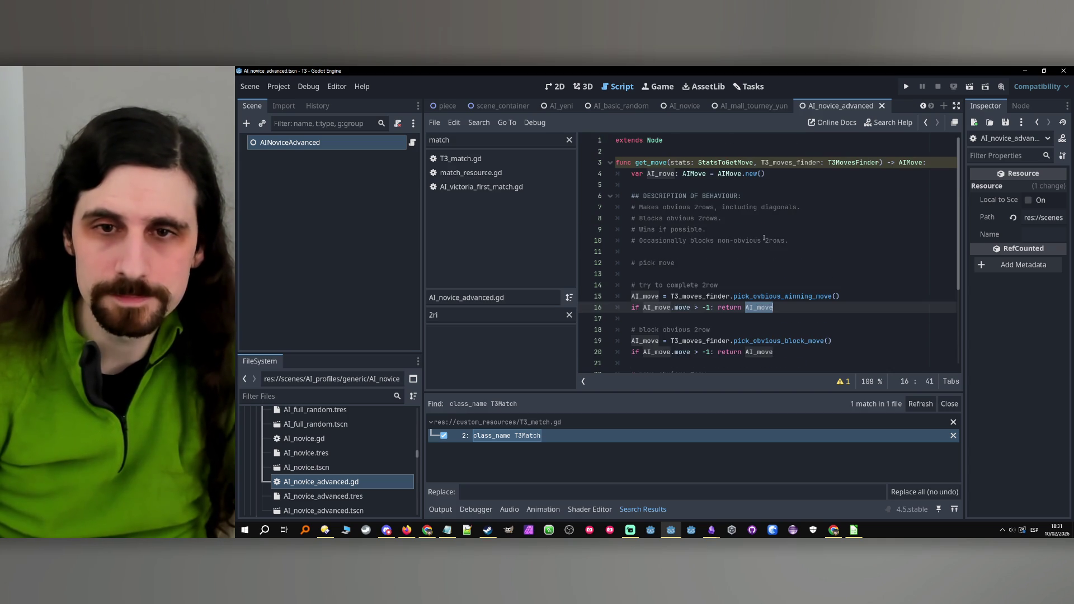
{"action": "left_click", "coordinate": [728, 230]}
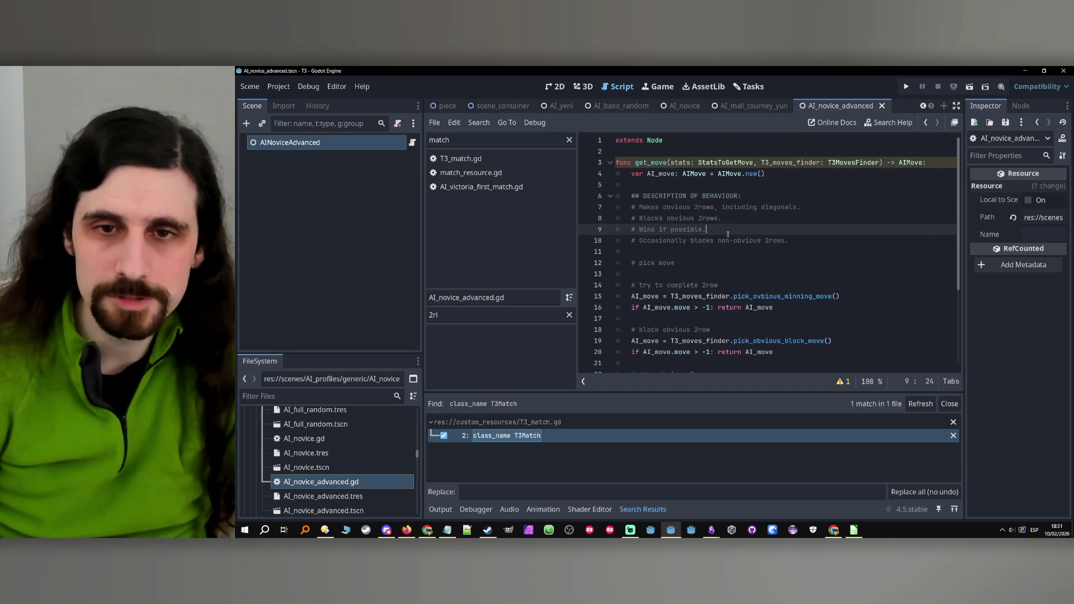
{"action": "left_click", "coordinate": [755, 296]}
{"action": "double_click", "coordinate": [755, 296]}
{"action": "left_click", "coordinate": [755, 296]}
Replace 'ovbious' with 'immediate' so line 15 calls pick_immediate_winning_move().
{"action": "left_click_drag", "start_coordinate": [782, 296], "coordinate": [754, 296]}
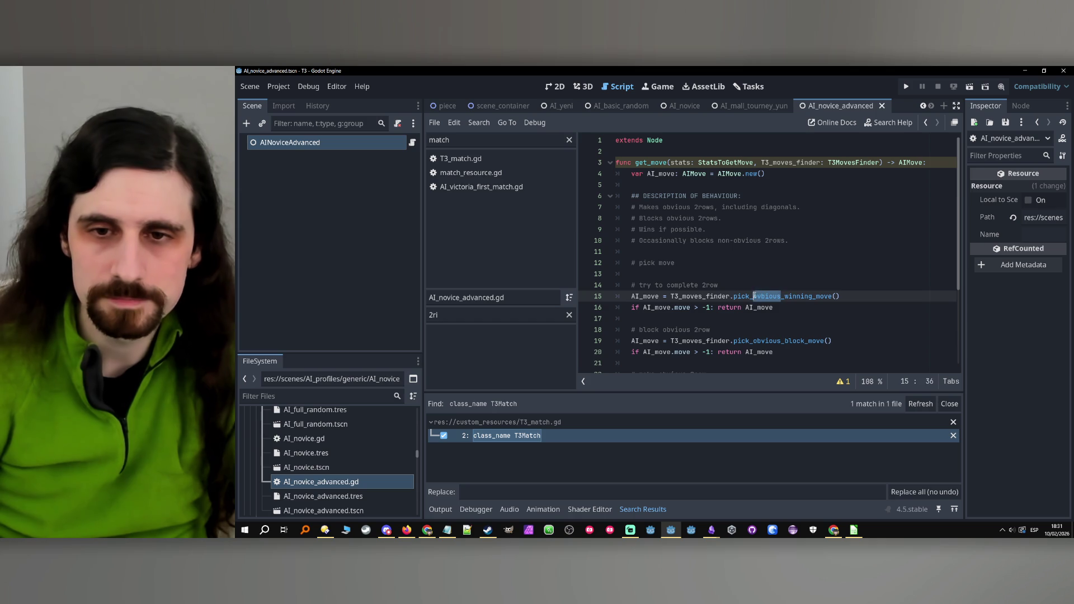
{"action": "key", "text": "BackSpace"}
{"action": "key", "text": "Down"}
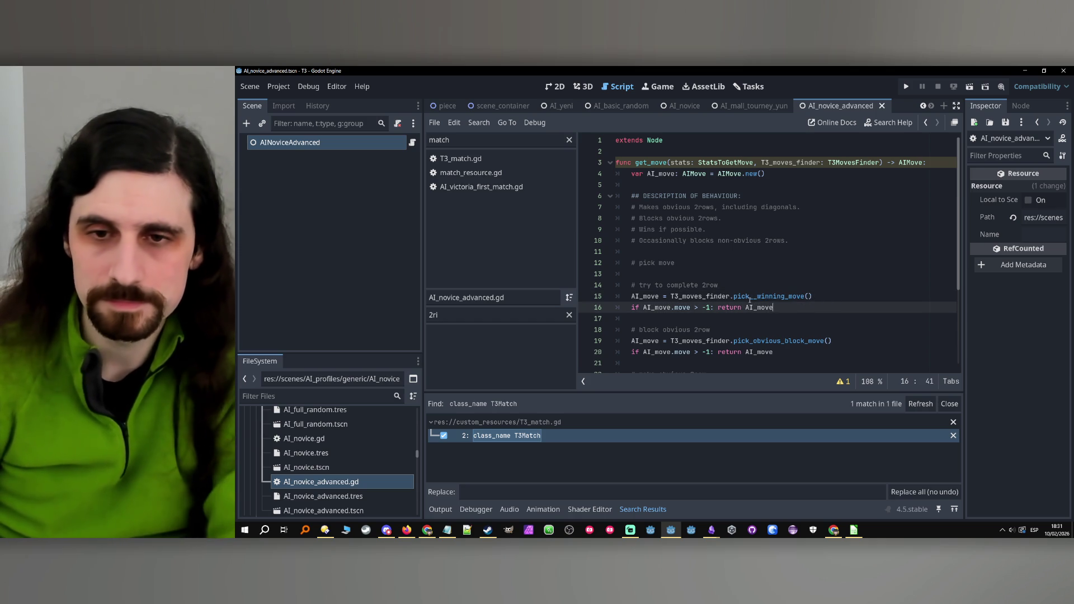
{"action": "left_click", "coordinate": [785, 296]}
{"action": "key", "text": "BackSpace"}
{"action": "double_click", "coordinate": [785, 296]}
{"action": "left_click", "coordinate": [757, 296]}
{"action": "type", "text": "_"}
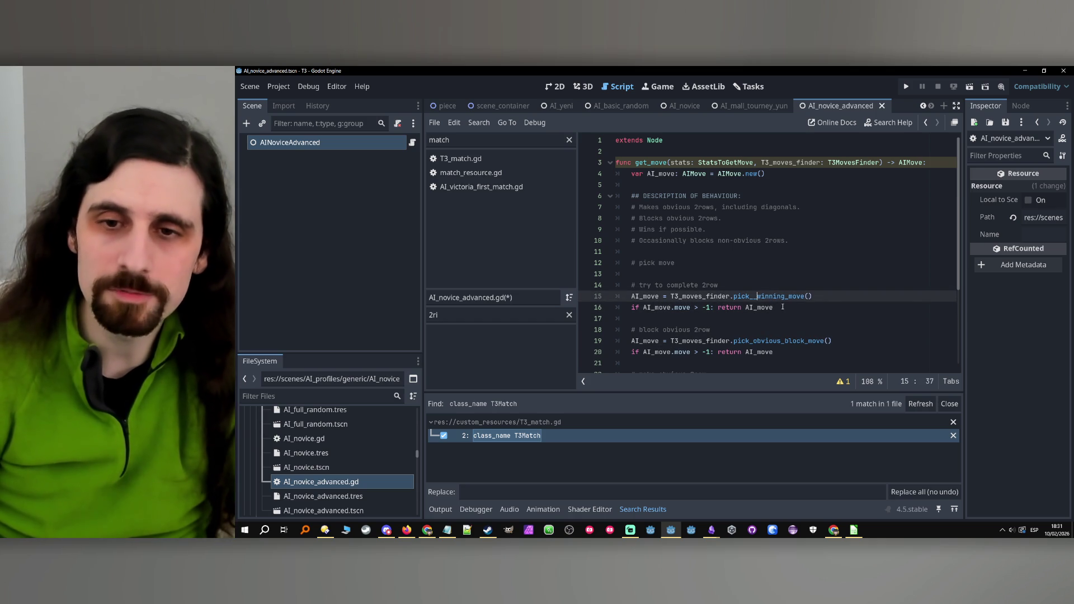
{"action": "type", "text": "ovbious"}
{"action": "key", "text": "BackSpace"}
{"action": "key", "text": "BackSpace"}
{"action": "key", "text": "BackSpace"}
{"action": "type", "text": "immed"}
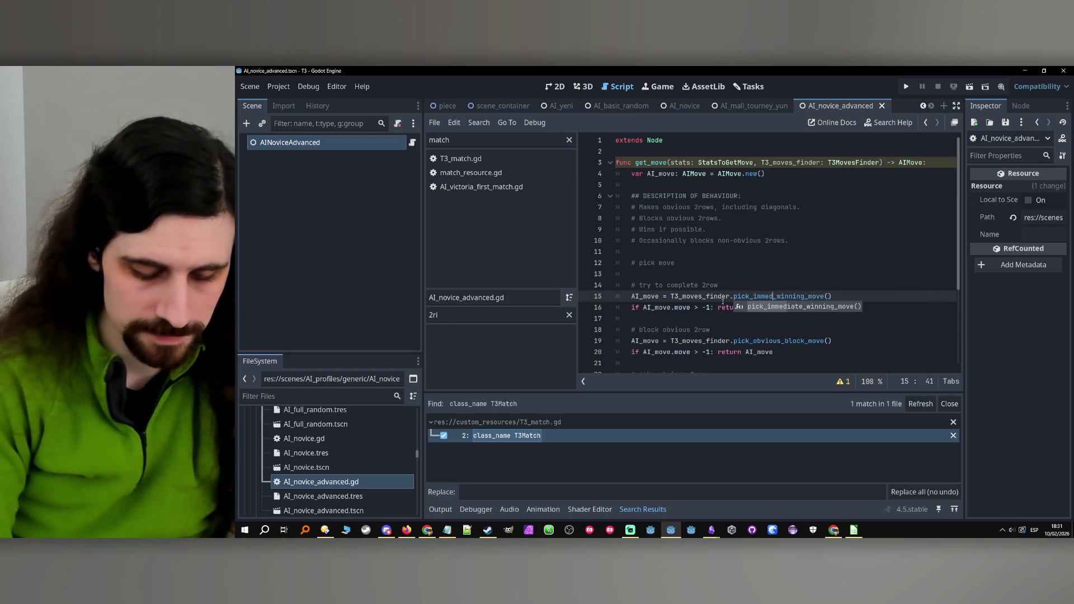
{"action": "type", "text": "iate"}
{"action": "key", "text": "Up"}
{"action": "key", "text": "Up"}
{"action": "key", "text": "Up"}
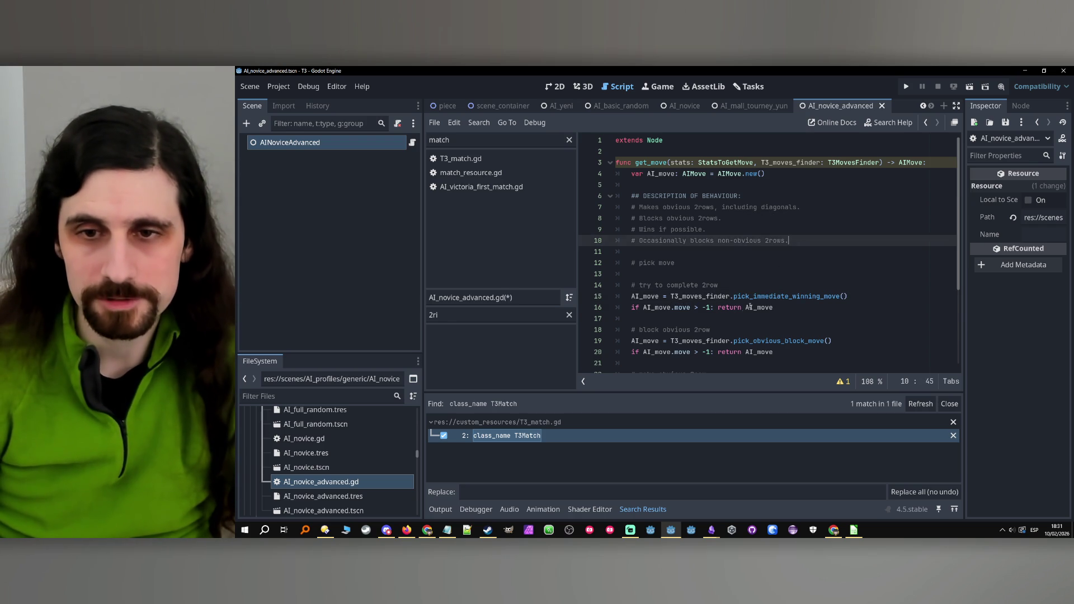
Check pick_immediate_winning_move's definition, return, and select 'complete 2row' in line 14's comment.
{"action": "left_click", "coordinate": [784, 297], "text": "ctrl"}
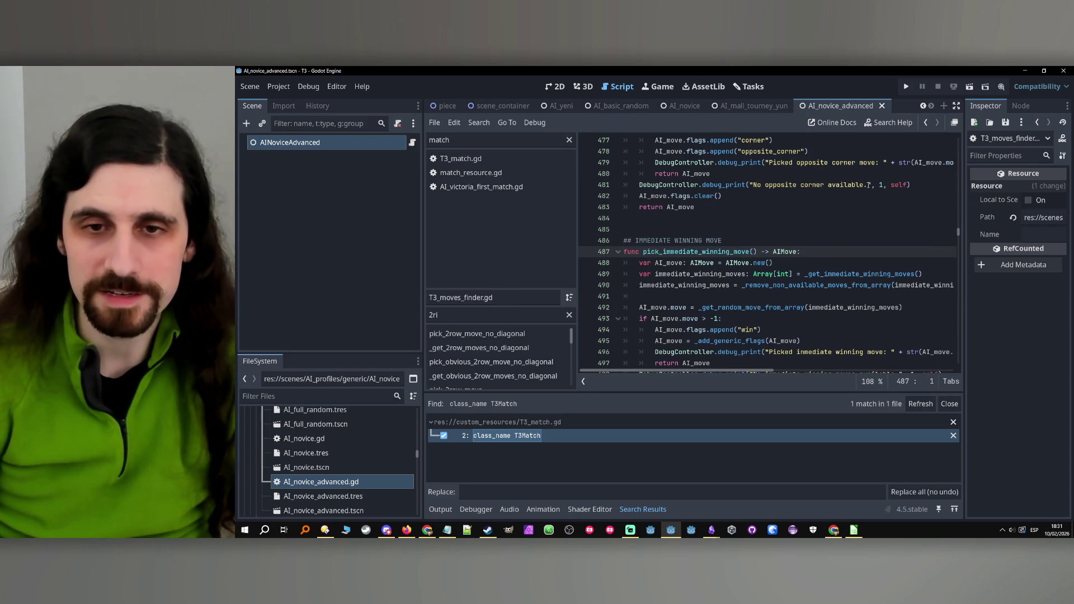
{"action": "left_click", "coordinate": [926, 124]}
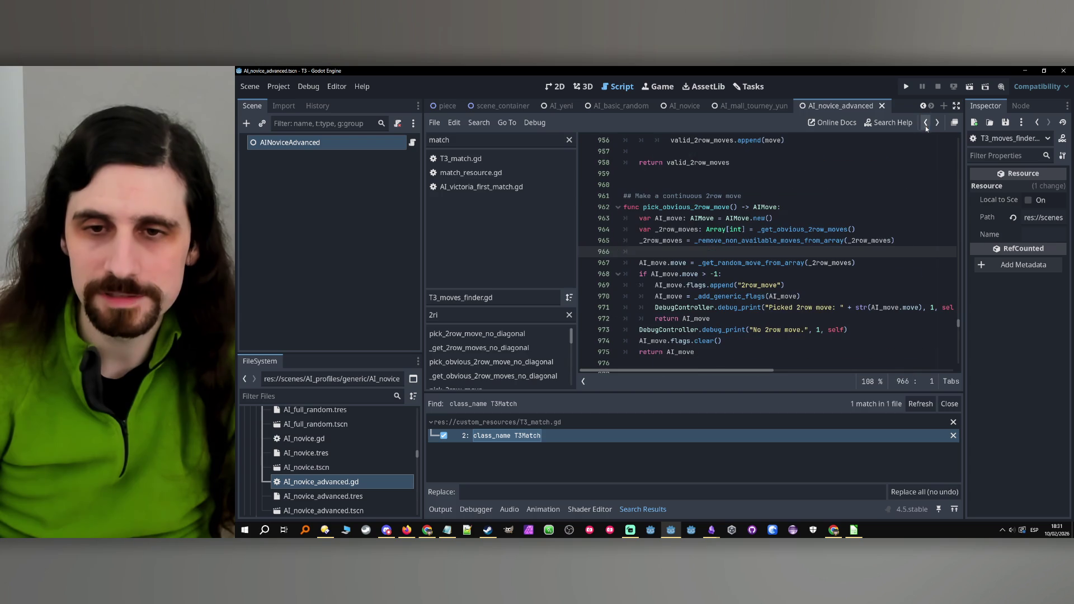
{"action": "left_click", "coordinate": [927, 123]}
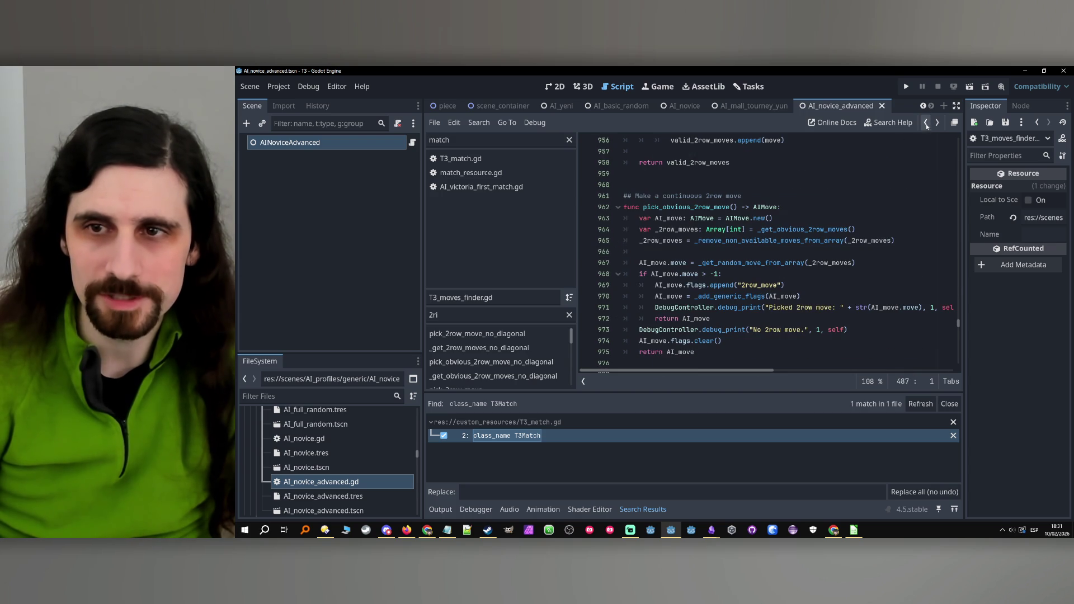
{"action": "left_click", "coordinate": [926, 124]}
{"action": "key", "text": "Down"}
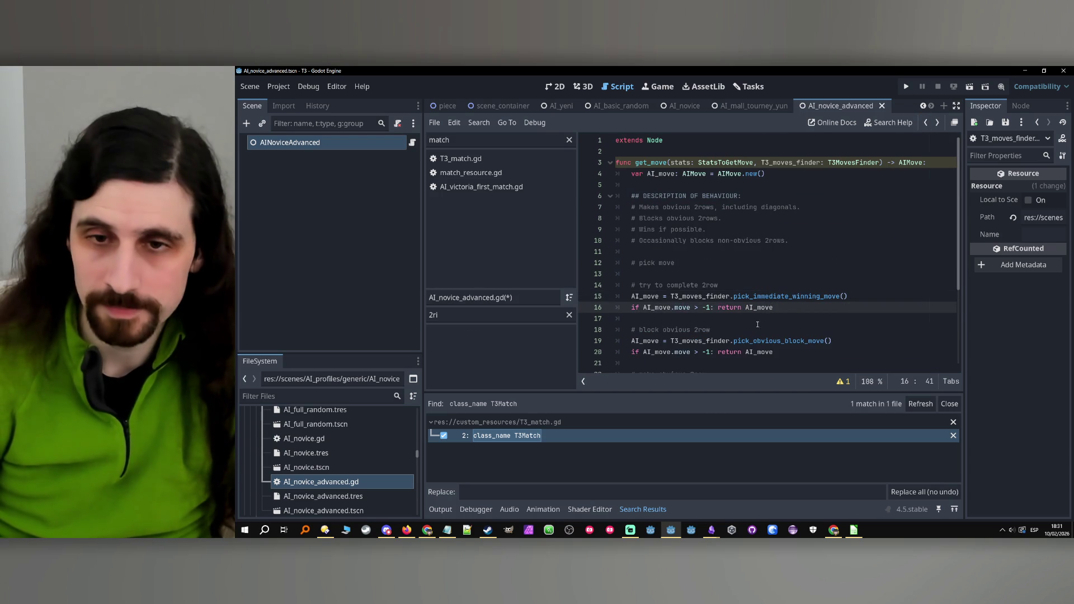
{"action": "scroll", "coordinate": [752, 331], "scroll_direction": "down", "scroll_amount": 1}
{"action": "mouse_move", "coordinate": [779, 310]}
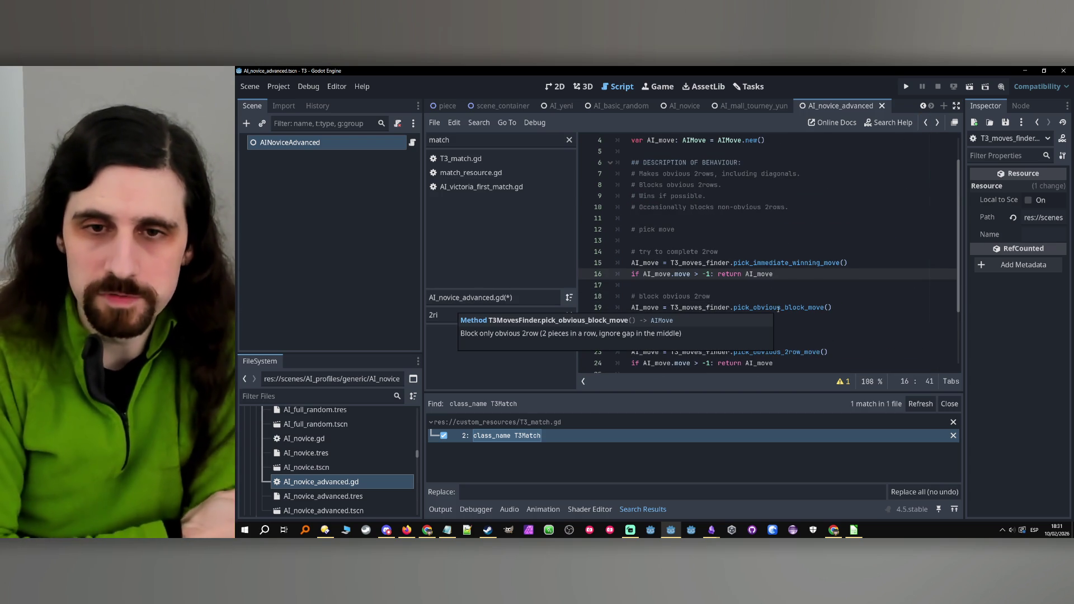
{"action": "left_click_drag", "start_coordinate": [718, 251], "coordinate": [669, 254]}
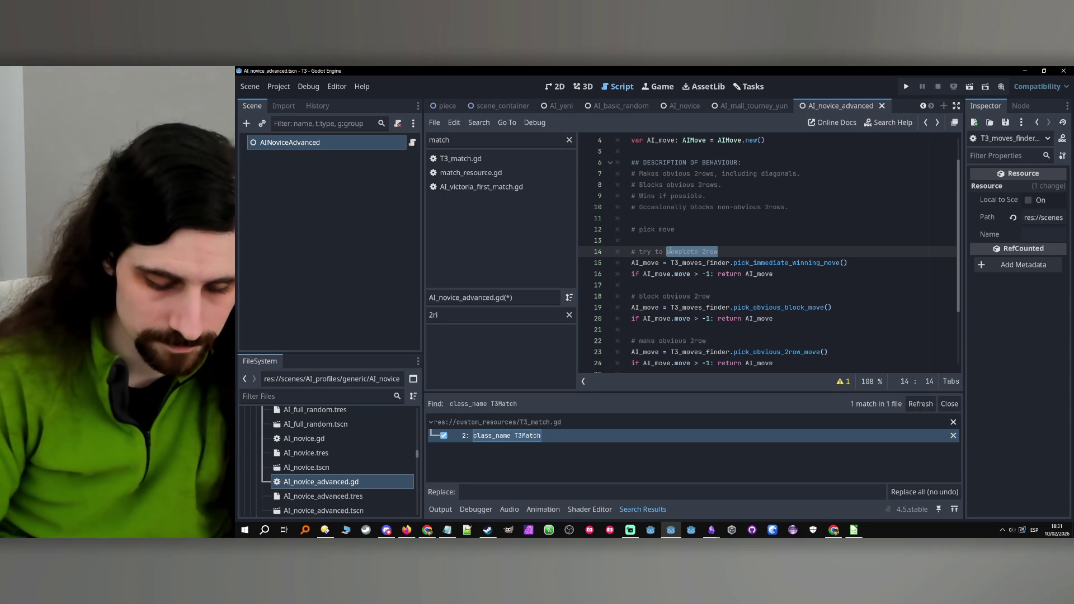
Make line 14's comment '# win if possible' and add blank lines after the block-move return.
{"action": "key", "text": "BackSpace"}
{"action": "key", "text": "BackSpace"}
{"action": "key", "text": "BackSpace"}
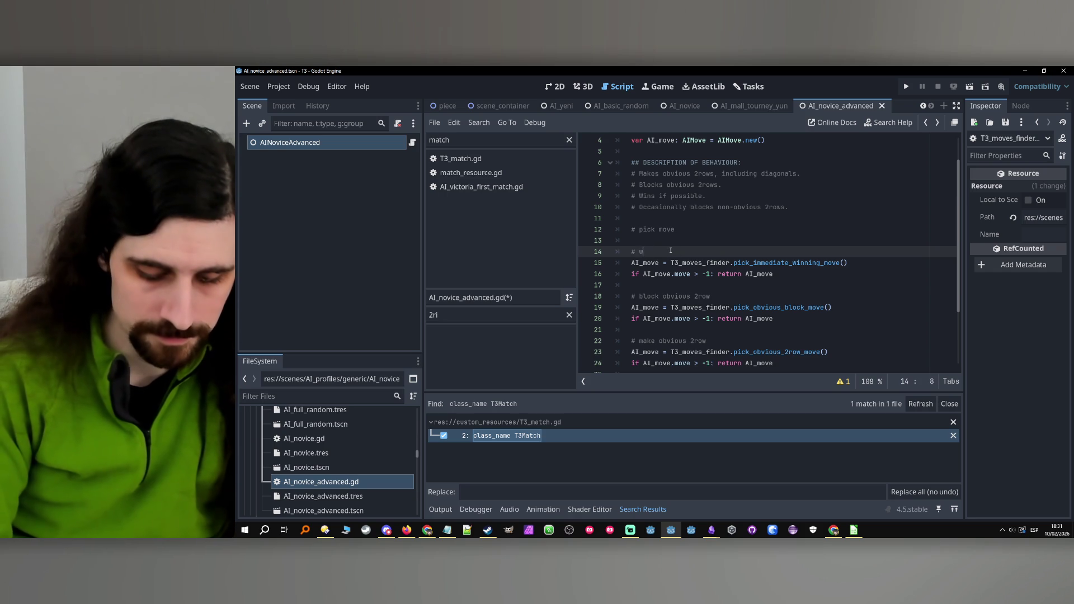
{"action": "type", "text": "win if possible"}
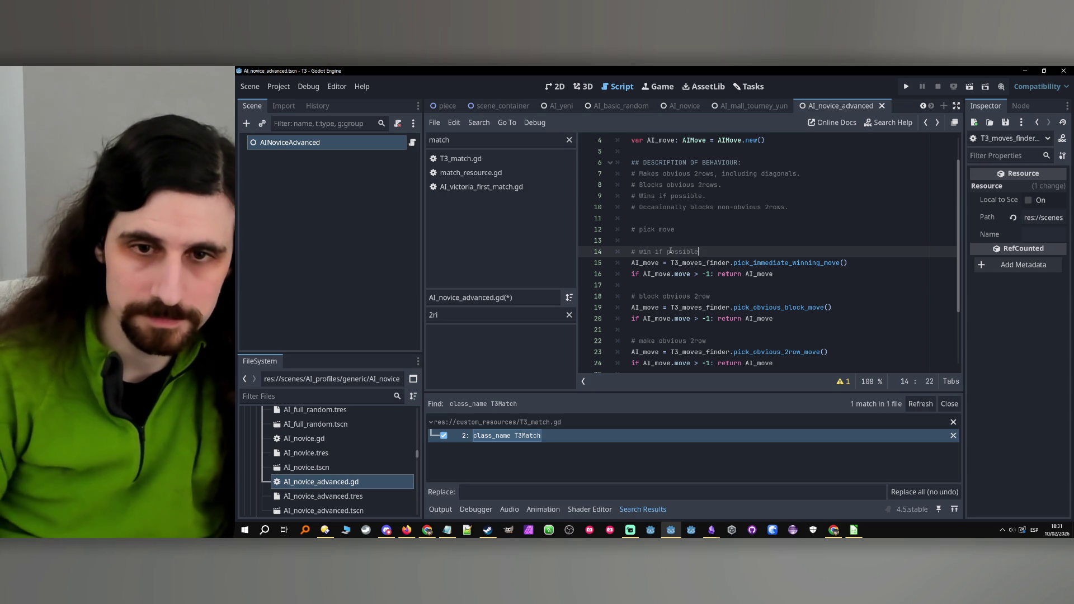
{"action": "left_click", "coordinate": [732, 297]}
{"action": "scroll", "coordinate": [731, 295], "scroll_direction": "down", "scroll_amount": 2}
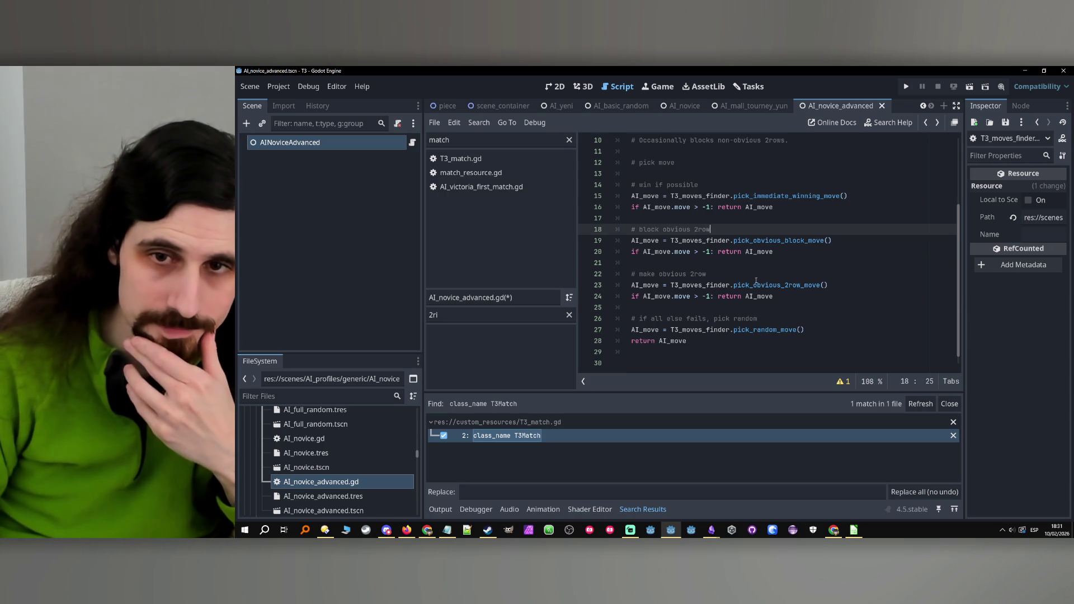
{"action": "left_click", "coordinate": [789, 256]}
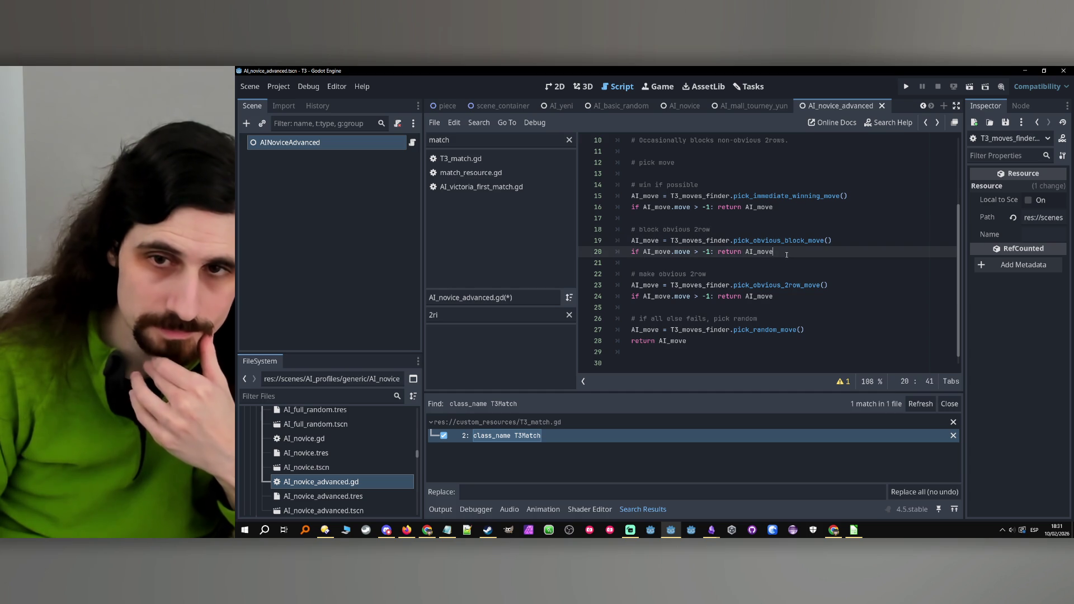
{"action": "scroll", "coordinate": [788, 255], "scroll_direction": "up", "scroll_amount": 3}
{"action": "scroll", "coordinate": [787, 256], "scroll_direction": "down", "scroll_amount": 1}
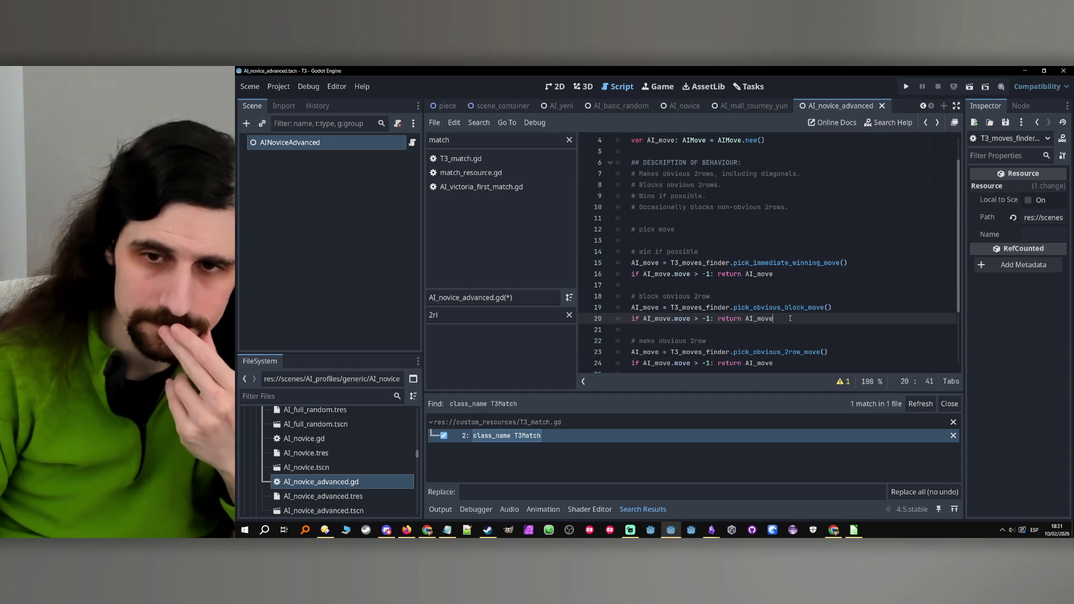
{"action": "key", "text": "Return"}
{"action": "key", "text": "Return"}
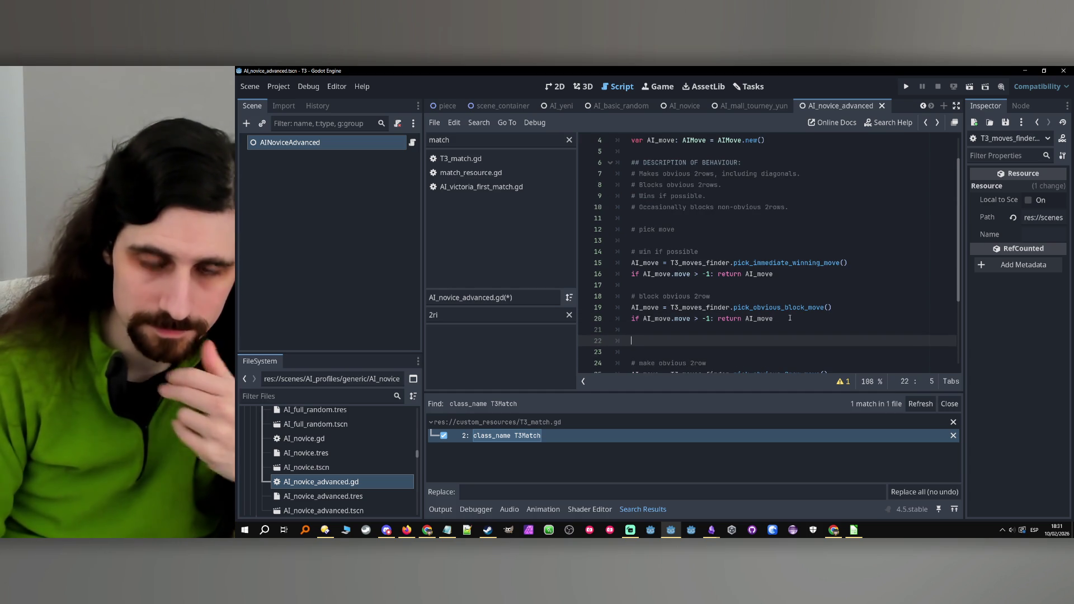
Move the 'Occasionally blocks non-obvious 2rows' comment directly below the 'Blocks obvious 2rows' comment.
{"action": "type", "text": "if"}
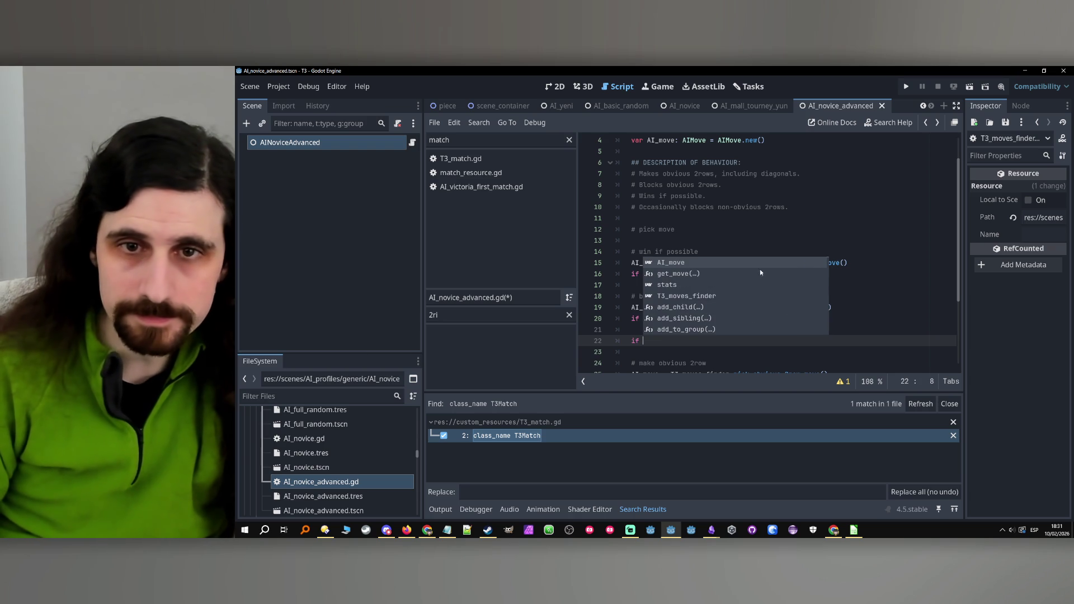
{"action": "left_click", "coordinate": [800, 196]}
{"action": "left_click", "coordinate": [801, 207]}
{"action": "left_click_drag", "start_coordinate": [801, 209], "coordinate": [635, 207]}
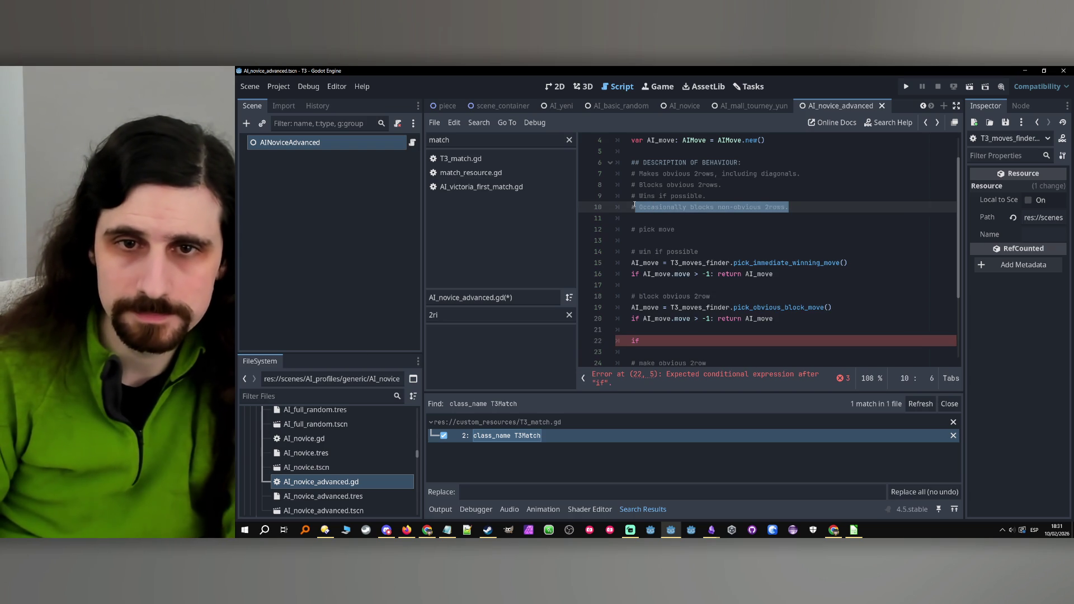
{"action": "key", "text": "BackSpace"}
{"action": "key", "text": "BackSpace"}
{"action": "key", "text": "BackSpace"}
{"action": "left_click", "coordinate": [736, 189]}
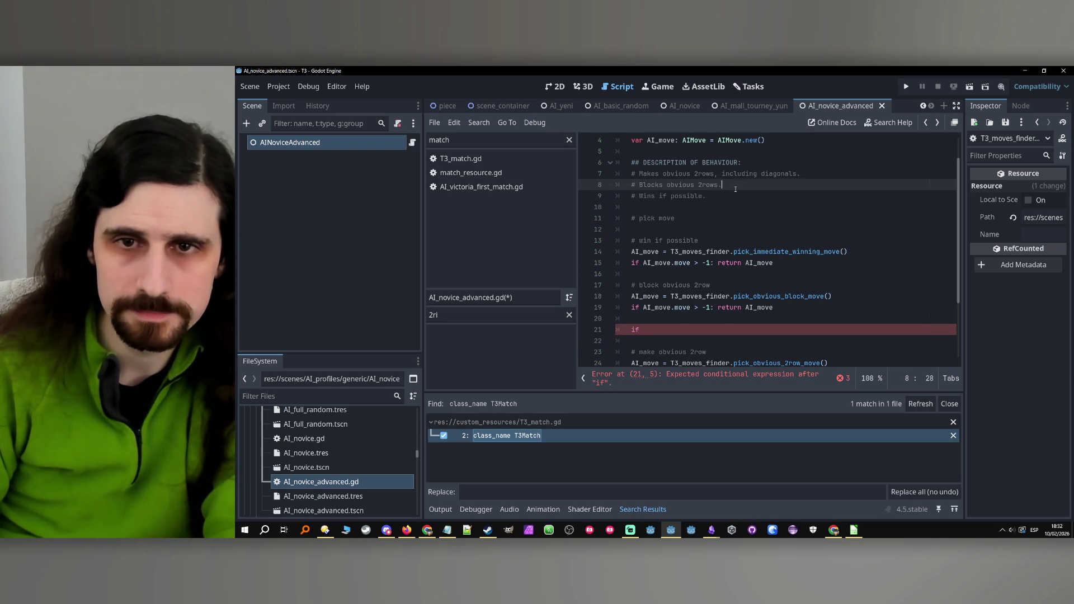
{"action": "key", "text": "Return"}
{"action": "type", "text": "# Occasionally blocks non-obvious 2rows."}
Complete the condition as 'if randf() > 0.5:' and duplicate the block comment above it.
{"action": "left_click", "coordinate": [663, 342]}
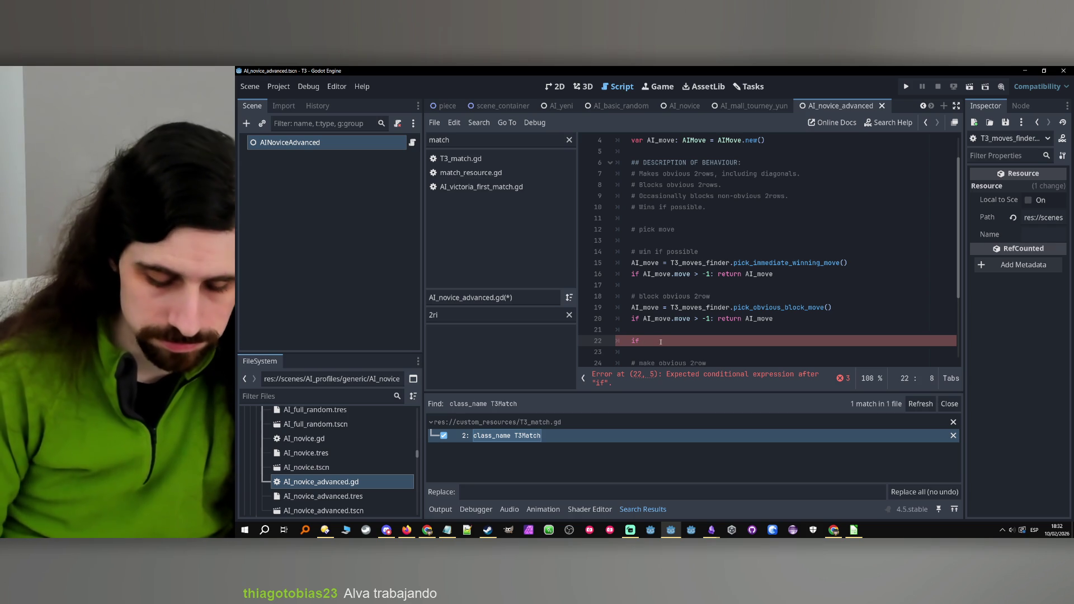
{"action": "type", "text": "ra"}
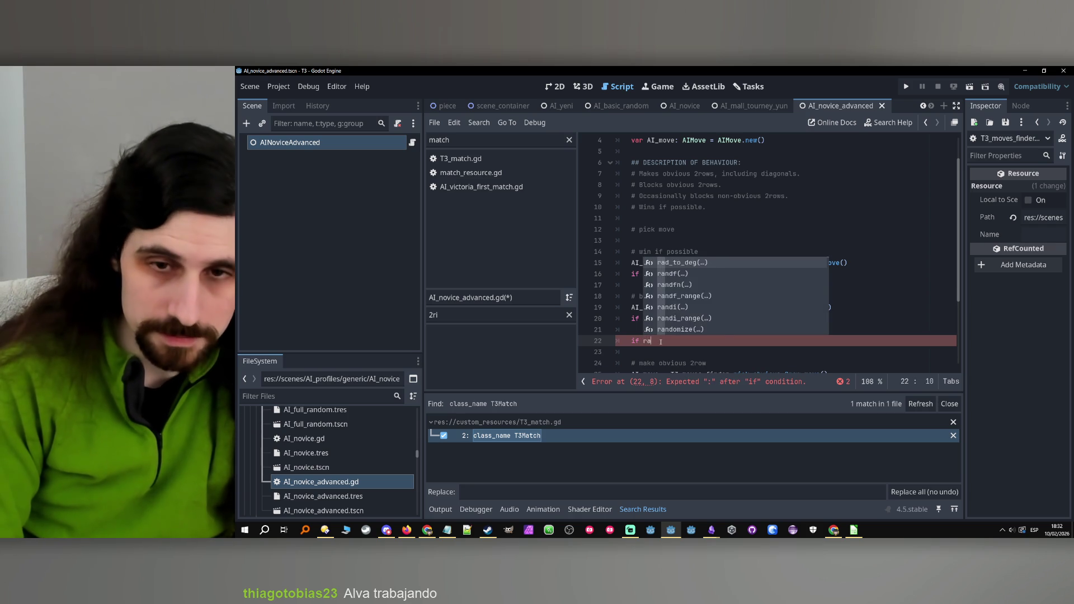
{"action": "type", "text": "ndf() > 0.5:"}
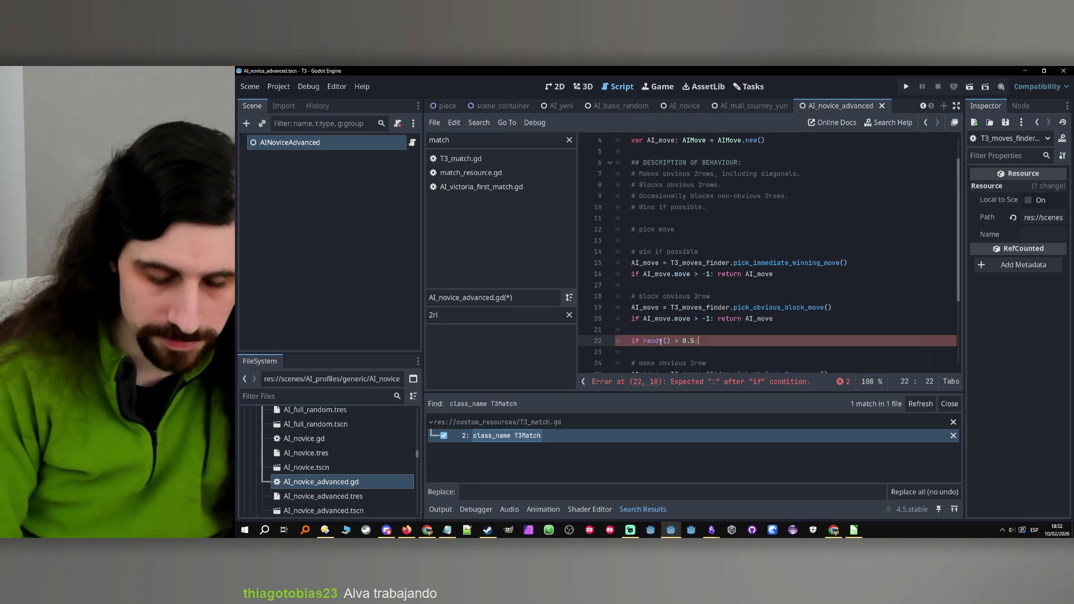
{"action": "key", "text": "Return"}
{"action": "scroll", "coordinate": [701, 298], "scroll_direction": "down", "scroll_amount": 2}
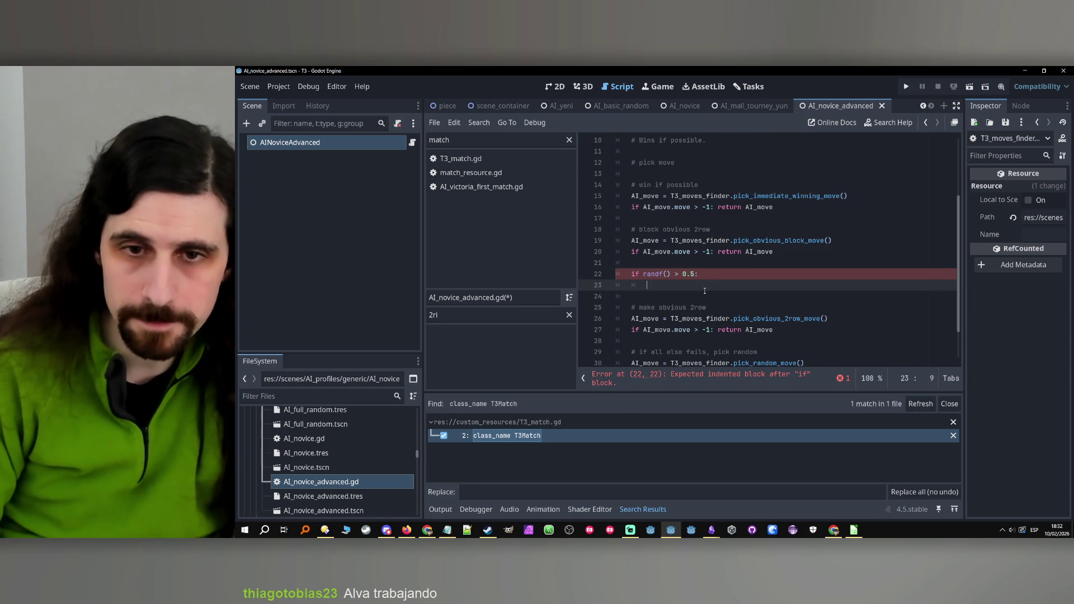
{"action": "left_click_drag", "start_coordinate": [710, 230], "coordinate": [635, 230]}
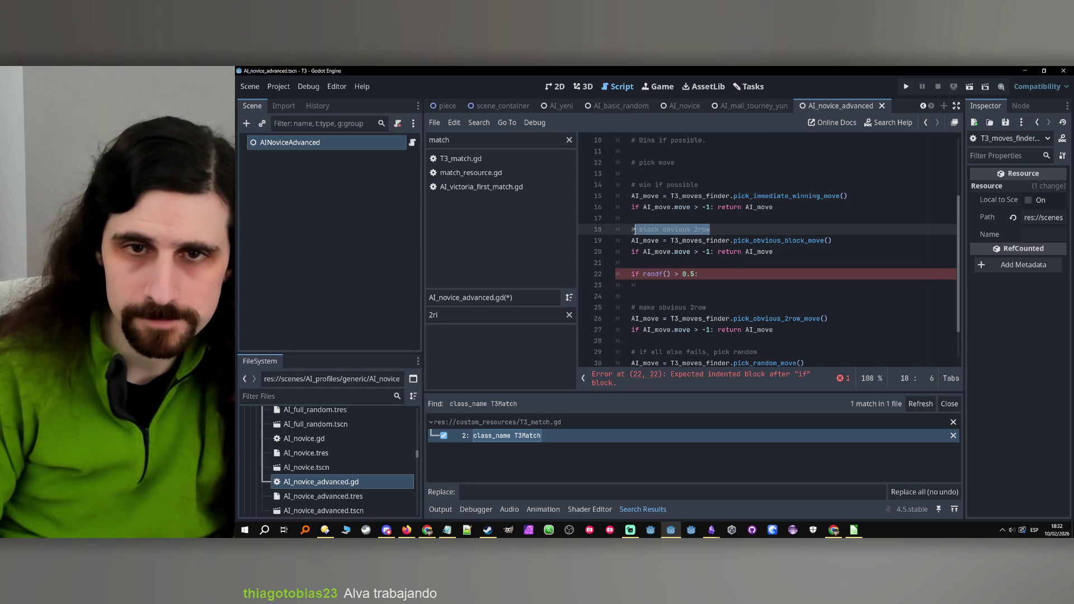
{"action": "key", "text": "ctrl+c"}
{"action": "left_click", "coordinate": [647, 262]}
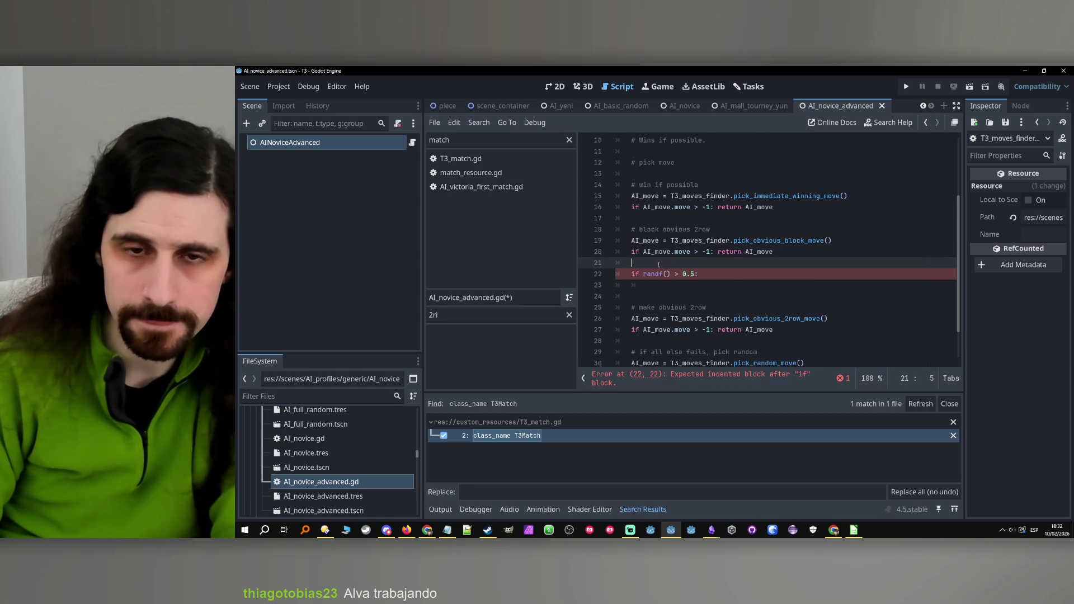
{"action": "key", "text": "Return"}
{"action": "key", "text": "ctrl+v"}
Reword the duplicated comment to 'block non-obvious 2row half the time'.
{"action": "left_click_drag", "start_coordinate": [708, 274], "coordinate": [655, 274]}
{"action": "double_click", "coordinate": [683, 275]}
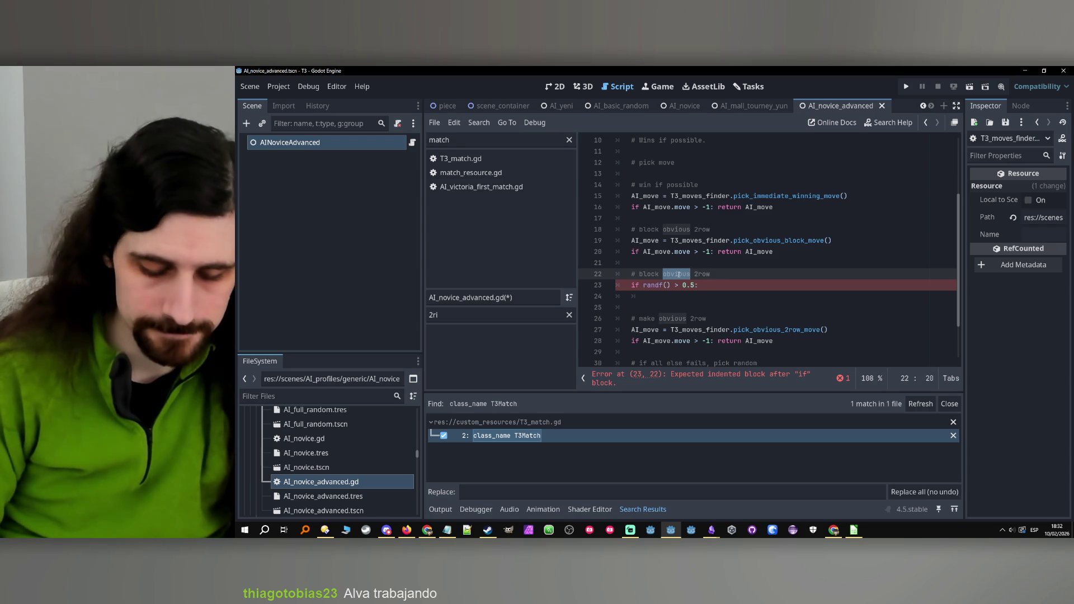
{"action": "type", "text": "nio"}
{"action": "type", "text": "n obvious"}
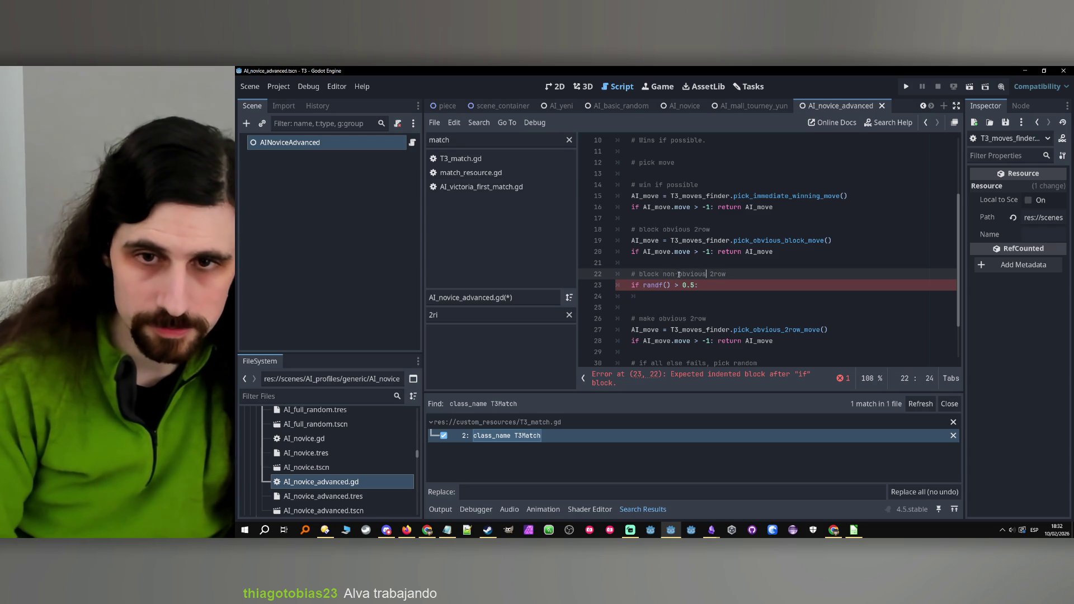
{"action": "left_click", "coordinate": [679, 275]}
{"action": "key", "text": "BackSpace"}
{"action": "type", "text": "-"}
{"action": "left_click", "coordinate": [745, 273]}
{"action": "type", "text": "half the time"}
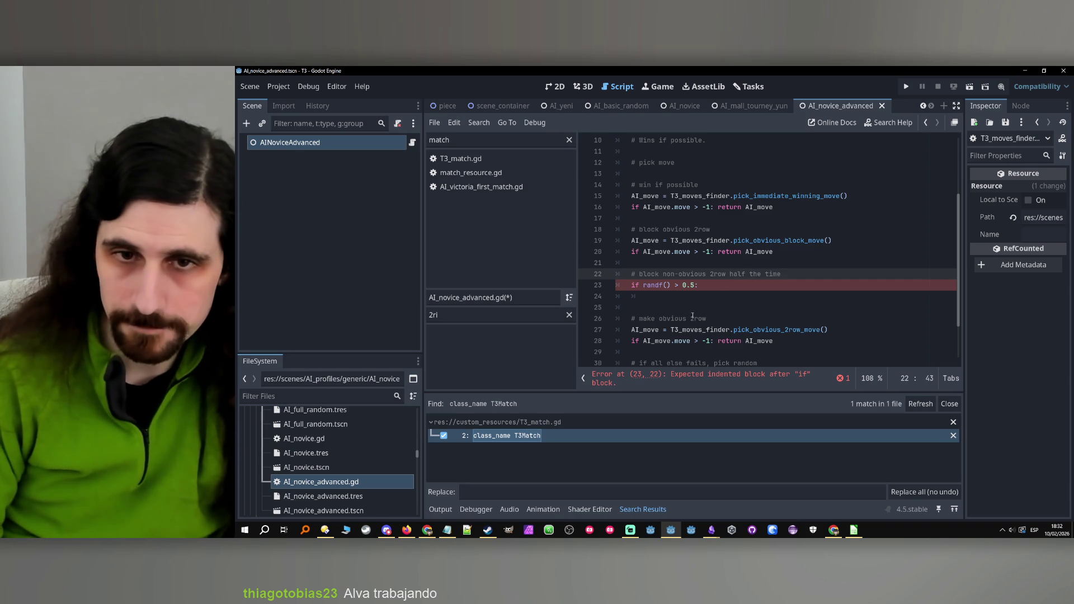
Copy the block-check lines 19–20 into the randf() if-block and fix their indentation.
{"action": "left_click", "coordinate": [691, 295]}
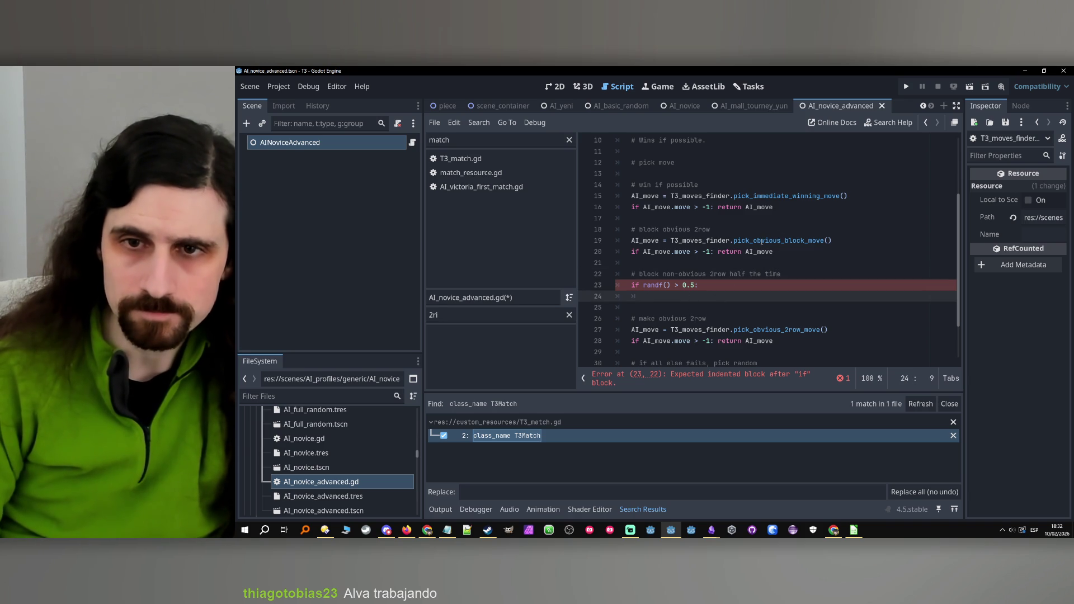
{"action": "double_click", "coordinate": [684, 241]}
{"action": "mouse_move", "coordinate": [875, 239]}
{"action": "left_mouse_down"}
{"action": "mouse_move", "coordinate": [627, 240]}
{"action": "mouse_move", "coordinate": [670, 240]}
{"action": "left_mouse_up"}
{"action": "left_click_drag", "start_coordinate": [786, 256], "coordinate": [621, 245]}
{"action": "key", "text": "ctrl+c"}
{"action": "left_click", "coordinate": [674, 296]}
{"action": "key", "text": "ctrl+v"}
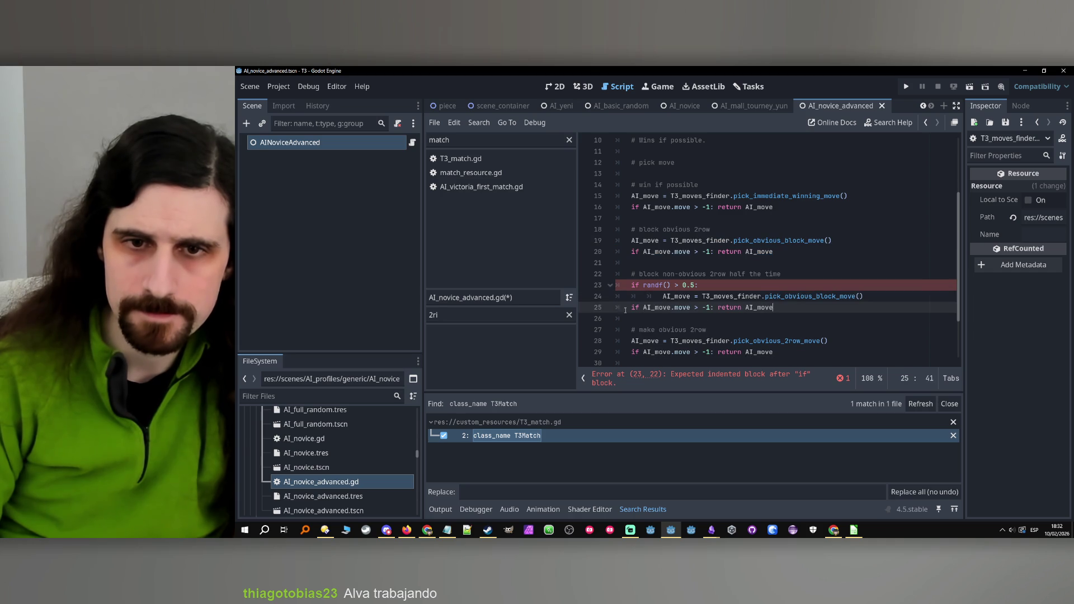
{"action": "key", "text": "Tab"}
{"action": "key", "text": "Up"}
{"action": "key", "text": "Delete"}
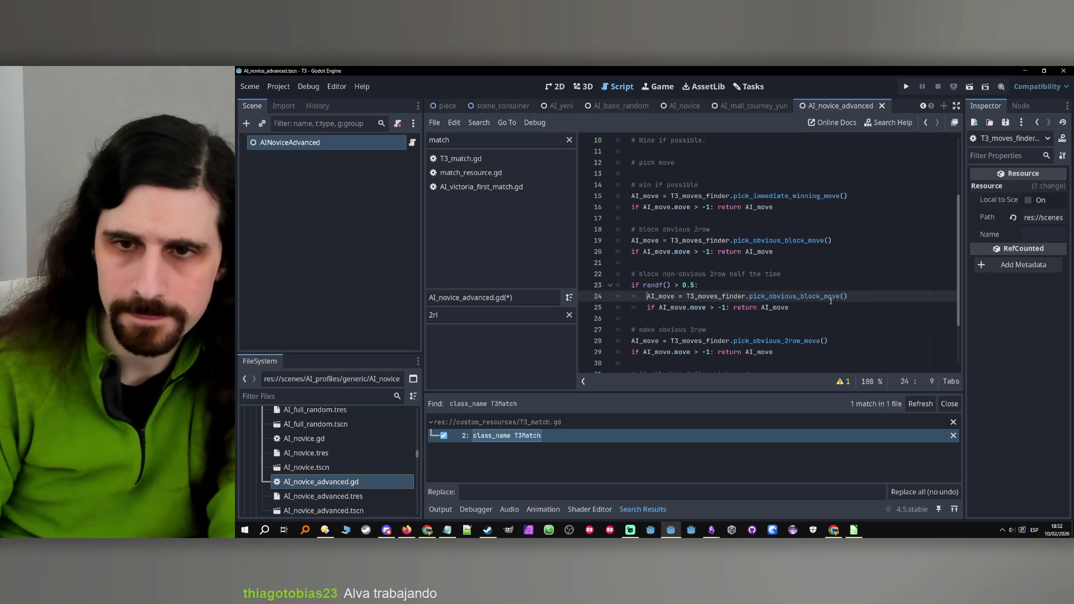
Change the pasted call to pick_block_move() and check its definition.
{"action": "left_click_drag", "start_coordinate": [799, 297], "coordinate": [766, 297]}
{"action": "key", "text": "BackSpace"}
{"action": "key", "text": "Down"}
{"action": "key", "text": "Down"}
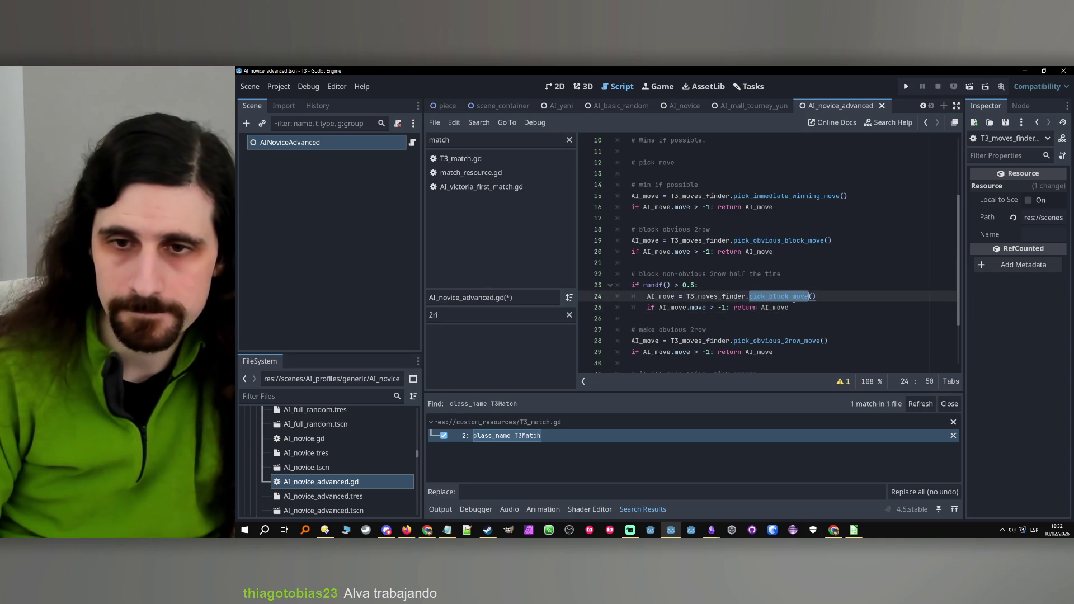
{"action": "left_click", "coordinate": [784, 297], "text": "ctrl"}
{"action": "left_click", "coordinate": [924, 126]}
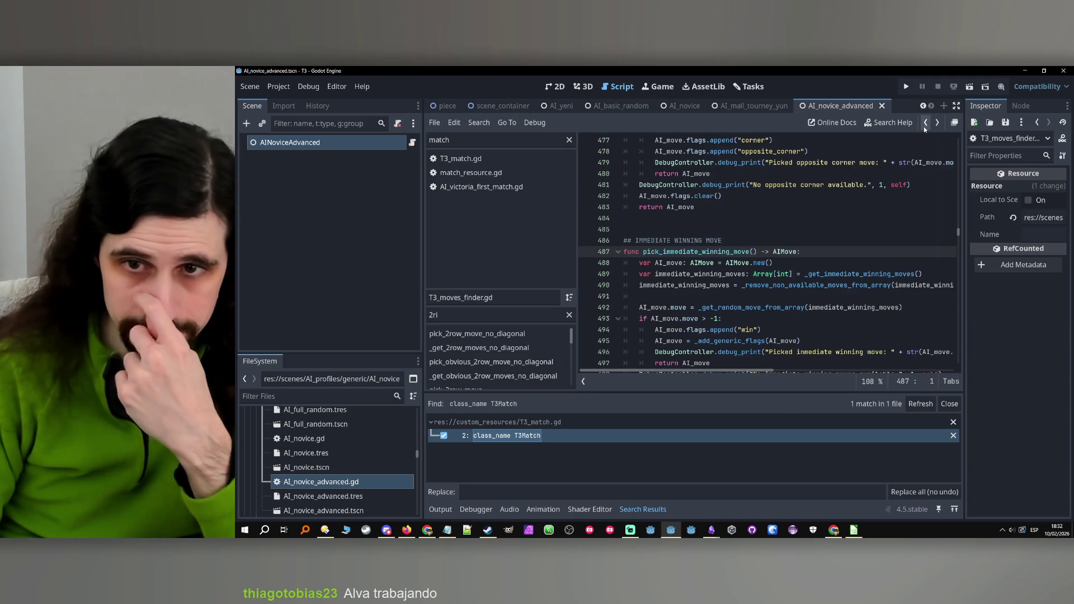
Return to AI_novice_advanced and jump to the pick_immediate_winning_move definition.
{"action": "left_click", "coordinate": [924, 126]}
{"action": "left_click", "coordinate": [925, 126]}
{"action": "scroll", "coordinate": [728, 263], "scroll_direction": "down", "scroll_amount": 2}
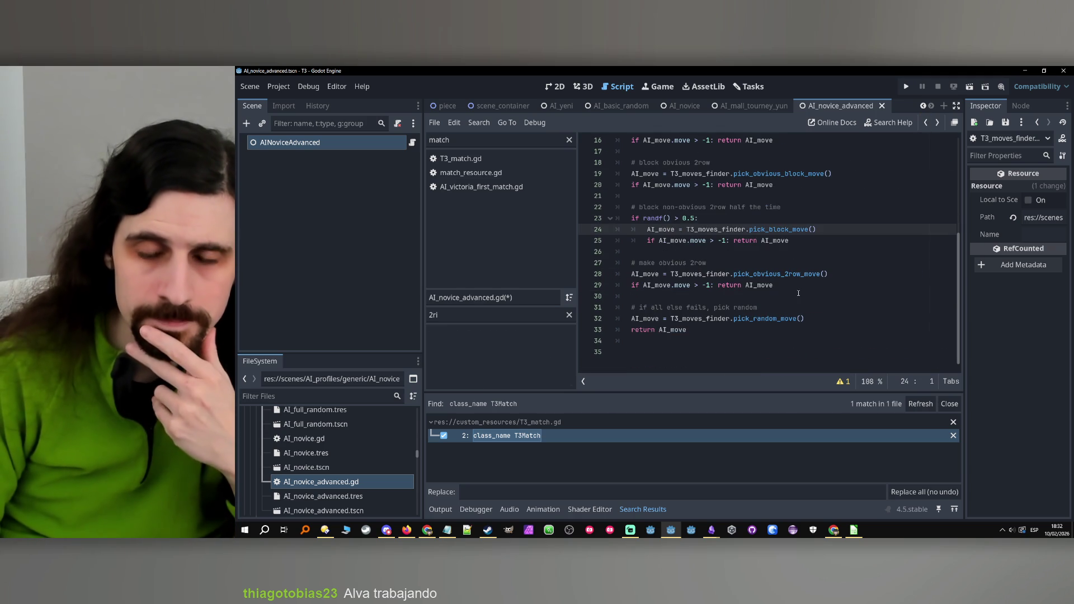
{"action": "left_click", "coordinate": [730, 263]}
{"action": "scroll", "coordinate": [733, 280], "scroll_direction": "up", "scroll_amount": 3}
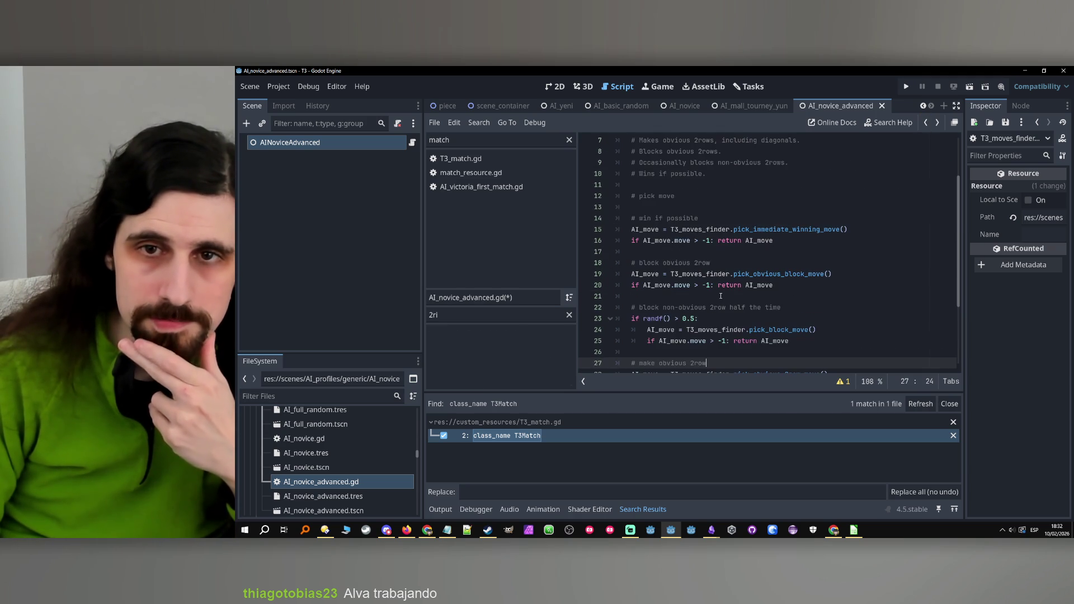
{"action": "left_click", "coordinate": [793, 229]}
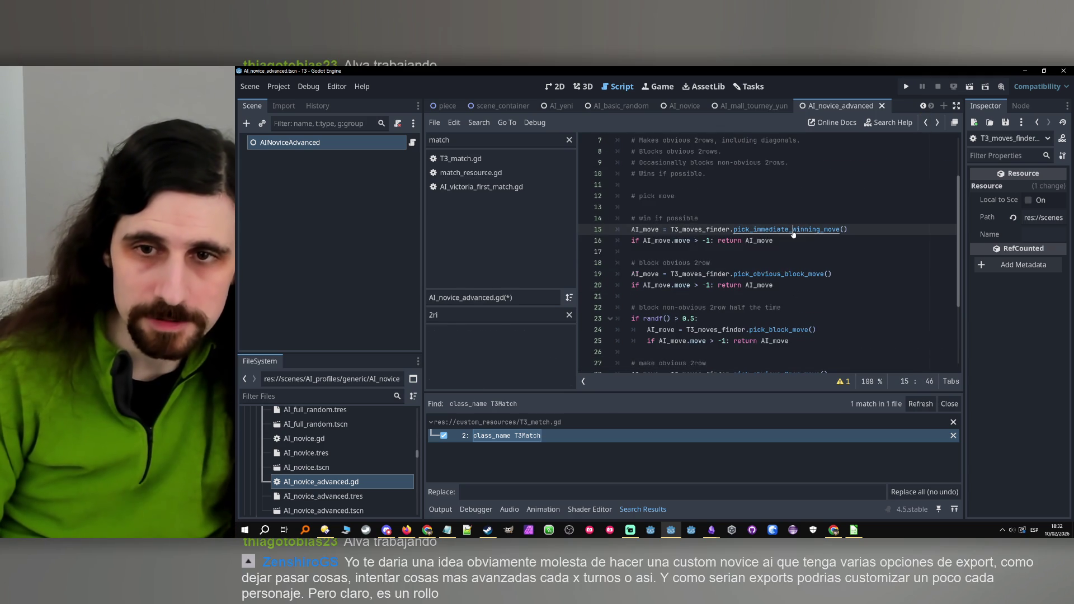
{"action": "left_click", "coordinate": [794, 230], "text": "ctrl"}
Search for 'pick winn', then start Replace in Files for the function name.
{"action": "double_click", "coordinate": [492, 315]}
{"action": "type", "text": "pick winn"}
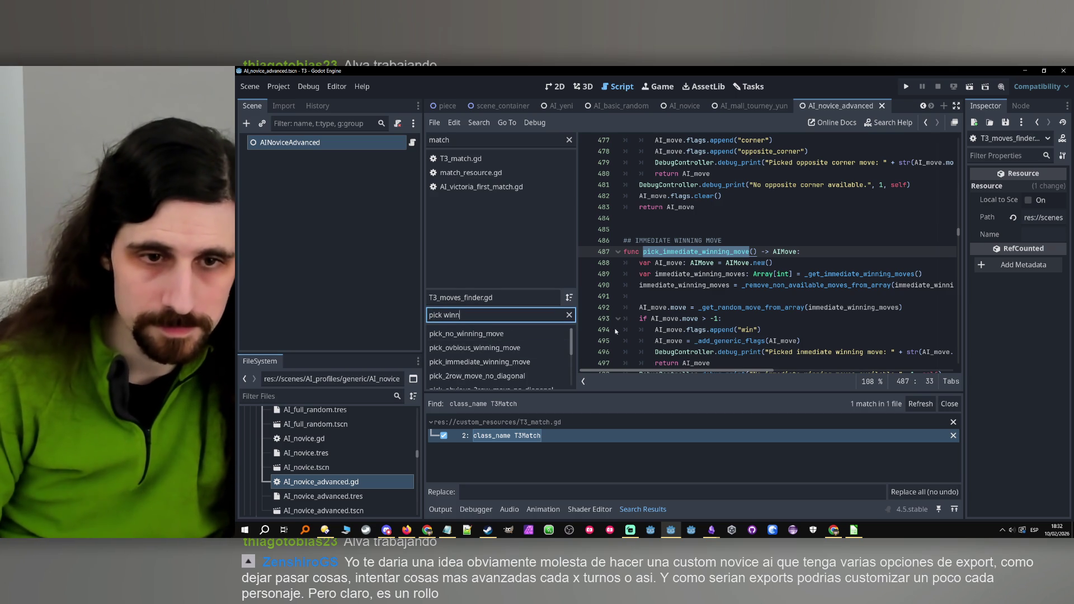
{"action": "left_click", "coordinate": [720, 259]}
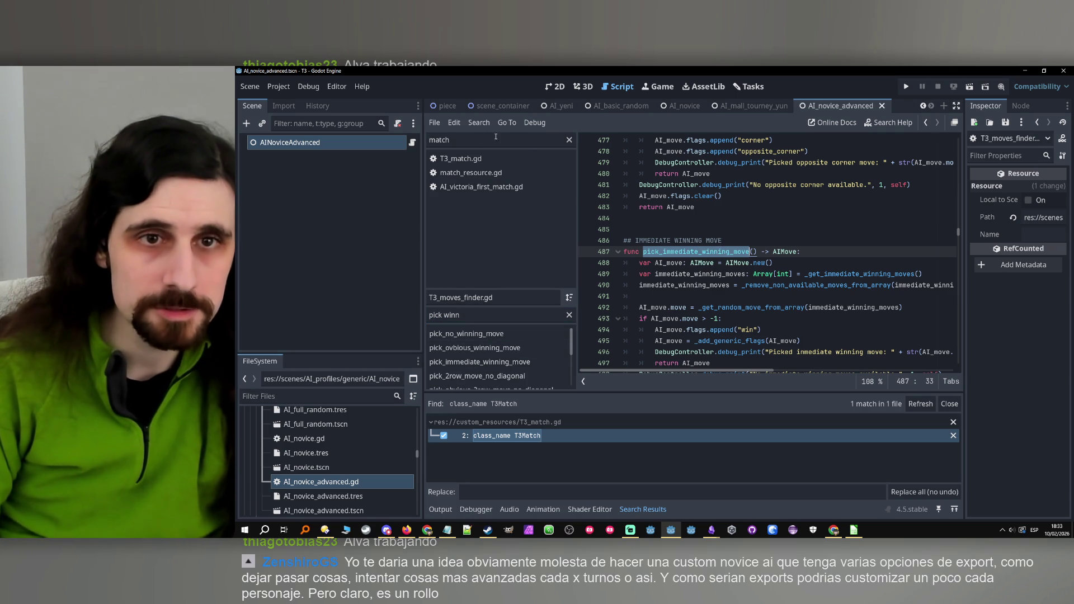
{"action": "left_click", "coordinate": [479, 122]}
{"action": "left_click", "coordinate": [499, 219]}
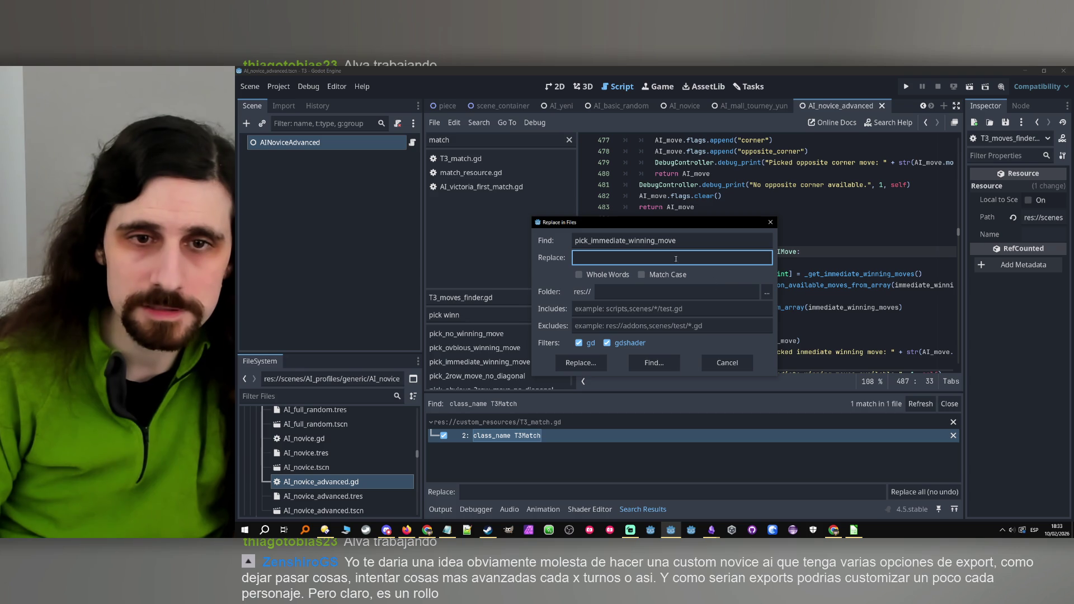
Enter pick_winning_move as the replacement for pick_immediate_winning_move and list the matches.
{"action": "left_click", "coordinate": [771, 222]}
{"action": "left_click", "coordinate": [479, 123]}
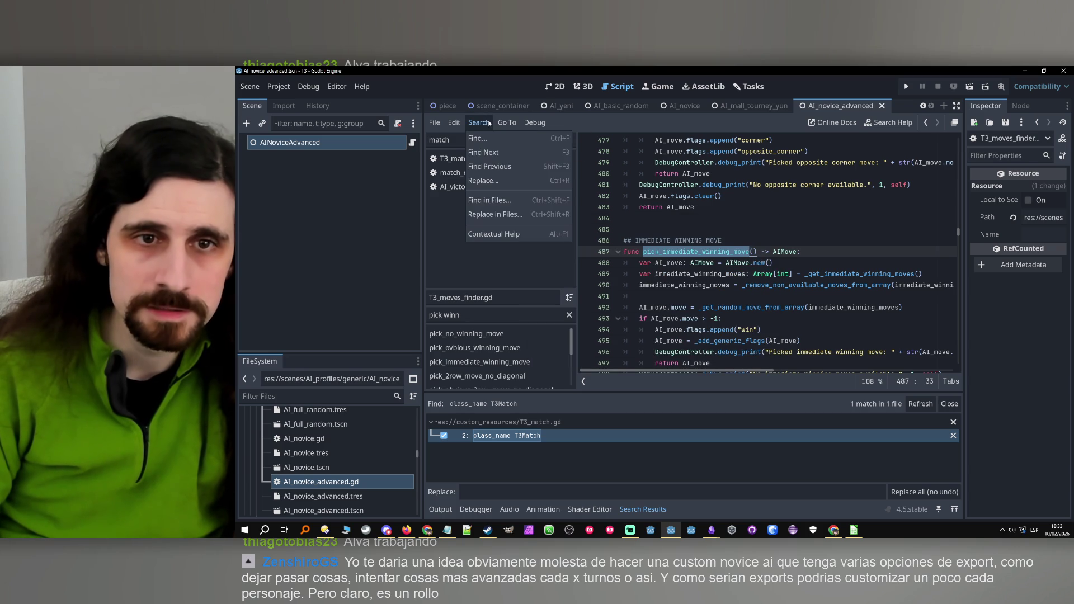
{"action": "left_click", "coordinate": [523, 215]}
{"action": "double_click", "coordinate": [612, 246]}
{"action": "key", "text": "ctrl+c"}
{"action": "left_click", "coordinate": [621, 258]}
{"action": "key", "text": "ctrl+v"}
{"action": "left_click_drag", "start_coordinate": [625, 258], "coordinate": [591, 258]}
{"action": "key", "text": "BackSpace"}
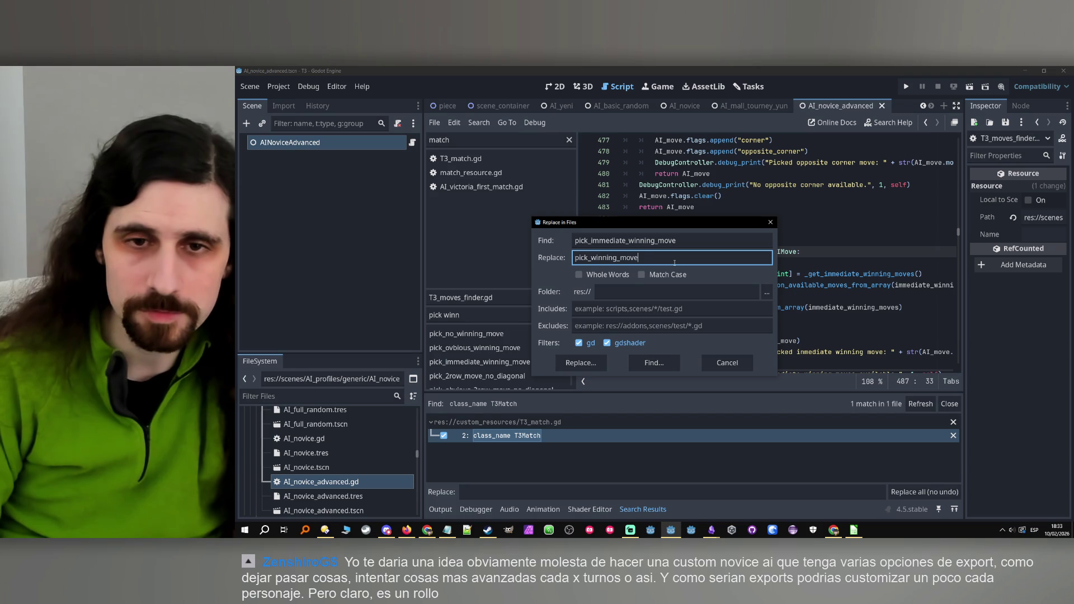
{"action": "left_click", "coordinate": [582, 362]}
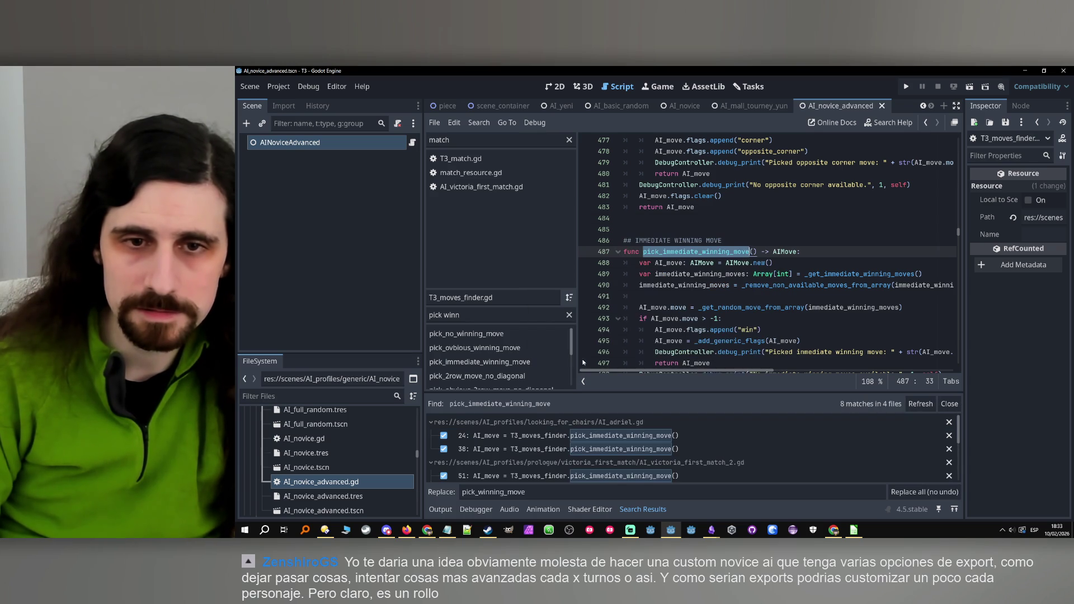
{"action": "scroll", "coordinate": [664, 428], "scroll_direction": "down", "scroll_amount": 3}
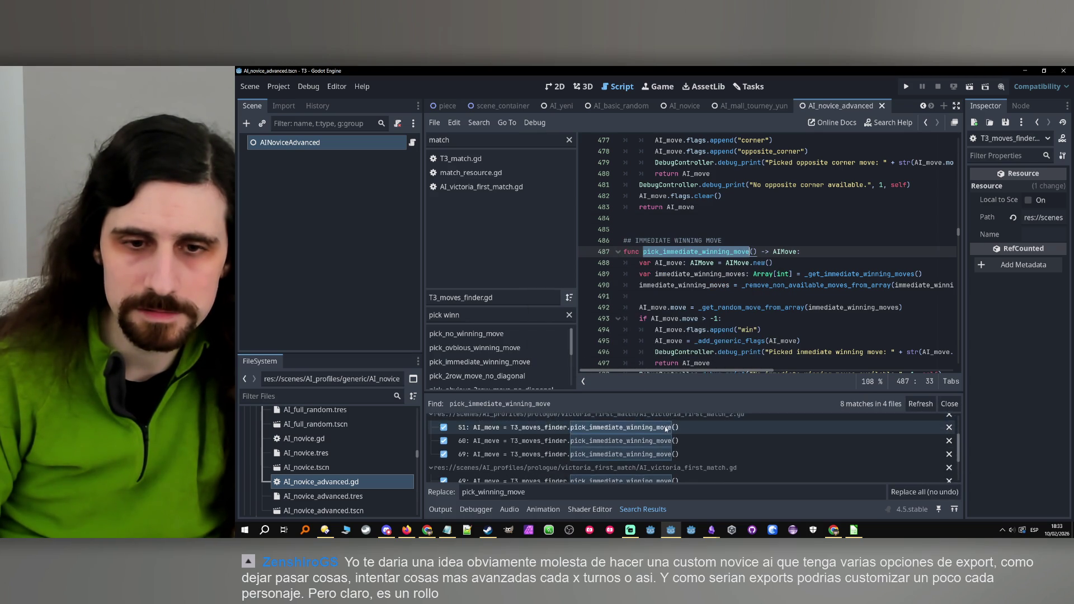
Retry from the selected function name, entering pick_winning_move again and searching all files.
{"action": "left_click", "coordinate": [785, 273]}
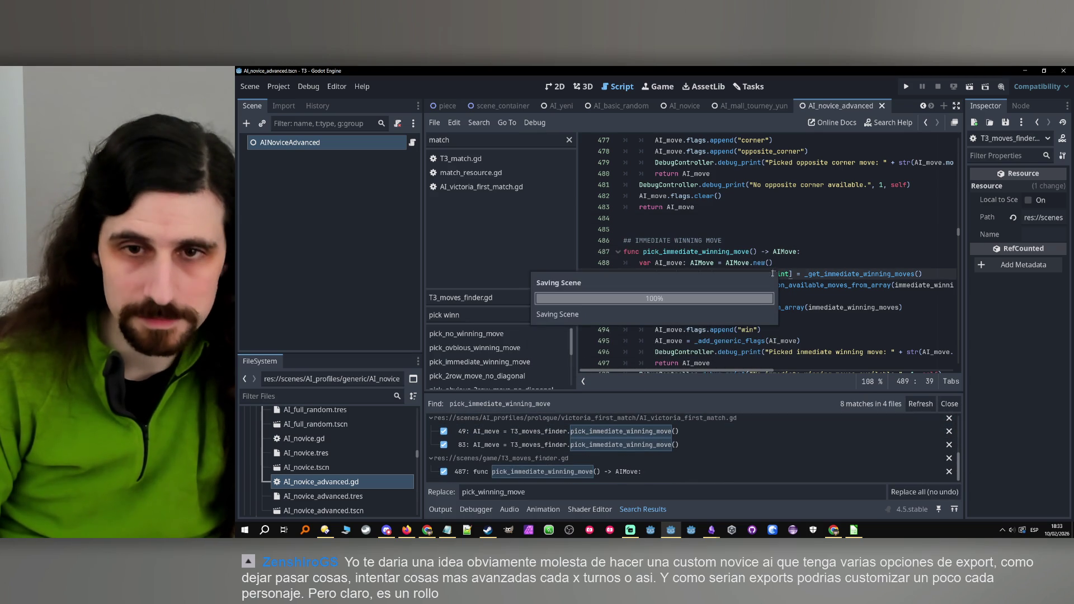
{"action": "double_click", "coordinate": [706, 251]}
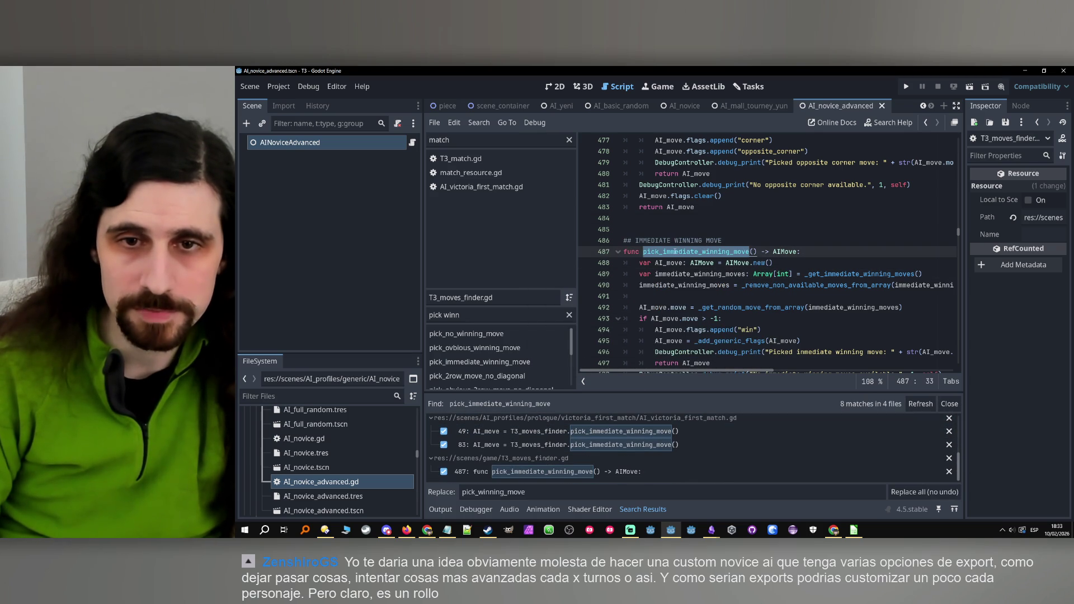
{"action": "left_click", "coordinate": [479, 122]}
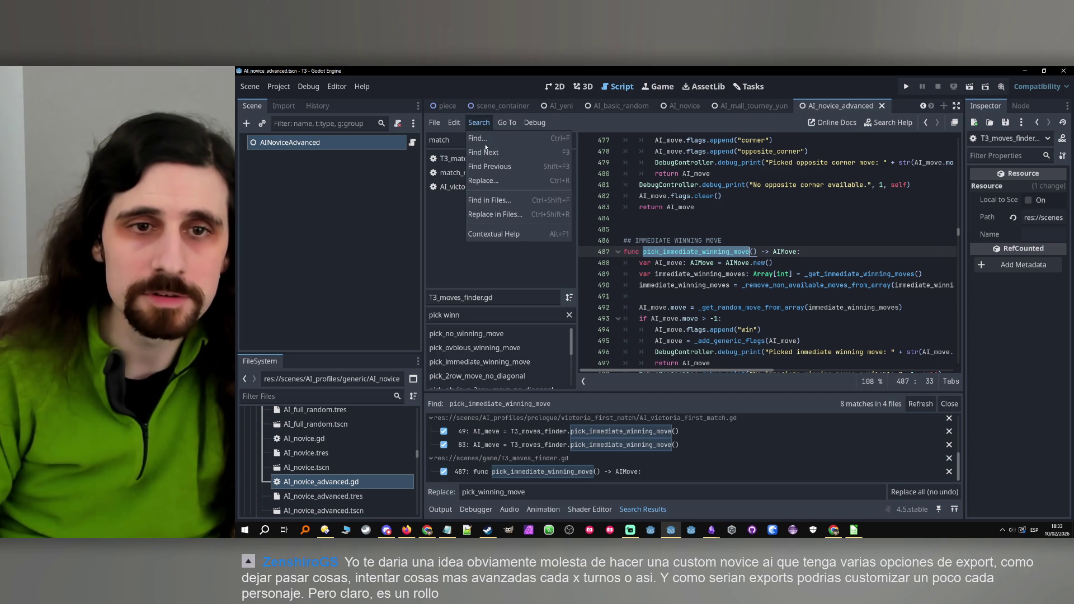
{"action": "left_click", "coordinate": [502, 220]}
{"action": "key", "text": "ctrl+v"}
{"action": "left_click_drag", "start_coordinate": [627, 260], "coordinate": [593, 259]}
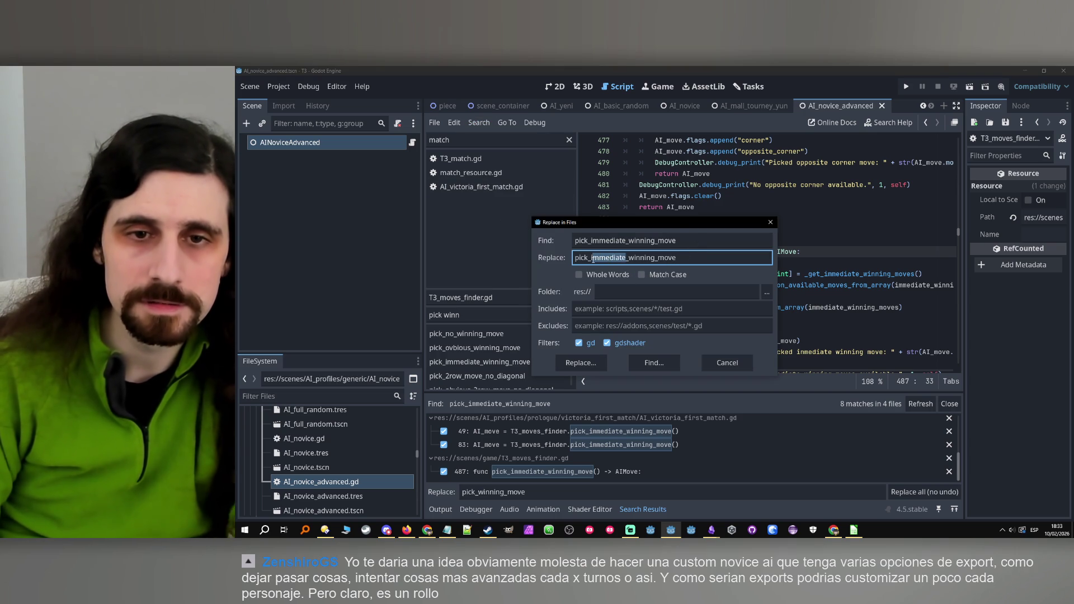
{"action": "key", "text": "BackSpace"}
{"action": "key", "text": "BackSpace"}
{"action": "left_click", "coordinate": [666, 240]}
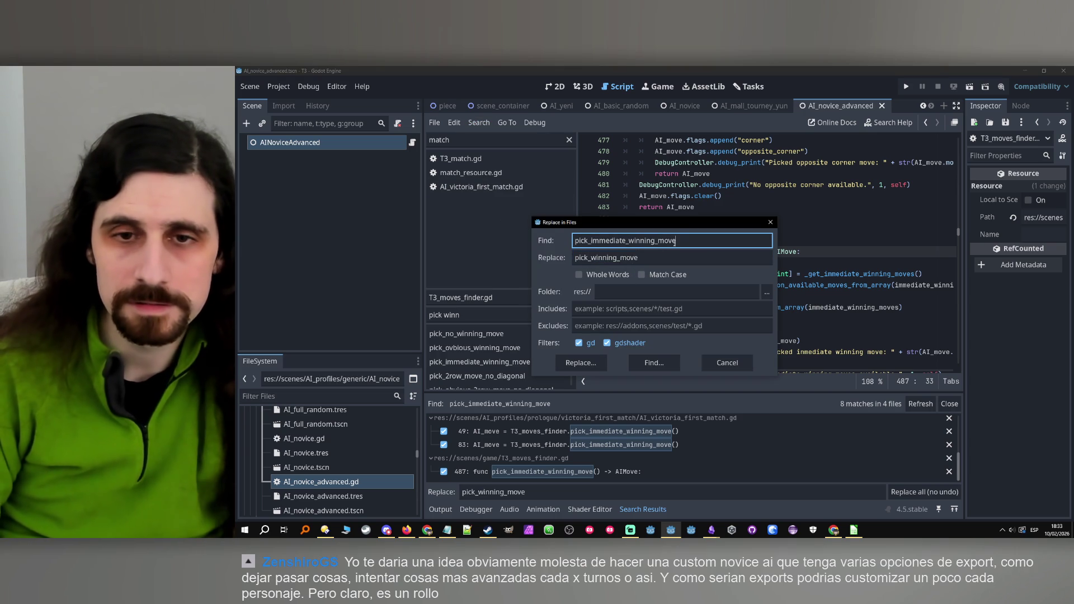
{"action": "left_click_drag", "start_coordinate": [684, 229], "coordinate": [916, 191]}
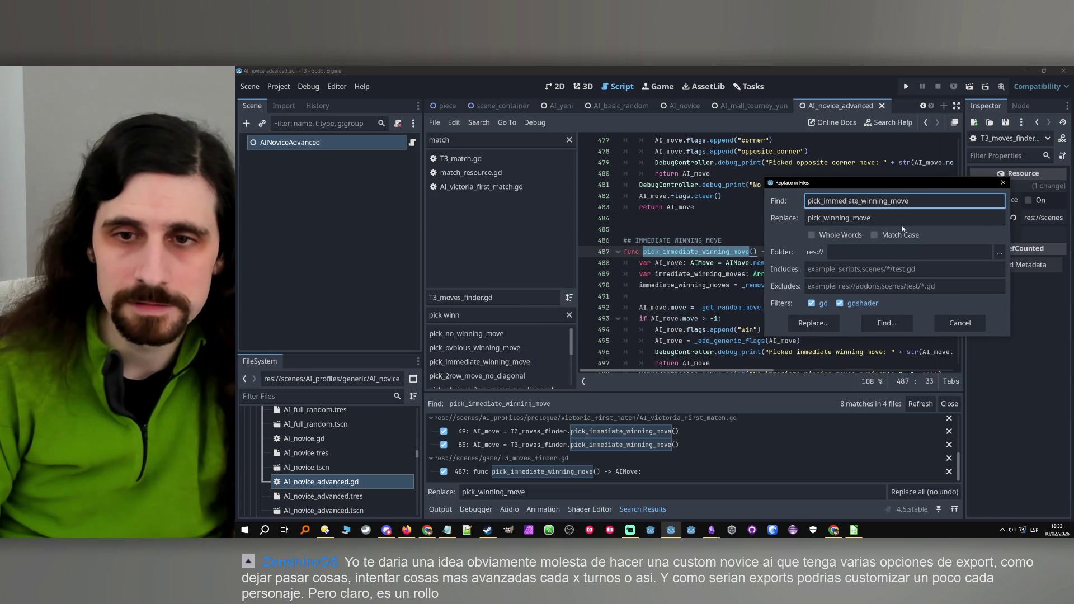
{"action": "left_click", "coordinate": [942, 216]}
{"action": "left_click", "coordinate": [835, 327]}
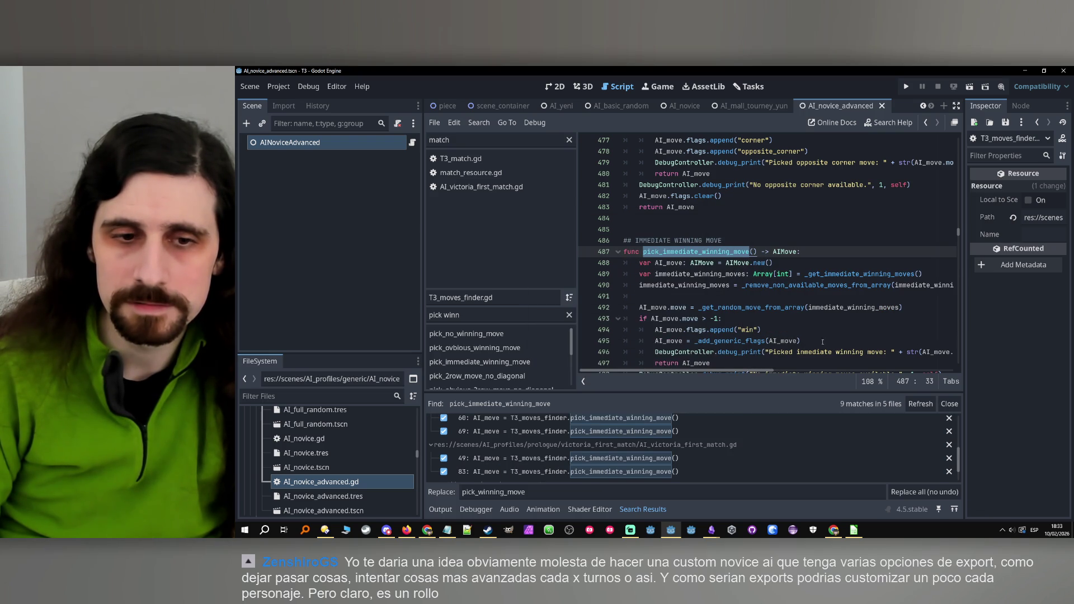
Inspect the line 60 match in AI_victoria_first_match_2.gd, then return to the definition.
{"action": "scroll", "coordinate": [640, 441], "scroll_direction": "up", "scroll_amount": 2}
{"action": "left_click", "coordinate": [644, 439]}
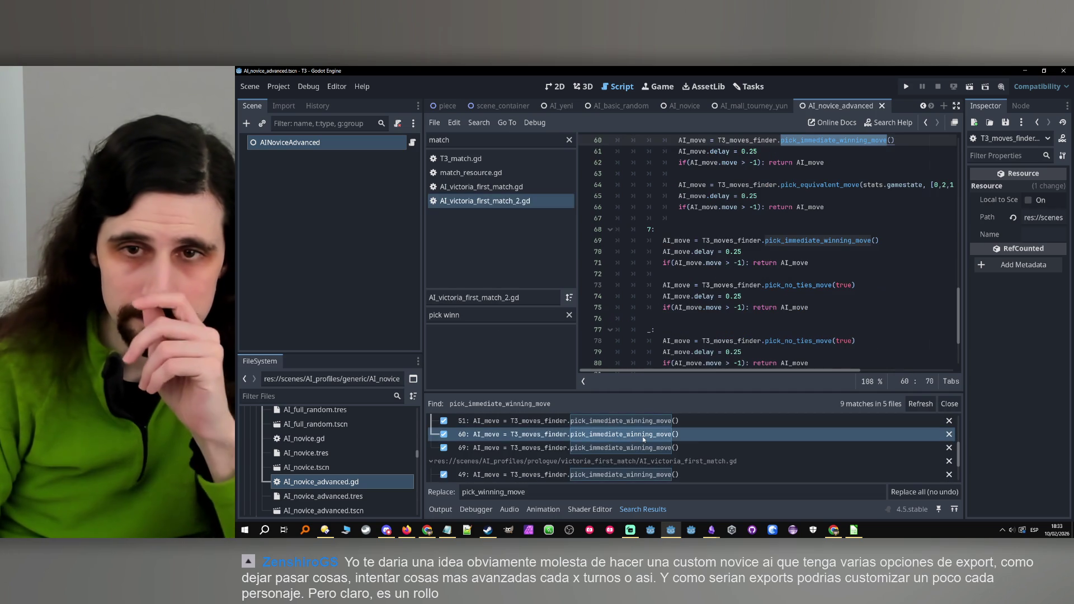
{"action": "left_click", "coordinate": [928, 124]}
{"action": "left_click", "coordinate": [928, 123]}
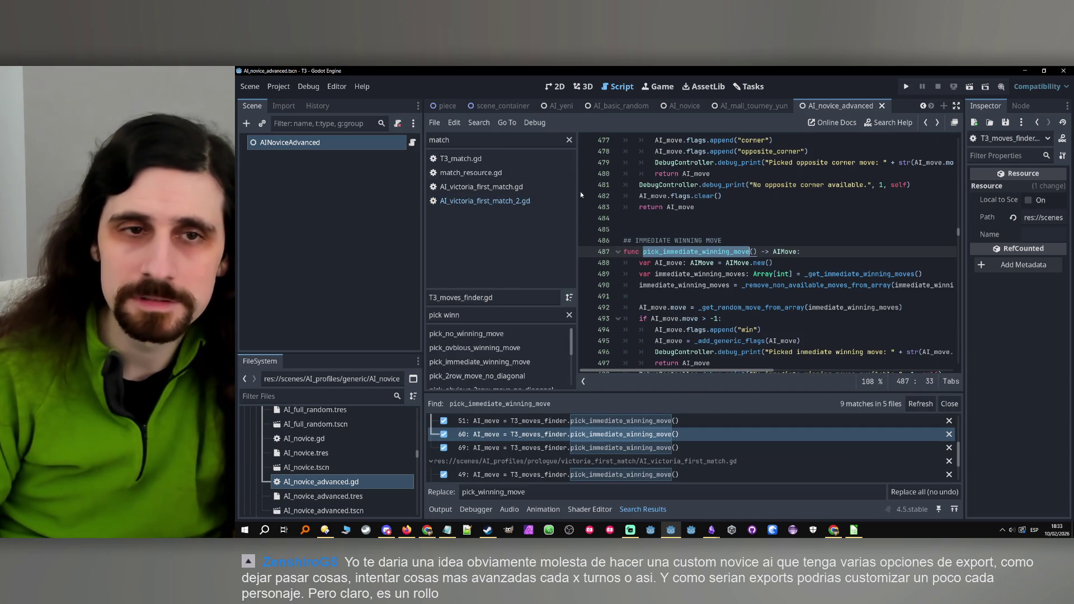
Set pick_winning_move as the replacement once more and list the 9 matches in 5 files.
{"action": "left_click", "coordinate": [479, 122]}
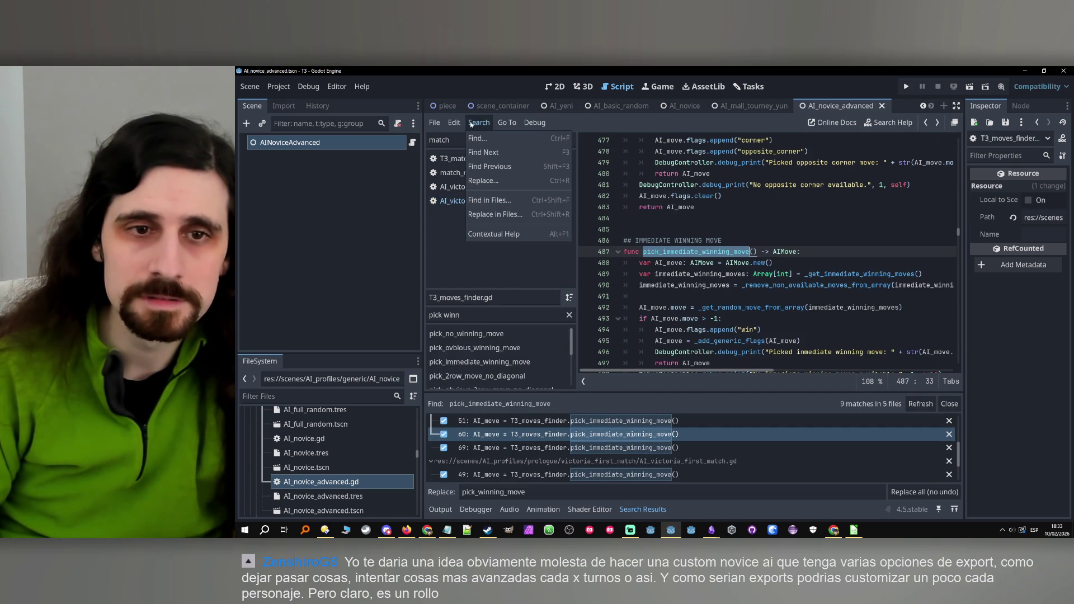
{"action": "left_click", "coordinate": [501, 216]}
{"action": "double_click", "coordinate": [617, 241]}
{"action": "key", "text": "ctrl+c"}
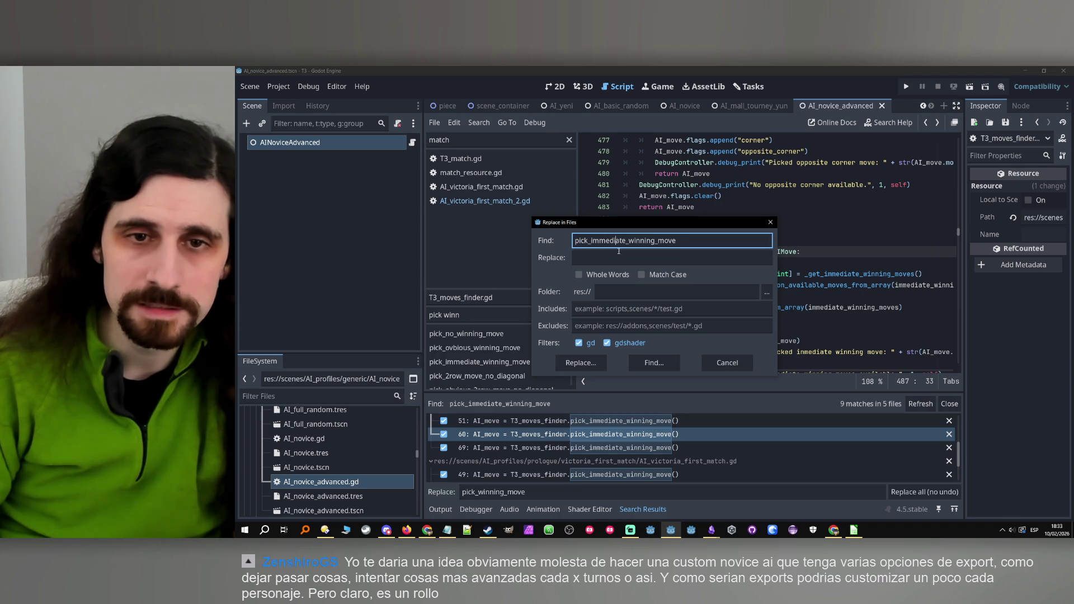
{"action": "left_click", "coordinate": [627, 258]}
{"action": "key", "text": "ctrl+v"}
{"action": "left_click_drag", "start_coordinate": [627, 257], "coordinate": [593, 258]}
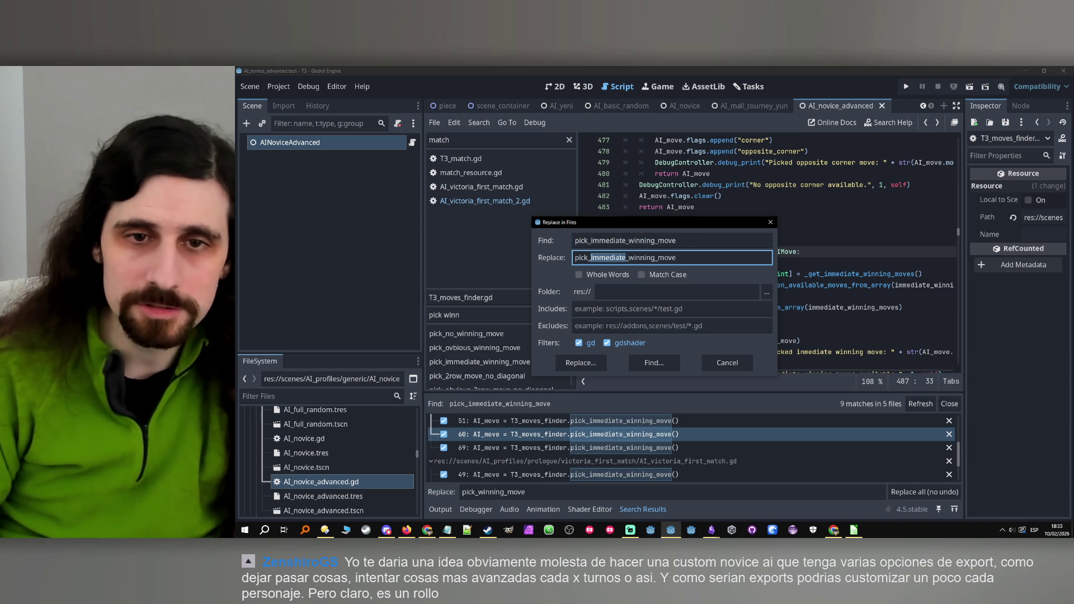
{"action": "key", "text": "BackSpace"}
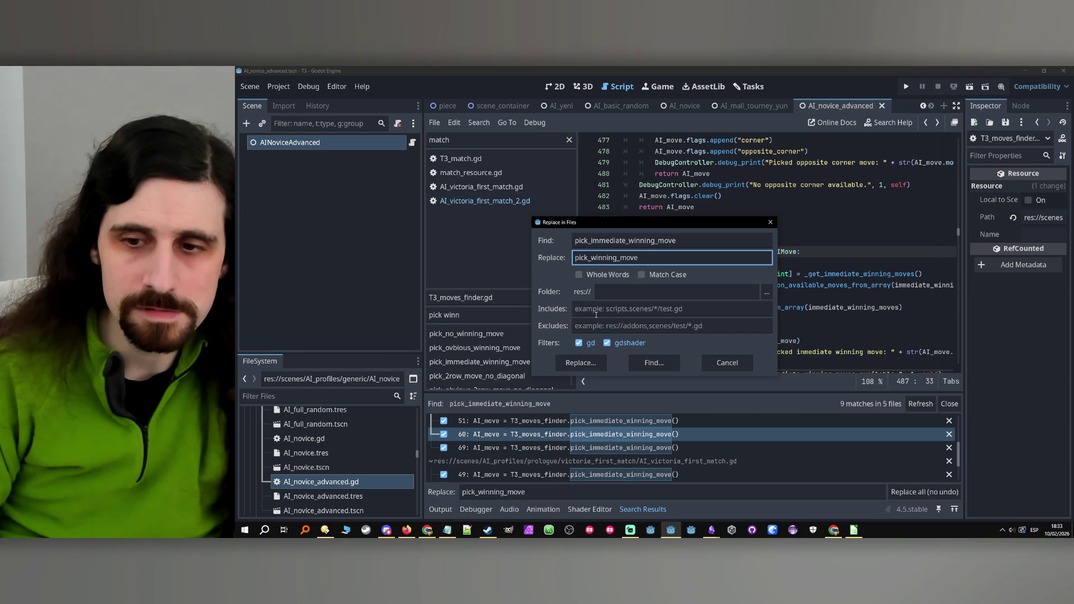
{"action": "left_click", "coordinate": [769, 223]}
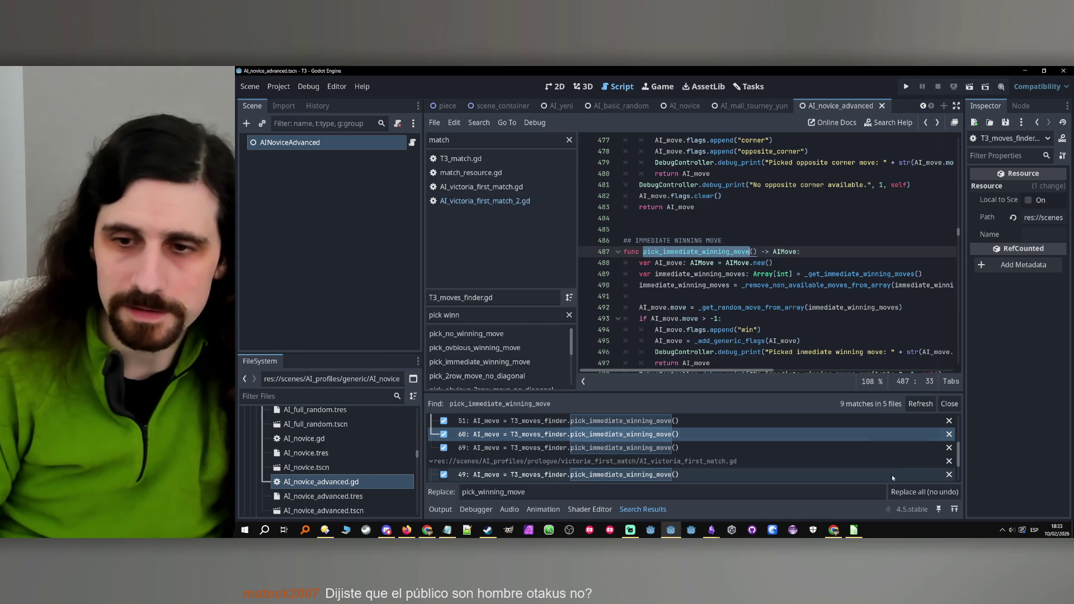
Replace all matches and confirm the function in T3_moves_finder.gd now reads pick_winning_move.
{"action": "left_click", "coordinate": [922, 492]}
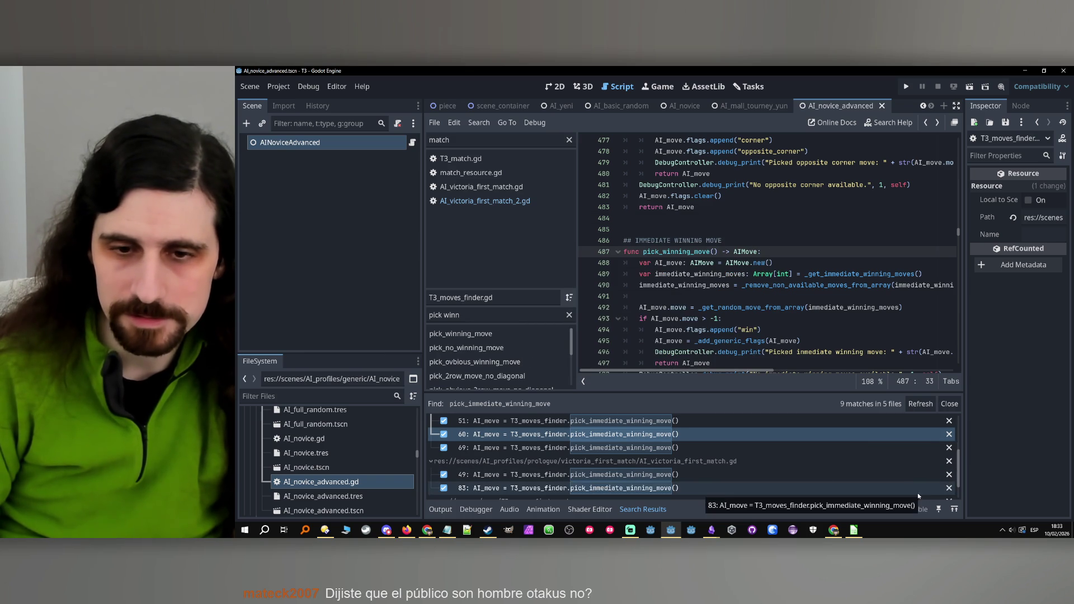
{"action": "left_click", "coordinate": [717, 263]}
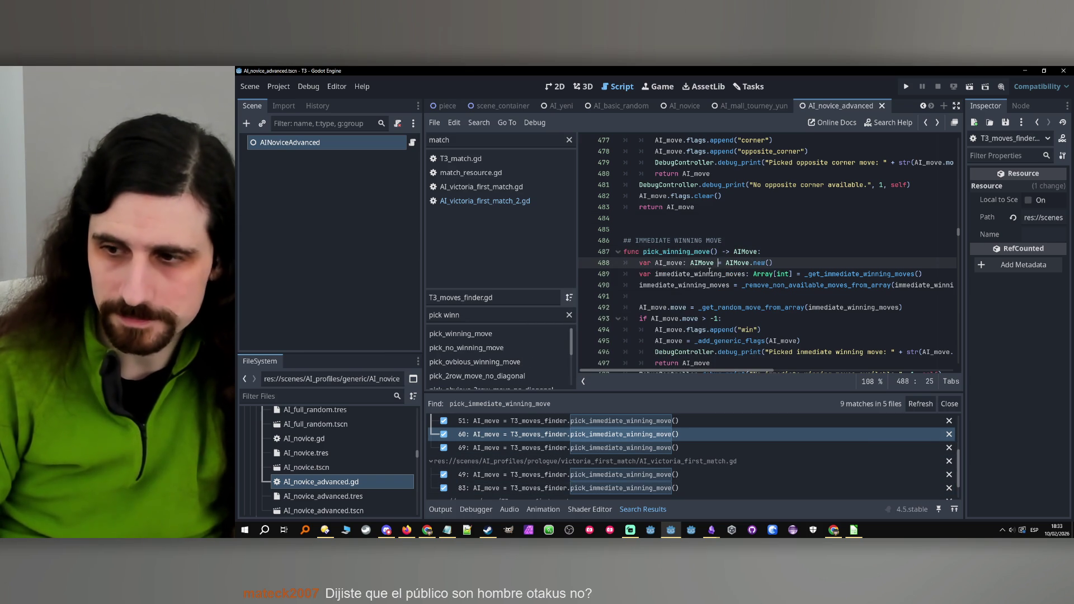
{"action": "left_click", "coordinate": [669, 252]}
{"action": "double_click", "coordinate": [669, 251]}
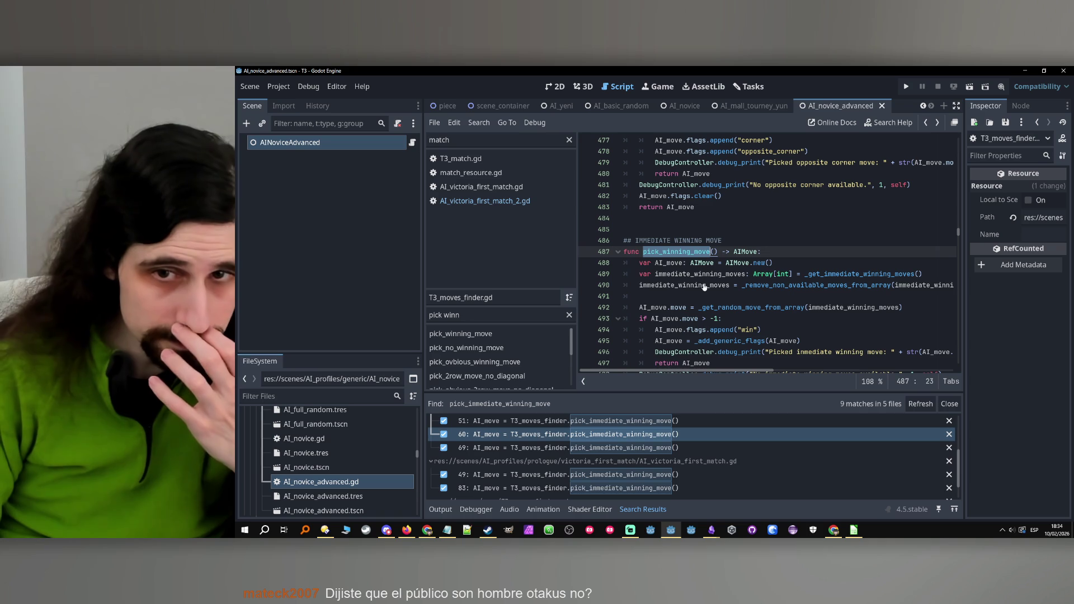
Open AI_novice_advanced.gd and review its commented move-logic sections.
{"action": "double_click", "coordinate": [330, 482]}
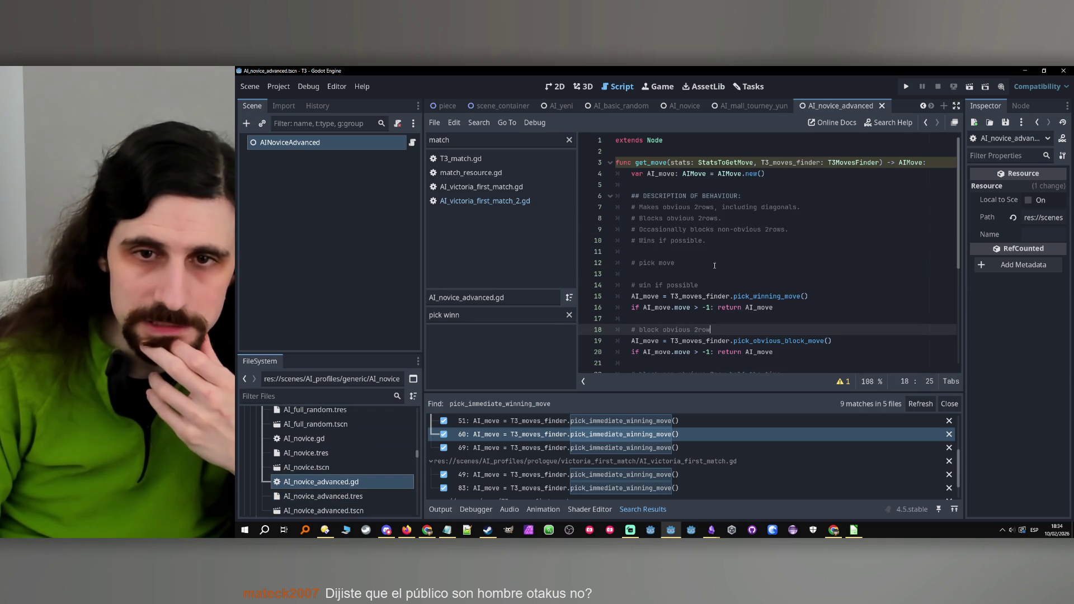
{"action": "left_click", "coordinate": [686, 275]}
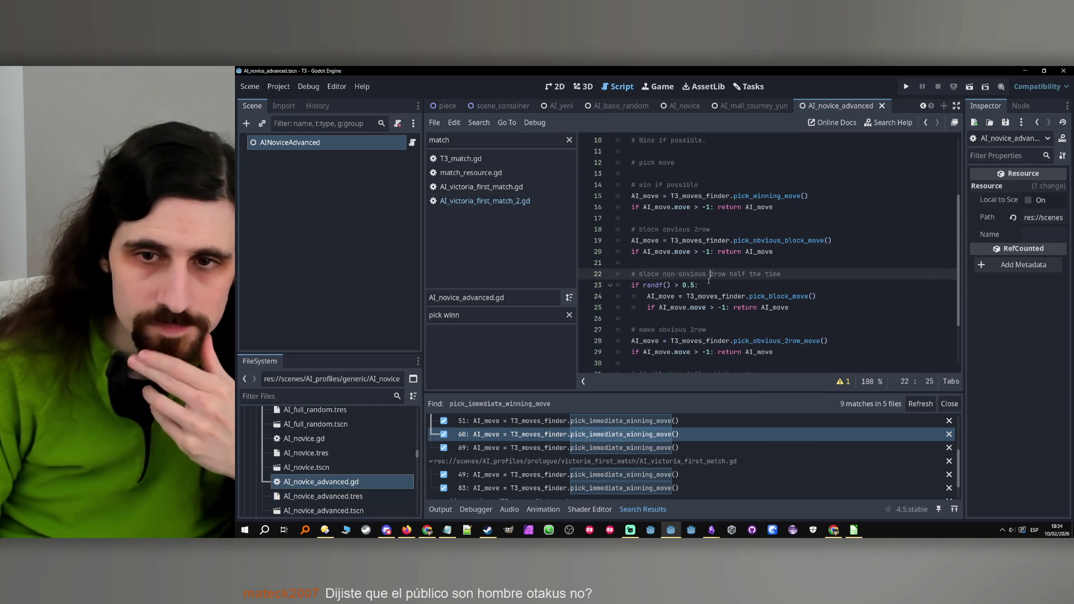
{"action": "scroll", "coordinate": [727, 283], "scroll_direction": "down", "scroll_amount": 1}
{"action": "left_click", "coordinate": [744, 298]}
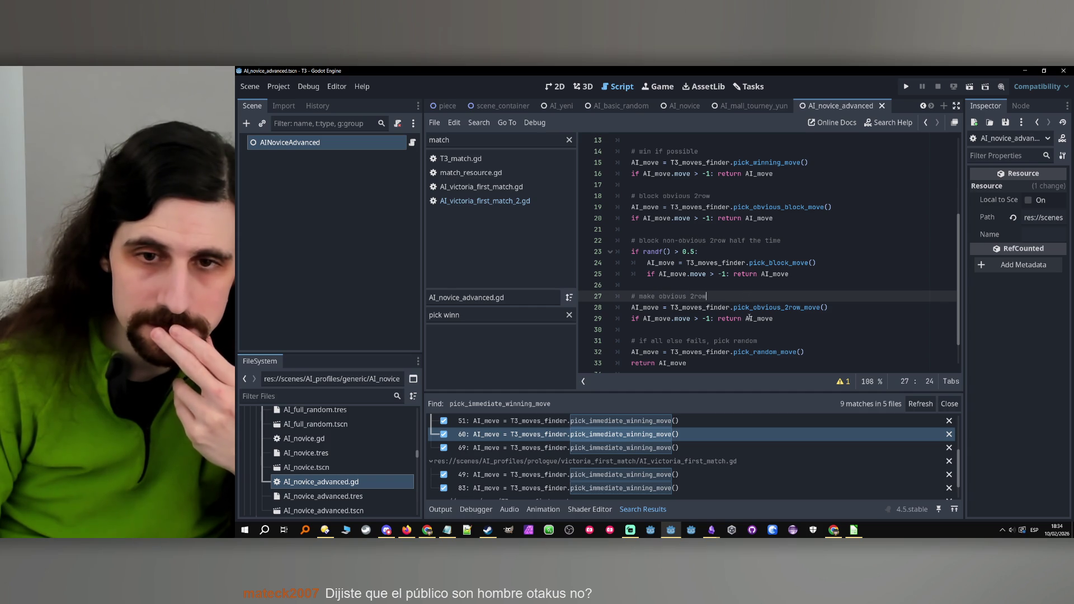
{"action": "left_click", "coordinate": [777, 318]}
{"action": "scroll", "coordinate": [777, 318], "scroll_direction": "down", "scroll_amount": 1}
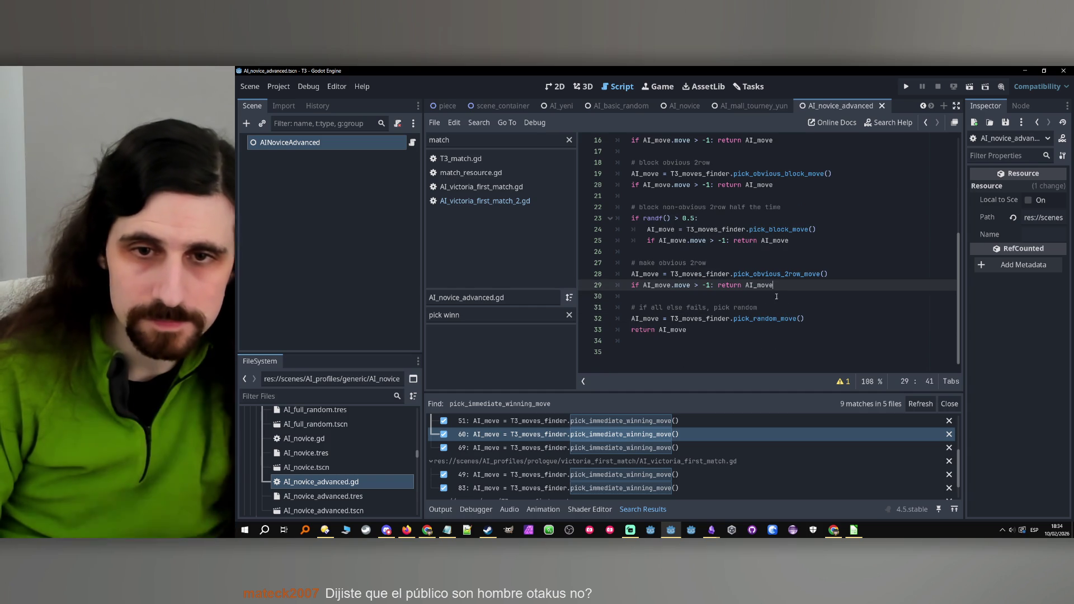
{"action": "scroll", "coordinate": [776, 274], "scroll_direction": "up", "scroll_amount": 4}
{"action": "scroll", "coordinate": [775, 274], "scroll_direction": "up", "scroll_amount": 1}
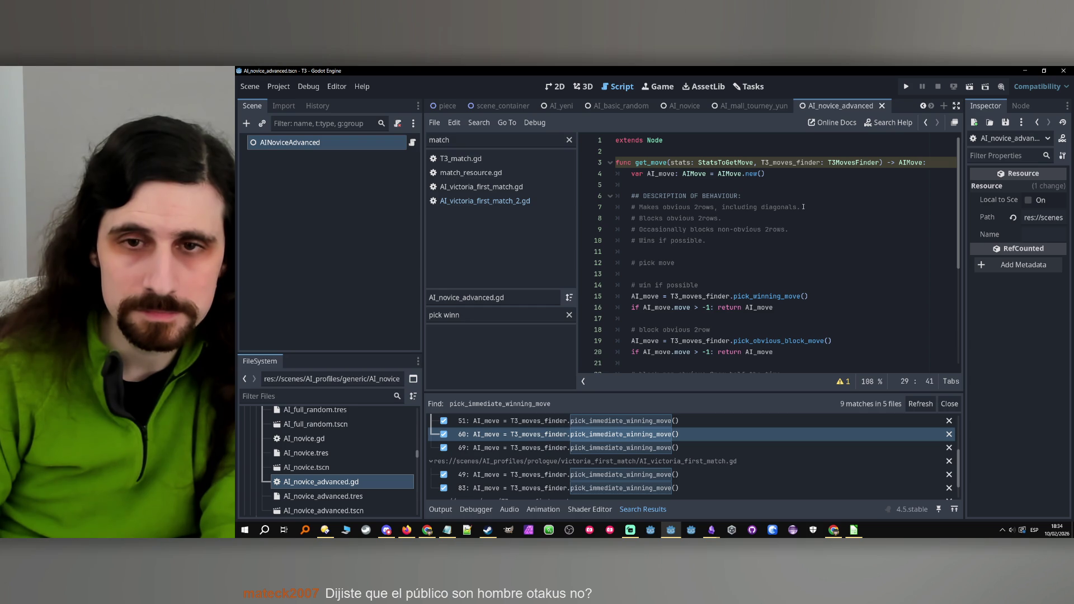
{"action": "left_click", "coordinate": [805, 207]}
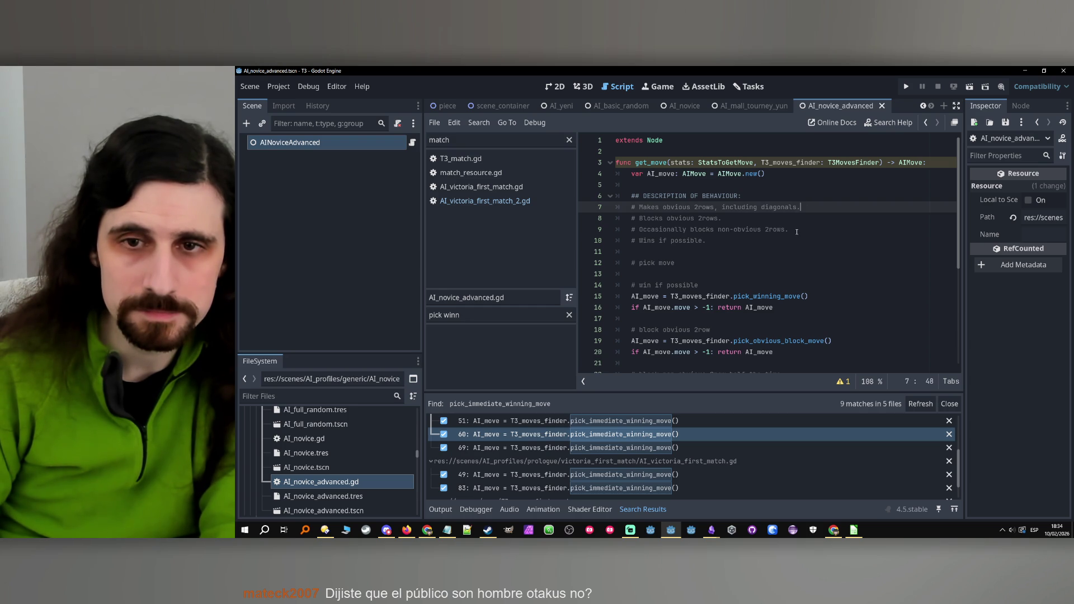
{"action": "left_click", "coordinate": [797, 232]}
{"action": "key", "text": "Return"}
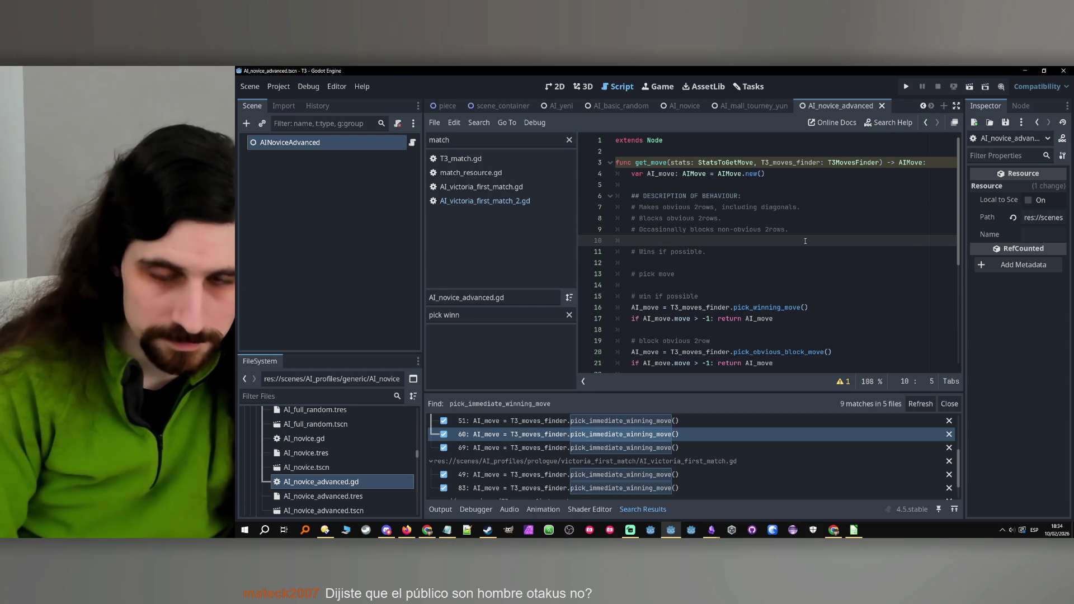
{"action": "key", "text": "alt+Down"}
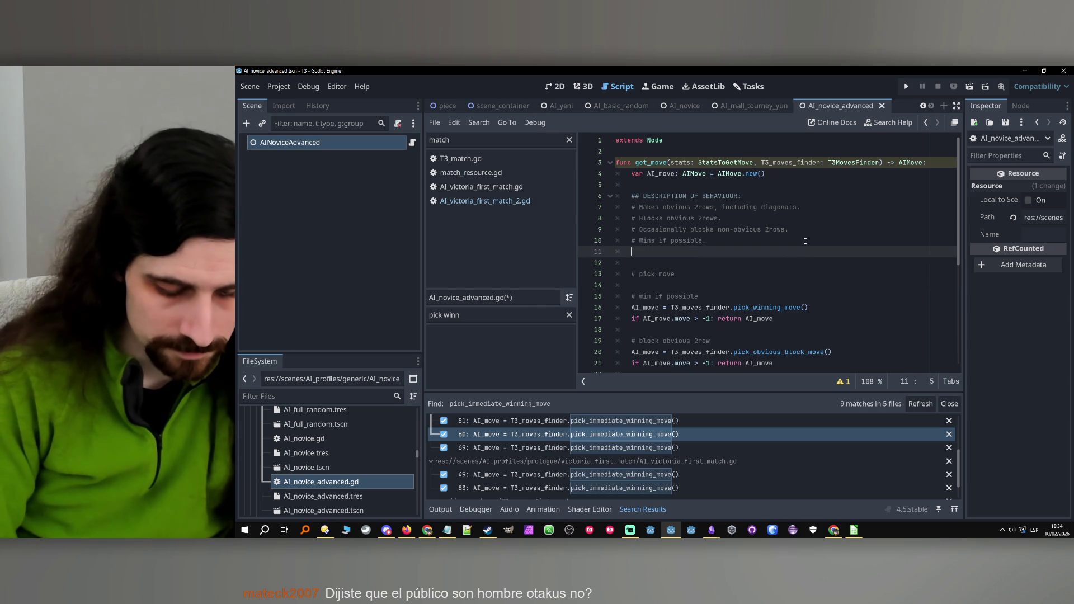
{"action": "type", "text": "# Befo"}
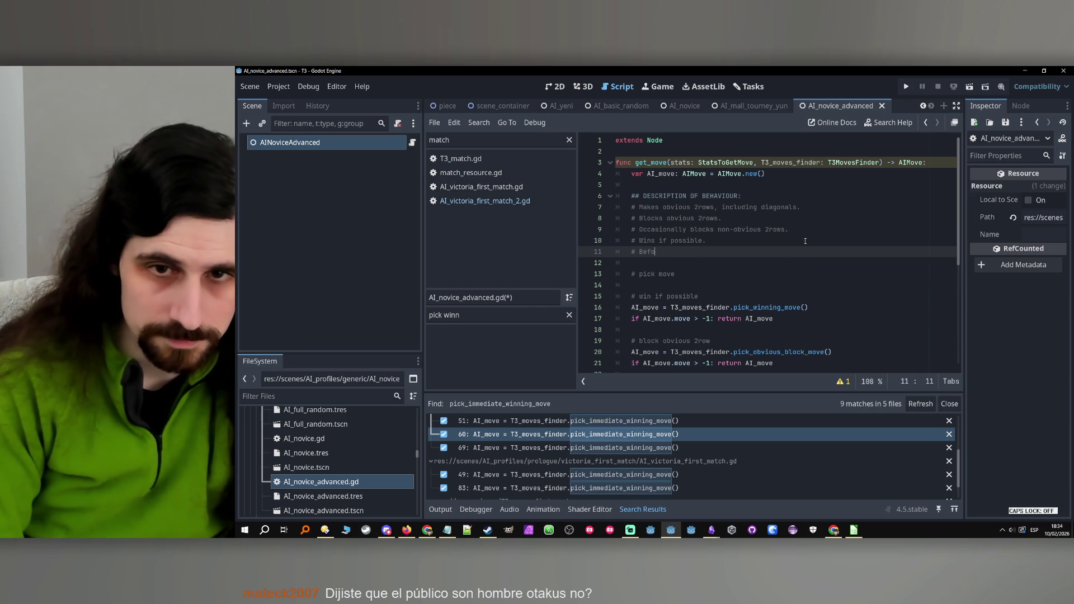
{"action": "type", "text": "re playing random, makes non-obvi"}
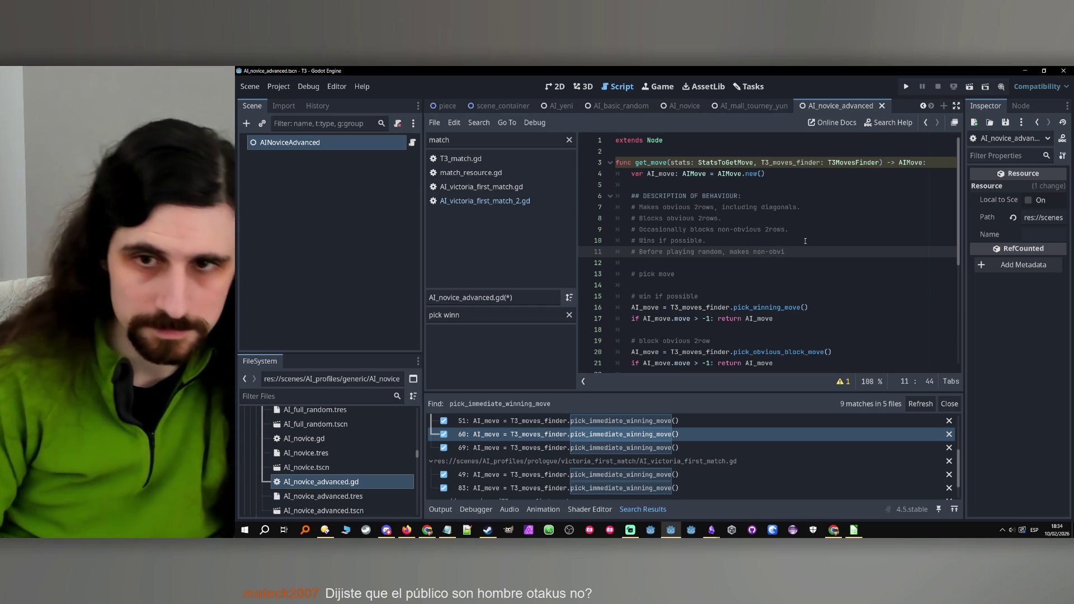
{"action": "left_click_drag", "start_coordinate": [804, 252], "coordinate": [586, 248]}
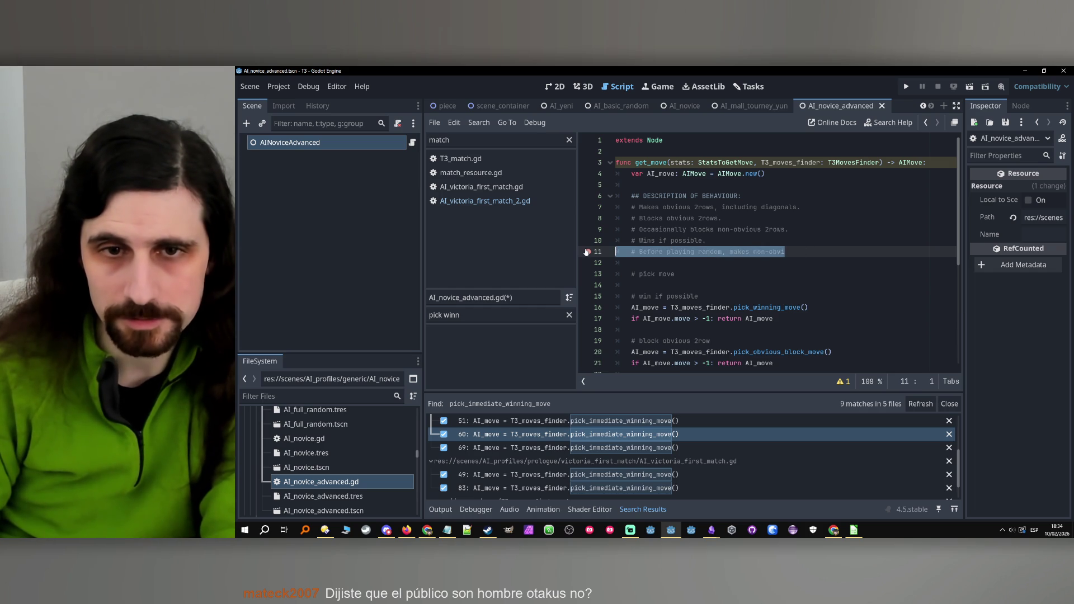
{"action": "key", "text": "Delete"}
{"action": "key", "text": "Delete"}
{"action": "scroll", "coordinate": [728, 258], "scroll_direction": "down", "scroll_amount": 4}
{"action": "key", "text": "ctrl+s"}
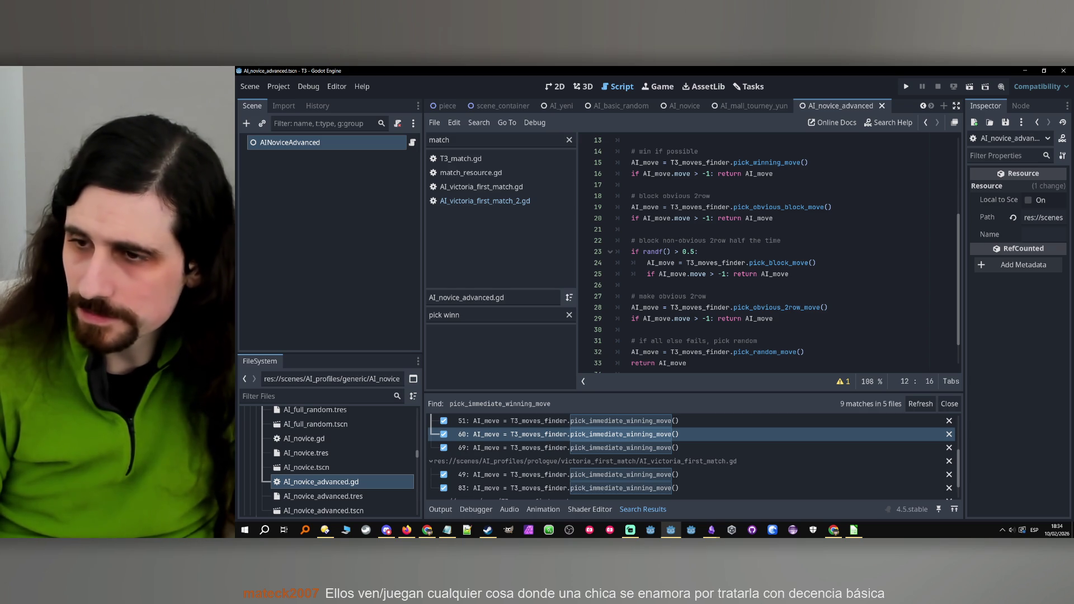
Scroll the FileSystem to the mall_tourney matches and select match_mall_tourney_samira.tres.
{"action": "scroll", "coordinate": [345, 459], "scroll_direction": "down", "scroll_amount": 1}
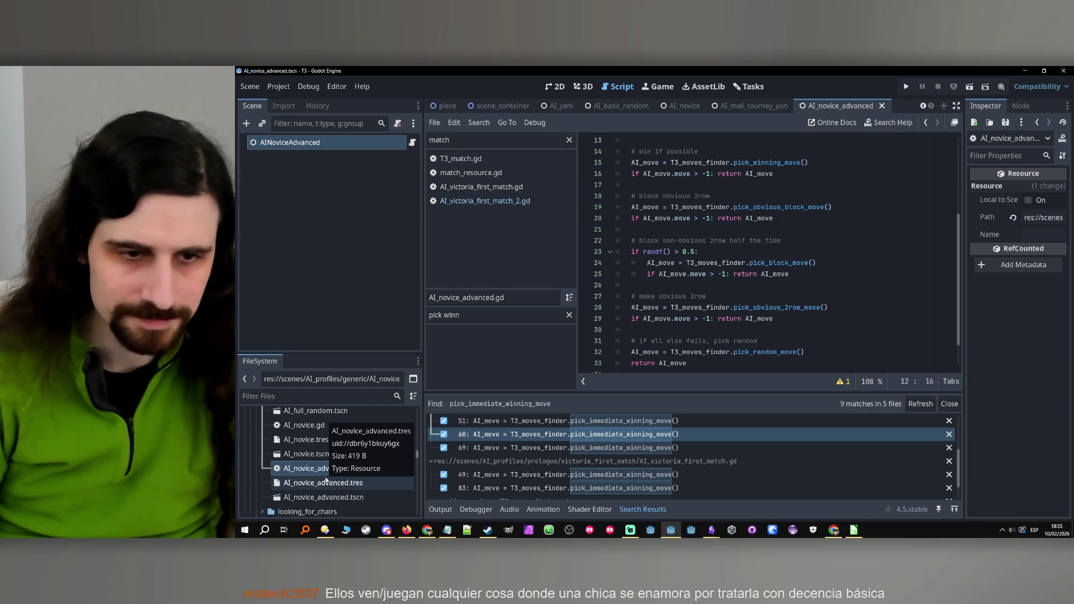
{"action": "left_click", "coordinate": [343, 482]}
{"action": "scroll", "coordinate": [352, 470], "scroll_direction": "up", "scroll_amount": 10}
{"action": "scroll", "coordinate": [356, 470], "scroll_direction": "down", "scroll_amount": 5}
{"action": "scroll", "coordinate": [363, 452], "scroll_direction": "down", "scroll_amount": 10}
{"action": "scroll", "coordinate": [366, 453], "scroll_direction": "up", "scroll_amount": 10}
{"action": "scroll", "coordinate": [373, 464], "scroll_direction": "up", "scroll_amount": 2}
{"action": "scroll", "coordinate": [358, 440], "scroll_direction": "up", "scroll_amount": 2}
{"action": "left_click", "coordinate": [348, 450]}
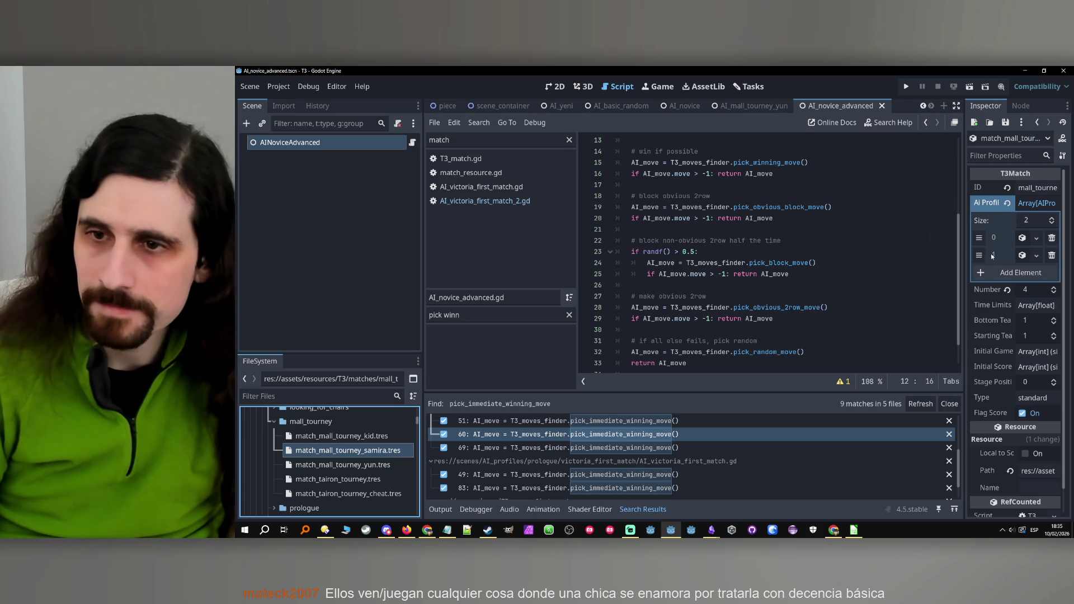
Widen the Inspector and search 'novi' in Quick Load for the first AI profile, then close it.
{"action": "left_click_drag", "start_coordinate": [964, 267], "coordinate": [856, 267]}
{"action": "left_click", "coordinate": [1037, 238]}
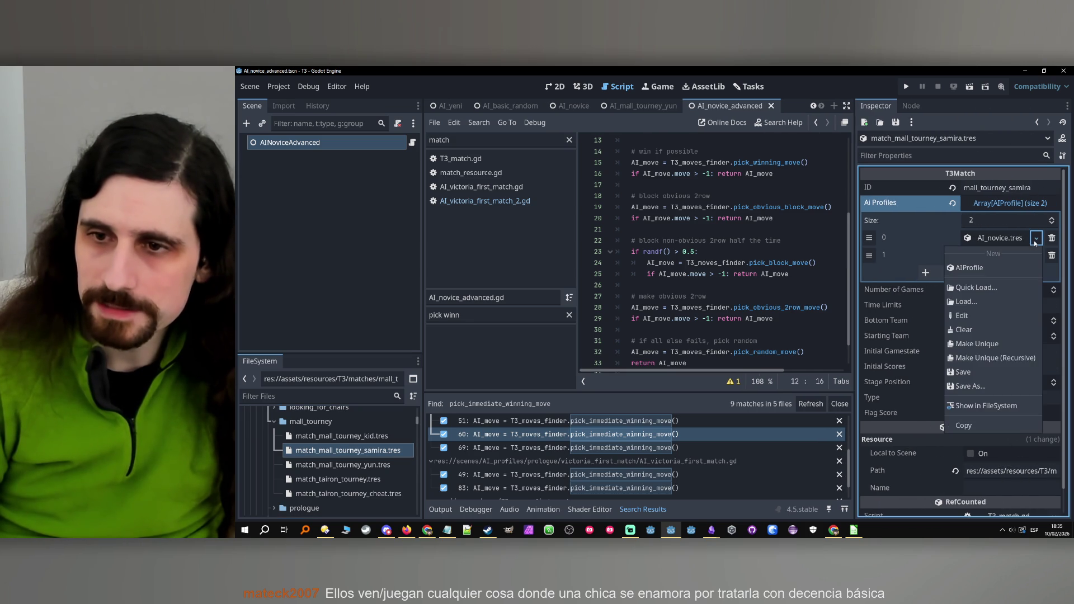
{"action": "left_click", "coordinate": [988, 290]}
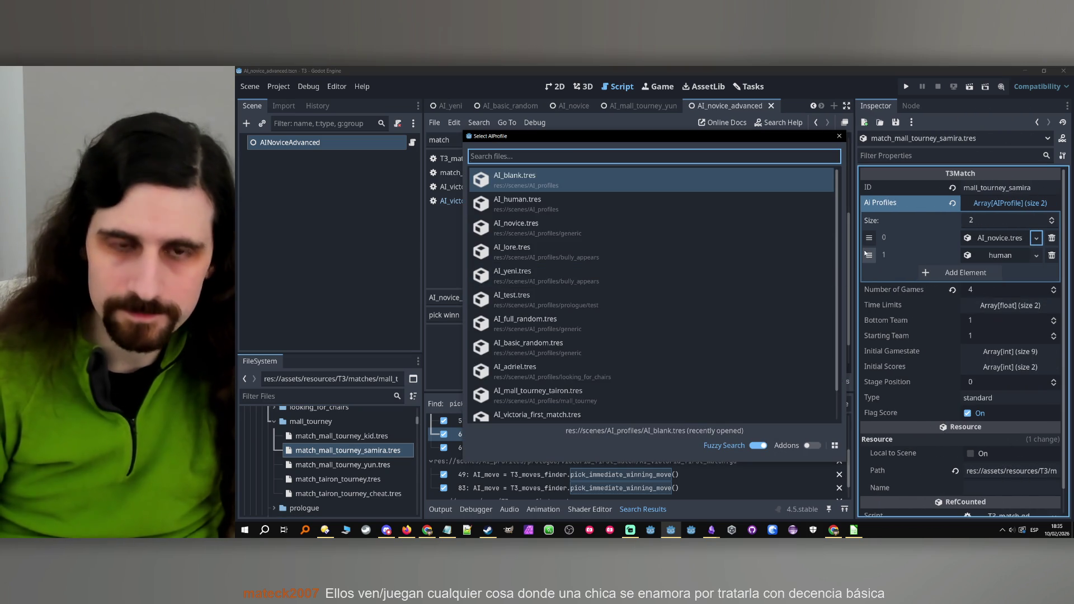
{"action": "type", "text": "novi"}
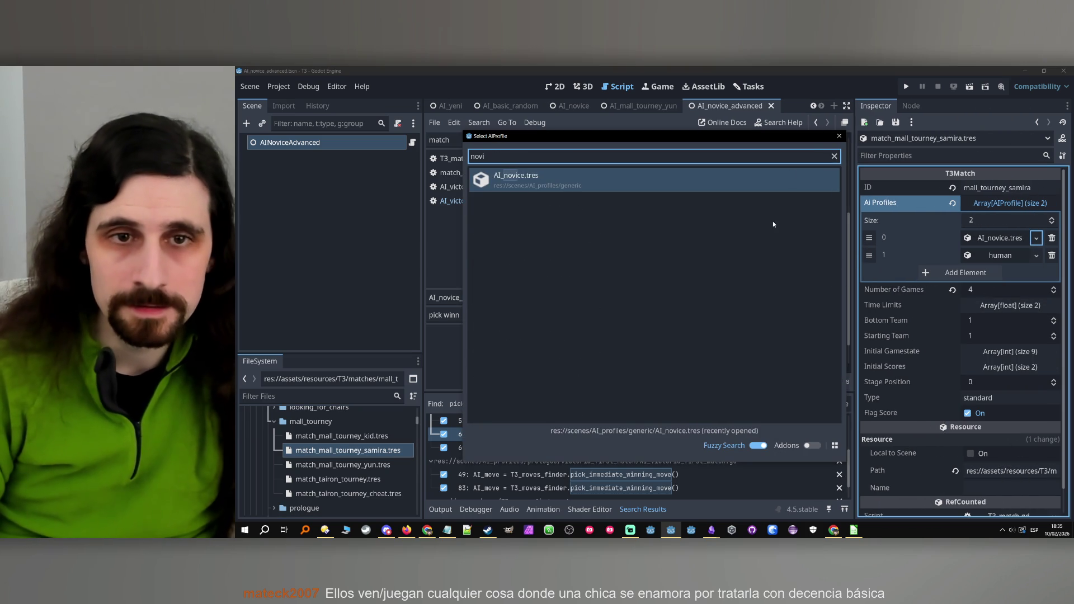
{"action": "key", "text": "Return"}
Scroll the FileSystem and select AI_novice_advanced.tres to show its properties.
{"action": "scroll", "coordinate": [358, 453], "scroll_direction": "down", "scroll_amount": 5}
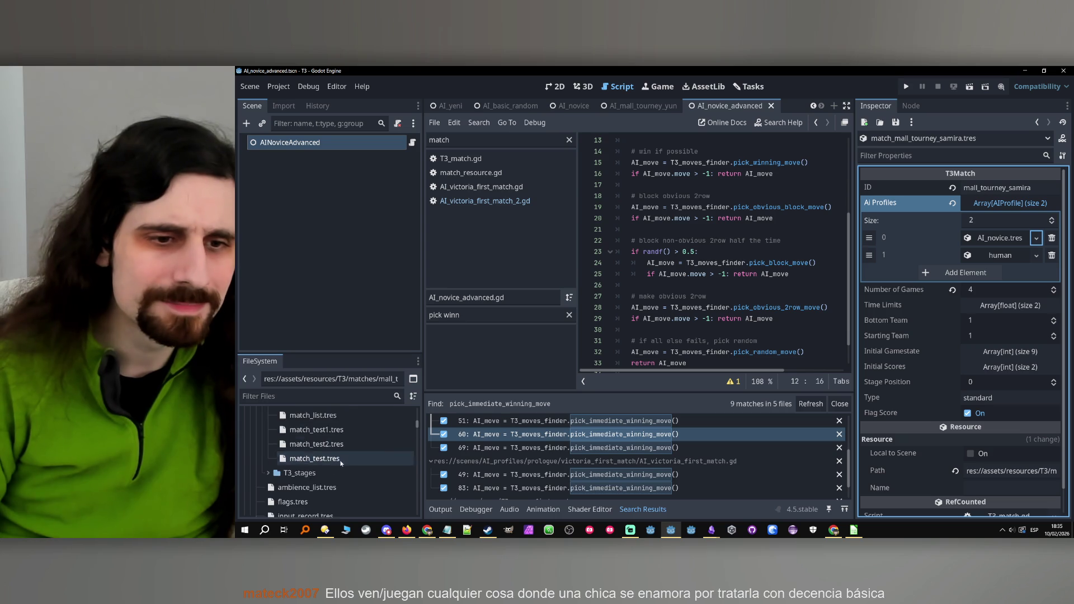
{"action": "scroll", "coordinate": [362, 451], "scroll_direction": "down", "scroll_amount": 5}
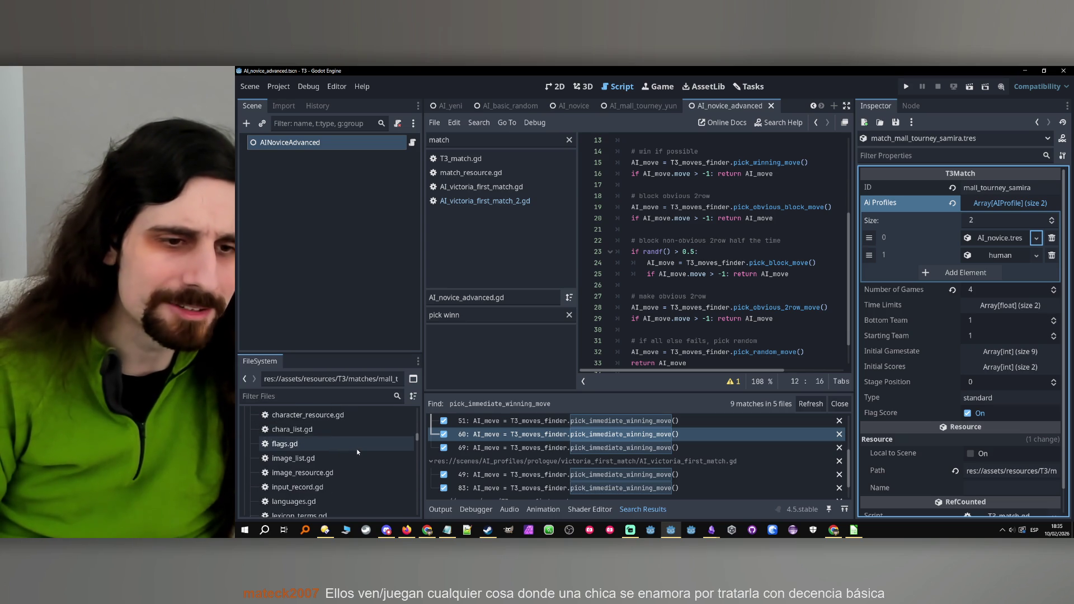
{"action": "scroll", "coordinate": [357, 449], "scroll_direction": "down", "scroll_amount": 5}
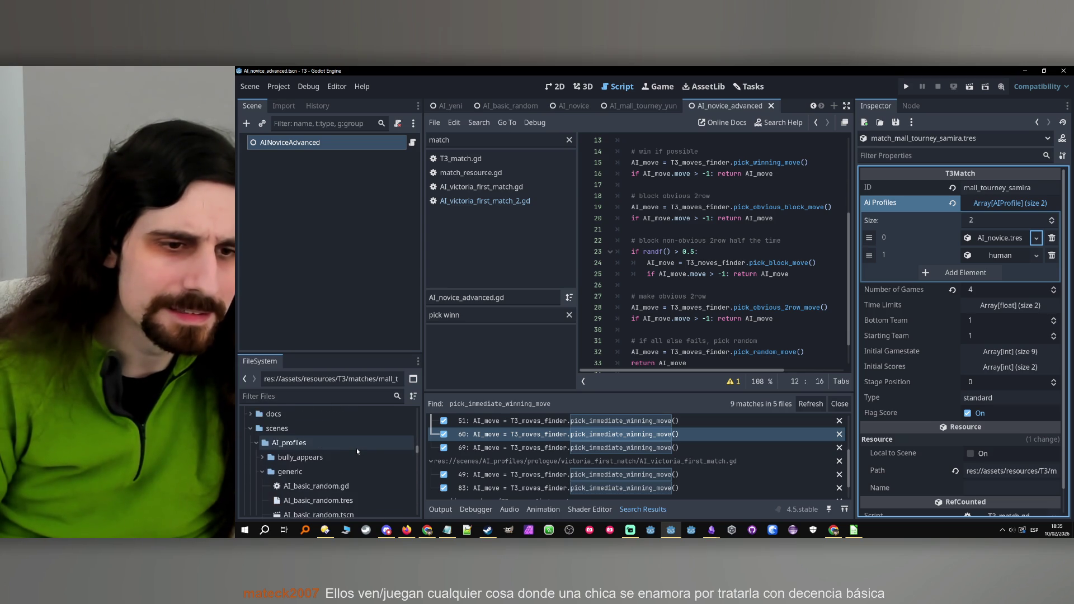
{"action": "scroll", "coordinate": [356, 448], "scroll_direction": "down", "scroll_amount": 3}
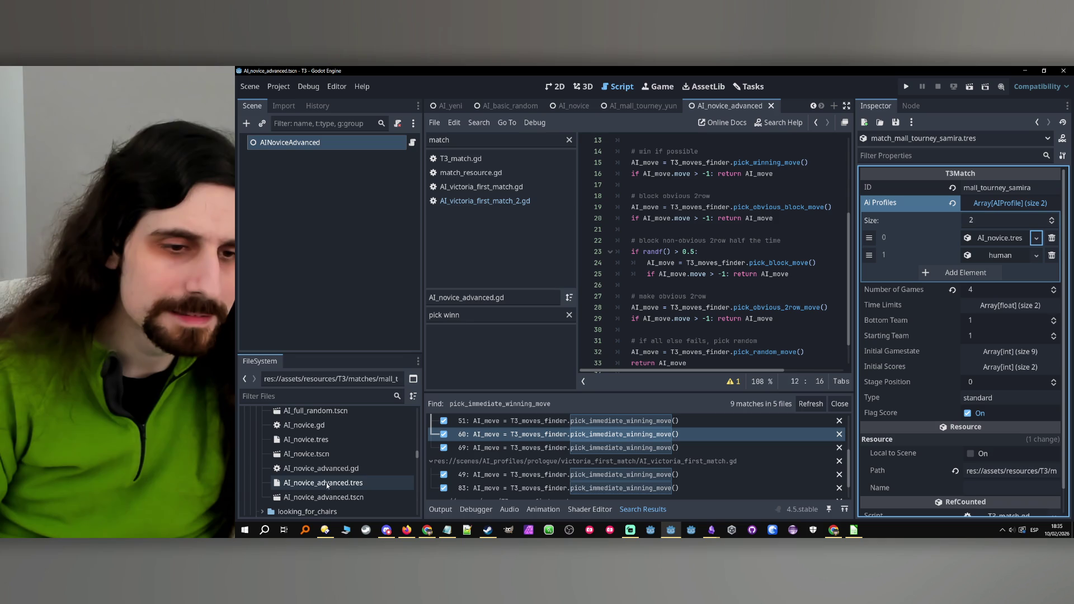
{"action": "left_click", "coordinate": [328, 485]}
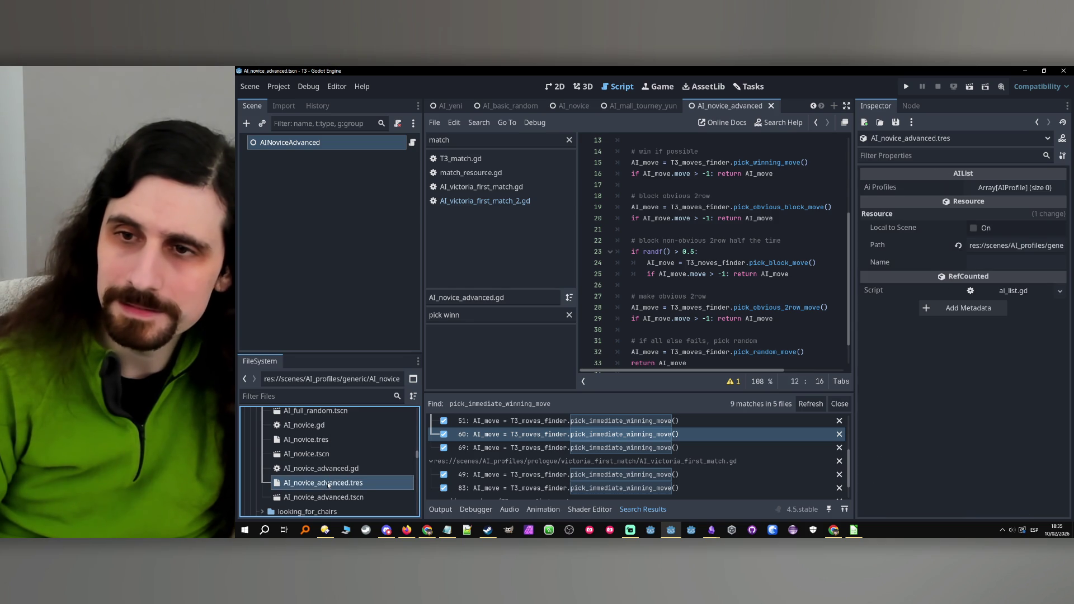
Toggle the Ai Profiles list, select a generic AI file, and open the novice-advanced file's options.
{"action": "left_click", "coordinate": [986, 189]}
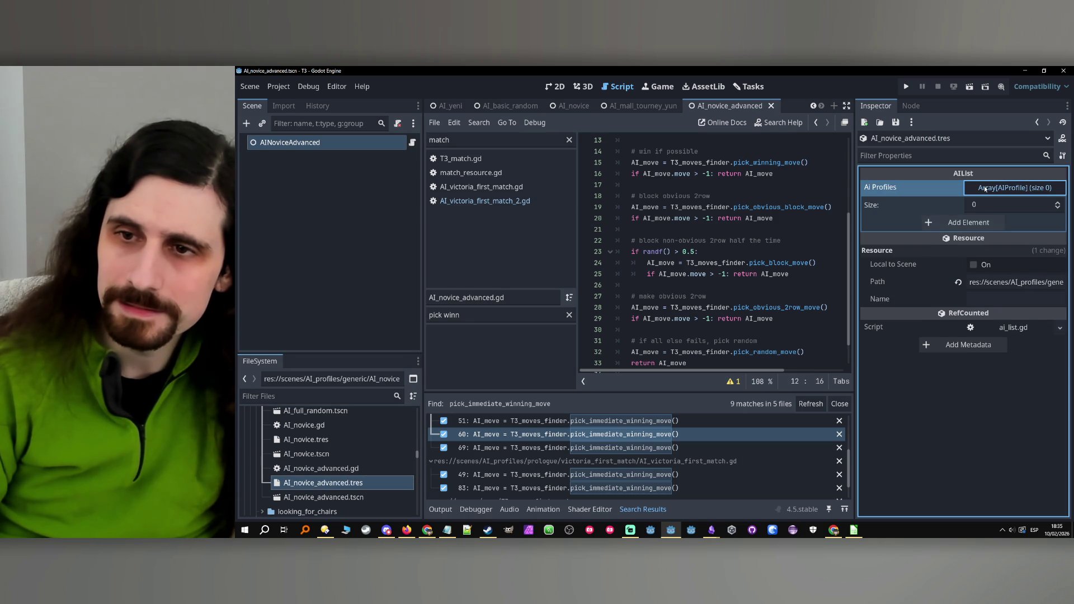
{"action": "left_click", "coordinate": [985, 189]}
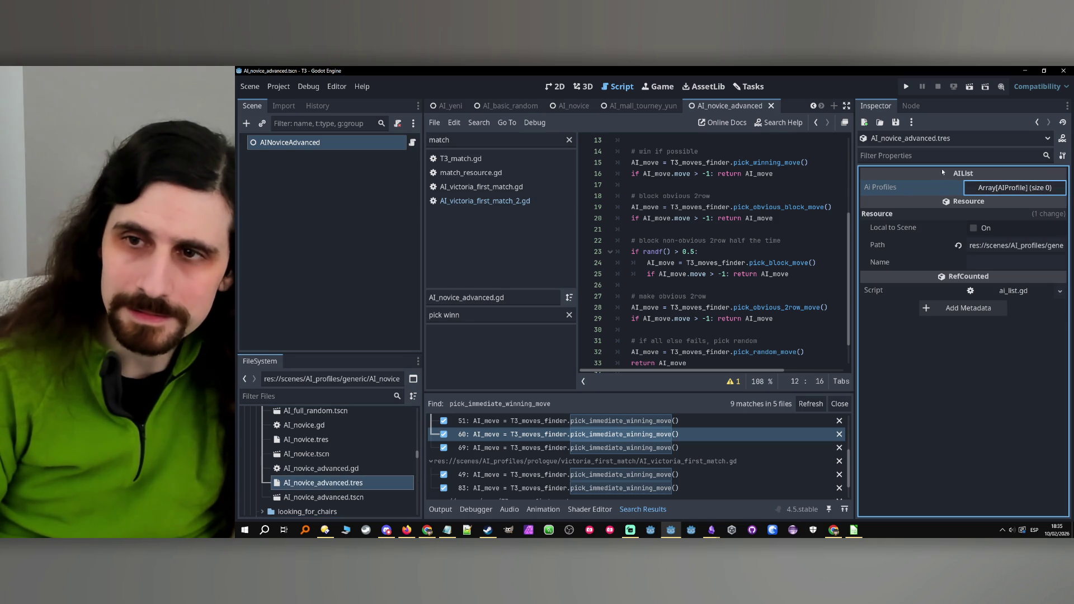
{"action": "left_click", "coordinate": [353, 454]}
{"action": "right_click", "coordinate": [334, 482]}
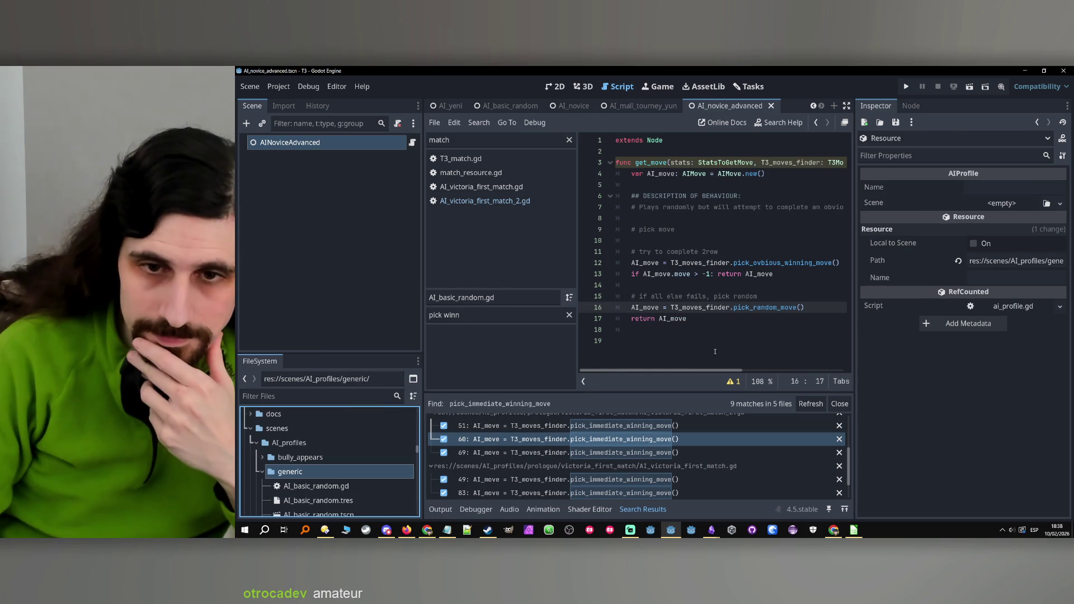
Widen the script editor by dragging the dock dividers, then scroll the FileSystem.
{"action": "left_click_drag", "start_coordinate": [422, 313], "coordinate": [373, 313]}
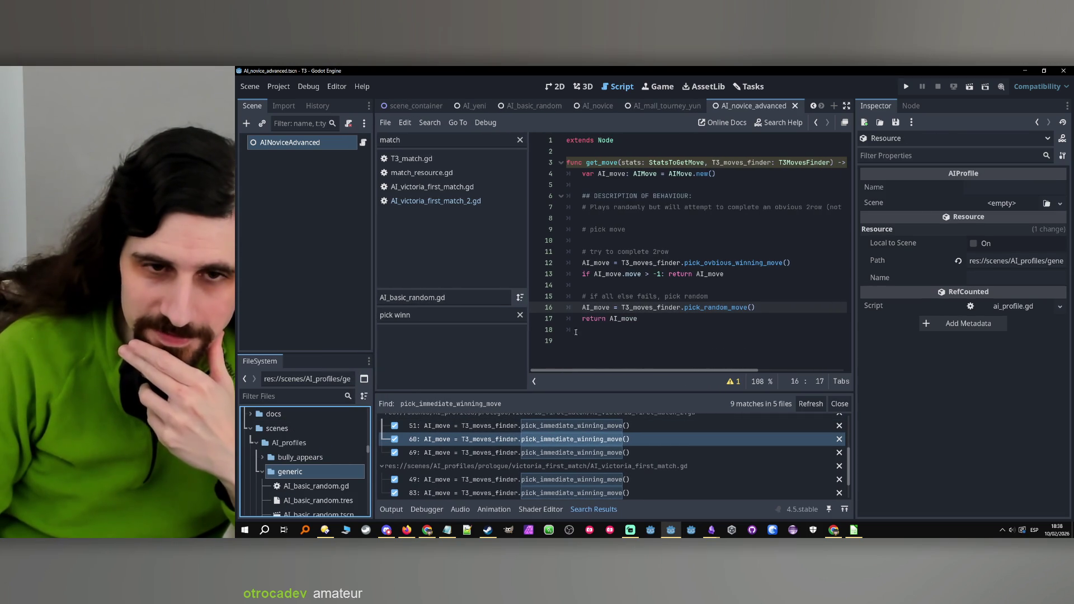
{"action": "left_click_drag", "start_coordinate": [532, 350], "coordinate": [490, 350]}
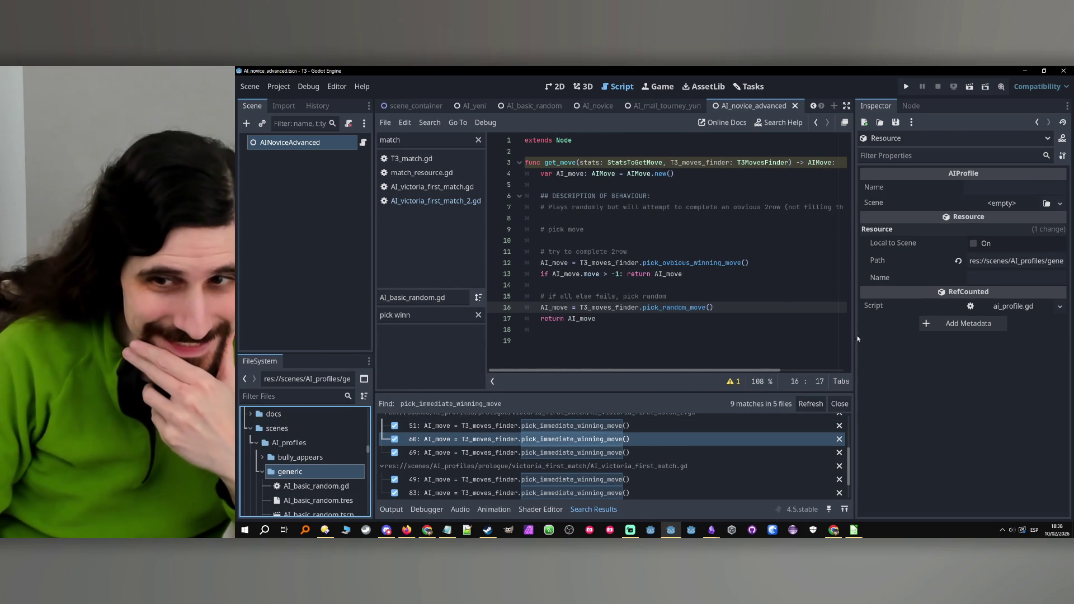
{"action": "left_click_drag", "start_coordinate": [857, 337], "coordinate": [880, 337]}
{"action": "scroll", "coordinate": [326, 475], "scroll_direction": "down", "scroll_amount": 3}
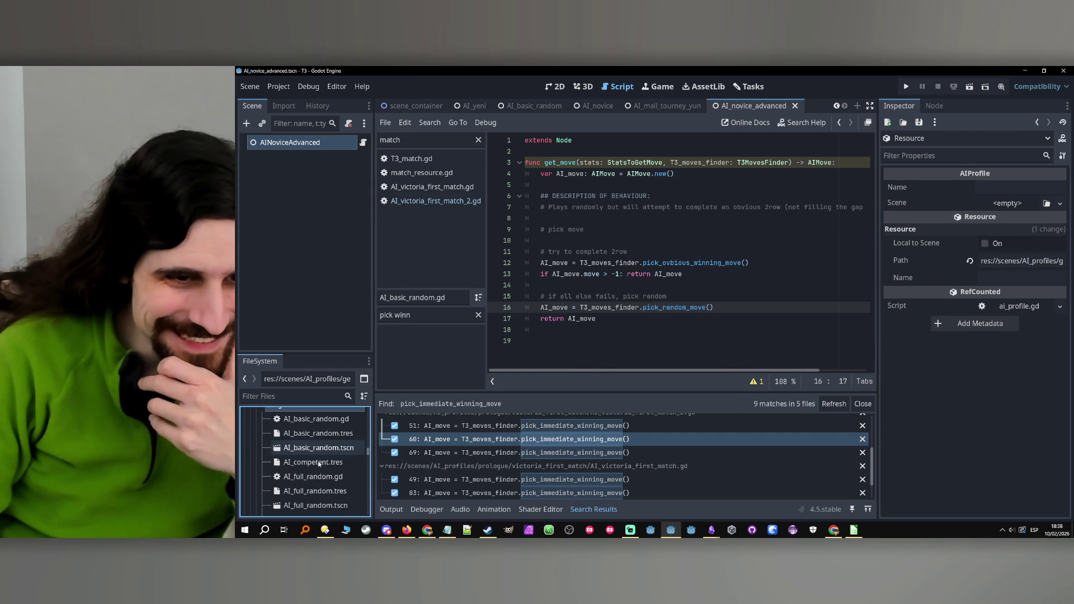
{"action": "scroll", "coordinate": [326, 475], "scroll_direction": "down", "scroll_amount": 3}
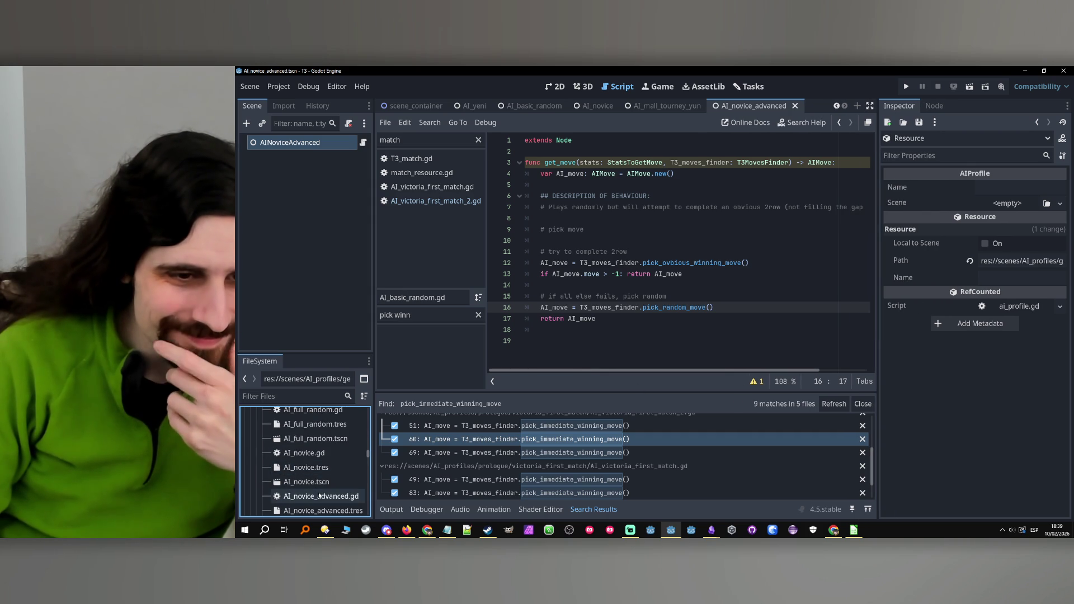
Open AI_novice_advanced.gd and select all of its code.
{"action": "double_click", "coordinate": [320, 497]}
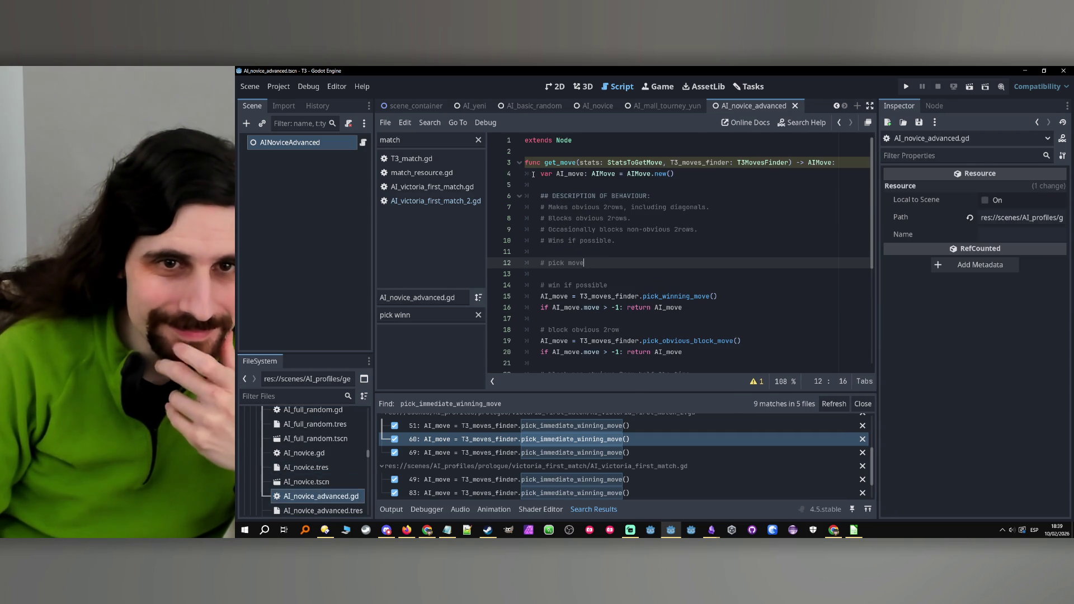
{"action": "key", "text": "ctrl+a"}
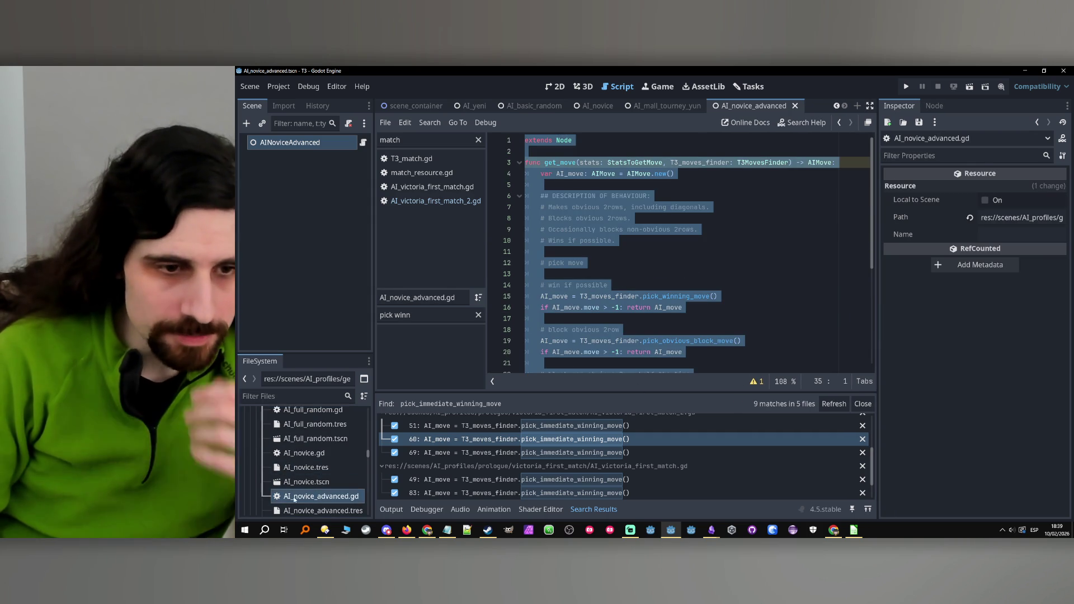
{"action": "scroll", "coordinate": [325, 486], "scroll_direction": "down", "scroll_amount": 3}
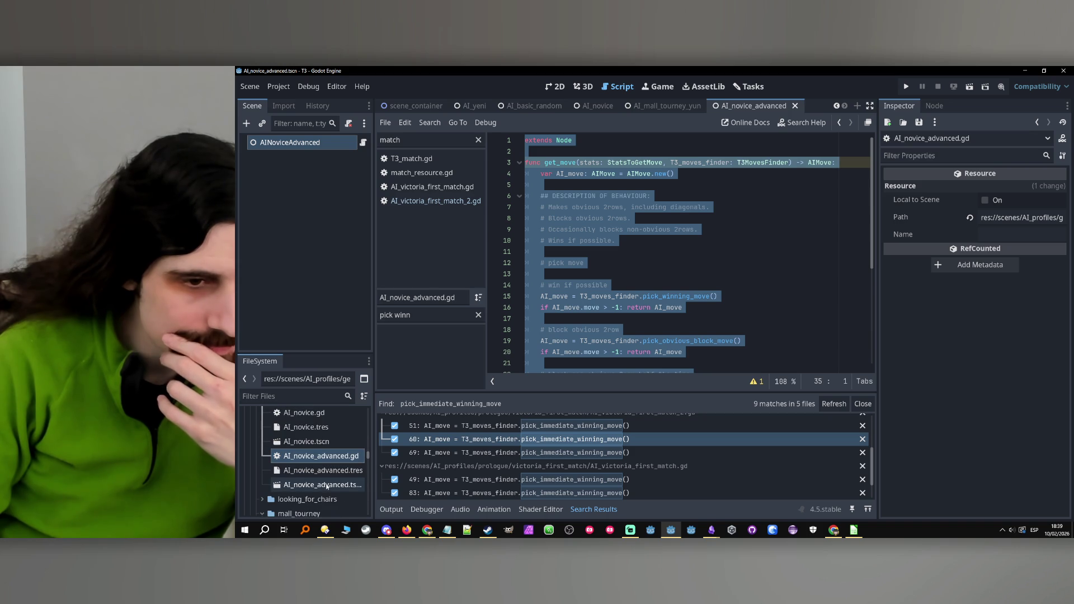
{"action": "scroll", "coordinate": [325, 481], "scroll_direction": "up", "scroll_amount": 5}
Create a new scene named AI_competent in the generic folder.
{"action": "left_click", "coordinate": [320, 475]}
{"action": "right_click", "coordinate": [321, 475]}
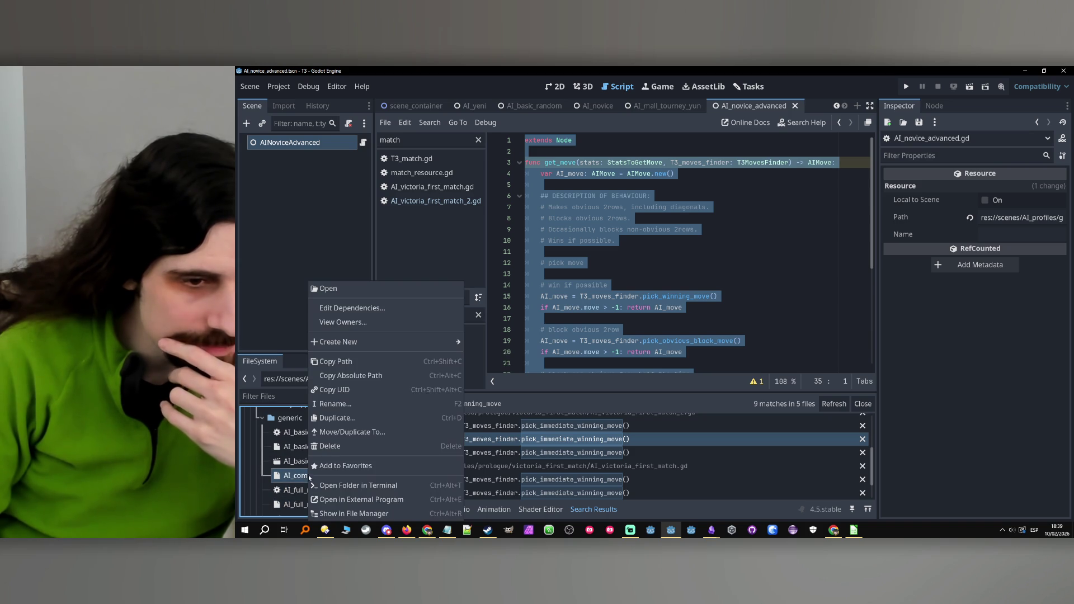
{"action": "left_click", "coordinate": [349, 405]}
{"action": "left_click", "coordinate": [285, 418]}
{"action": "right_click", "coordinate": [285, 418]}
{"action": "mouse_move", "coordinate": [341, 306]}
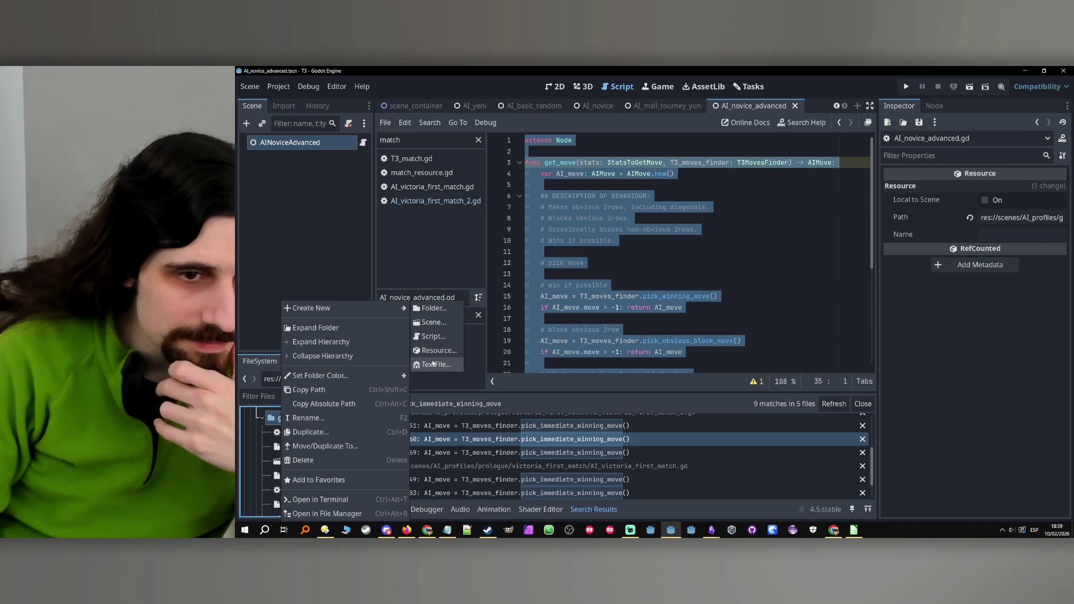
{"action": "left_click", "coordinate": [434, 322]}
{"action": "type", "text": "AI_competent"}
{"action": "key", "text": "Return"}
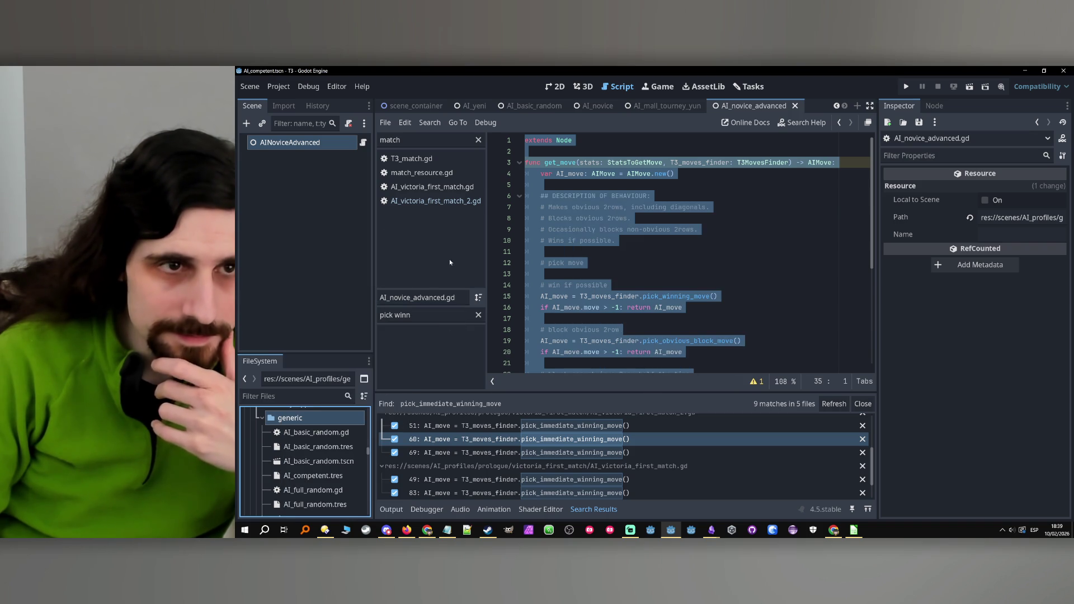
Rename the new scene's root node to AICompetent.
{"action": "double_click", "coordinate": [272, 143]}
{"action": "key", "text": "BackSpace"}
{"action": "type", "text": "ICompetent"}
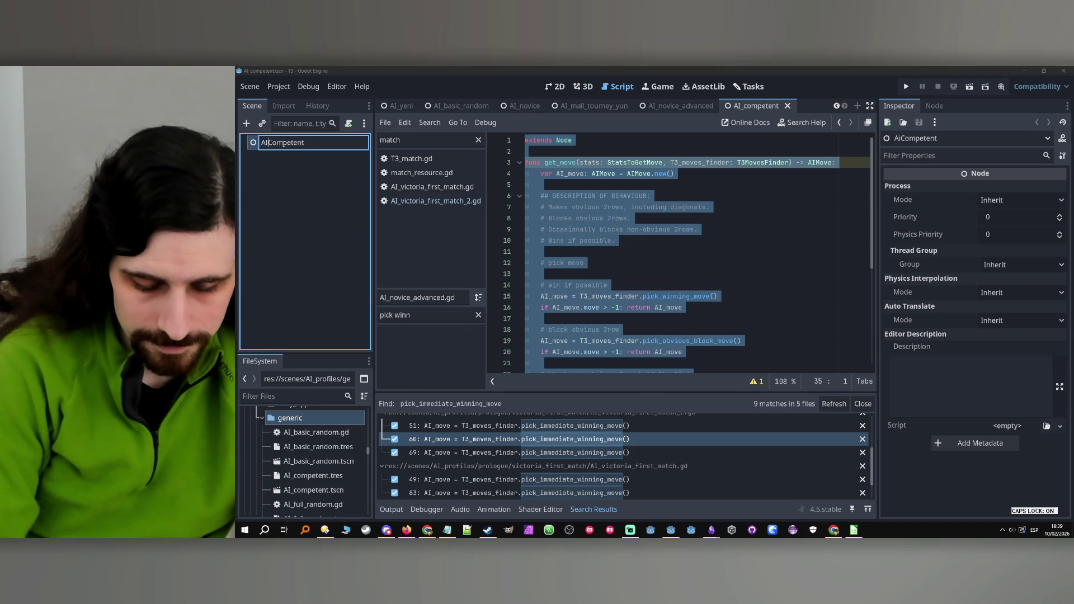
{"action": "key", "text": "Return"}
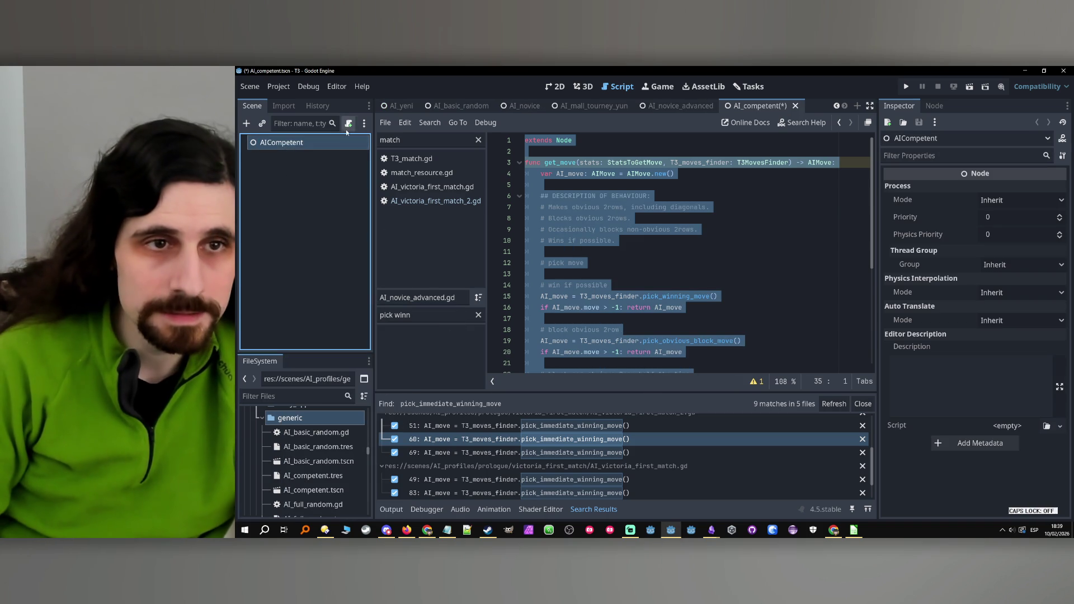
{"action": "left_click", "coordinate": [348, 124]}
Create AI_competent.gd and paste the copied novice-advanced AI code into it.
{"action": "left_click", "coordinate": [607, 387]}
{"action": "scroll", "coordinate": [323, 469], "scroll_direction": "down", "scroll_amount": 3}
{"action": "scroll", "coordinate": [323, 469], "scroll_direction": "down", "scroll_amount": 1}
{"action": "double_click", "coordinate": [322, 459]}
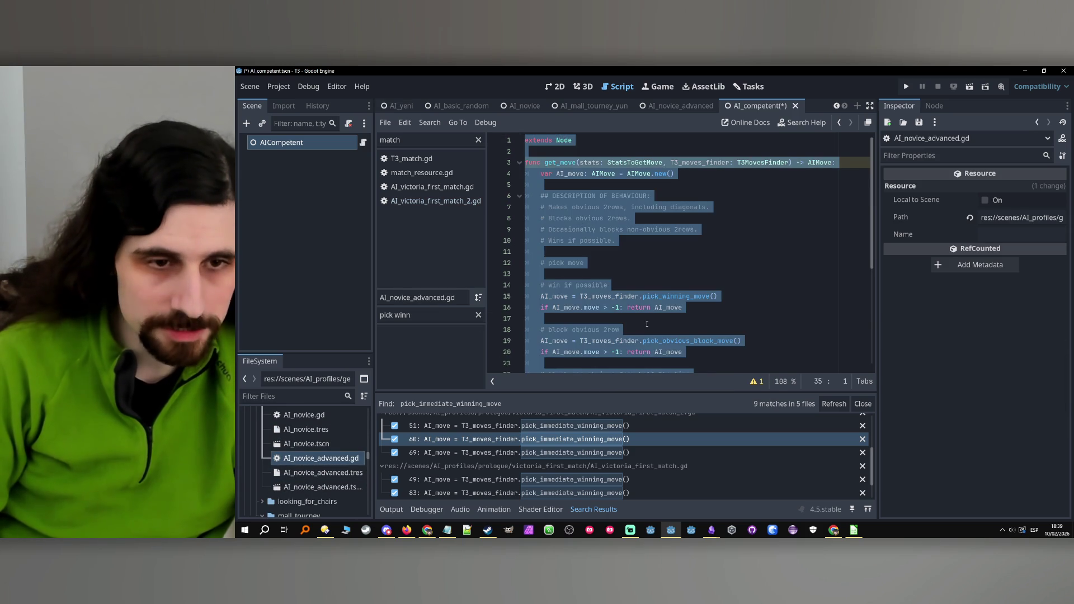
{"action": "scroll", "coordinate": [318, 456], "scroll_direction": "up", "scroll_amount": 3}
{"action": "scroll", "coordinate": [317, 456], "scroll_direction": "up", "scroll_amount": 3}
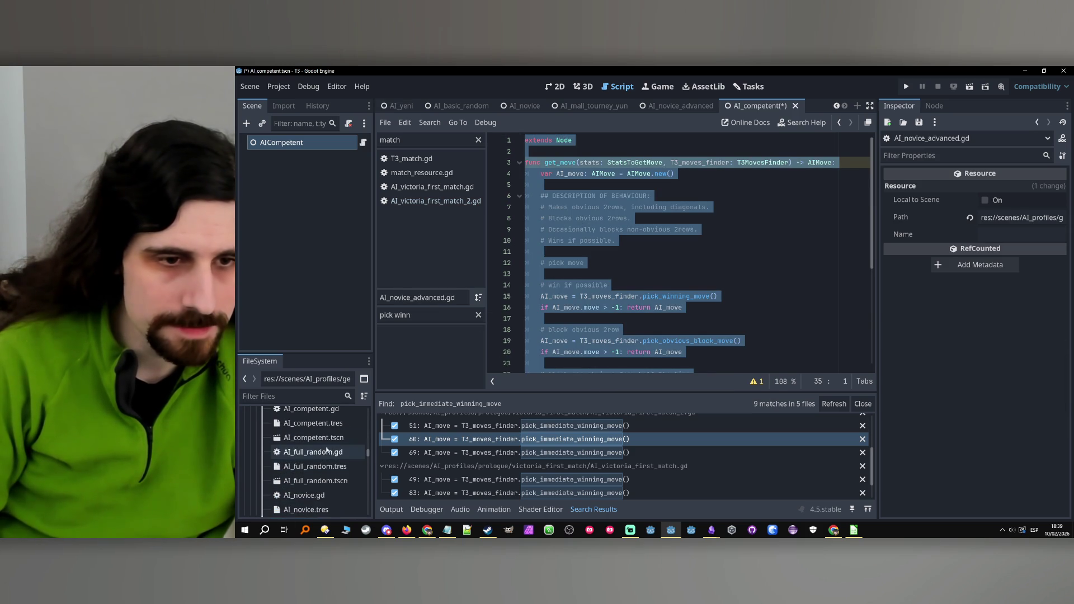
{"action": "double_click", "coordinate": [313, 422]}
{"action": "left_click", "coordinate": [628, 271]}
{"action": "key", "text": "ctrl+v"}
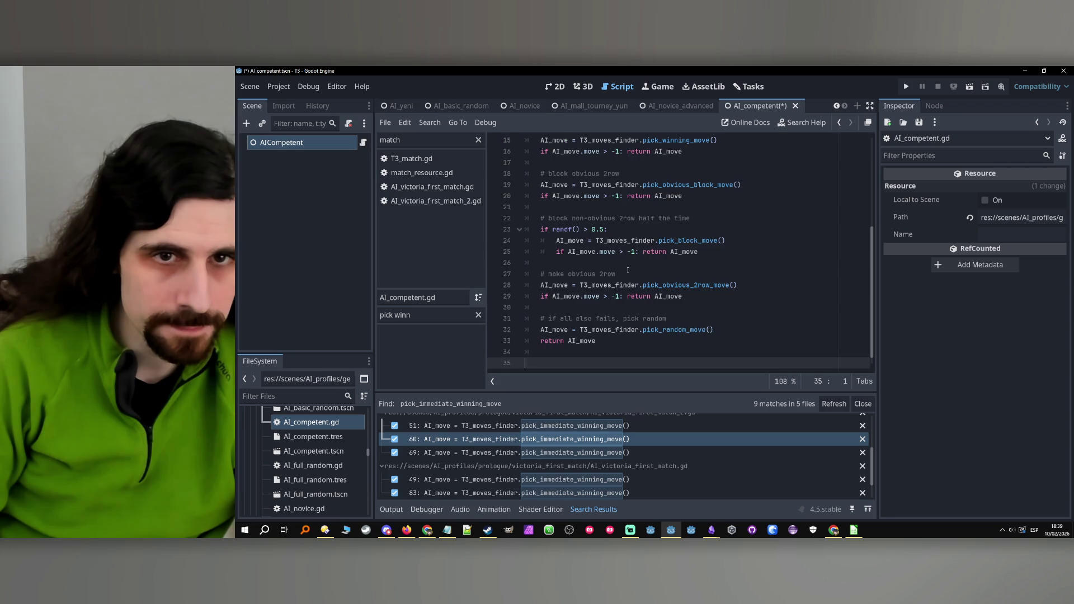
Review the pasted comments, deleting 'obvious' on line 18 and then undoing it.
{"action": "scroll", "coordinate": [635, 271], "scroll_direction": "up", "scroll_amount": 5}
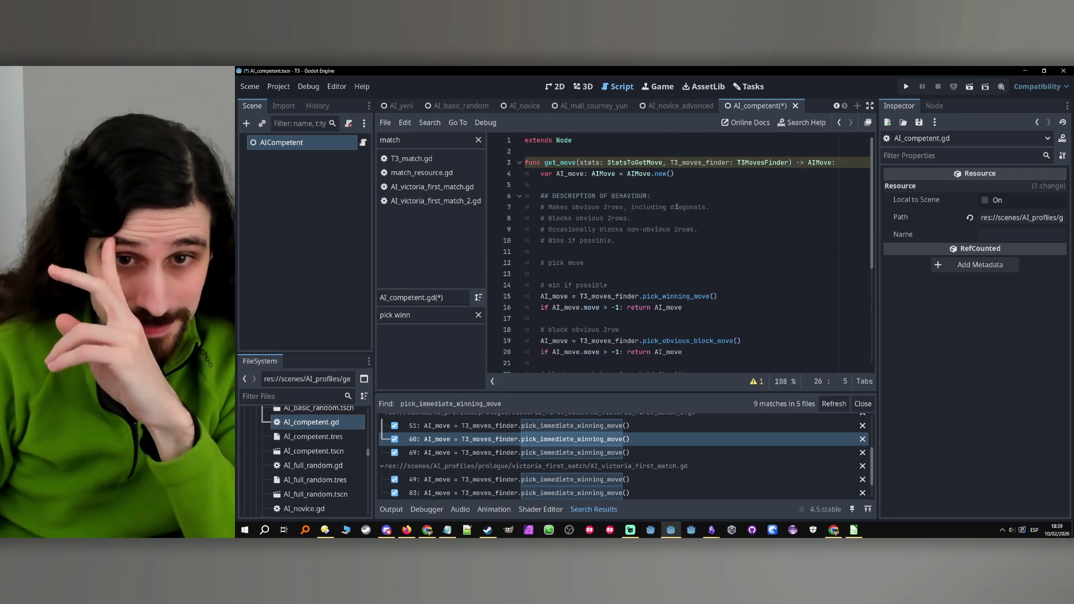
{"action": "left_click", "coordinate": [666, 285]}
{"action": "left_click", "coordinate": [688, 307]}
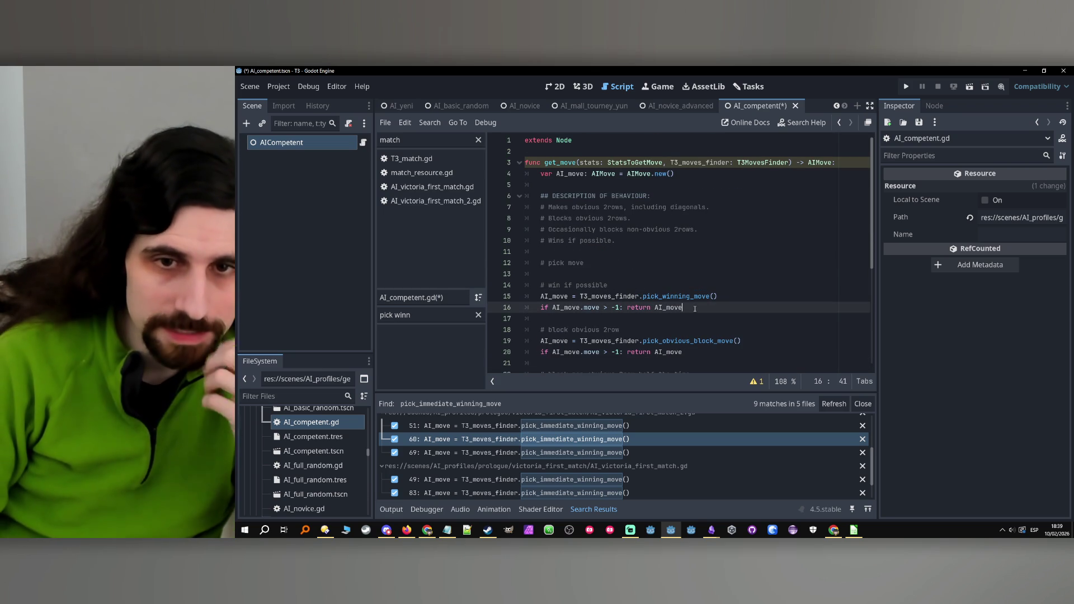
{"action": "left_click", "coordinate": [667, 330]}
{"action": "scroll", "coordinate": [668, 327], "scroll_direction": "down", "scroll_amount": 2}
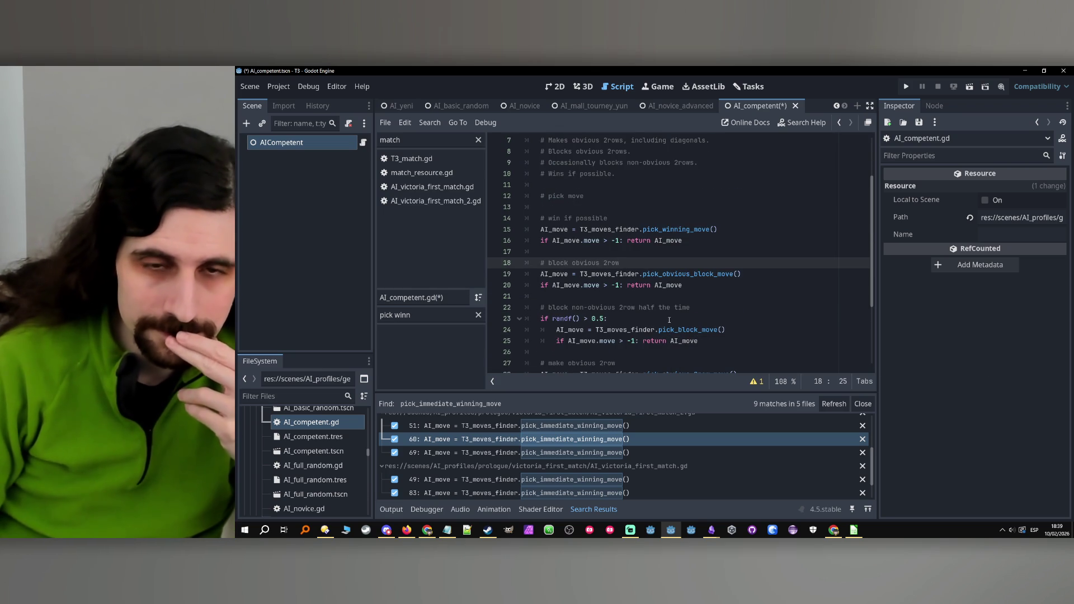
{"action": "scroll", "coordinate": [631, 318], "scroll_direction": "up", "scroll_amount": 2}
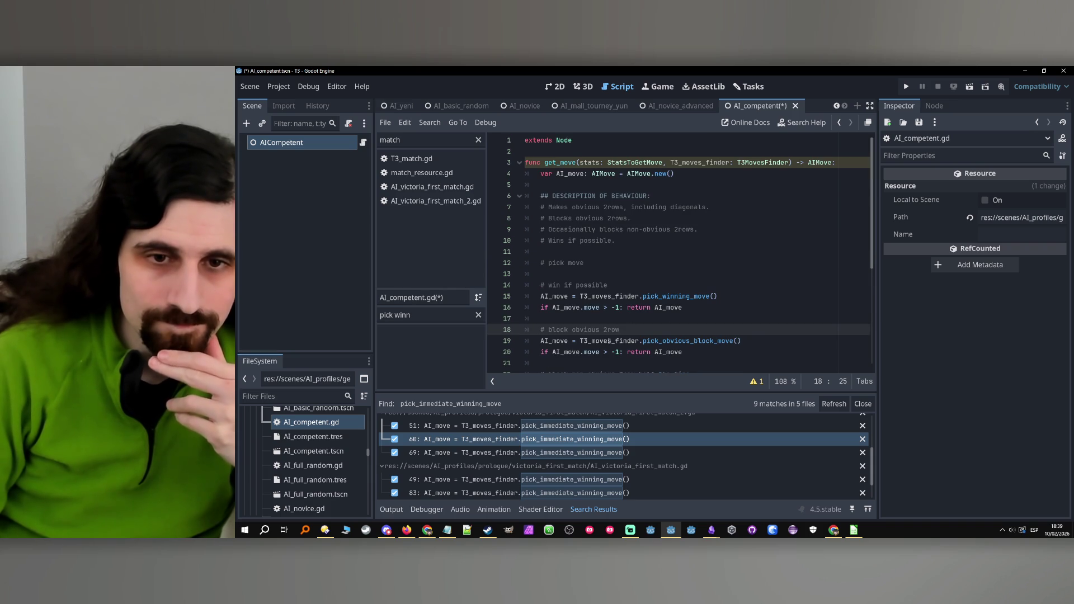
{"action": "left_click_drag", "start_coordinate": [572, 330], "coordinate": [603, 330]}
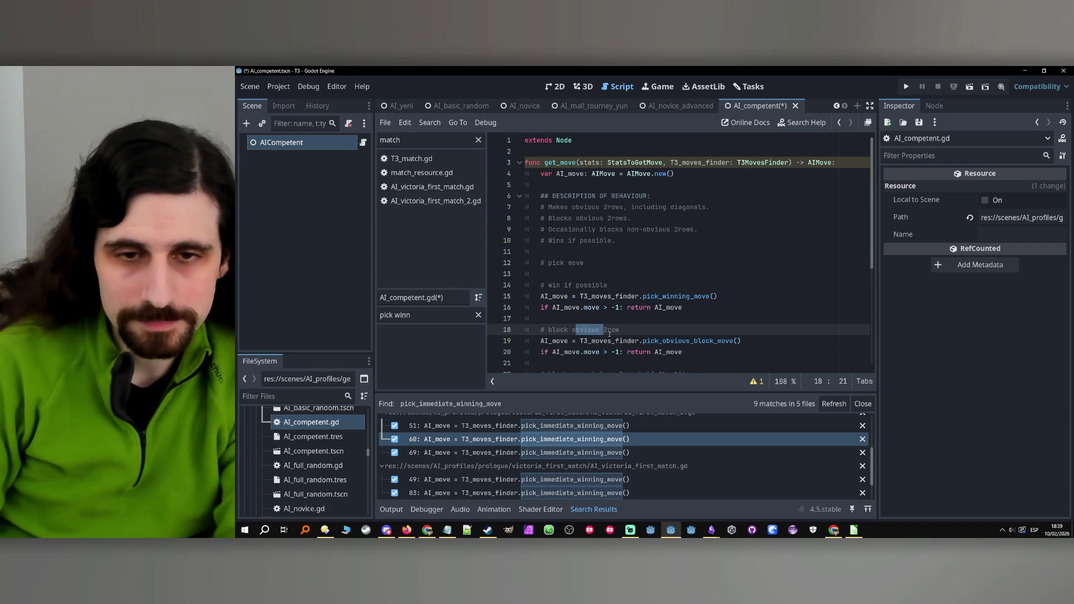
{"action": "key", "text": "BackSpace"}
{"action": "left_click", "coordinate": [695, 340]}
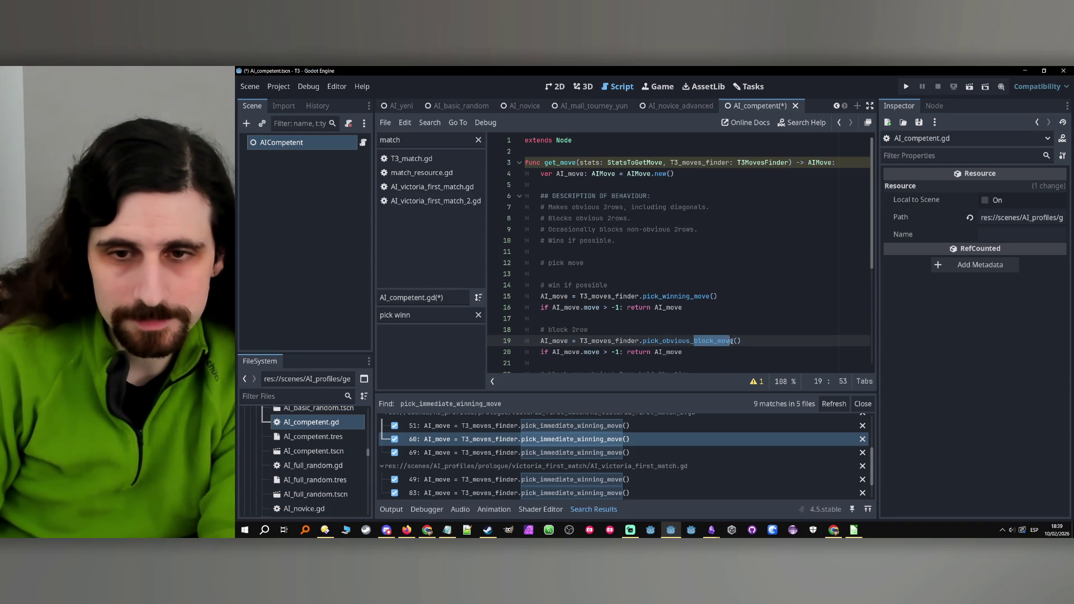
{"action": "key", "text": "ctrl+z"}
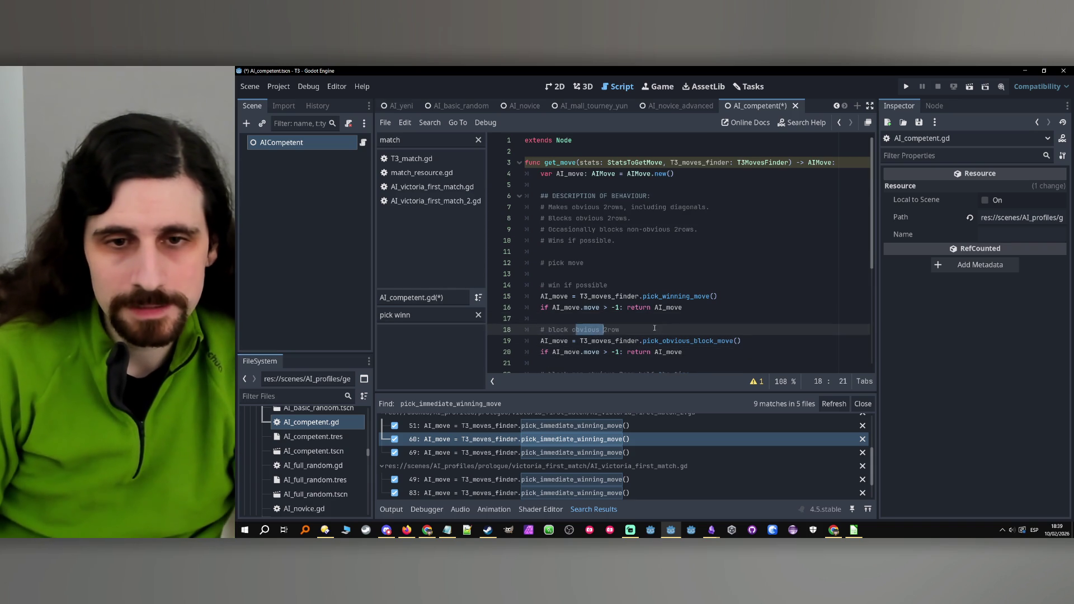
Select 'half the time' in the line 22 random-chance comment.
{"action": "scroll", "coordinate": [654, 330], "scroll_direction": "down", "scroll_amount": 2}
{"action": "left_click", "coordinate": [698, 286]}
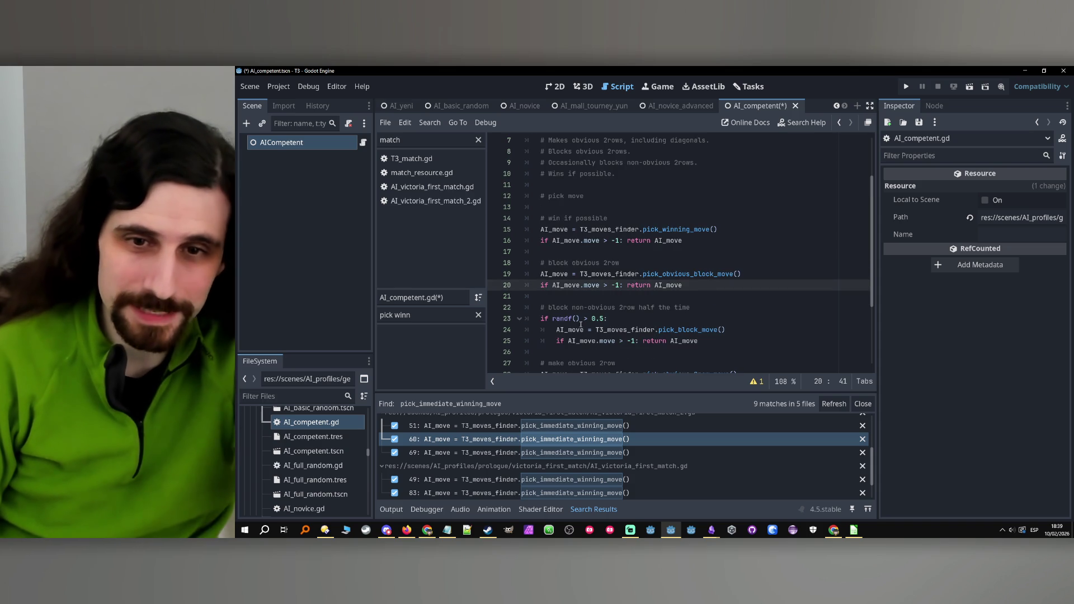
{"action": "left_click", "coordinate": [603, 319]}
{"action": "scroll", "coordinate": [636, 314], "scroll_direction": "up", "scroll_amount": 2}
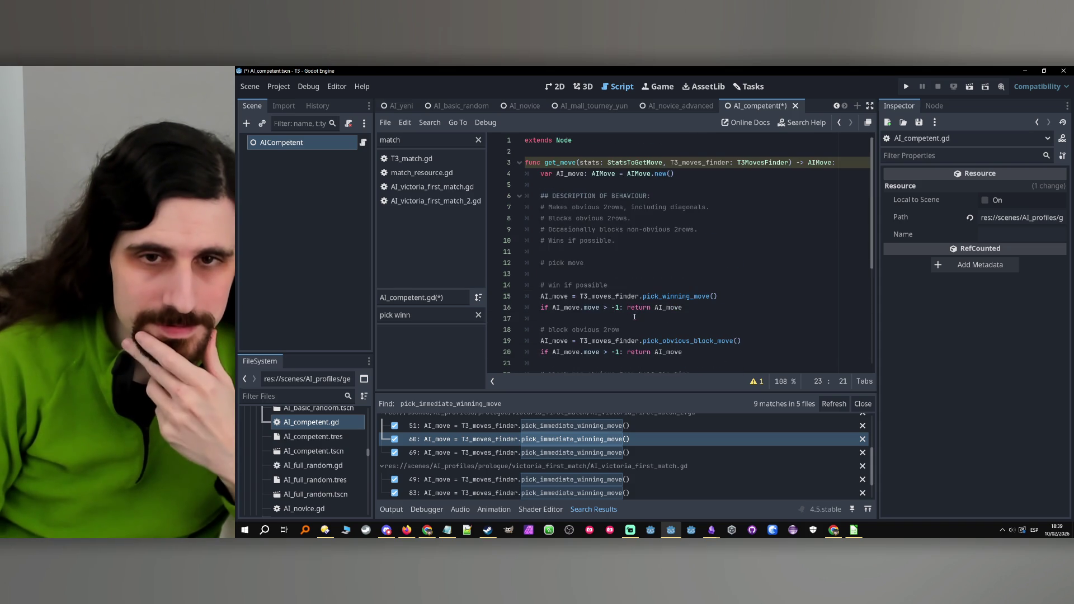
{"action": "scroll", "coordinate": [635, 317], "scroll_direction": "down", "scroll_amount": 1}
{"action": "left_click_drag", "start_coordinate": [639, 340], "coordinate": [709, 342]}
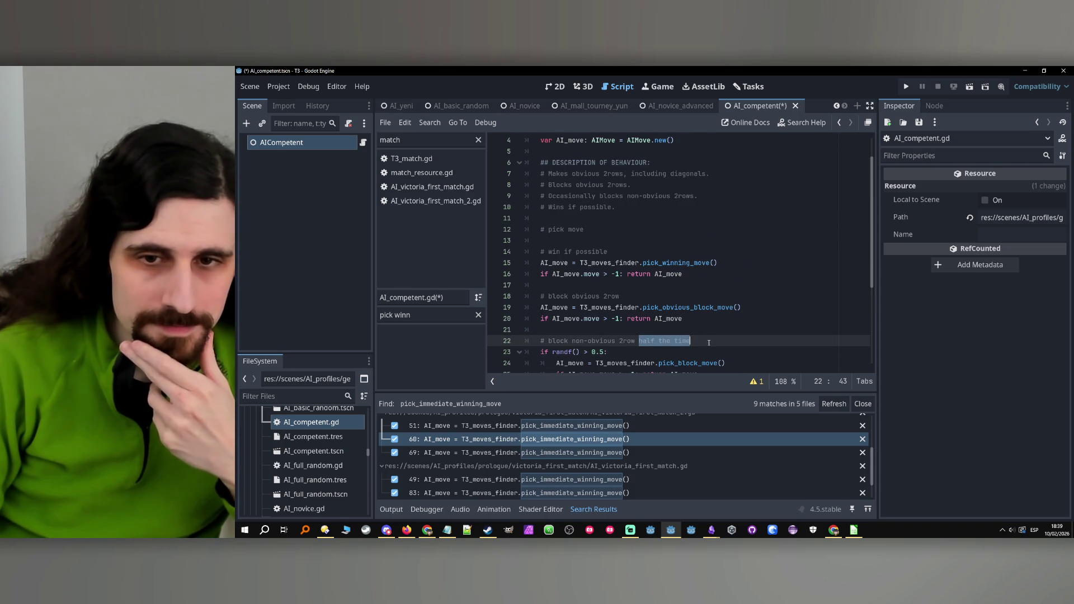
Change the comment to 'most of the time' and the randf threshold from 0.5 to 0.3.
{"action": "type", "text": "most of the time"}
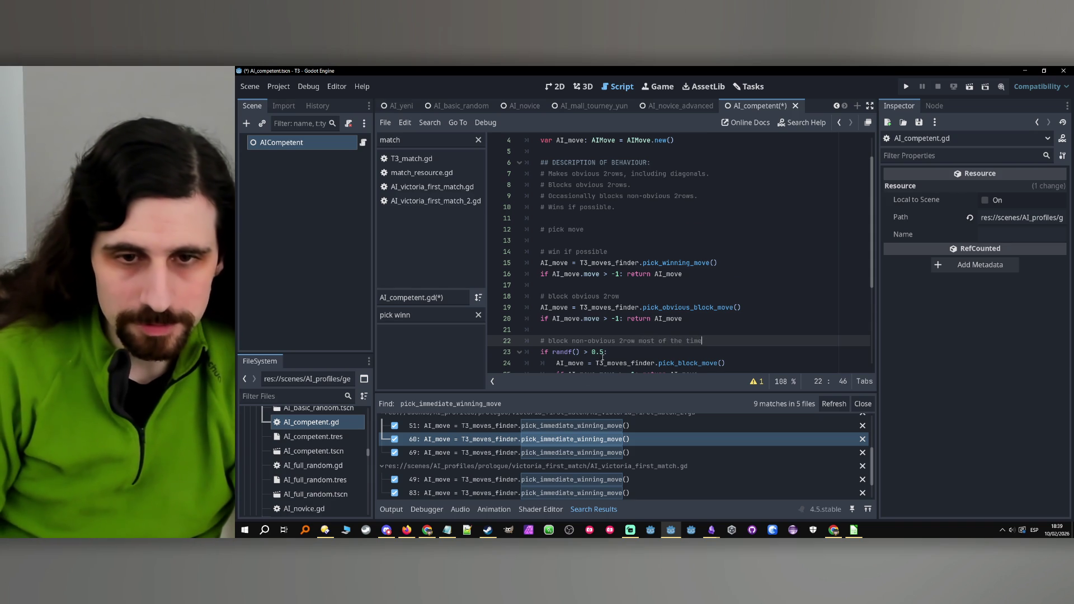
{"action": "scroll", "coordinate": [595, 365], "scroll_direction": "down", "scroll_amount": 1}
{"action": "left_click", "coordinate": [601, 318]}
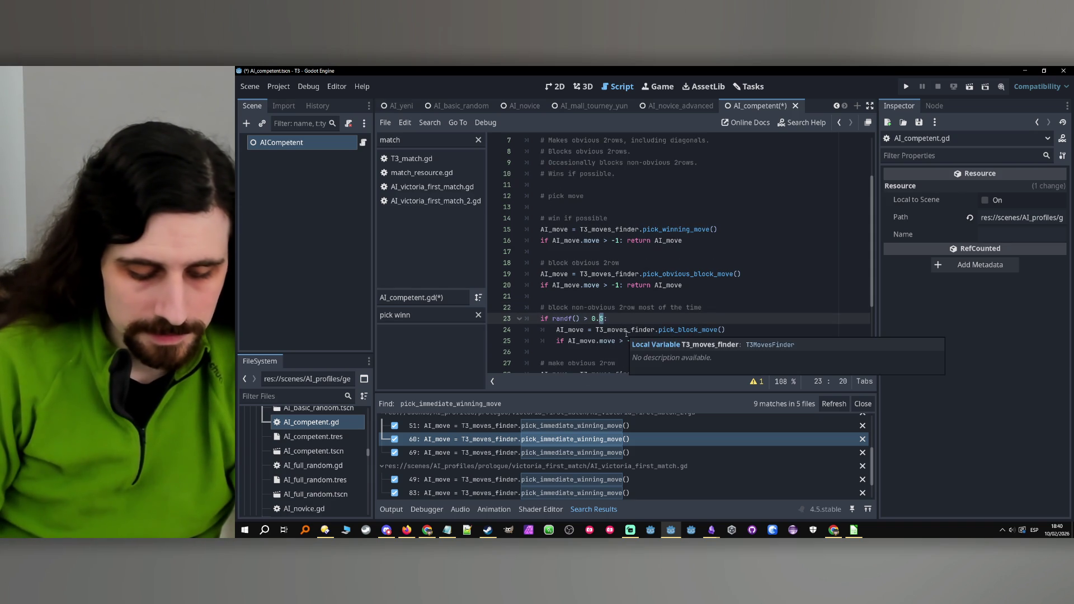
{"action": "key", "text": "Delete"}
{"action": "type", "text": "3"}
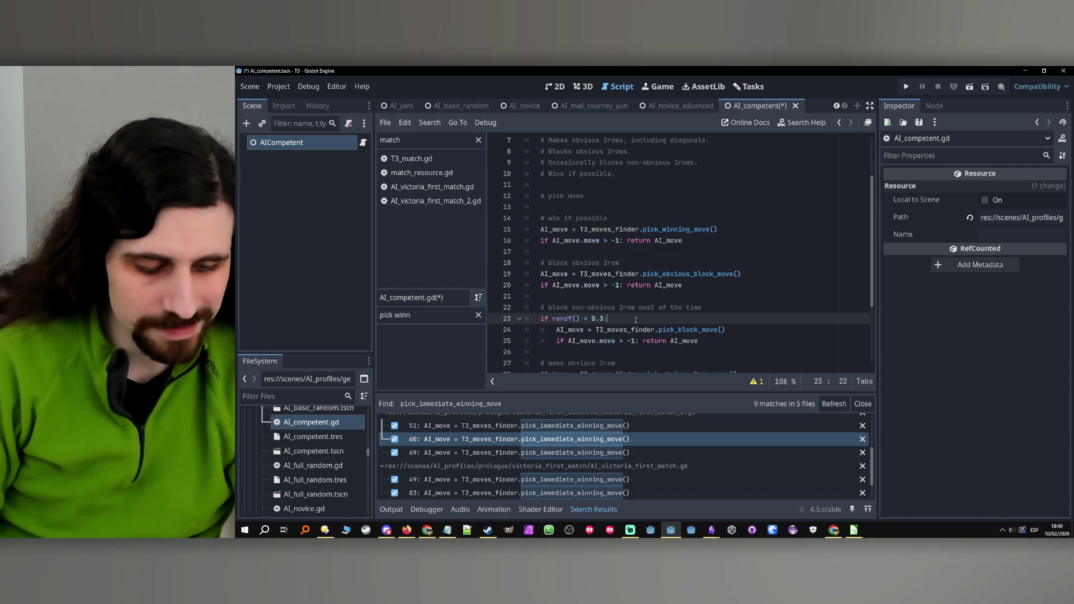
Change the line 28 call from pick_obvious_2row_move to pick_2row_move.
{"action": "left_click", "coordinate": [738, 332]}
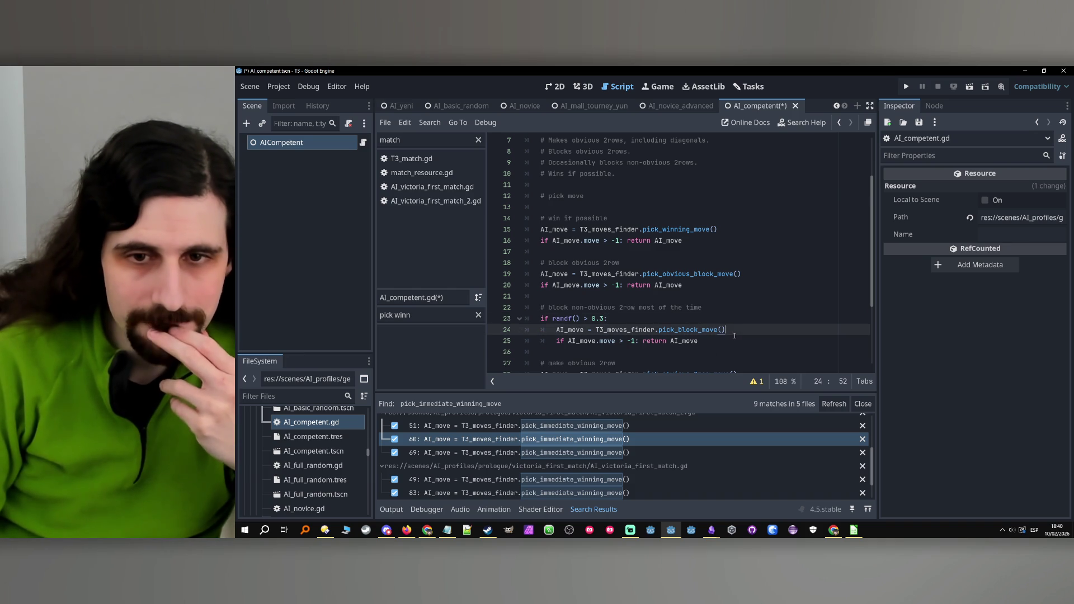
{"action": "scroll", "coordinate": [703, 330], "scroll_direction": "down", "scroll_amount": 1}
{"action": "left_click", "coordinate": [703, 325]}
{"action": "left_click", "coordinate": [713, 296]}
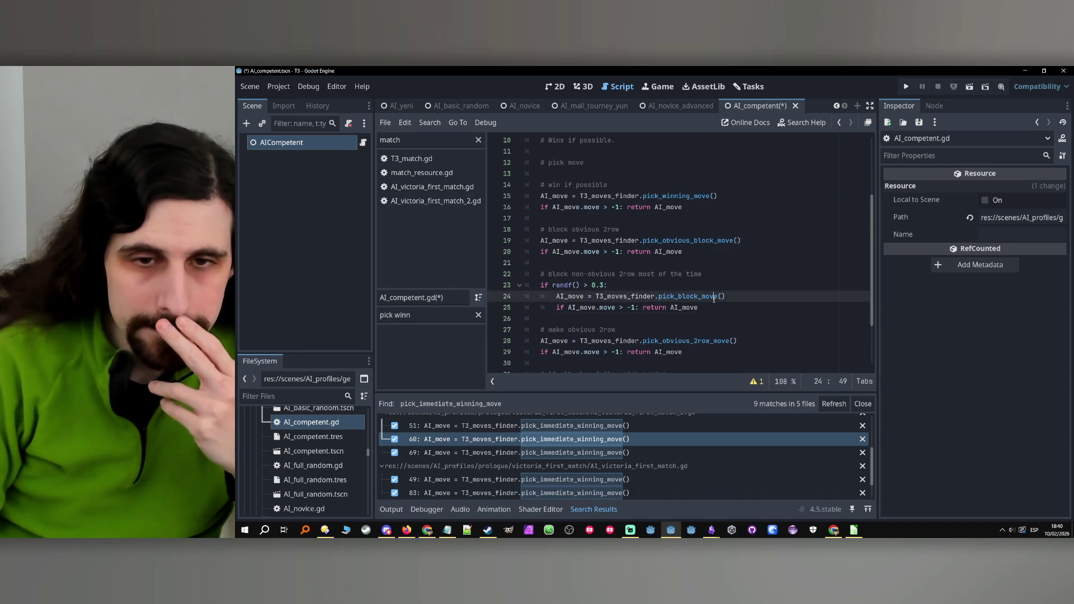
{"action": "scroll", "coordinate": [705, 326], "scroll_direction": "down", "scroll_amount": 2}
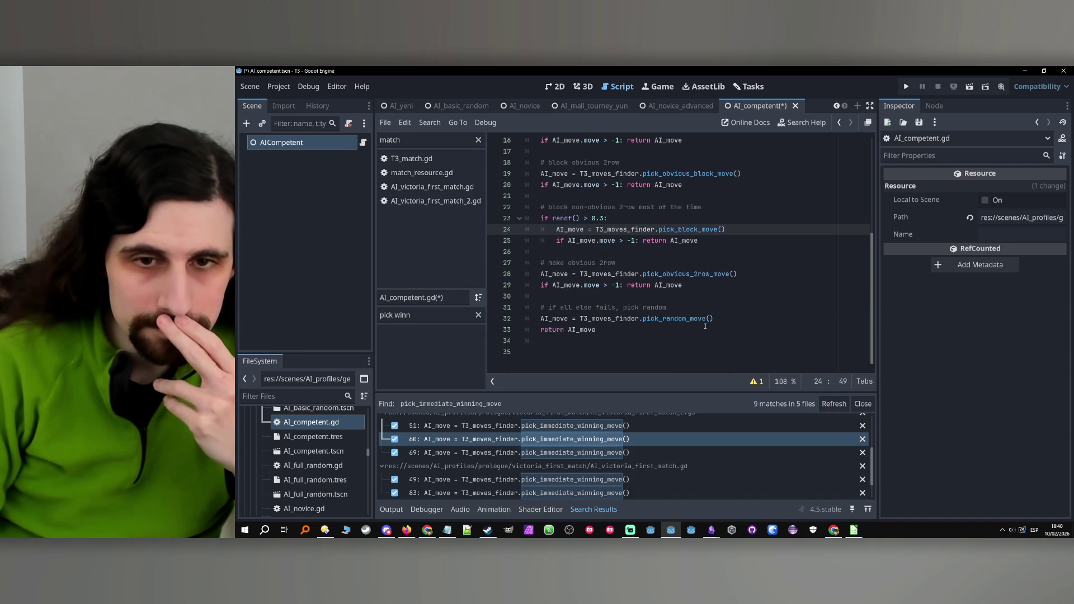
{"action": "left_click", "coordinate": [690, 274]}
{"action": "key", "text": "BackSpace"}
{"action": "key", "text": "BackSpace"}
{"action": "key", "text": "BackSpace"}
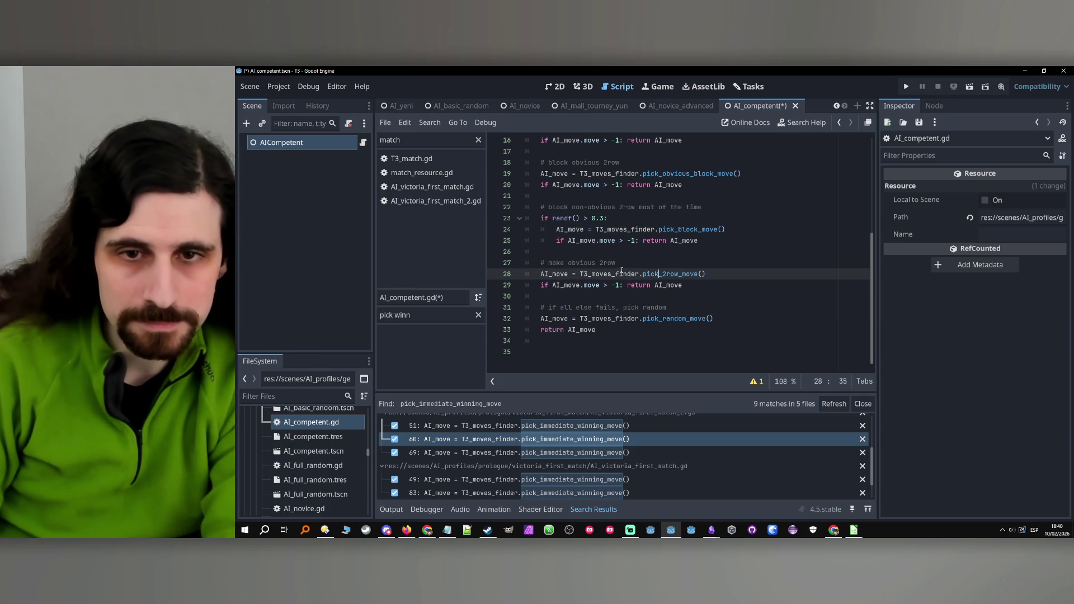
Make the comment above the 2row call read '# make 2row'.
{"action": "left_click", "coordinate": [618, 264]}
{"action": "key", "text": "shift+Home"}
{"action": "key", "text": "shift+Home"}
{"action": "key", "text": "BackSpace"}
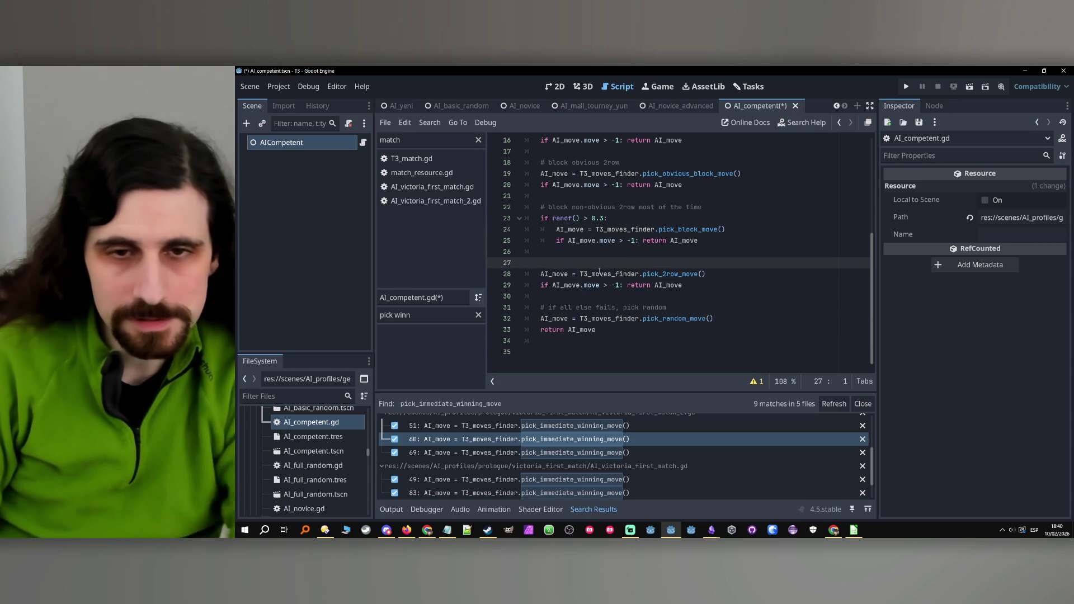
{"action": "key", "text": "ctrl+z"}
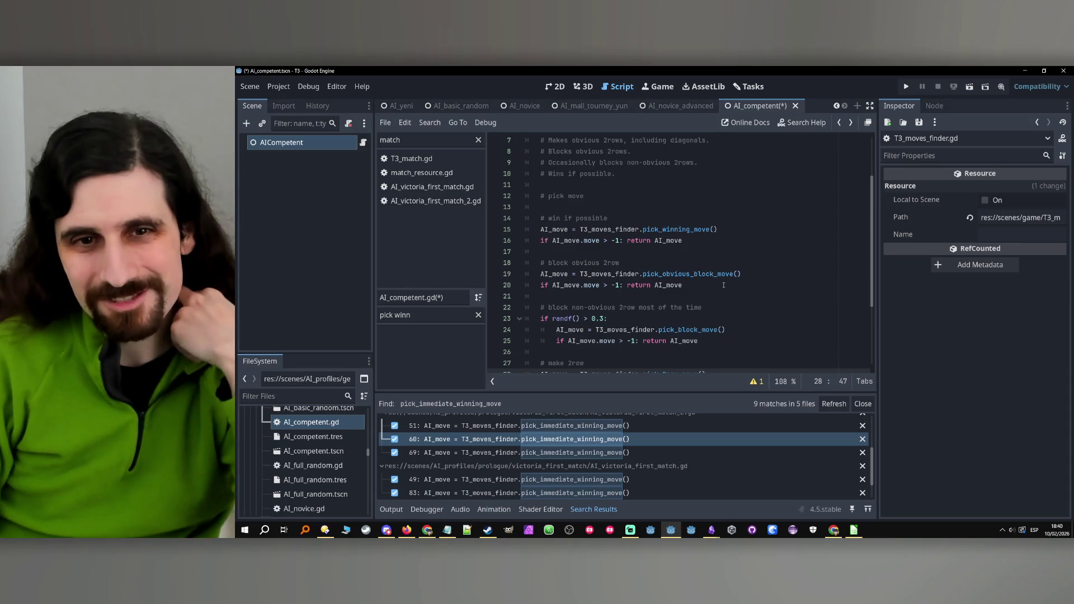
{"action": "scroll", "coordinate": [677, 253], "scroll_direction": "up", "scroll_amount": 2}
{"action": "double_click", "coordinate": [585, 207]}
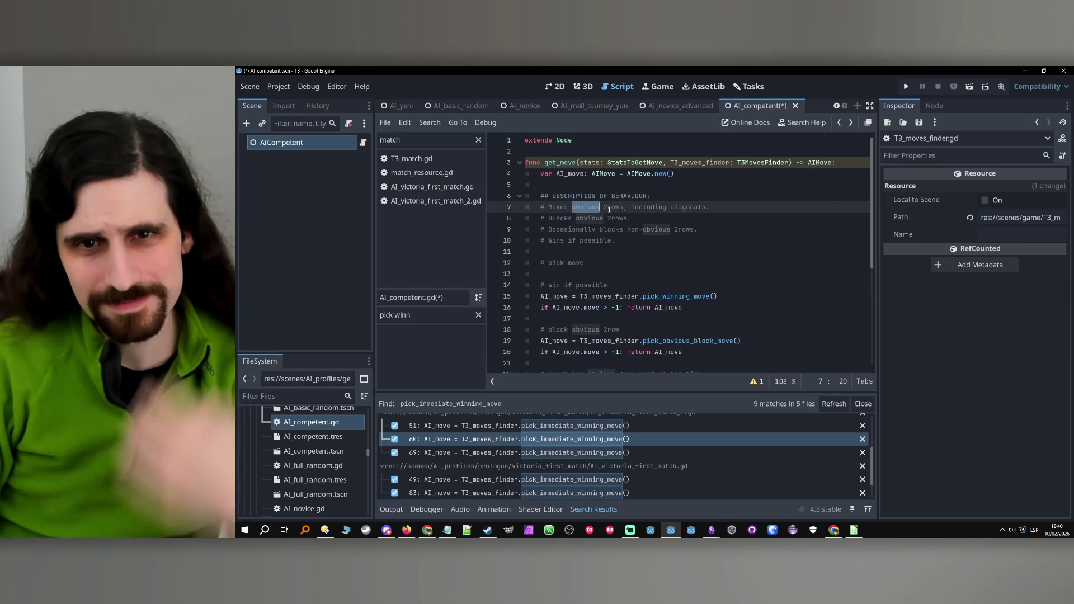
Trim line 7 of the description to 'Makes 2rows.'.
{"action": "key", "text": "BackSpace"}
{"action": "key", "text": "BackSpace"}
{"action": "double_click", "coordinate": [662, 209]}
{"action": "key", "text": "BackSpace"}
{"action": "key", "text": "BackSpace"}
{"action": "key", "text": "BackSpace"}
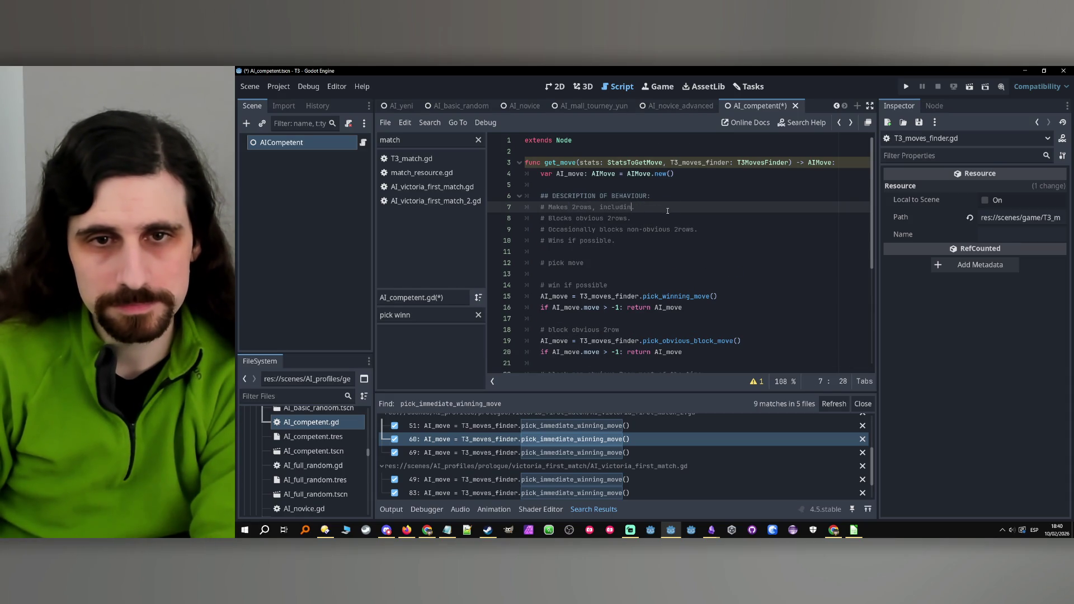
{"action": "key", "text": "BackSpace"}
{"action": "key", "text": "BackSpace"}
{"action": "key", "text": "BackSpace"}
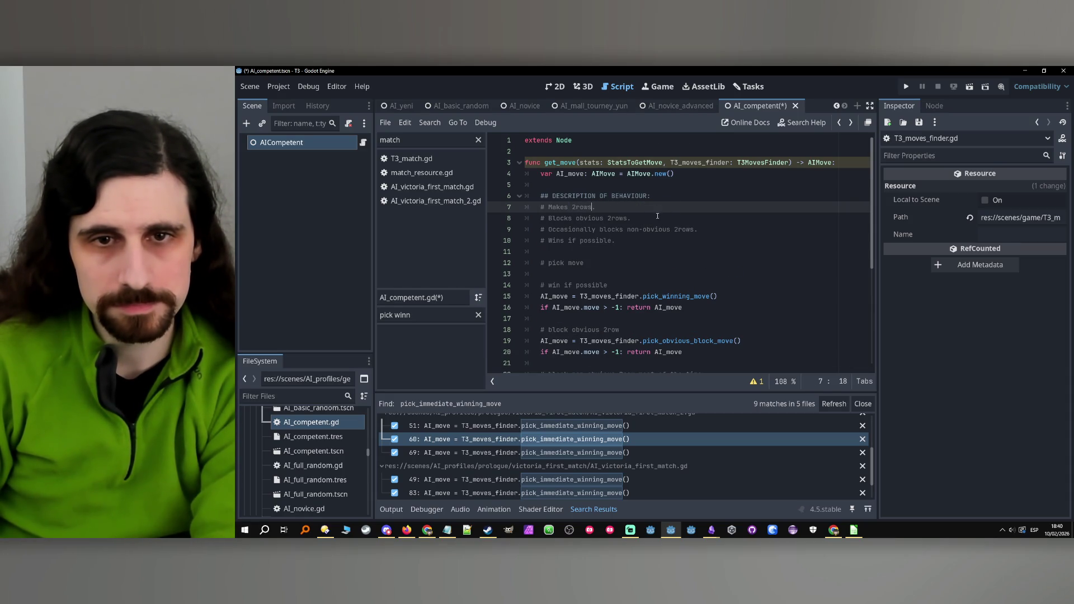
Make line 8 read 'Blocks 2rows. Sometimes ignores non-obvious 2rows.'.
{"action": "left_click", "coordinate": [655, 218]}
{"action": "double_click", "coordinate": [580, 230]}
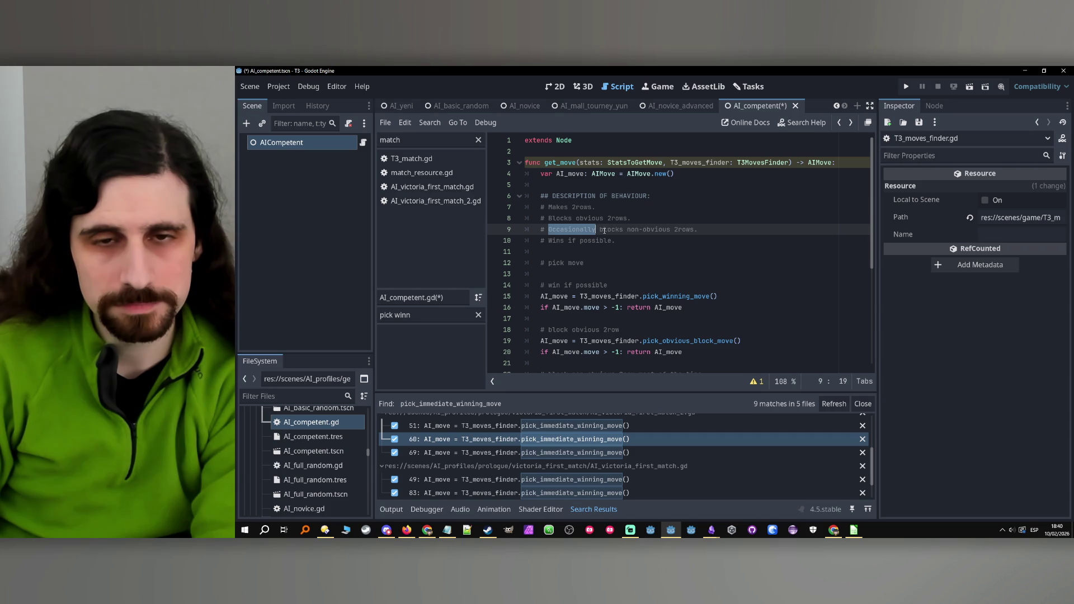
{"action": "double_click", "coordinate": [601, 219]}
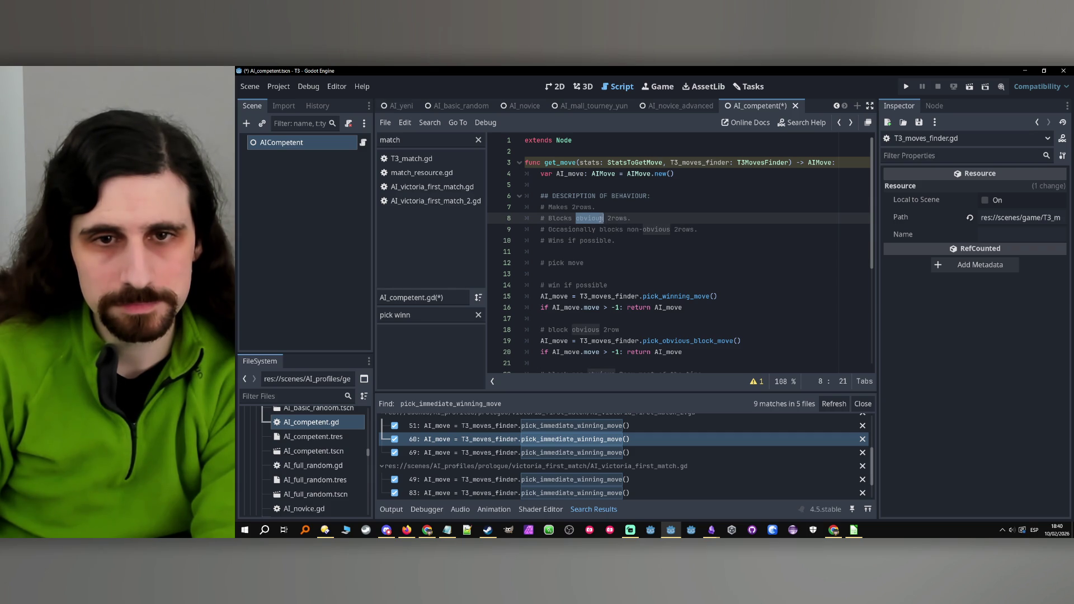
{"action": "key", "text": "BackSpace"}
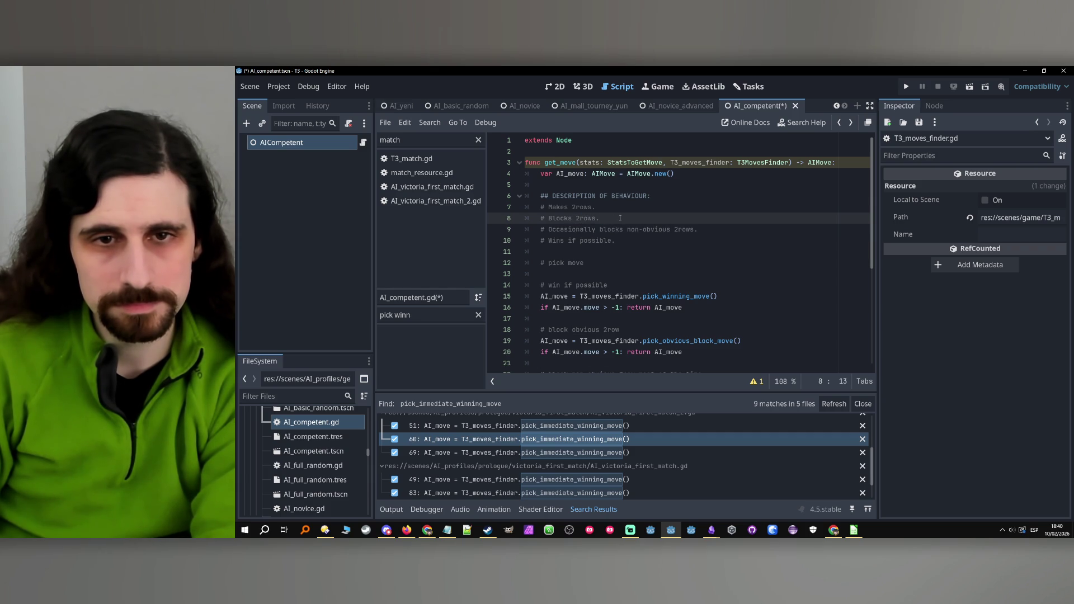
{"action": "left_click", "coordinate": [620, 218]}
{"action": "type", "text": "Someti"}
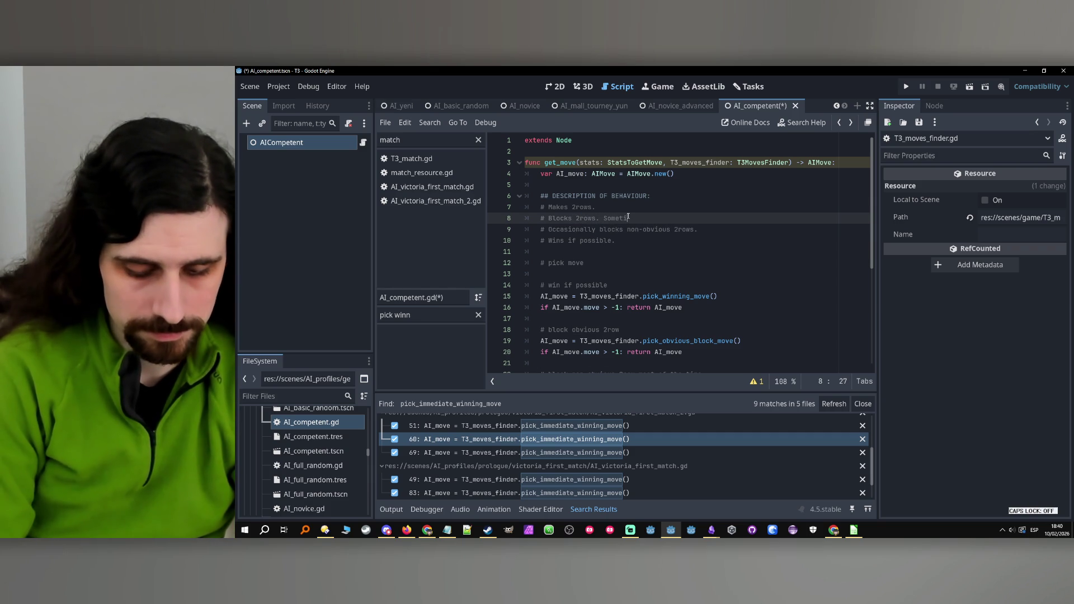
{"action": "type", "text": "mes ignores n"}
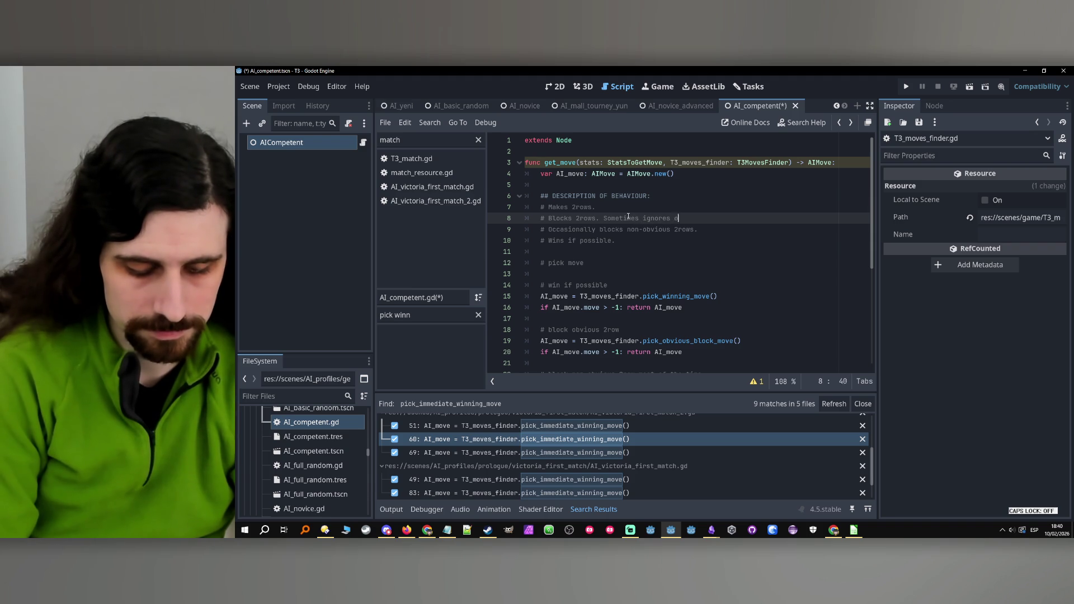
{"action": "type", "text": "ious 2"}
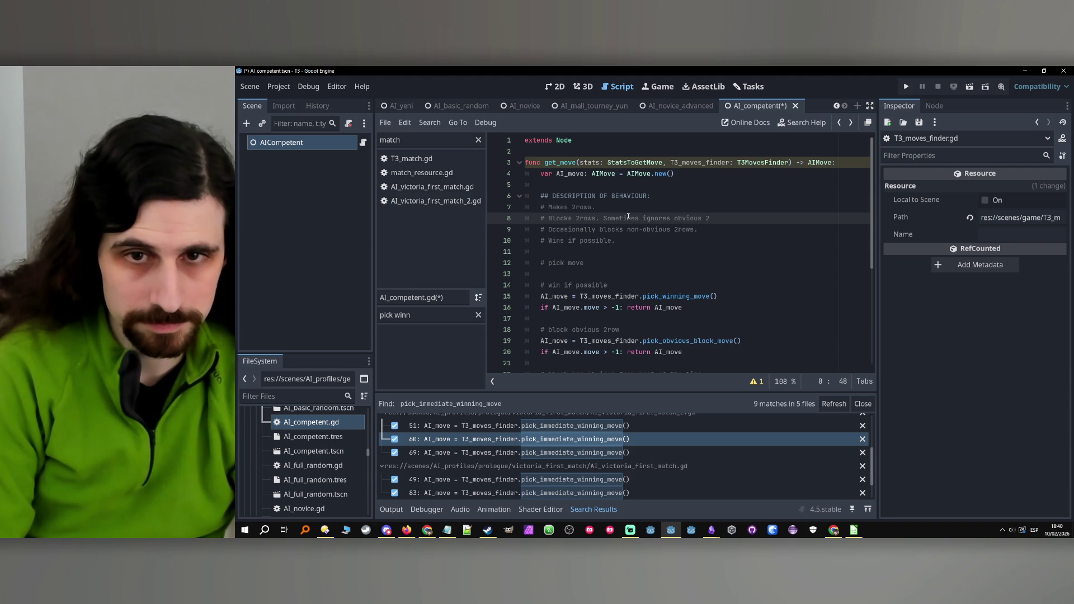
{"action": "type", "text": " non-ob"}
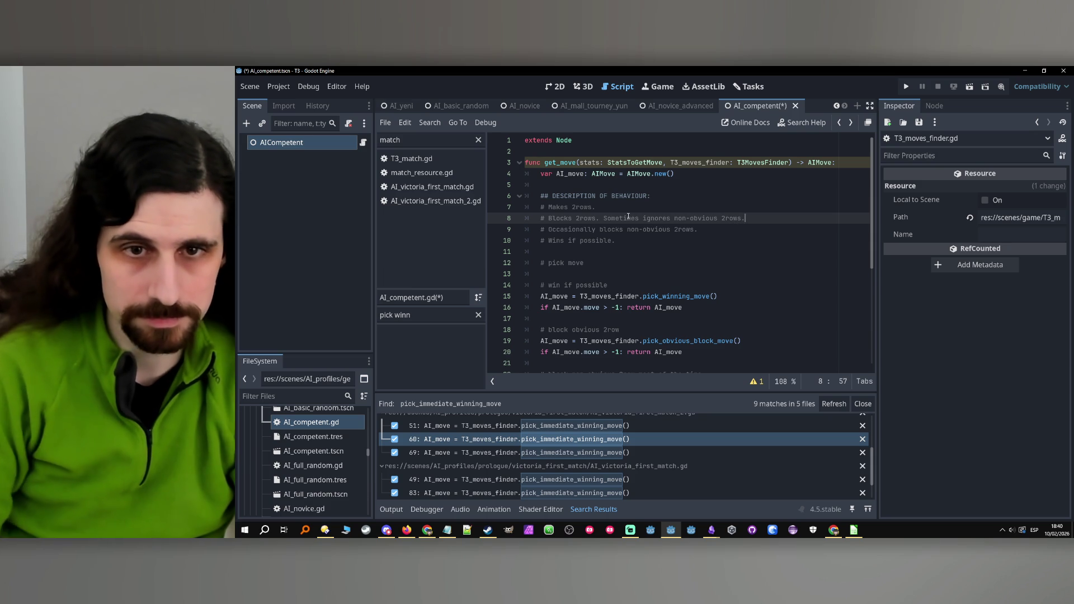
{"action": "type", "text": "."}
{"action": "key", "text": "Down"}
Delete the 'Occasionally blocks' comment line and save AI_competent.gd.
{"action": "key", "text": "ctrl+shift+Left"}
{"action": "key", "text": "ctrl+shift+Left"}
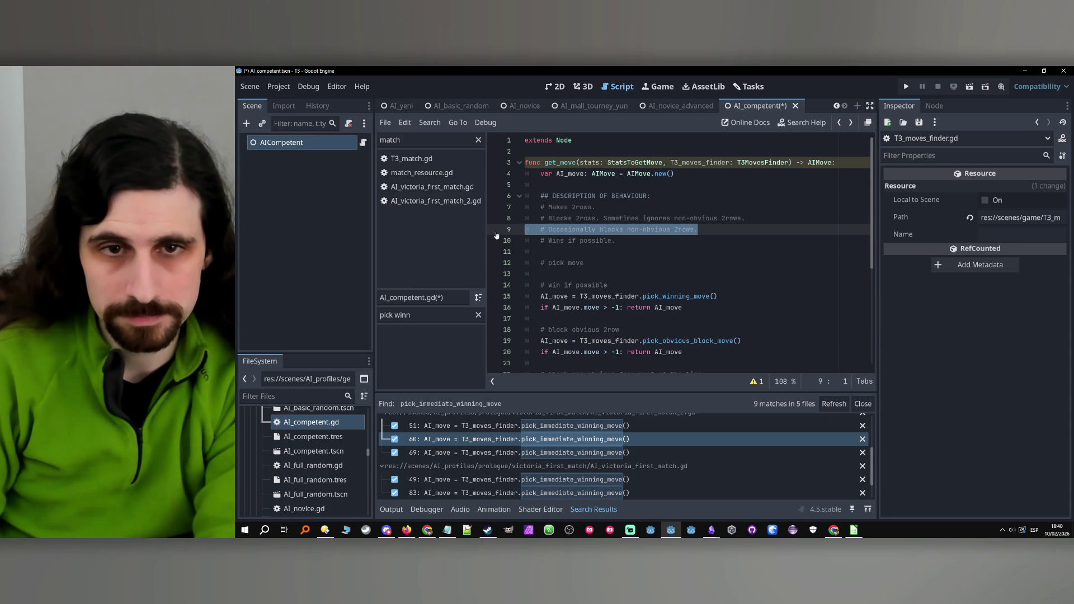
{"action": "key", "text": "ctrl+shift+k"}
{"action": "key", "text": "ctrl+s"}
{"action": "scroll", "coordinate": [649, 228], "scroll_direction": "down", "scroll_amount": 2}
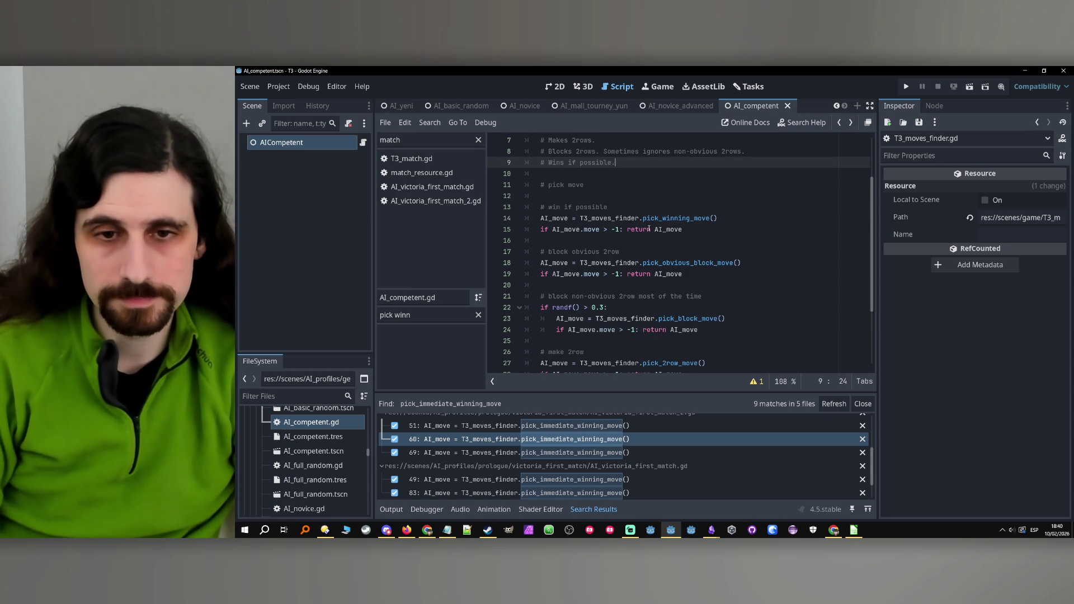
{"action": "scroll", "coordinate": [670, 272], "scroll_direction": "down", "scroll_amount": 3}
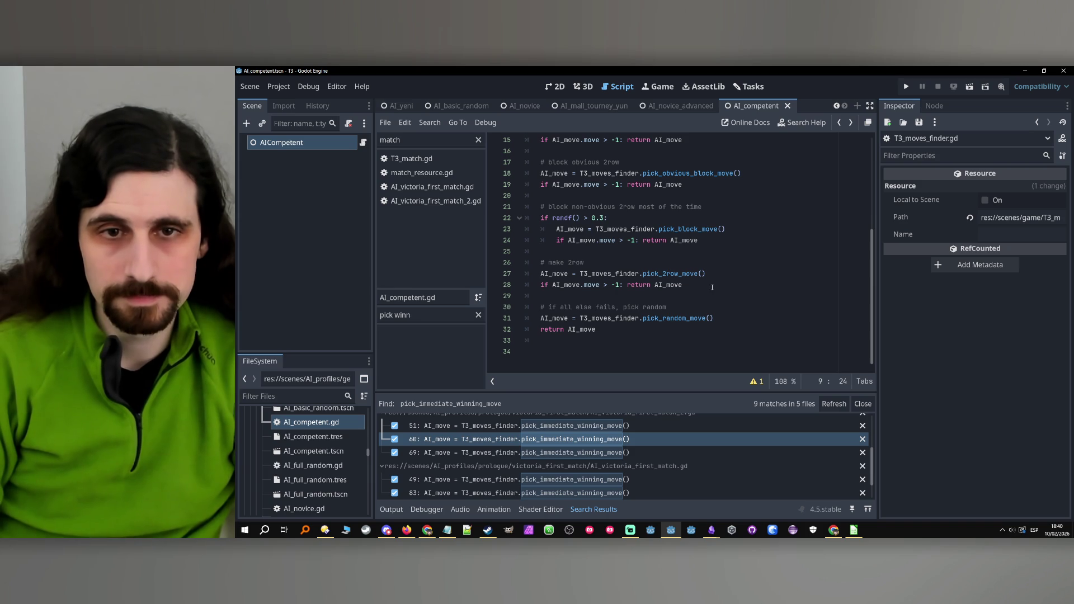
{"action": "scroll", "coordinate": [714, 278], "scroll_direction": "up", "scroll_amount": 3}
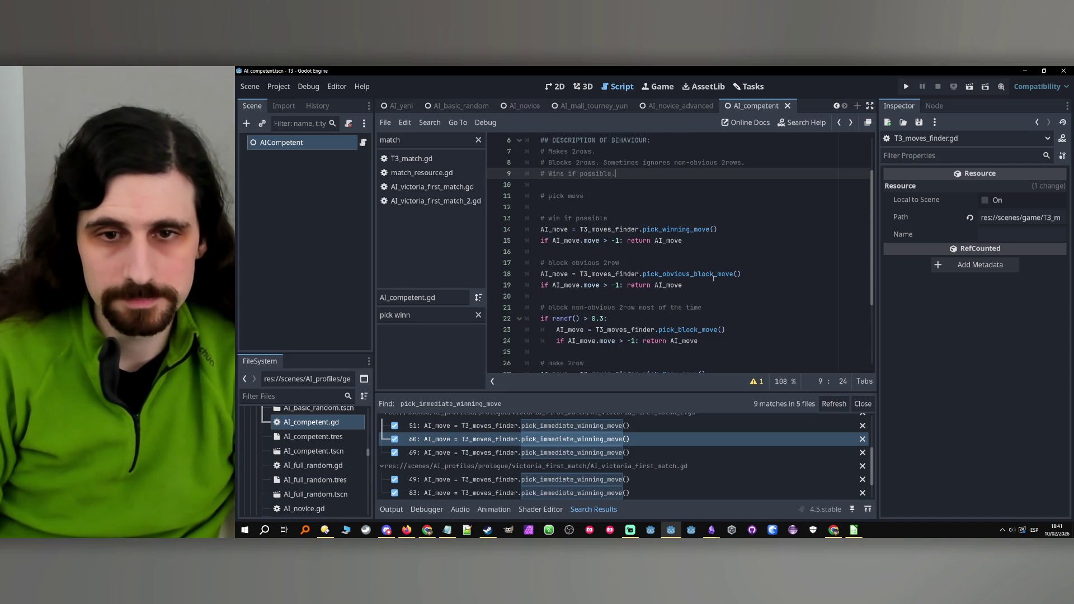
{"action": "scroll", "coordinate": [713, 279], "scroll_direction": "up", "scroll_amount": 1}
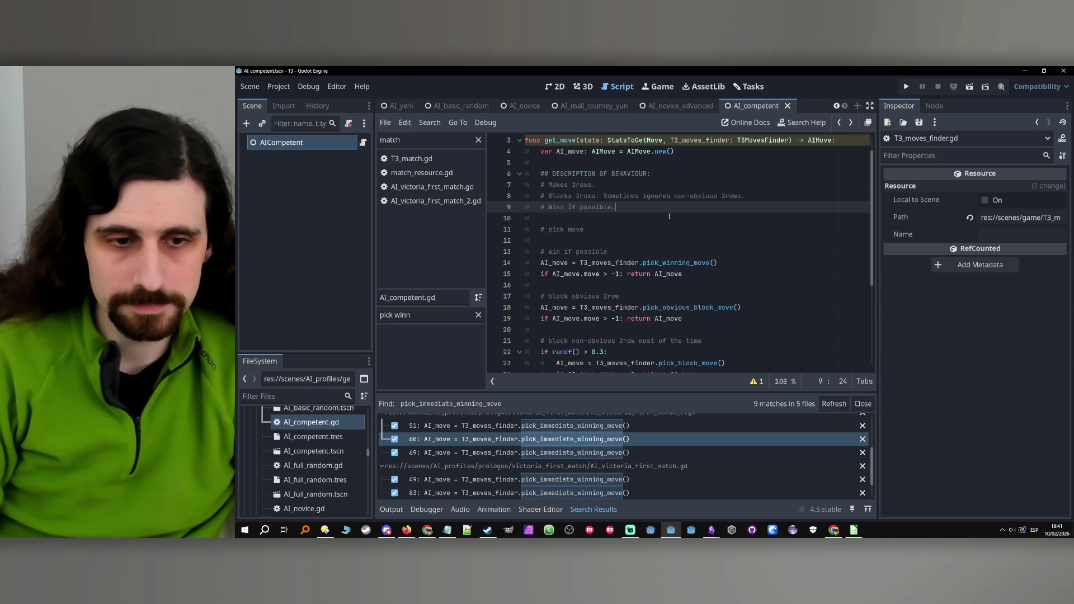
{"action": "scroll", "coordinate": [669, 217], "scroll_direction": "down", "scroll_amount": 4}
Review the script's logic from line 19 down to the final return line.
{"action": "left_click", "coordinate": [691, 241]}
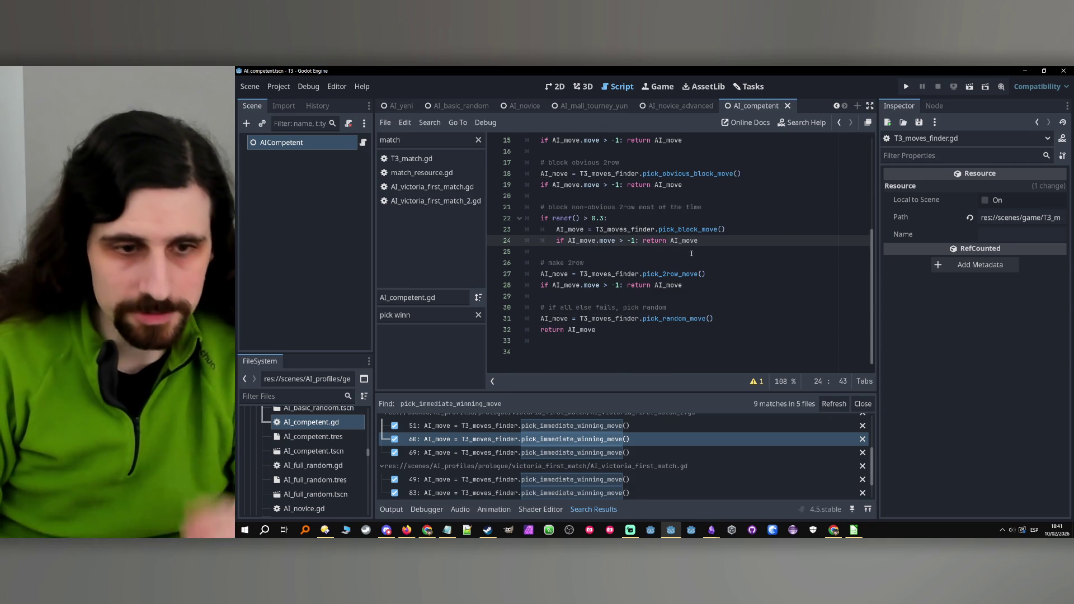
{"action": "scroll", "coordinate": [739, 283], "scroll_direction": "up", "scroll_amount": 4}
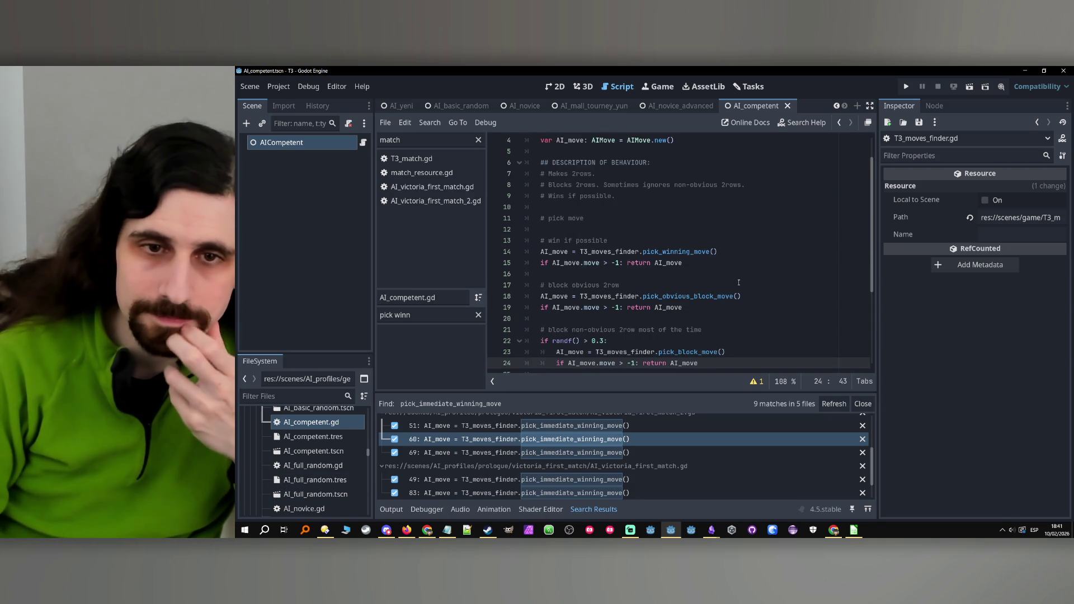
{"action": "scroll", "coordinate": [739, 283], "scroll_direction": "down", "scroll_amount": 1}
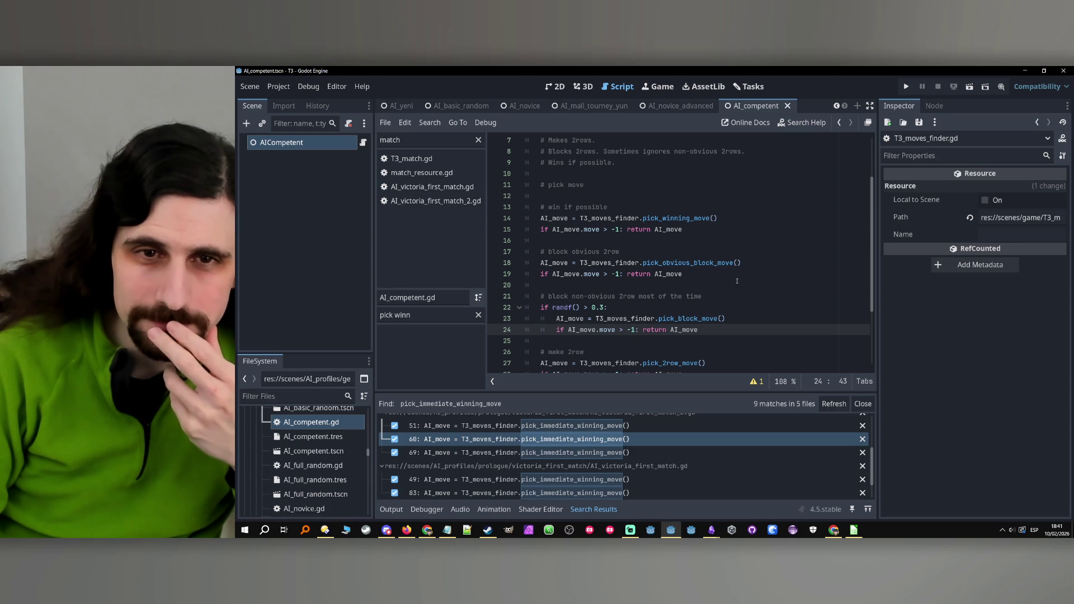
{"action": "left_click", "coordinate": [737, 280]}
{"action": "scroll", "coordinate": [735, 289], "scroll_direction": "down", "scroll_amount": 2}
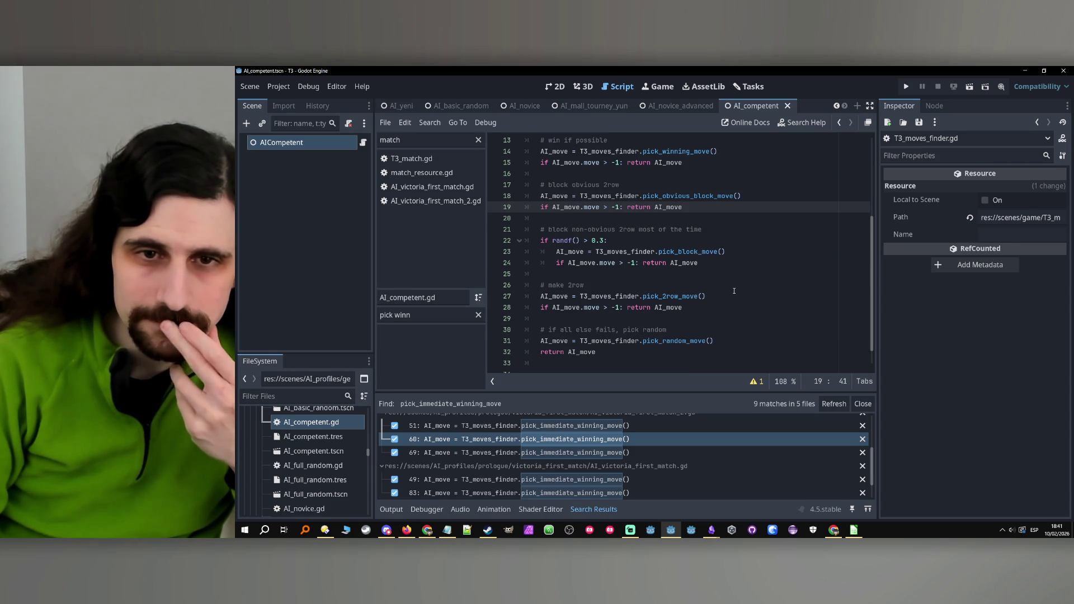
{"action": "left_click", "coordinate": [734, 289]}
{"action": "scroll", "coordinate": [734, 291], "scroll_direction": "down", "scroll_amount": 1}
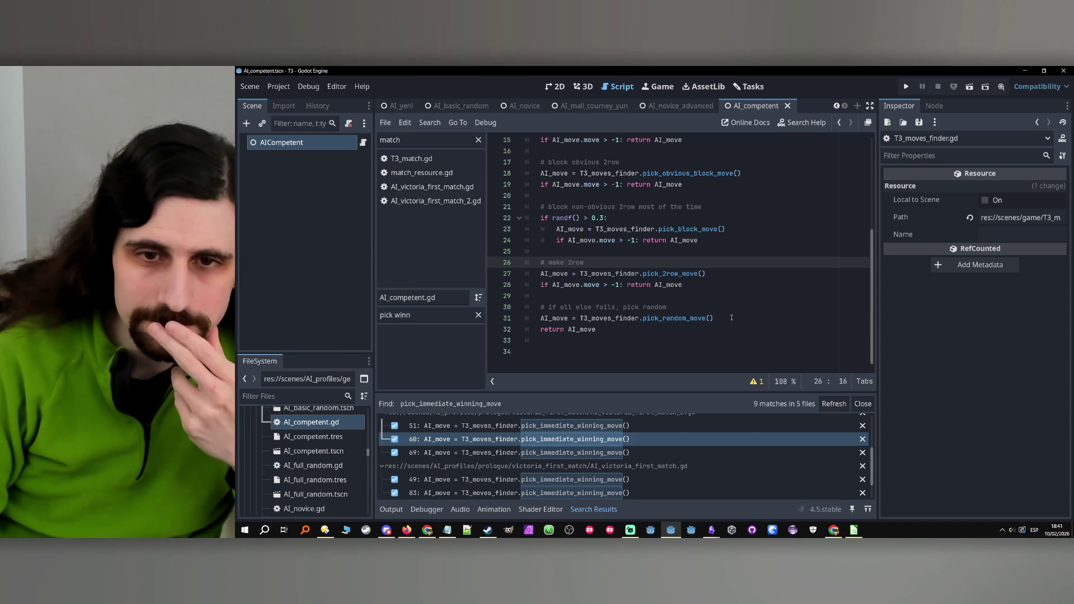
{"action": "left_click", "coordinate": [727, 308]}
{"action": "left_click", "coordinate": [722, 319]}
{"action": "left_click", "coordinate": [710, 338]}
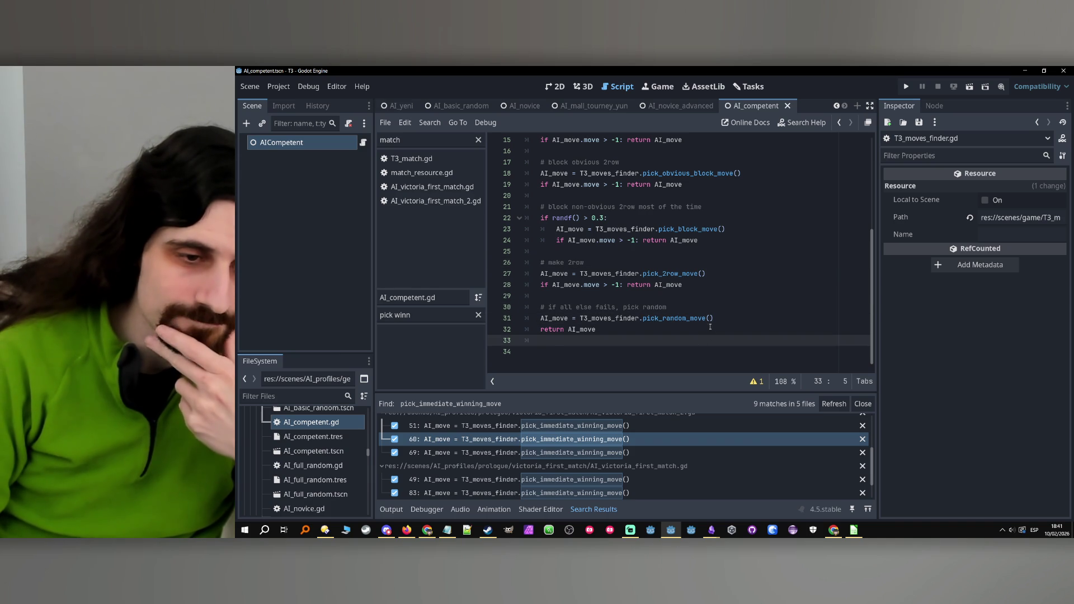
{"action": "left_click", "coordinate": [710, 329]}
{"action": "scroll", "coordinate": [332, 474], "scroll_direction": "up", "scroll_amount": 5}
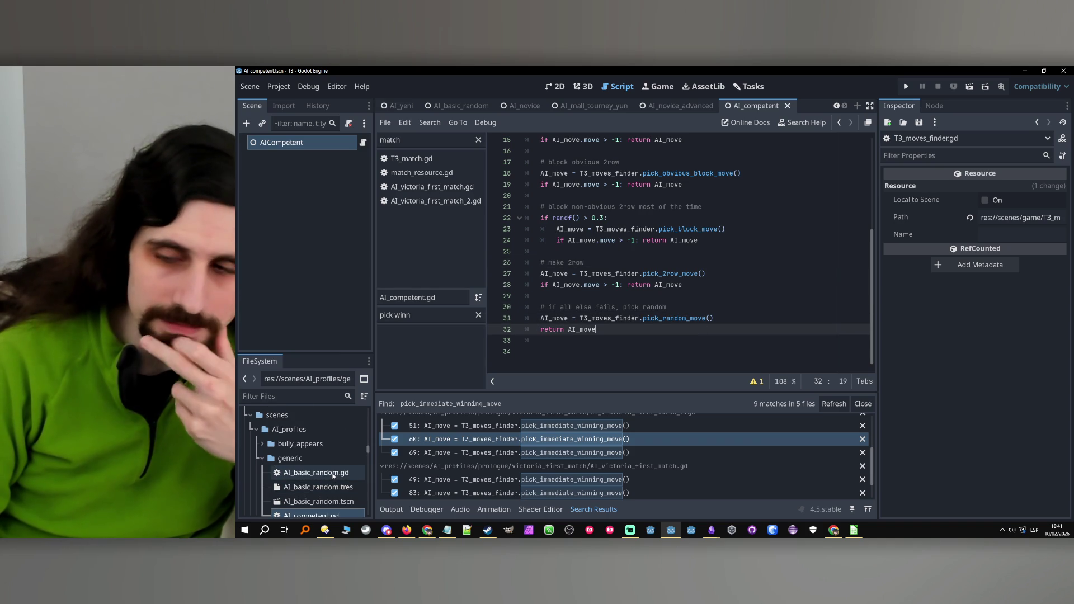
Widen the file list and open match_mall_tourney_yun.tres in the Inspector.
{"action": "scroll", "coordinate": [332, 470], "scroll_direction": "down", "scroll_amount": 5}
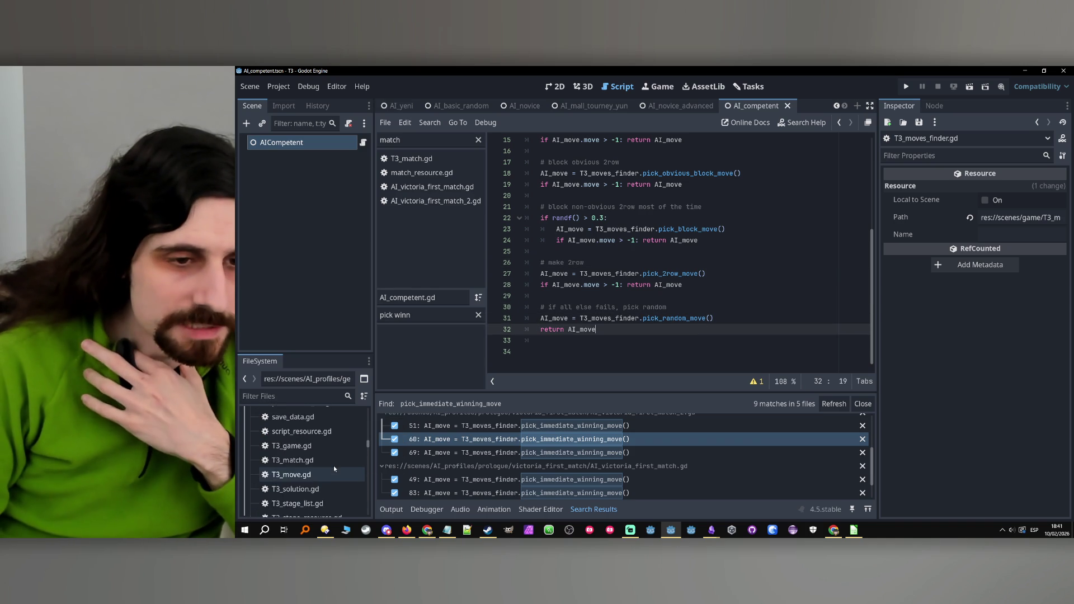
{"action": "scroll", "coordinate": [334, 466], "scroll_direction": "up", "scroll_amount": 15}
{"action": "scroll", "coordinate": [335, 461], "scroll_direction": "up", "scroll_amount": 3}
{"action": "scroll", "coordinate": [353, 436], "scroll_direction": "up", "scroll_amount": 5}
{"action": "scroll", "coordinate": [354, 441], "scroll_direction": "up", "scroll_amount": 8}
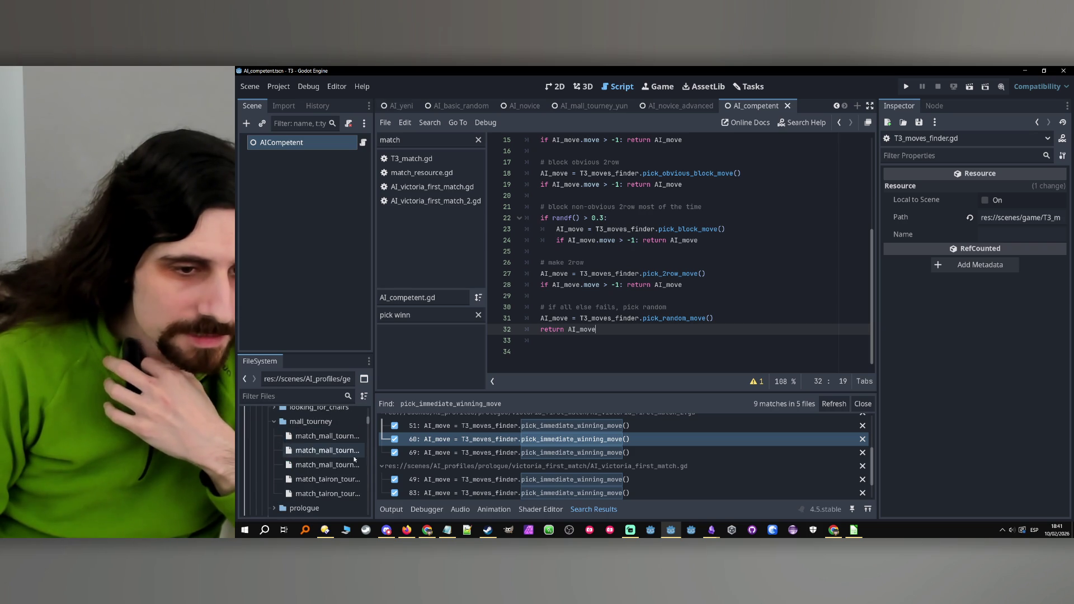
{"action": "left_click_drag", "start_coordinate": [374, 463], "coordinate": [430, 463]}
{"action": "left_click", "coordinate": [342, 465]}
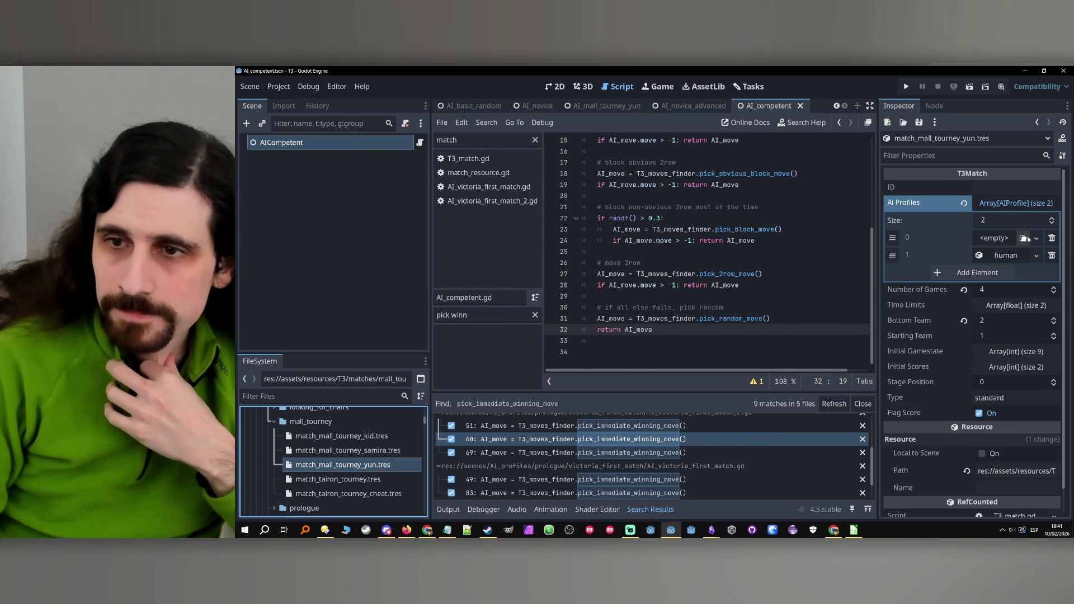
Load AI_competent.tres into Ai Profiles element 0 and save.
{"action": "left_click", "coordinate": [1022, 239]}
{"action": "type", "text": "com"}
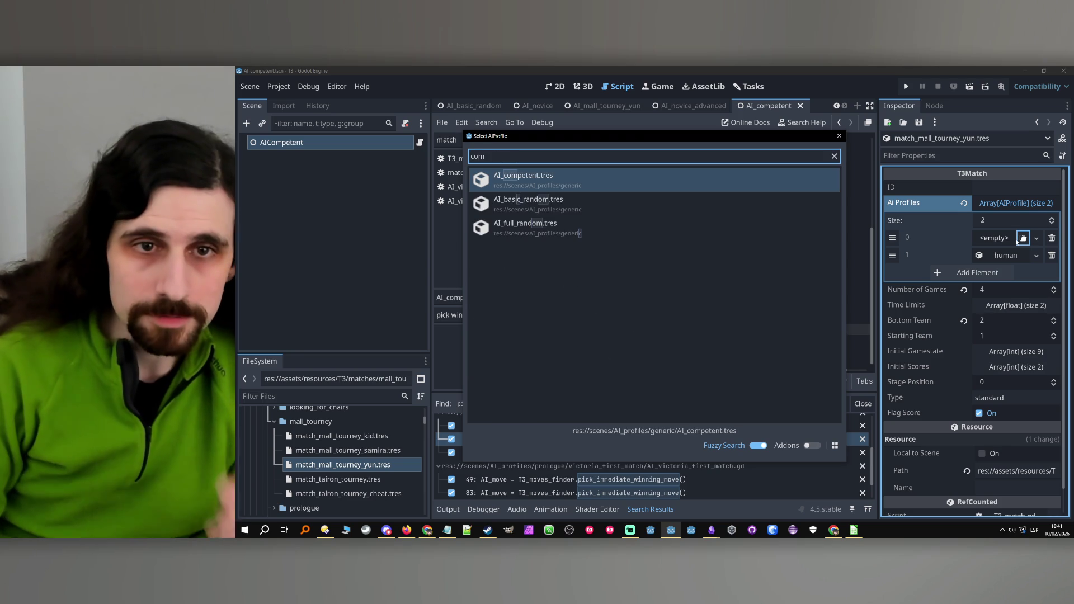
{"action": "double_click", "coordinate": [610, 186]}
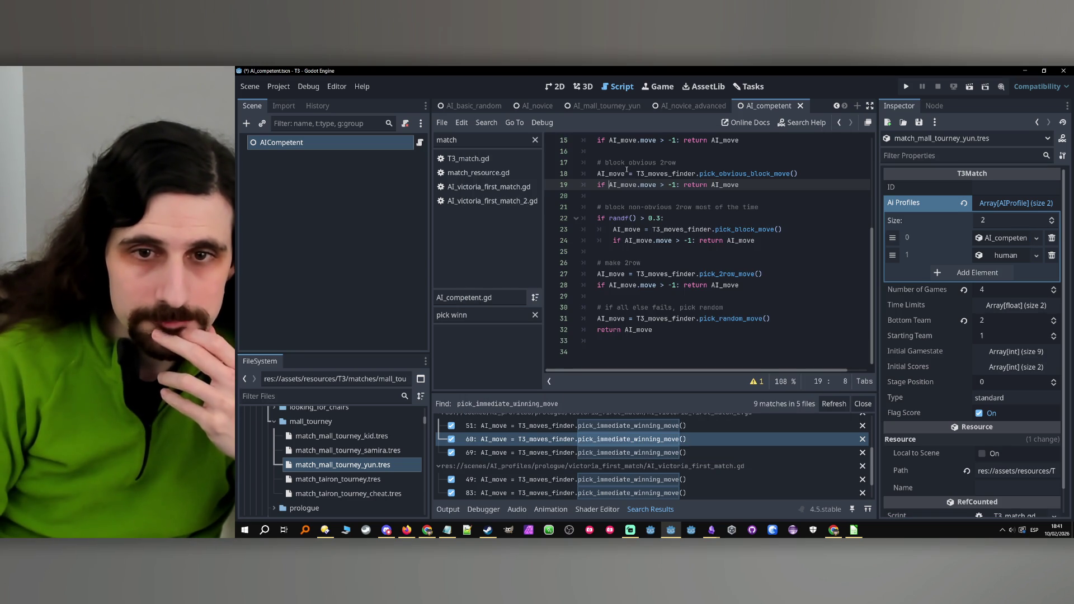
{"action": "left_click", "coordinate": [817, 255]}
{"action": "left_click", "coordinate": [817, 241]}
{"action": "key", "text": "ctrl+s"}
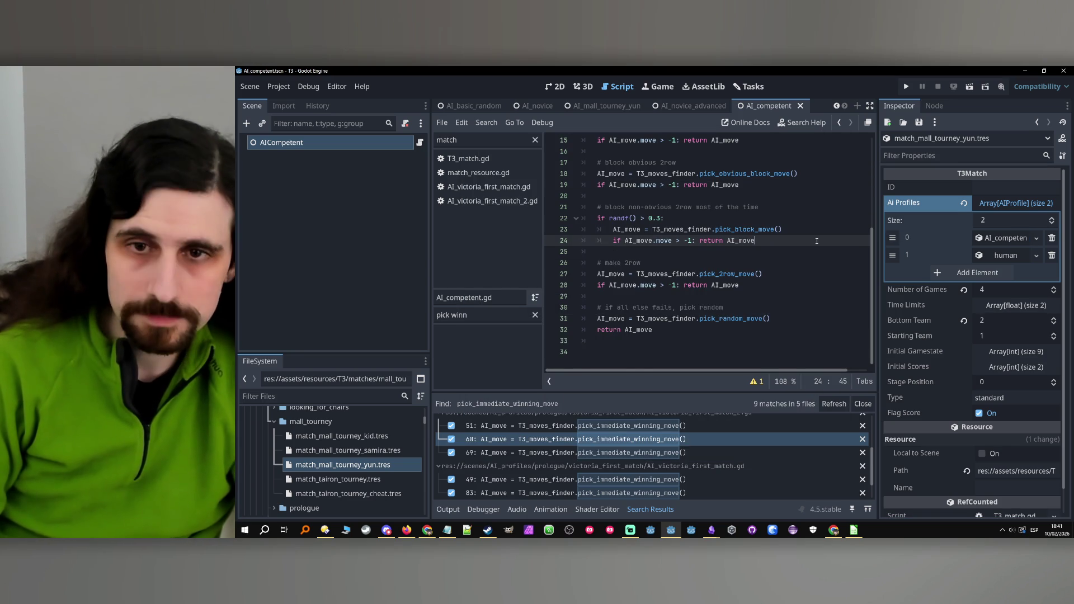
Look over lines 28–31 at the end of the AI_competent script.
{"action": "left_click", "coordinate": [751, 308]}
{"action": "key", "text": "Up"}
{"action": "key", "text": "Up"}
{"action": "key", "text": "End"}
{"action": "left_click", "coordinate": [801, 320]}
{"action": "scroll", "coordinate": [331, 447], "scroll_direction": "up", "scroll_amount": 10}
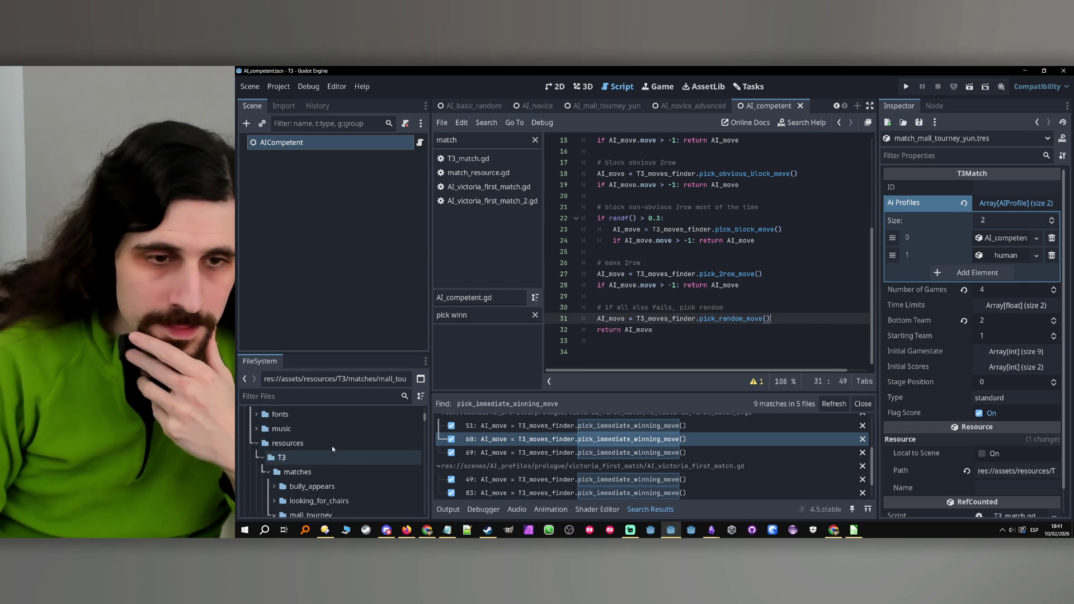
Add match_mall_tourney_yun.tres as entry 14 of match_list.tres, save, then reselect the yun match.
{"action": "left_click", "coordinate": [323, 452]}
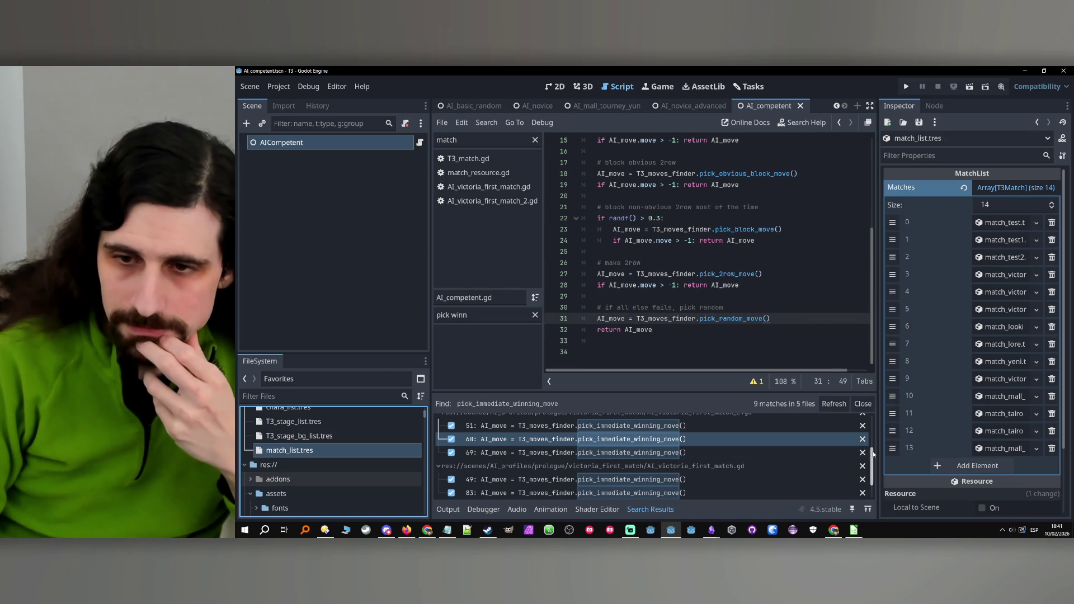
{"action": "left_click_drag", "start_coordinate": [878, 447], "coordinate": [812, 447]}
{"action": "left_click", "coordinate": [949, 465]}
{"action": "left_click", "coordinate": [1023, 467]}
{"action": "type", "text": "yun"}
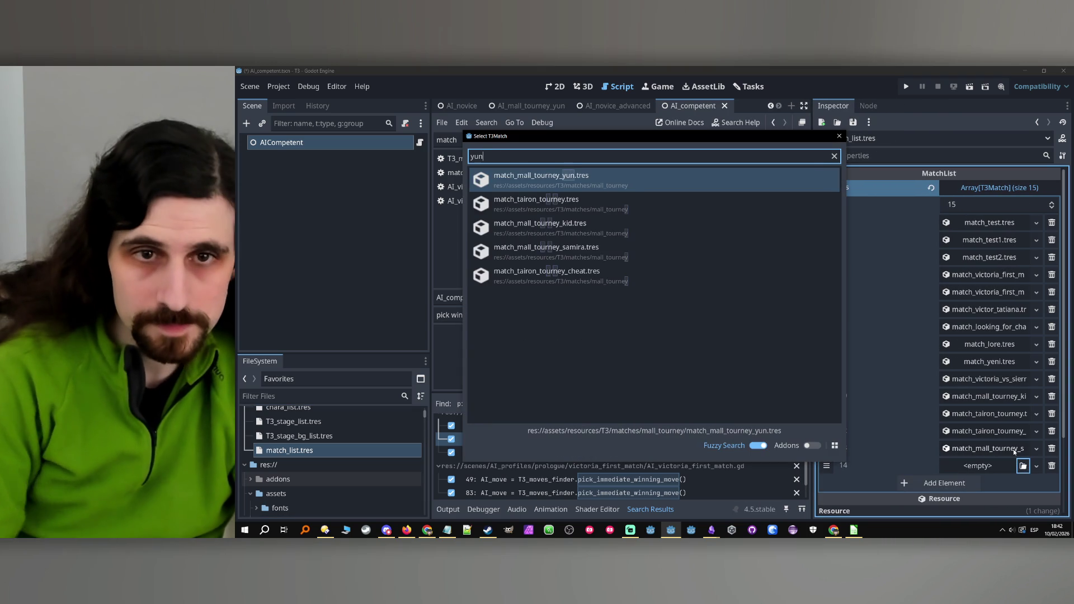
{"action": "double_click", "coordinate": [581, 186]}
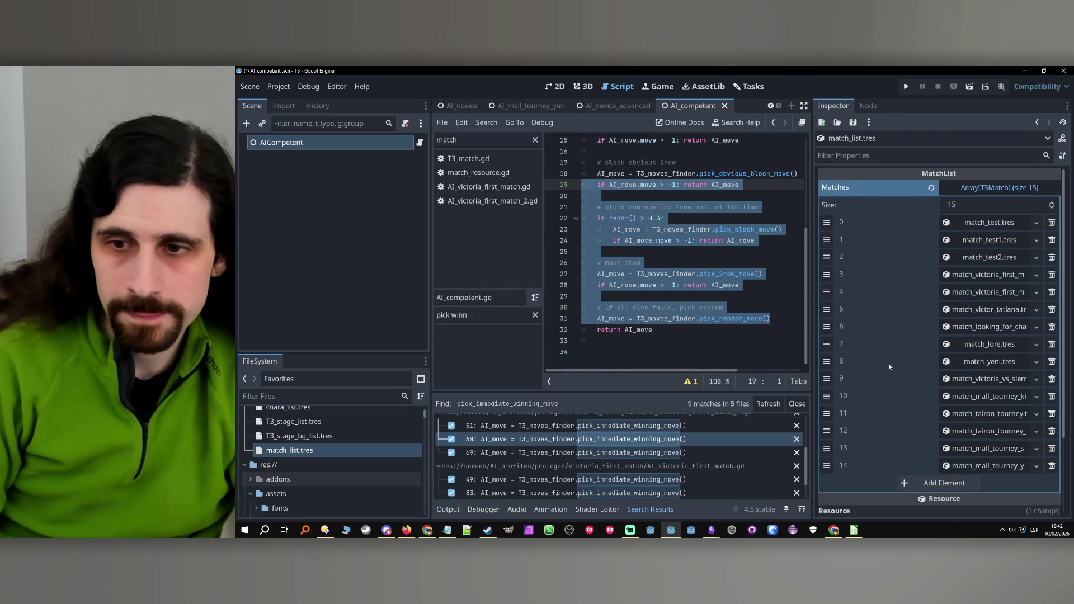
{"action": "left_click", "coordinate": [334, 445]}
{"action": "key", "text": "ctrl+s"}
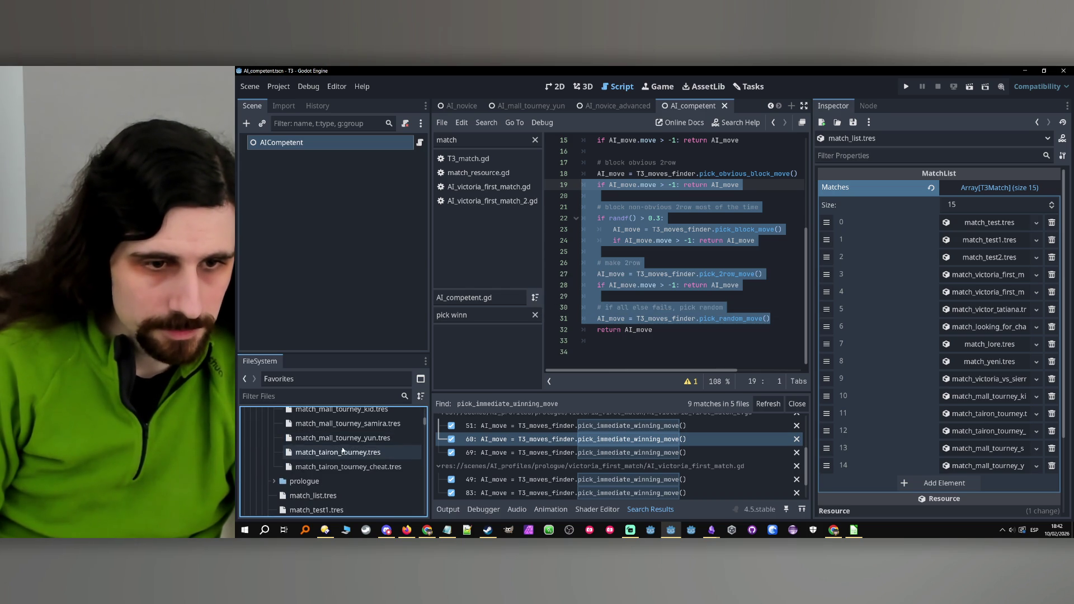
{"action": "left_click", "coordinate": [360, 440]}
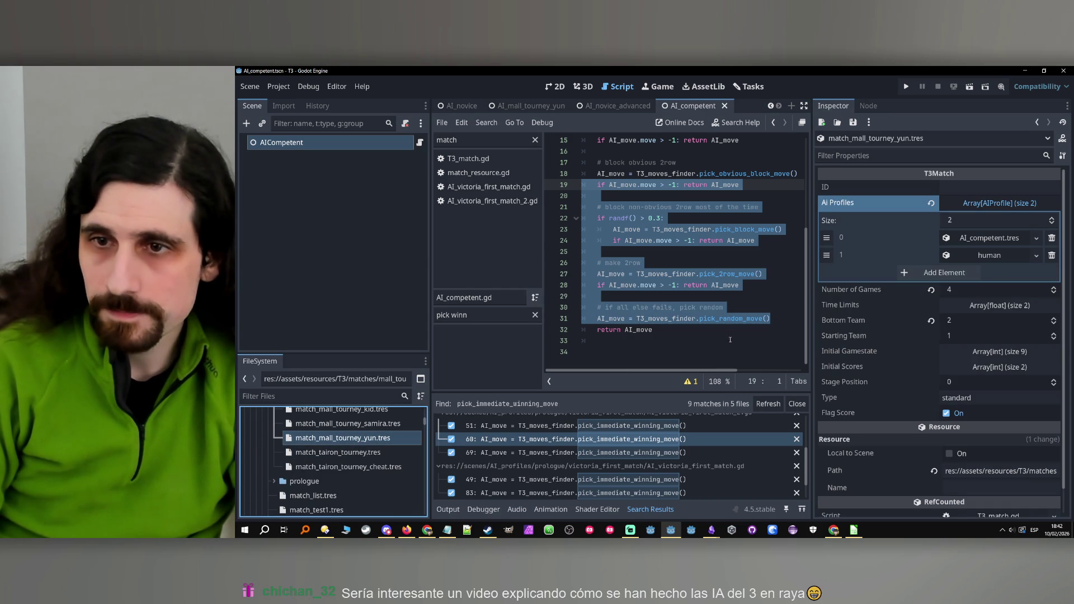
Replace the yun match's ID with mall_tourney_yun.
{"action": "right_click", "coordinate": [371, 438]}
{"action": "key", "text": "Escape"}
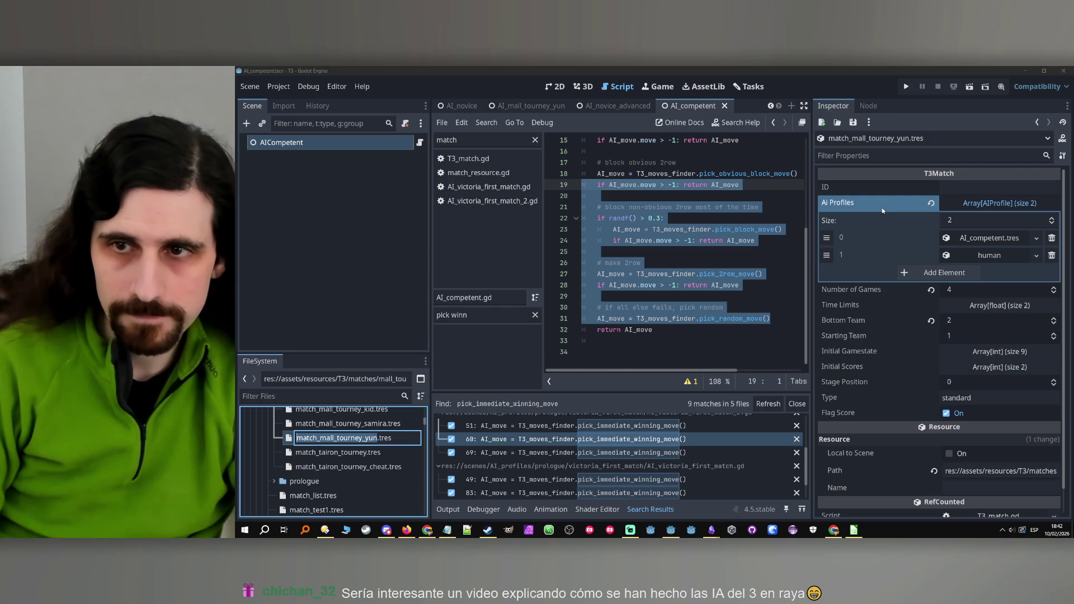
{"action": "left_click", "coordinate": [964, 188]}
{"action": "key", "text": "ctrl+v"}
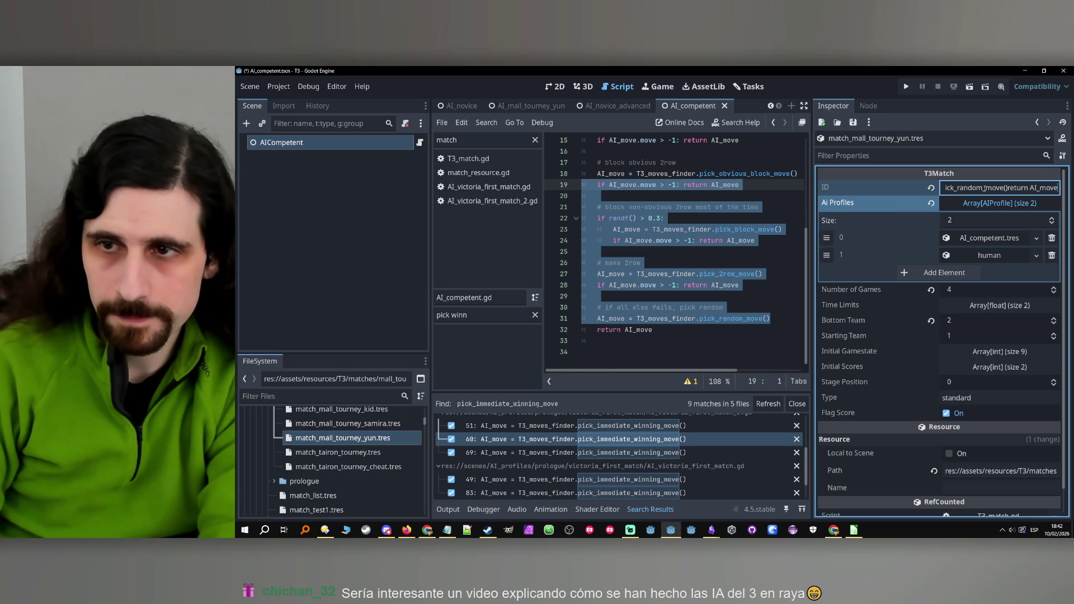
{"action": "right_click", "coordinate": [369, 441]}
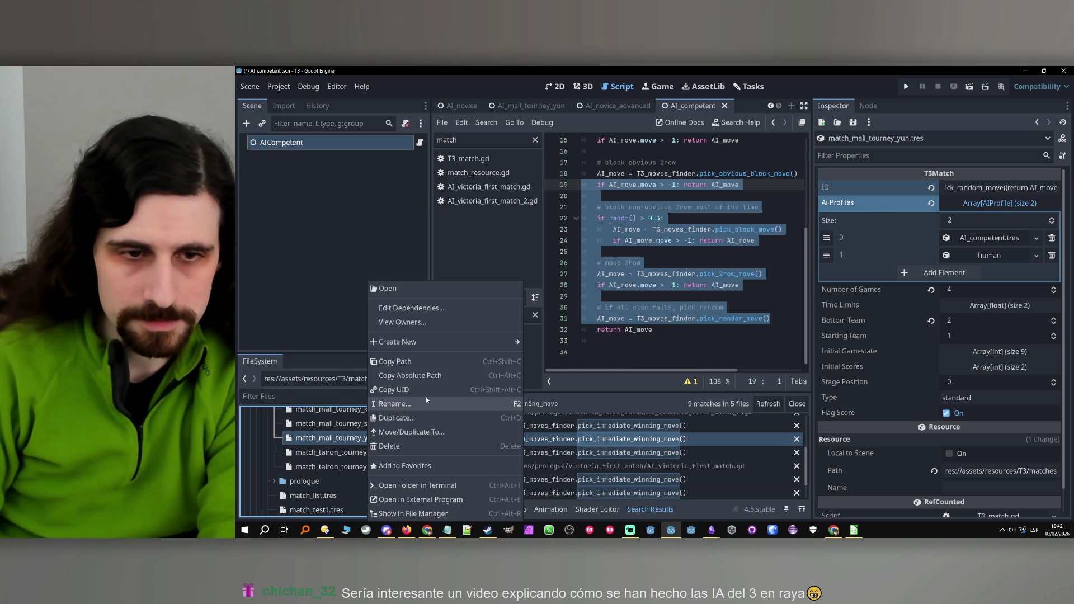
{"action": "left_click", "coordinate": [422, 405]}
{"action": "key", "text": "Escape"}
{"action": "left_click", "coordinate": [968, 188]}
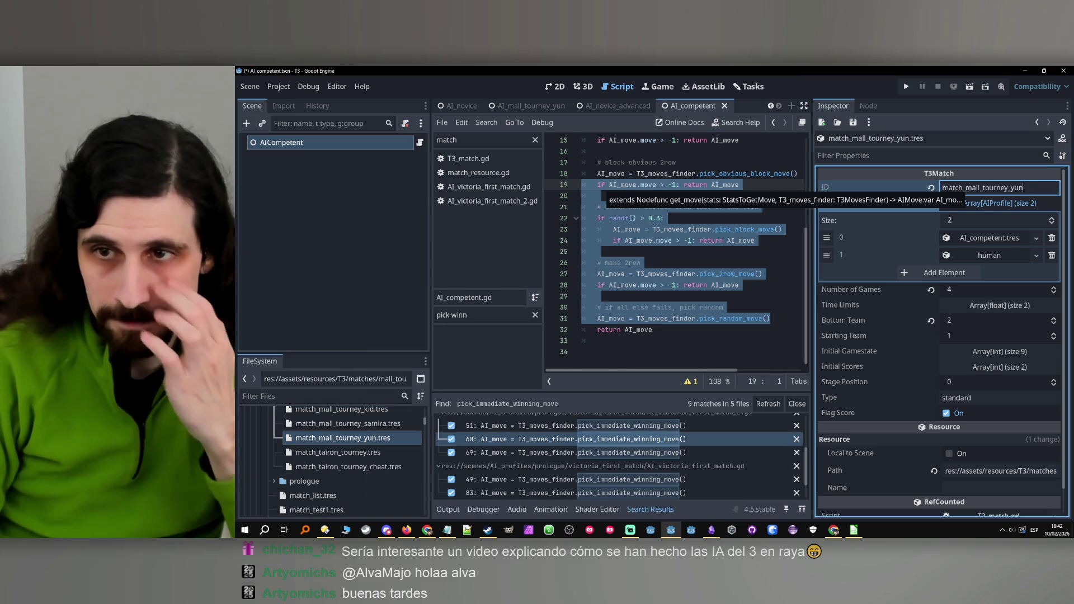
{"action": "key", "text": "ctrl+a"}
{"action": "type", "text": "mall_tourney_yun"}
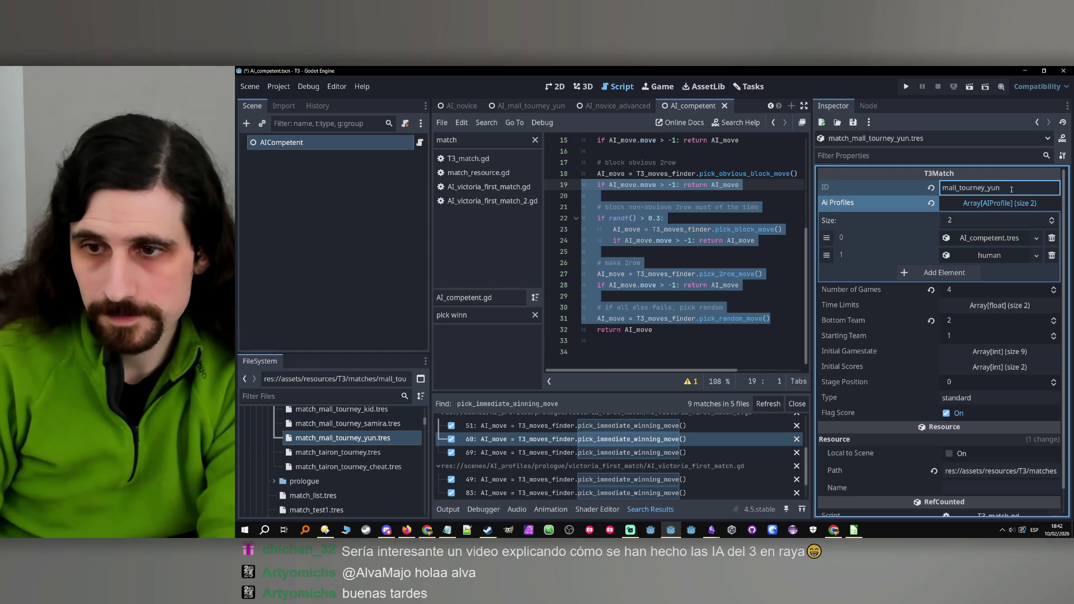
Copy mall_tourney_yun into the yun match's resource name.
{"action": "key", "text": "ctrl+a"}
{"action": "key", "text": "ctrl+c"}
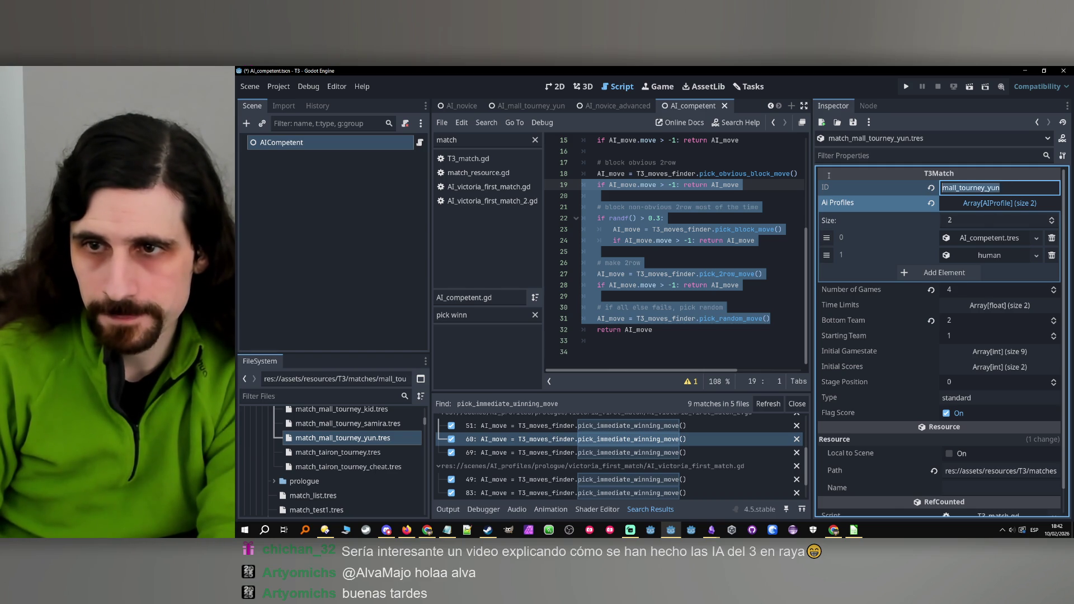
{"action": "scroll", "coordinate": [885, 359], "scroll_direction": "down", "scroll_amount": 1}
{"action": "left_click", "coordinate": [985, 461]}
{"action": "key", "text": "ctrl+v"}
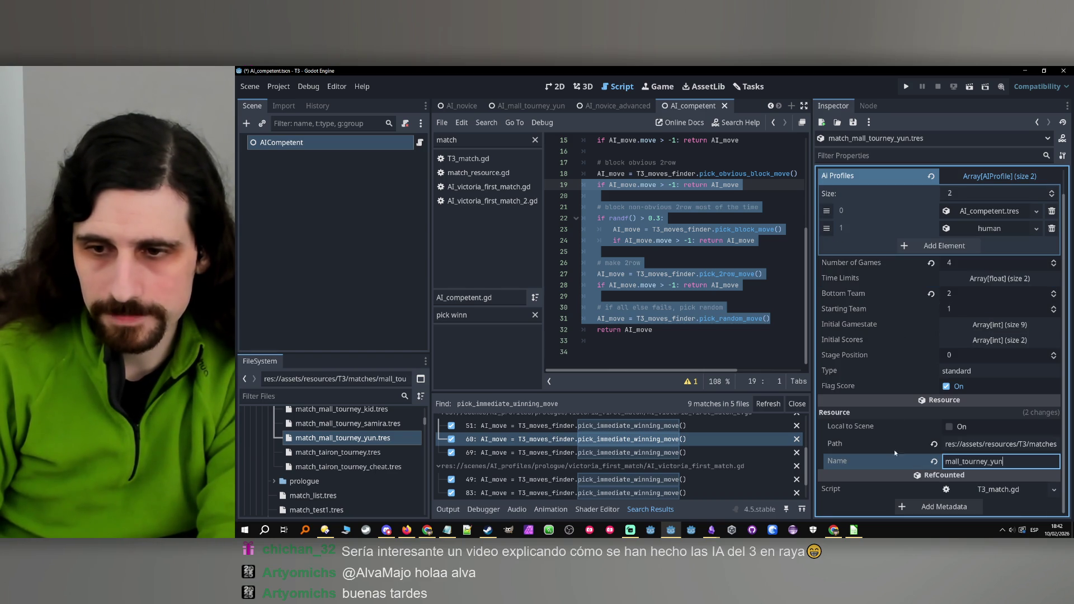
Copy the tairon_tourney and tairon_tourney_cheat match IDs into their resource names.
{"action": "left_click", "coordinate": [340, 453]}
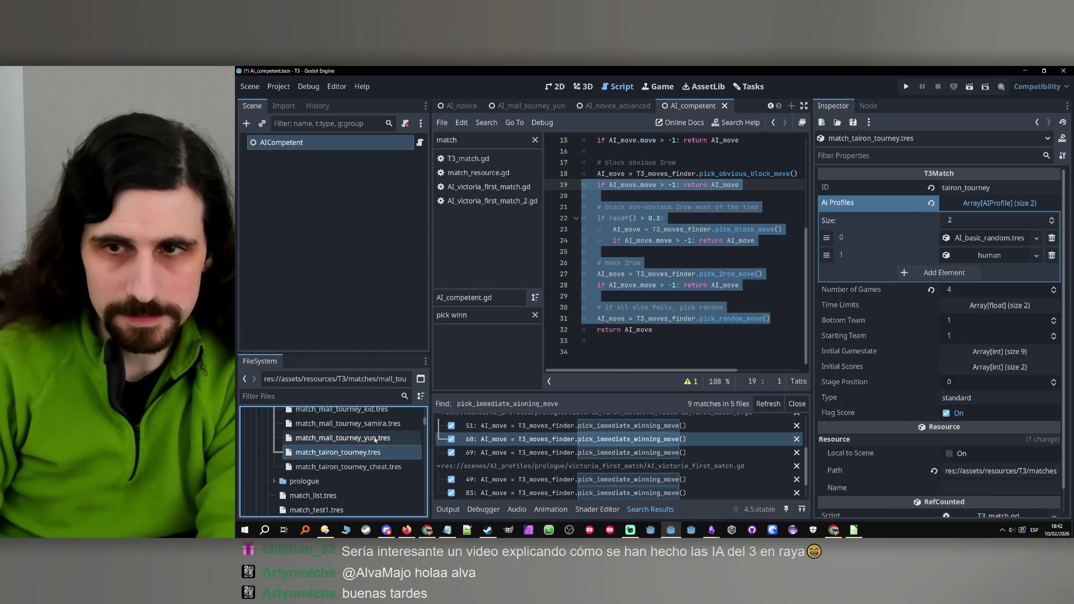
{"action": "left_click", "coordinate": [911, 201]}
{"action": "key", "text": "shift+Tab"}
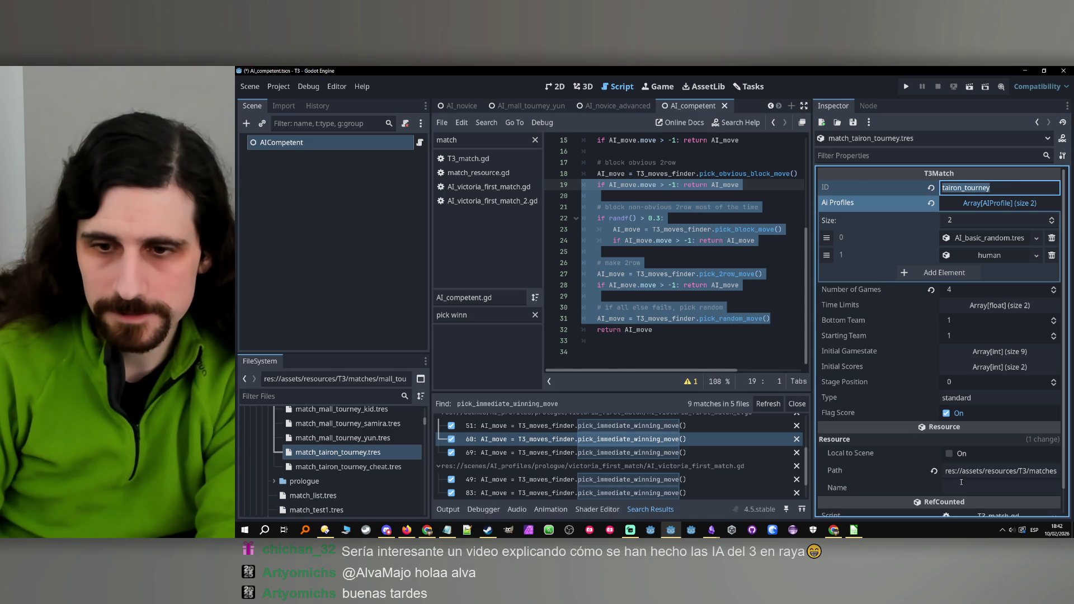
{"action": "left_click", "coordinate": [348, 466]}
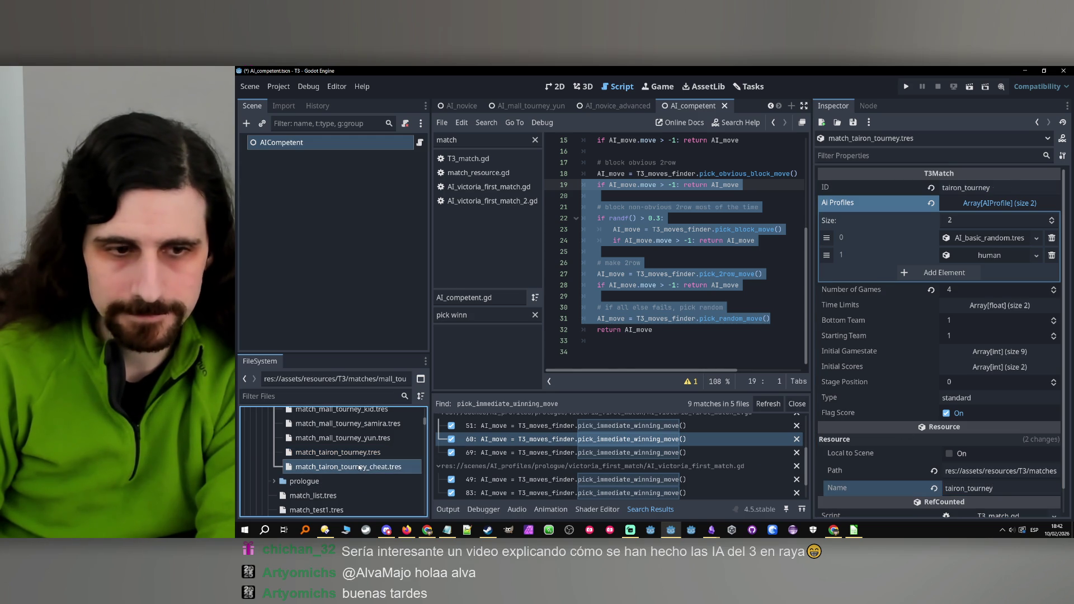
{"action": "double_click", "coordinate": [986, 189]}
{"action": "key", "text": "ctrl+c"}
{"action": "left_click", "coordinate": [985, 488]}
{"action": "key", "text": "ctrl+v"}
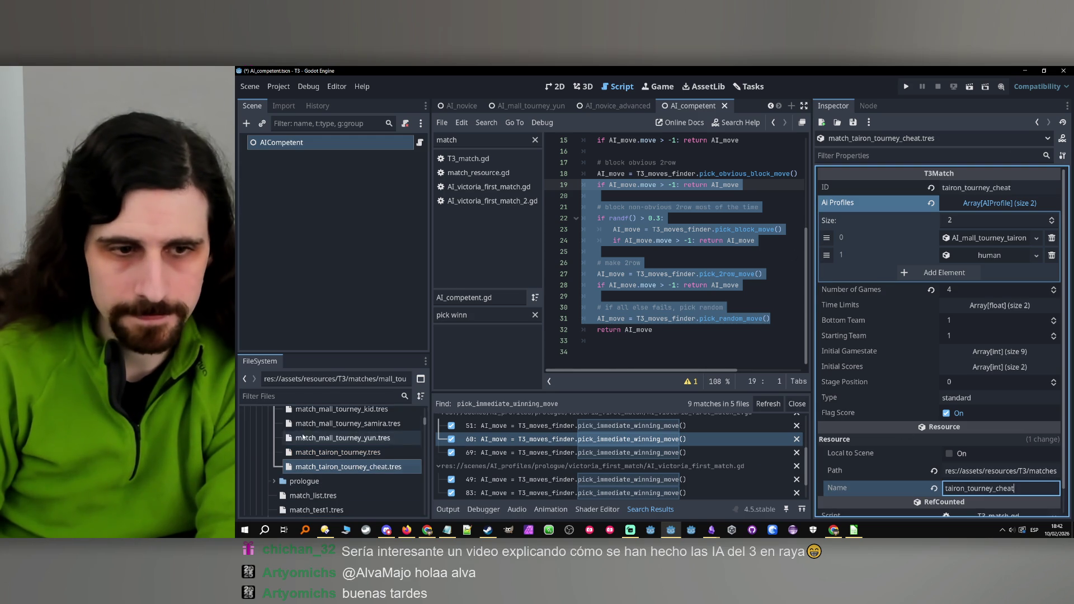
Copy the mall_tourney_samira and mall_tourney_kid match IDs into their resource names.
{"action": "scroll", "coordinate": [319, 445], "scroll_direction": "up", "scroll_amount": 1}
{"action": "left_click", "coordinate": [353, 439]}
{"action": "double_click", "coordinate": [995, 189]}
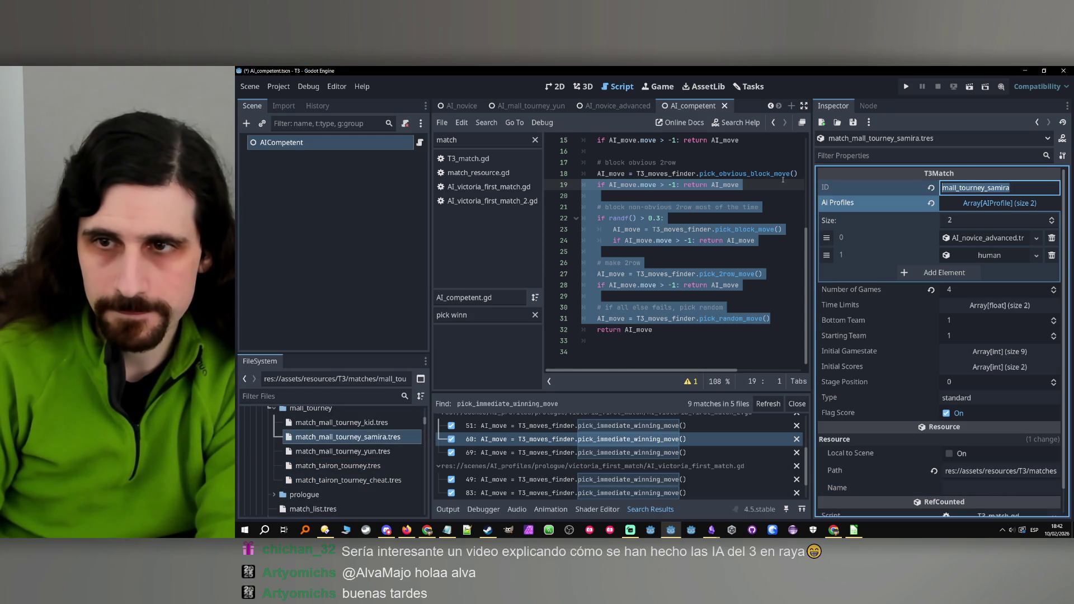
{"action": "left_click", "coordinate": [985, 488]}
{"action": "key", "text": "ctrl+v"}
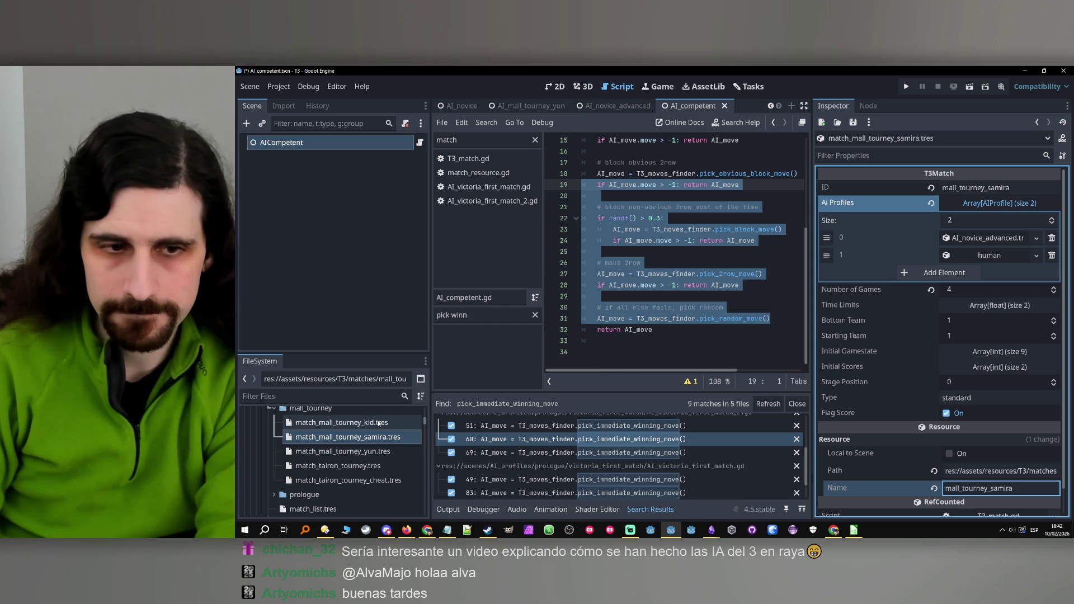
{"action": "left_click", "coordinate": [341, 422]}
{"action": "double_click", "coordinate": [1018, 191]}
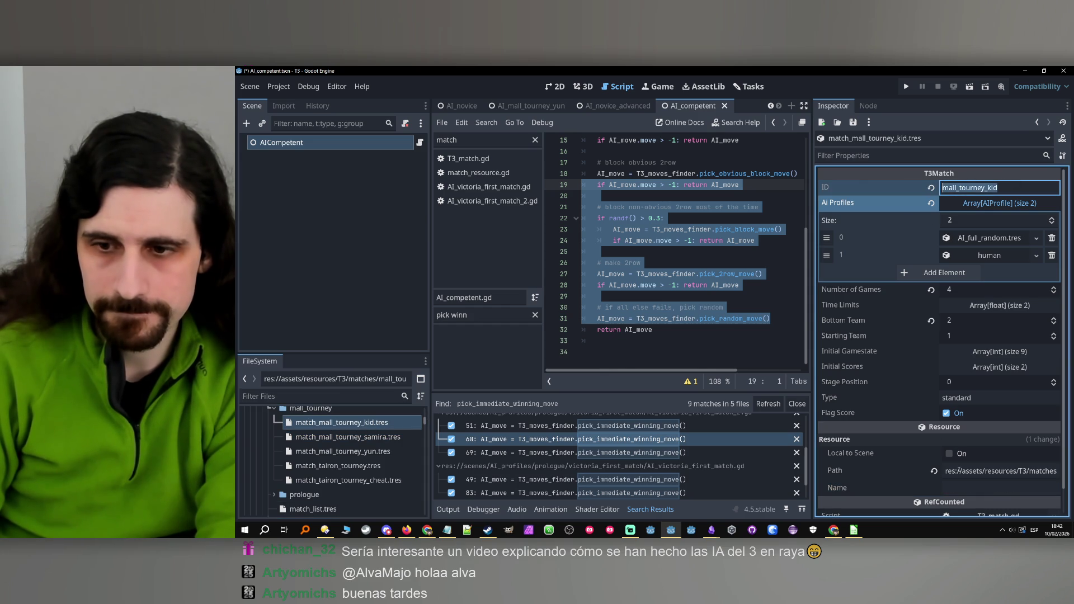
{"action": "key", "text": "ctrl+c"}
{"action": "left_click", "coordinate": [985, 488]}
{"action": "key", "text": "ctrl+v"}
Save all the edited match resources and launch the game.
{"action": "left_click", "coordinate": [367, 465]}
{"action": "key", "text": "ctrl+s"}
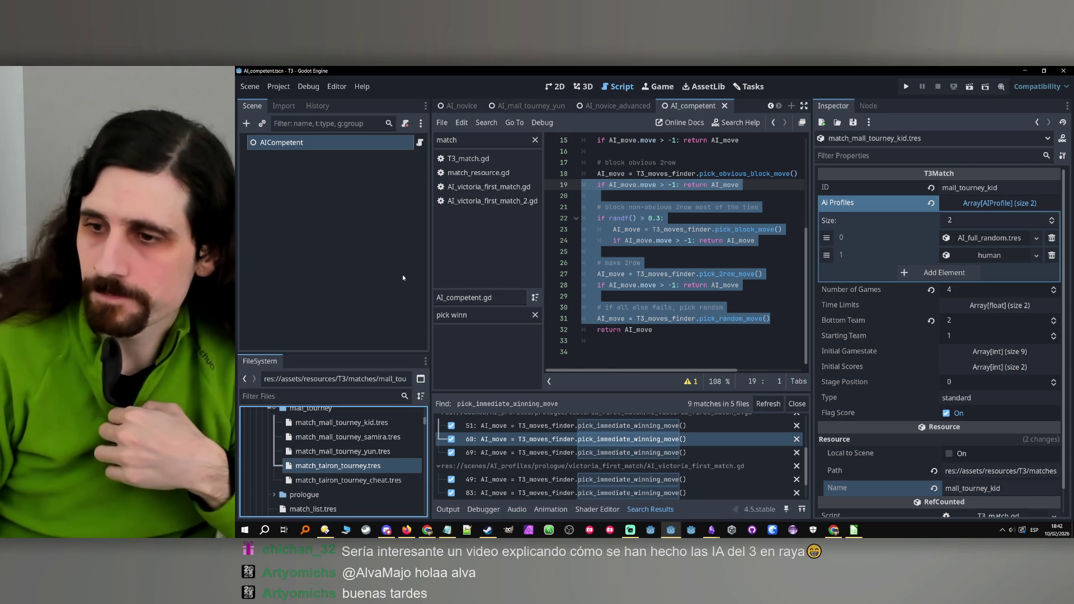
{"action": "left_click", "coordinate": [905, 87]}
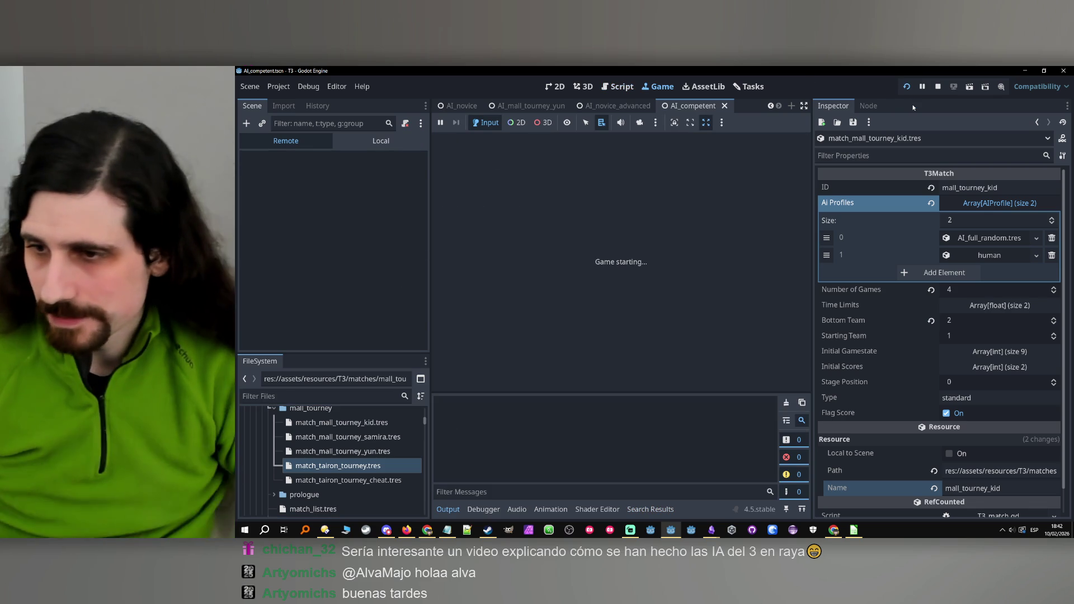
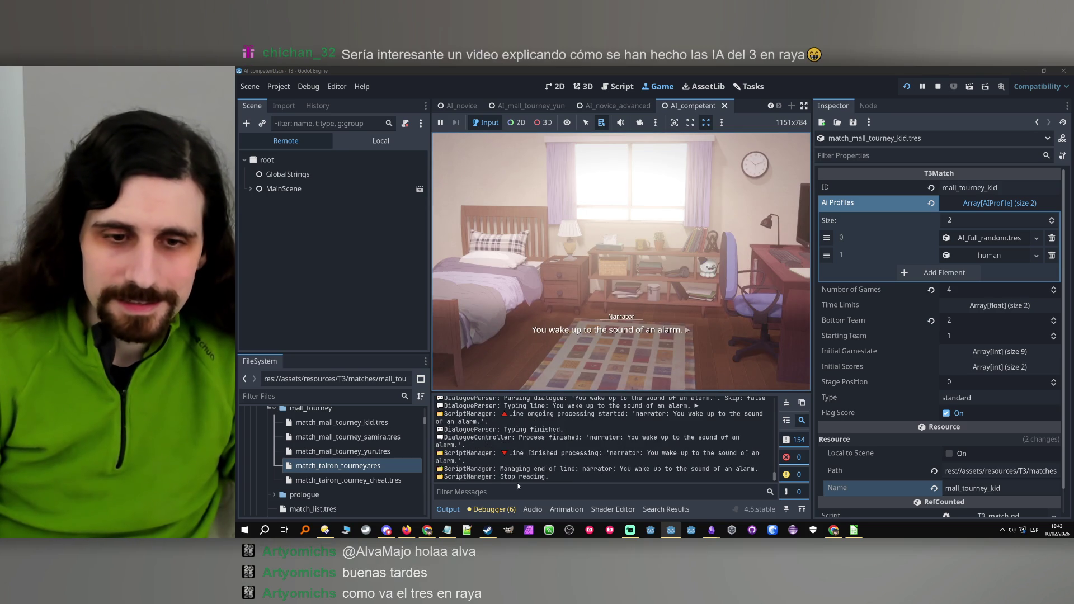
Review the six script errors in the Debugger, stop the test run, and return to AI_competent.gd.
{"action": "left_click", "coordinate": [505, 509]}
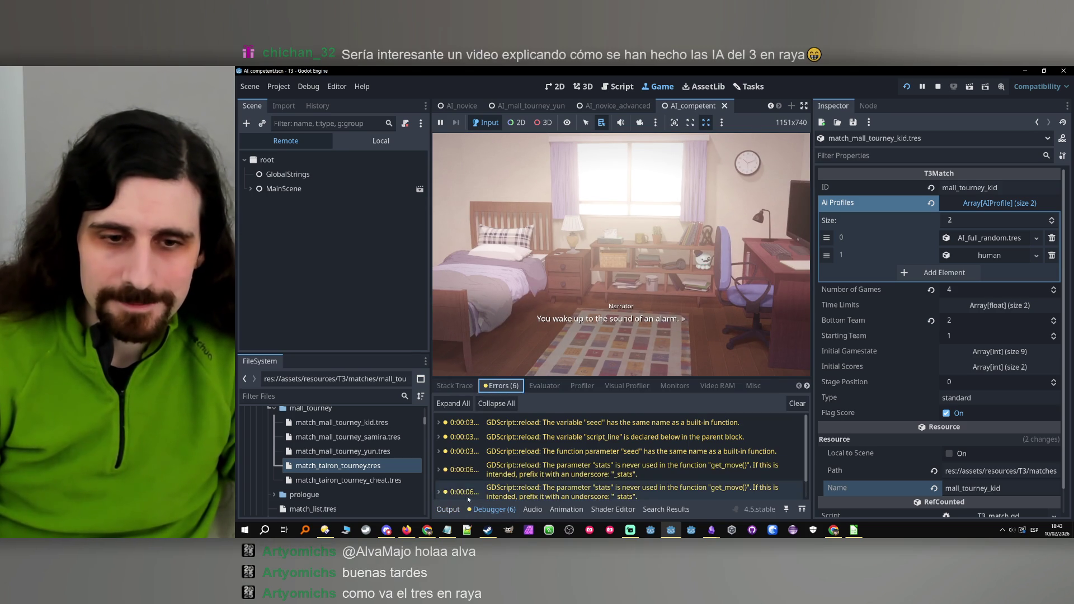
{"action": "left_click", "coordinate": [448, 510]}
{"action": "left_click", "coordinate": [938, 86]}
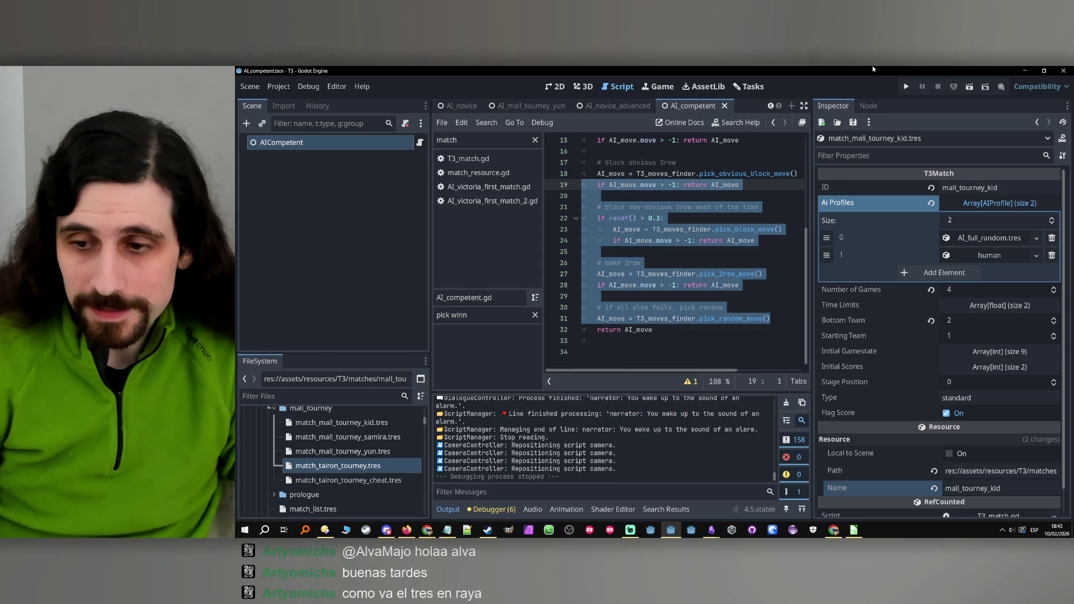
{"action": "left_click", "coordinate": [720, 200]}
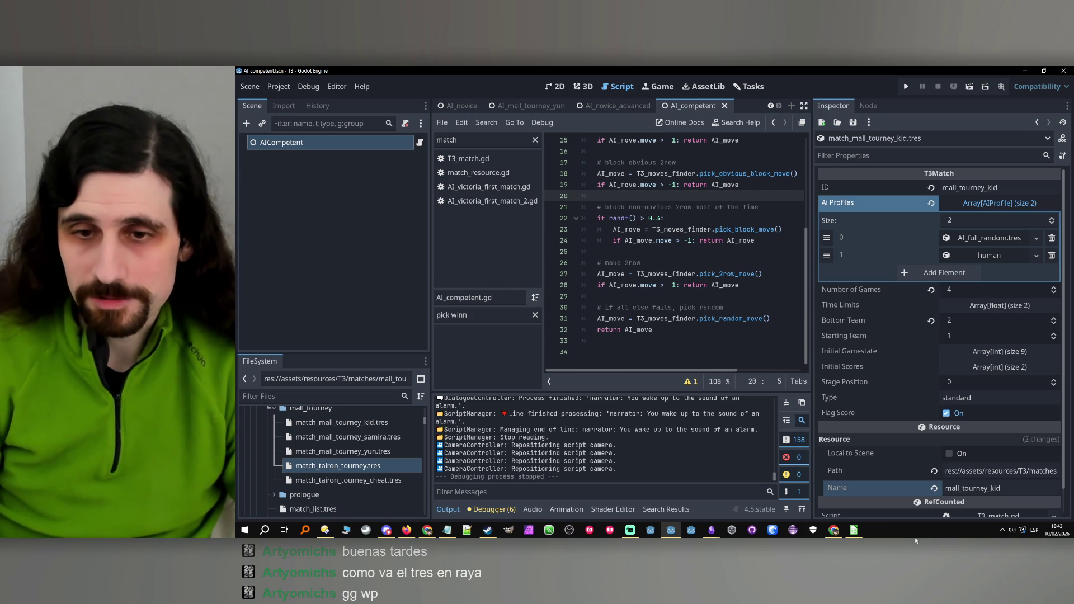
{"action": "left_click", "coordinate": [857, 530]}
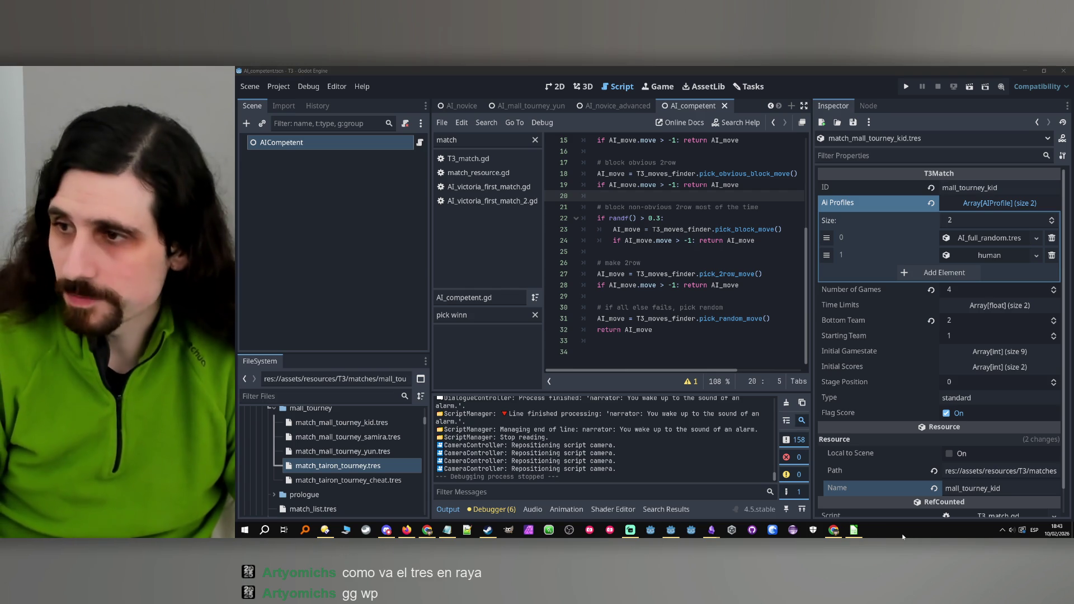
Start Worktime row 1034 by copying the previous date and setting it to 10/02/2026.
{"action": "left_click", "coordinate": [427, 530]}
{"action": "scroll", "coordinate": [372, 318], "scroll_direction": "down", "scroll_amount": 20}
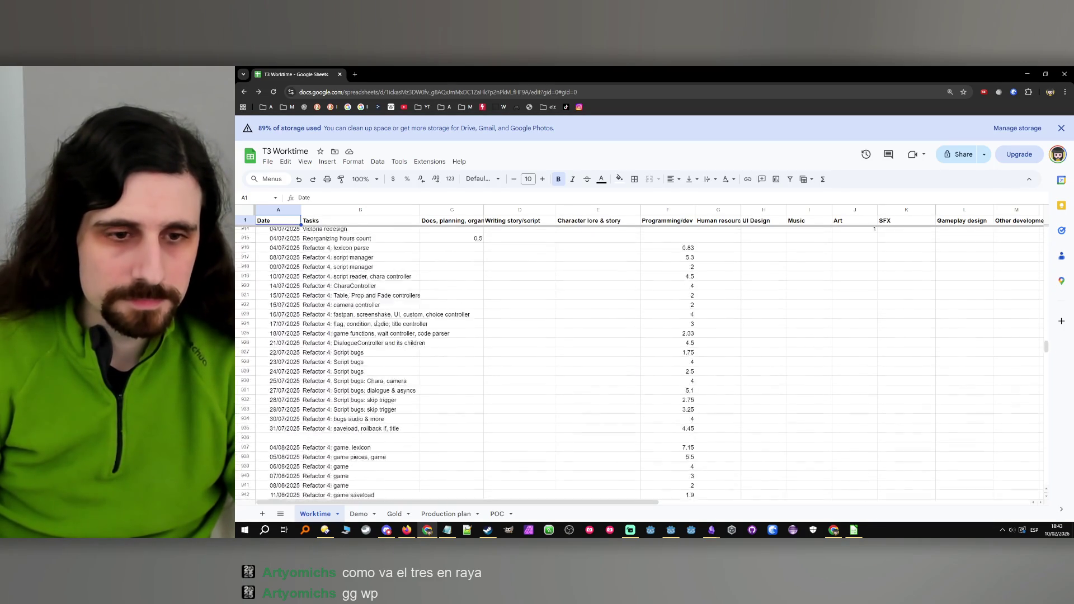
{"action": "scroll", "coordinate": [372, 318], "scroll_direction": "up", "scroll_amount": 15}
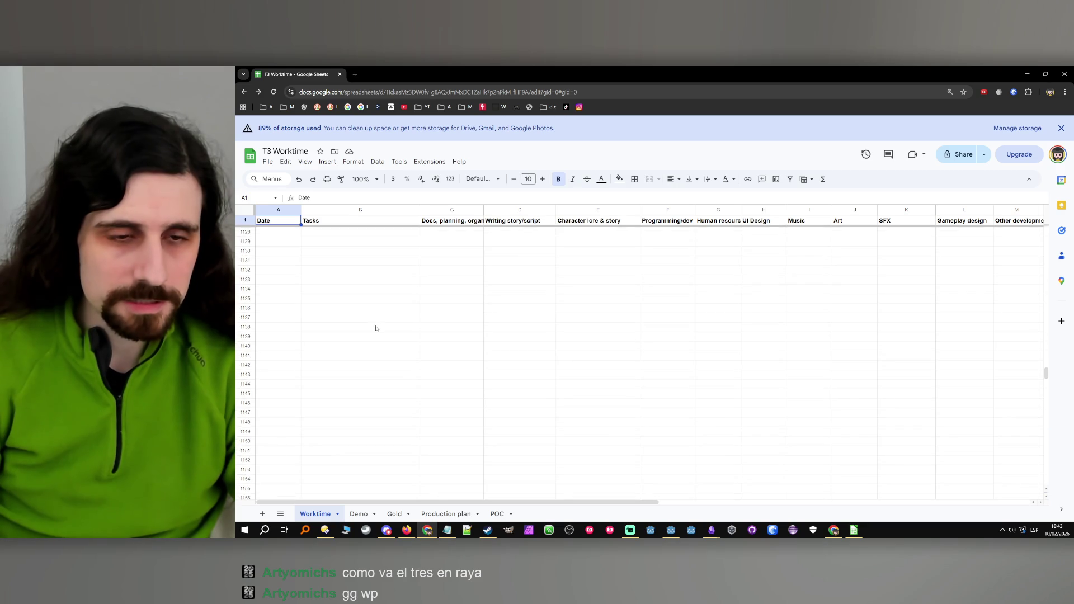
{"action": "scroll", "coordinate": [377, 337], "scroll_direction": "up", "scroll_amount": 12}
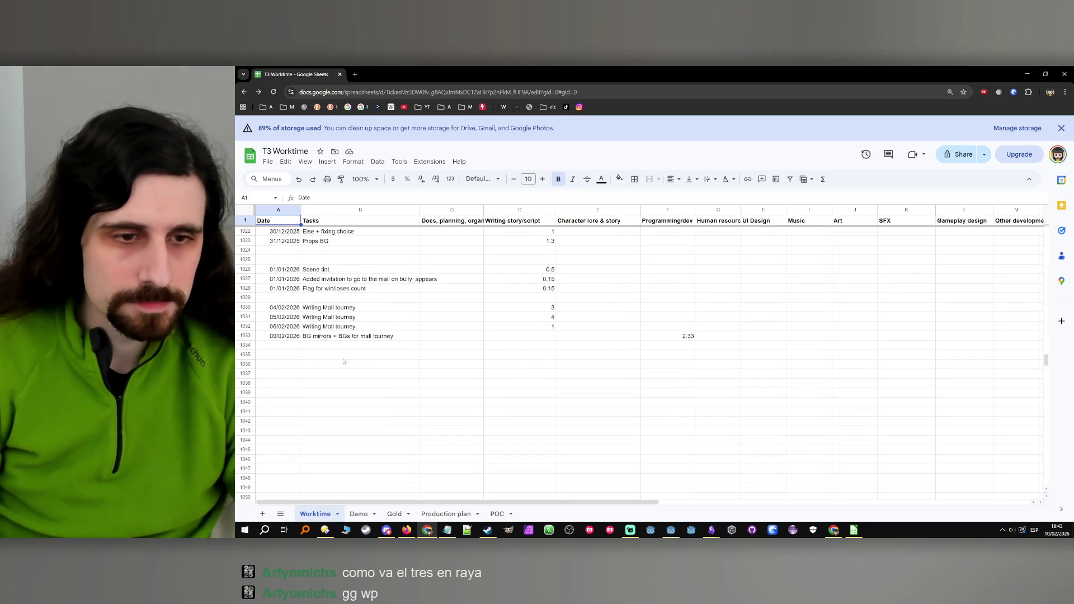
{"action": "left_click", "coordinate": [291, 336]}
{"action": "key", "text": "ctrl+c"}
{"action": "left_click", "coordinate": [287, 345]}
{"action": "key", "text": "ctrl+v"}
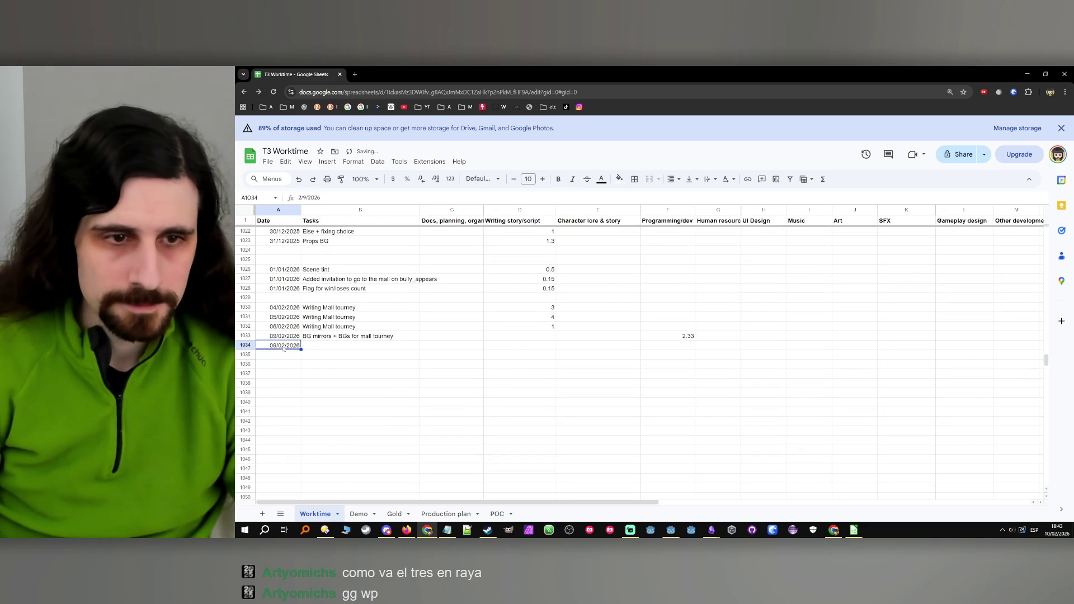
{"action": "double_click", "coordinate": [284, 345]}
Enter 2.5 hours in the new row's Programming/dev column.
{"action": "left_click", "coordinate": [347, 345]}
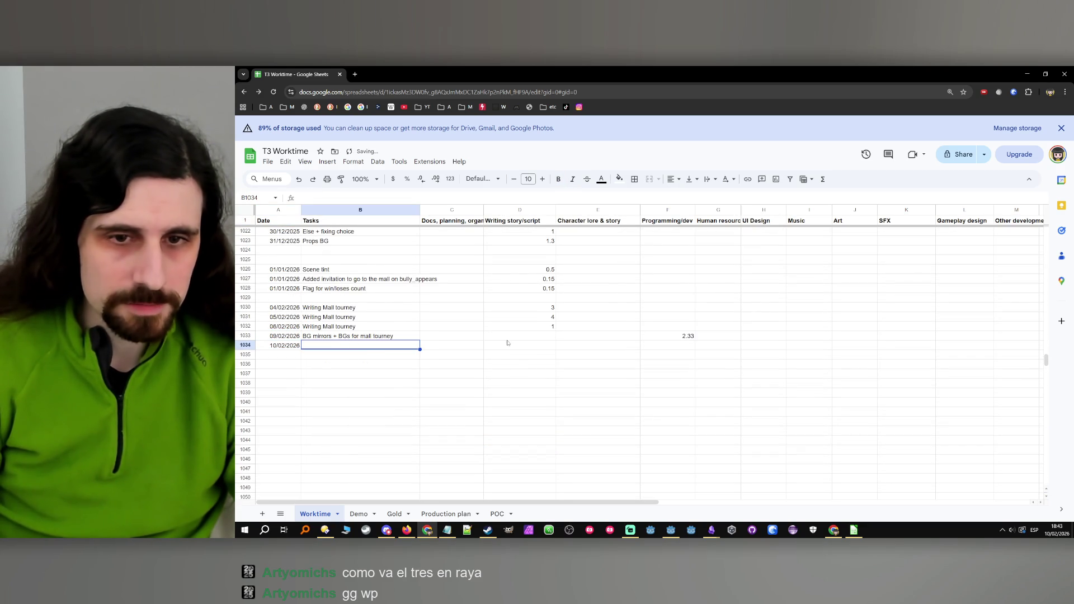
{"action": "left_click", "coordinate": [684, 350]}
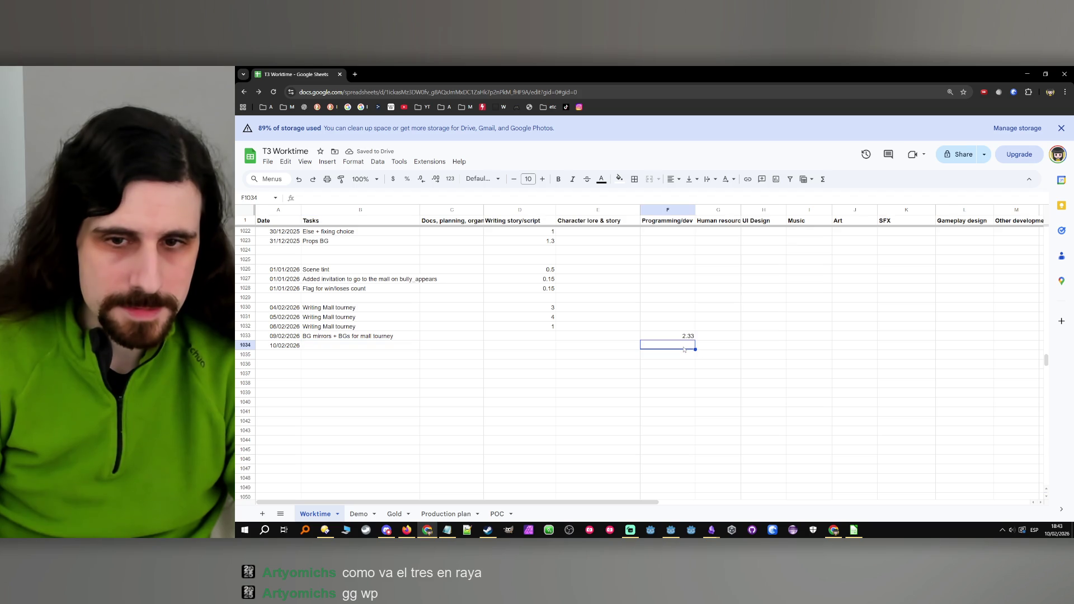
{"action": "type", "text": "2.3"}
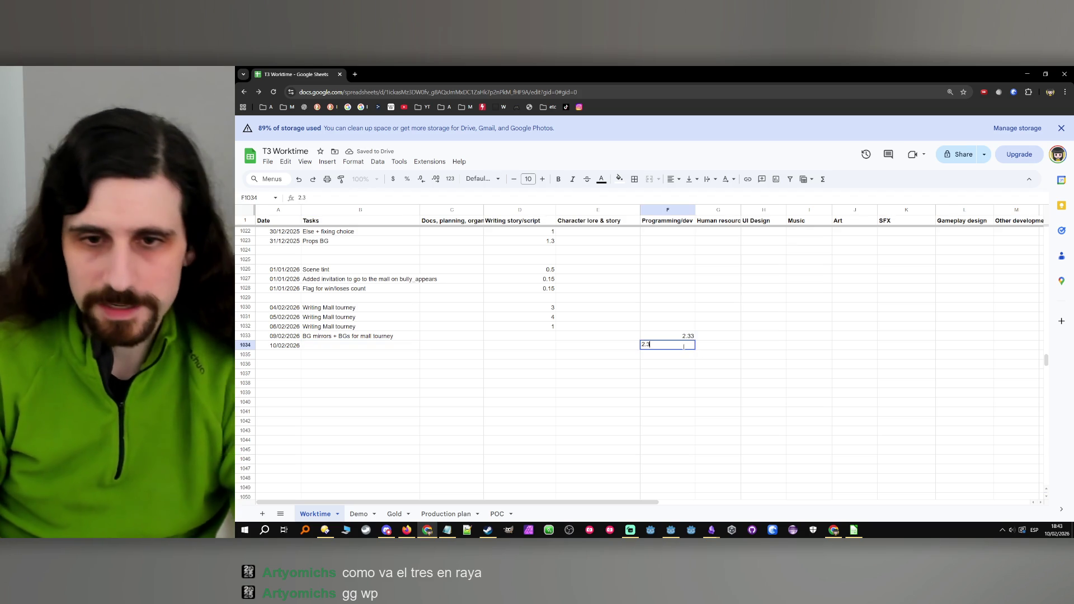
{"action": "key", "text": "BackSpace"}
{"action": "type", "text": "5"}
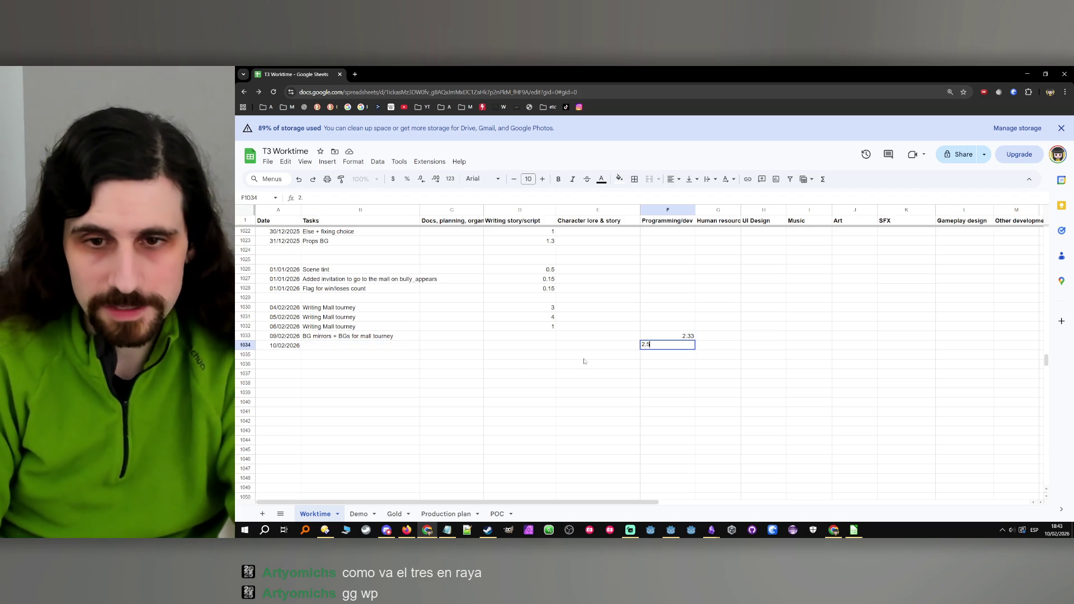
{"action": "key", "text": "Return"}
Fill the row's Tasks cell with 'AIs and matches for mall tourney' and minimise Chrome.
{"action": "left_click", "coordinate": [318, 345]}
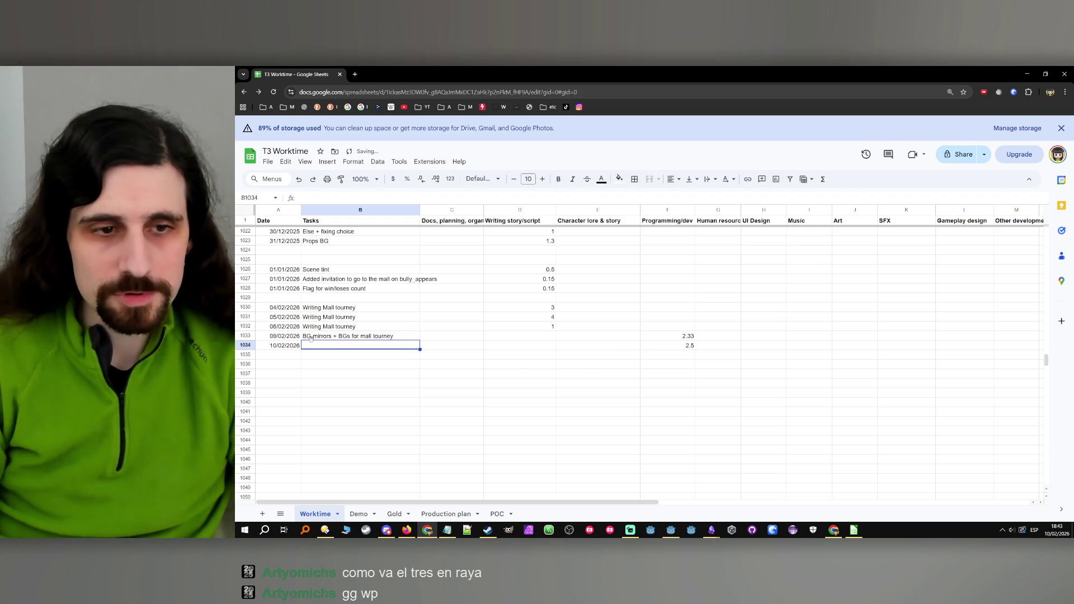
{"action": "double_click", "coordinate": [347, 346]}
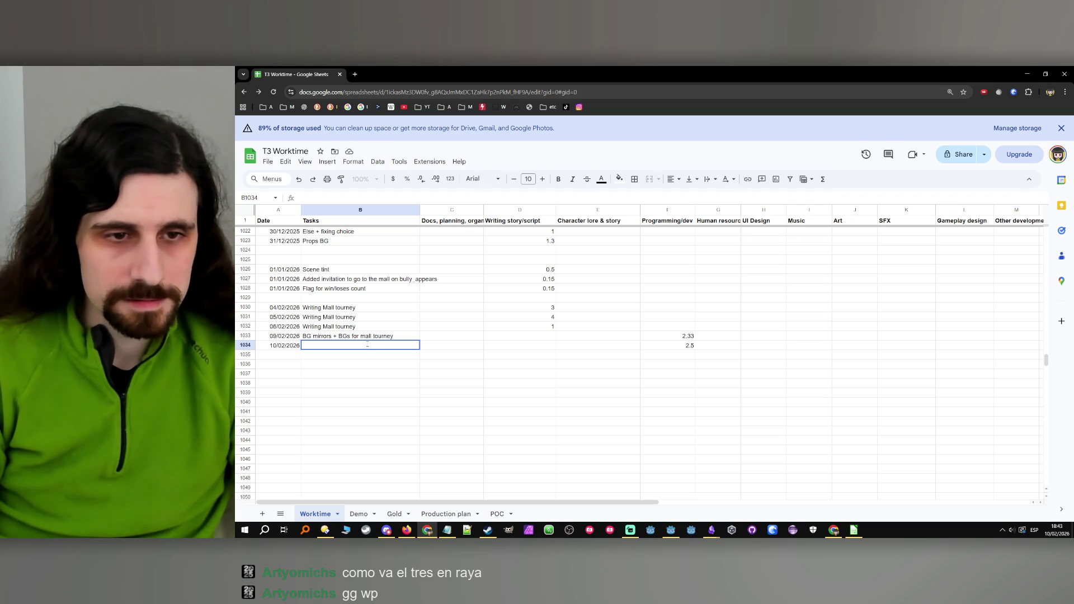
{"action": "type", "text": "AI"}
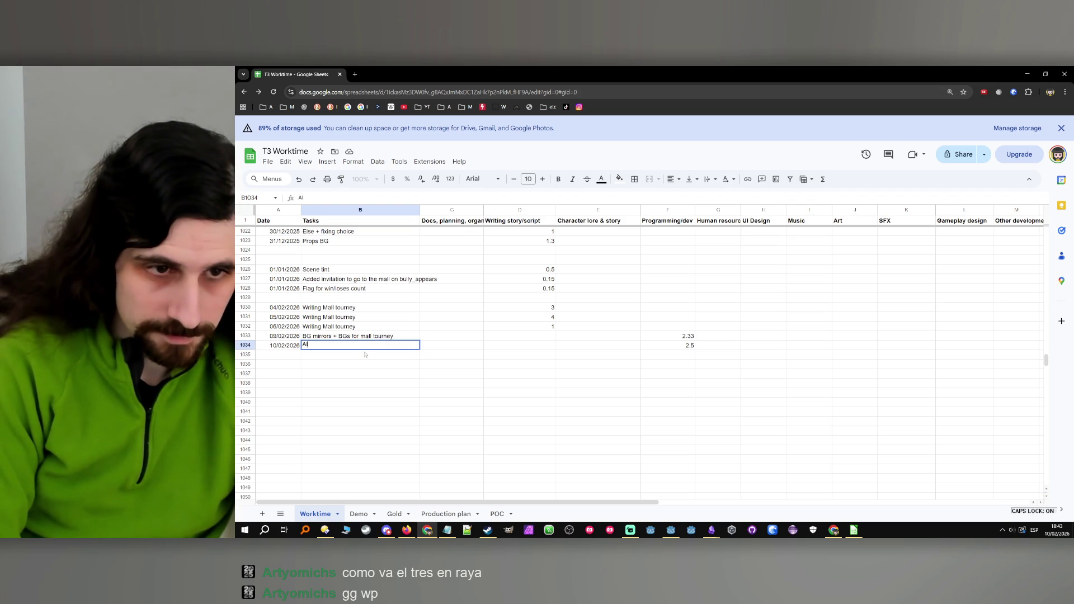
{"action": "key", "text": "Caps_Lock"}
{"action": "type", "text": "ls and ma"}
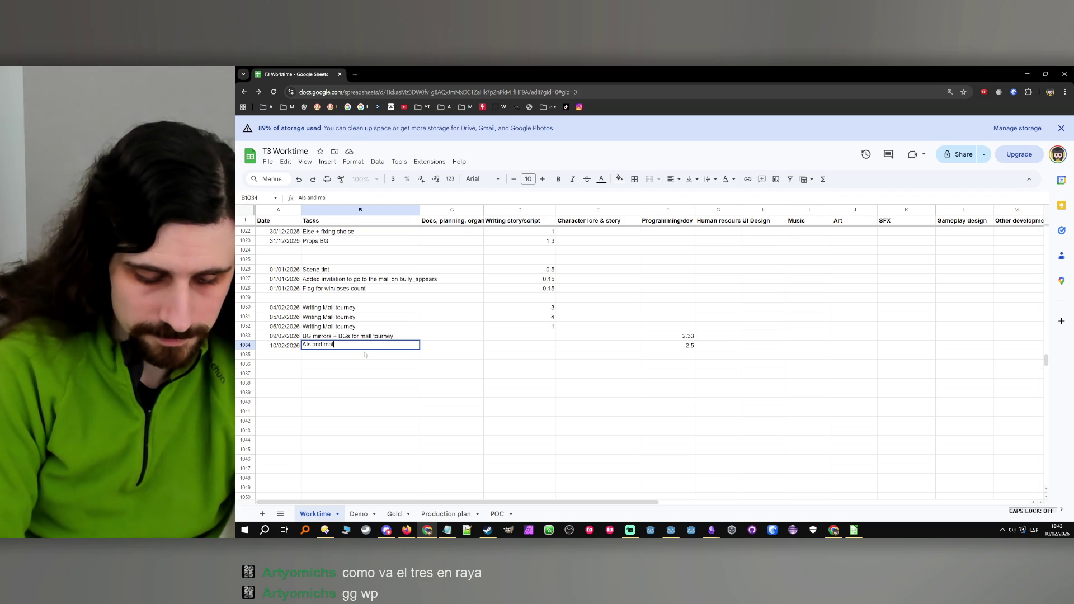
{"action": "type", "text": "tches for mall "}
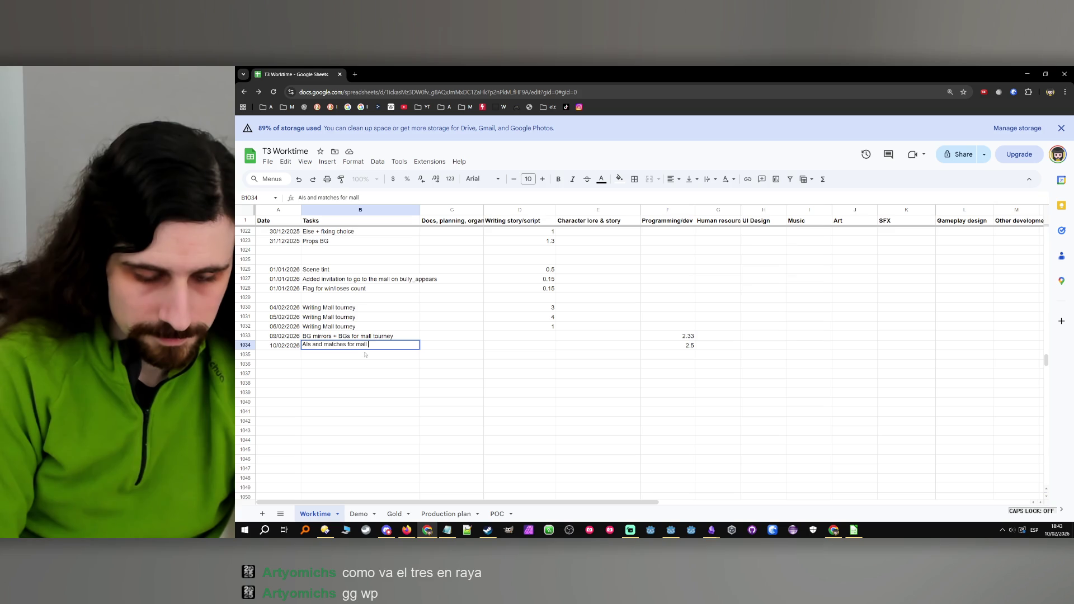
{"action": "type", "text": "tourney"}
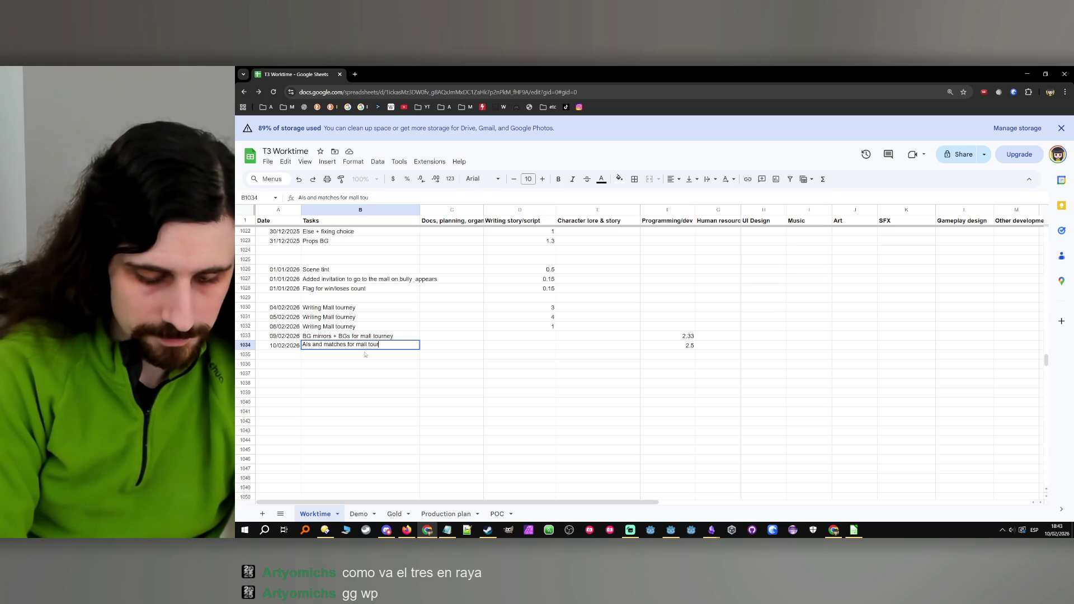
{"action": "left_click", "coordinate": [403, 373]}
{"action": "scroll", "coordinate": [404, 378], "scroll_direction": "up", "scroll_amount": 1}
{"action": "scroll", "coordinate": [405, 377], "scroll_direction": "down", "scroll_amount": 1}
{"action": "left_click", "coordinate": [405, 374]}
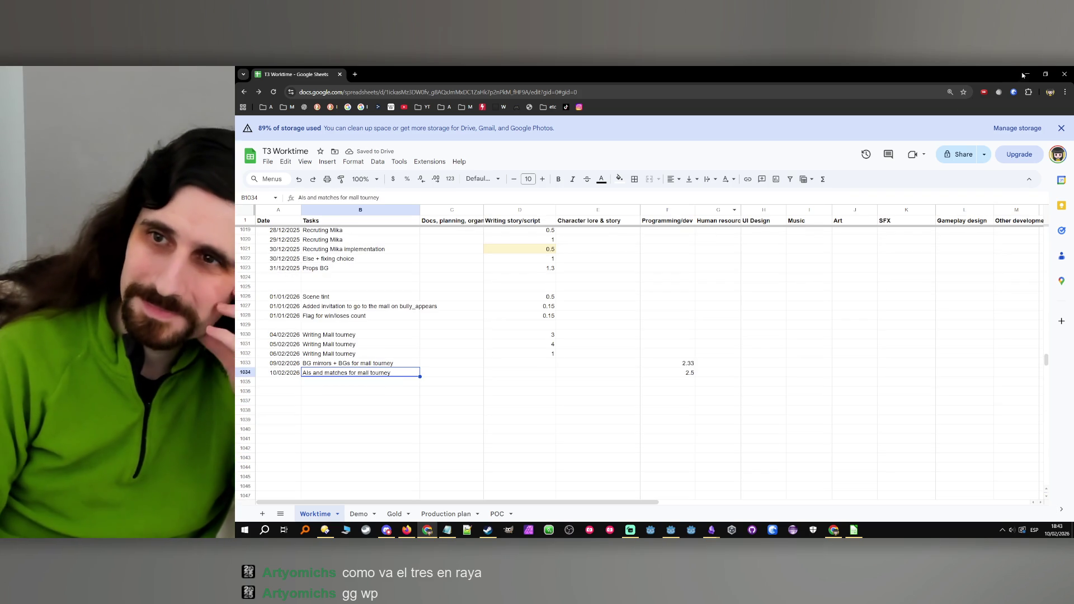
{"action": "left_click", "coordinate": [1027, 74]}
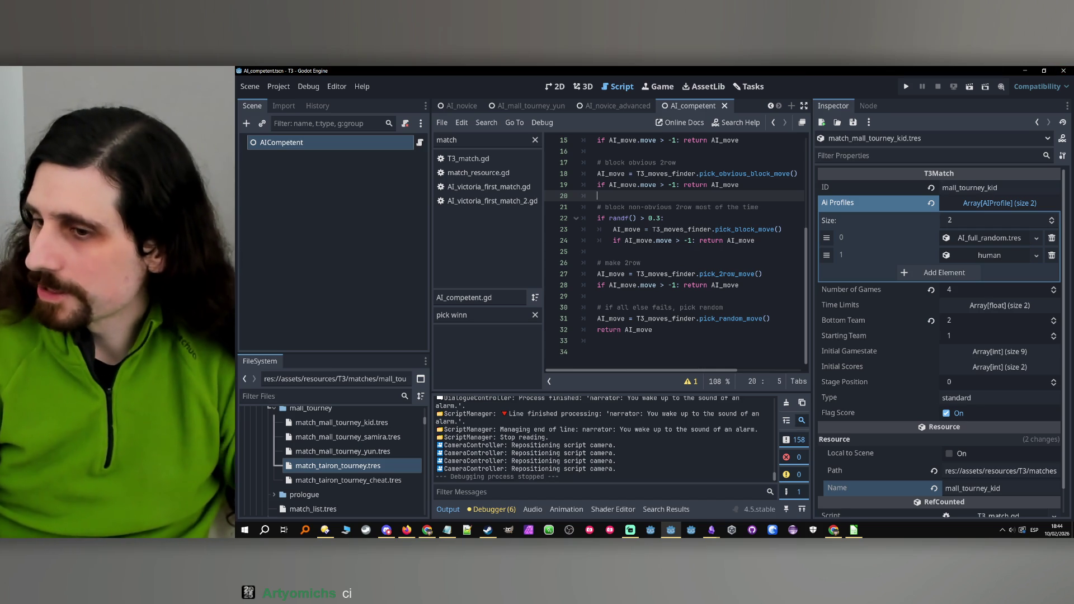
Refocus the Godot editor and close it to exit the T3 project.
{"action": "key", "text": "alt+Tab"}
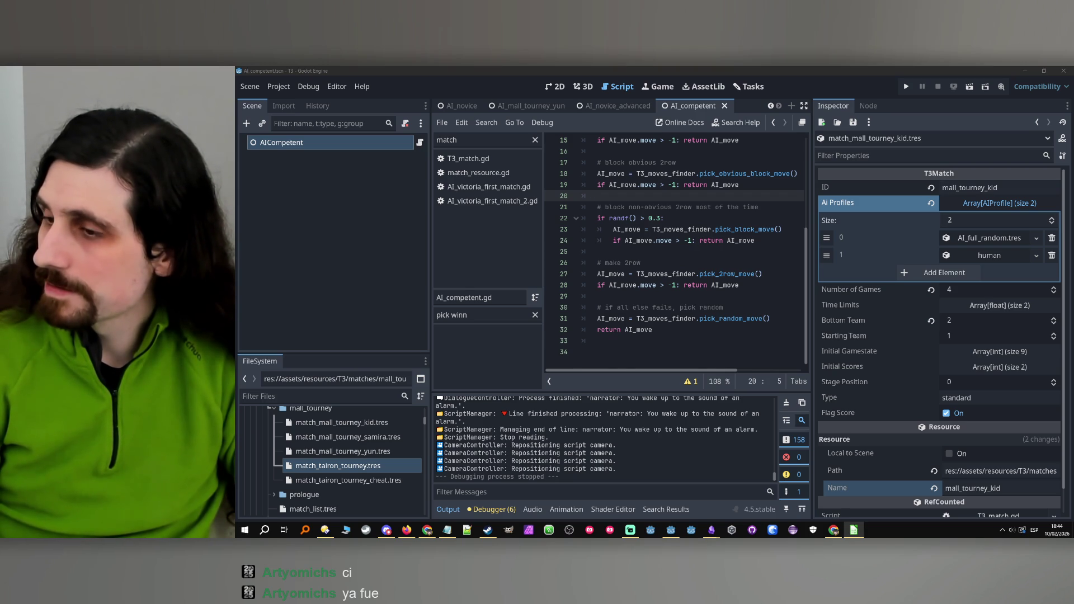
{"action": "left_click", "coordinate": [937, 69]}
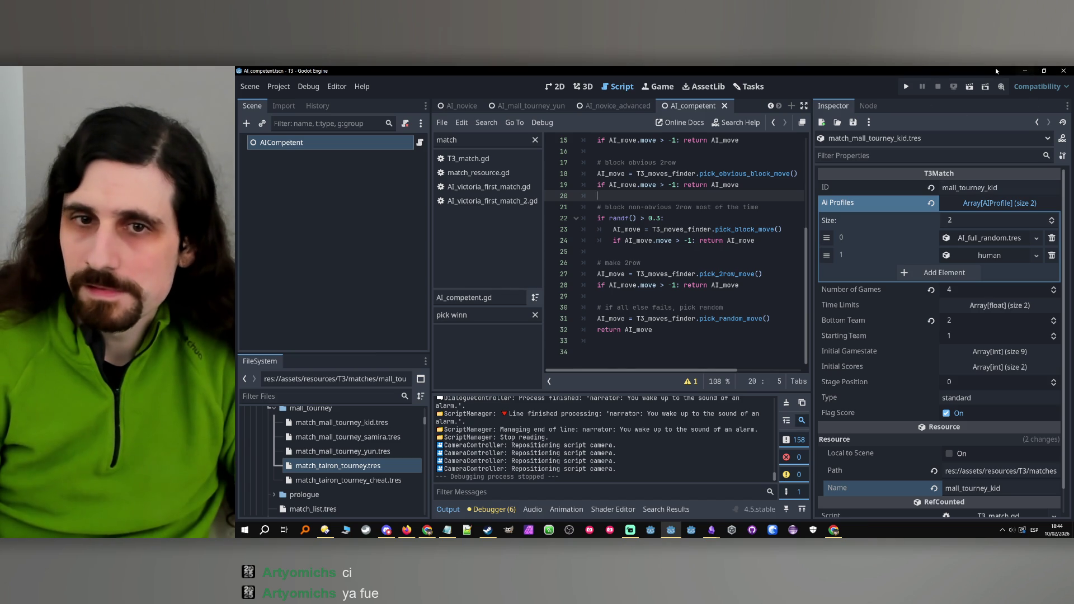
{"action": "left_click", "coordinate": [1058, 72]}
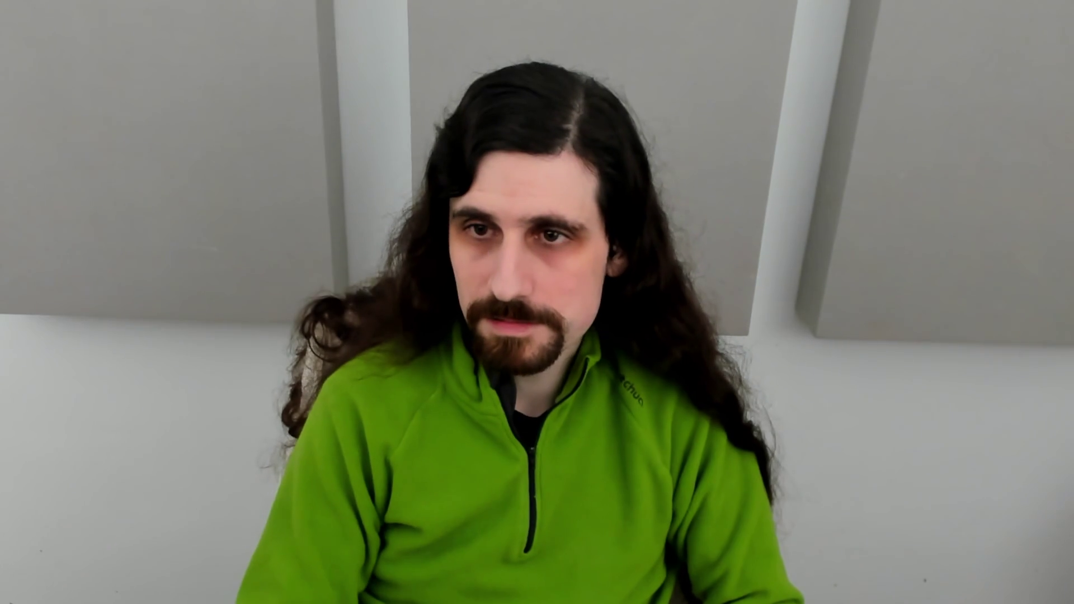
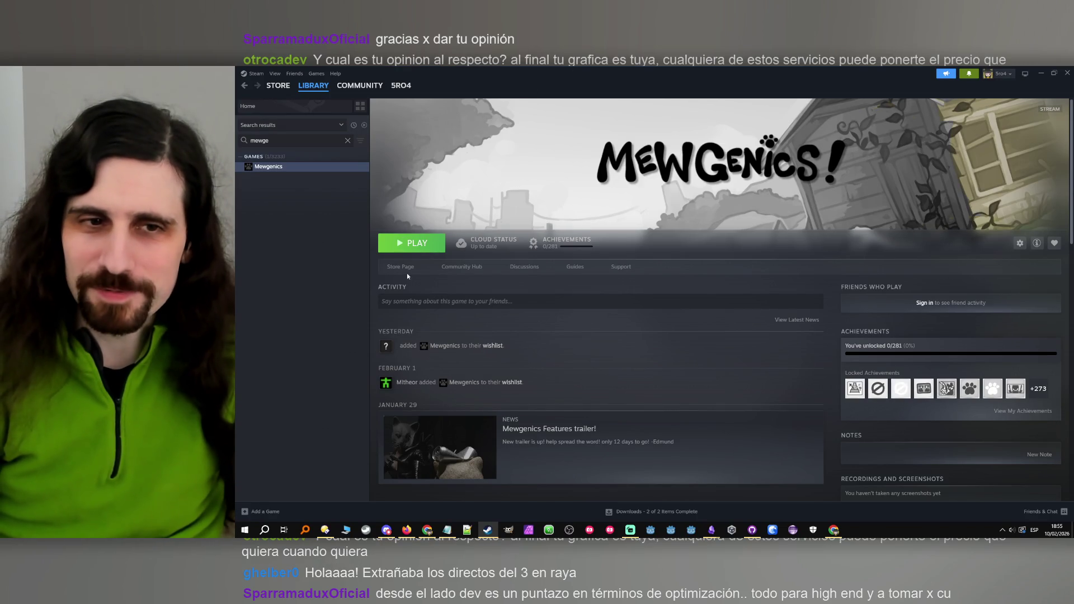
Launch Mewgenics with the green PLAY button on its Steam library page.
{"action": "left_click", "coordinate": [418, 245]}
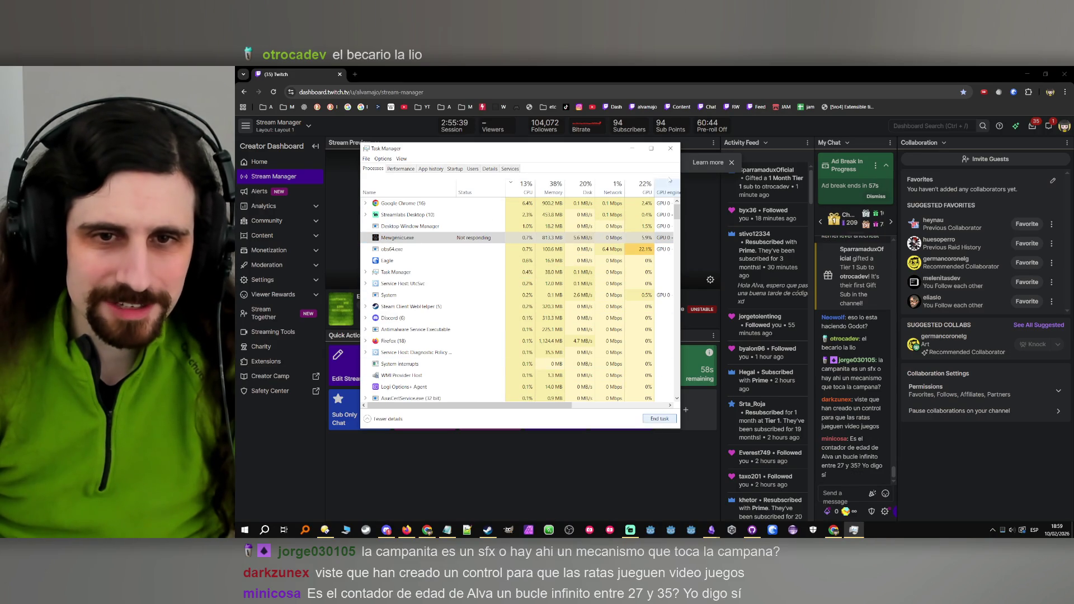
Close the Task Manager window so the Mewgenics title menu is visible.
{"action": "left_click", "coordinate": [670, 148]}
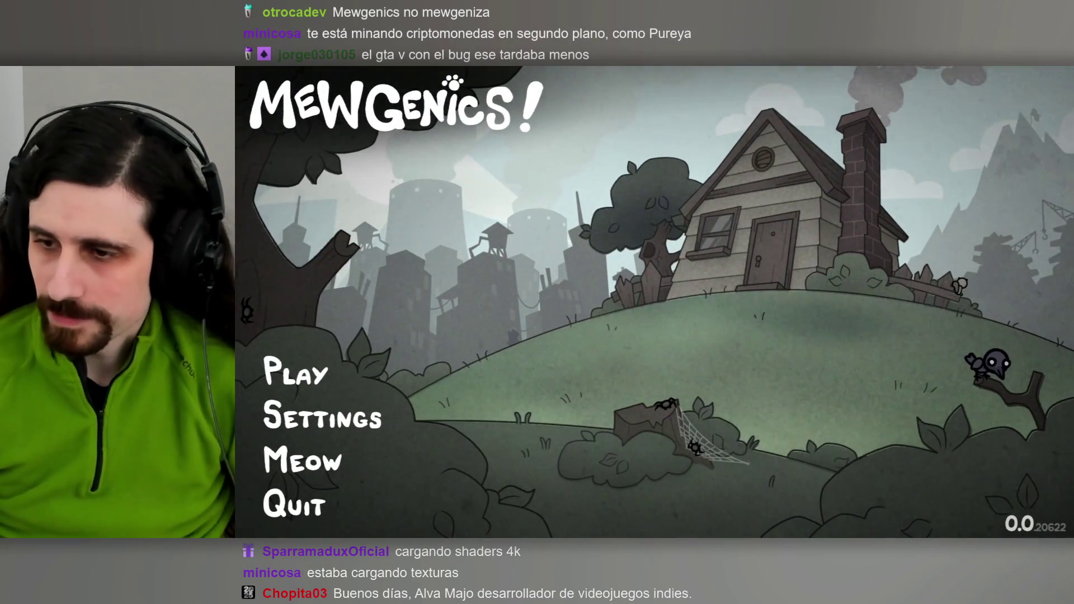
In the game settings, set Humping Animations to Safe.
{"action": "left_click", "coordinate": [359, 428]}
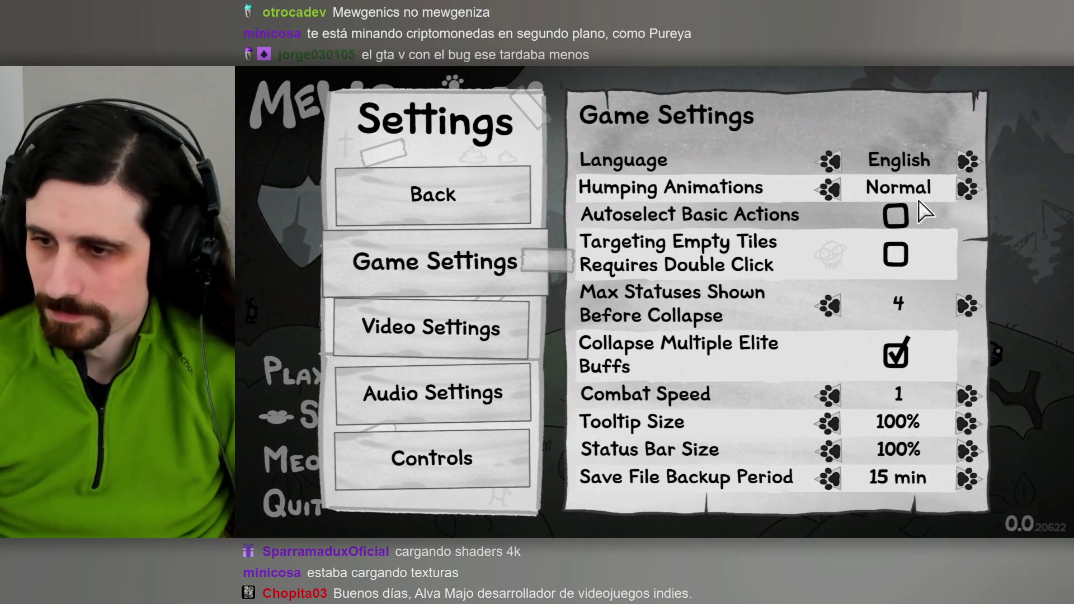
{"action": "left_click", "coordinate": [968, 190]}
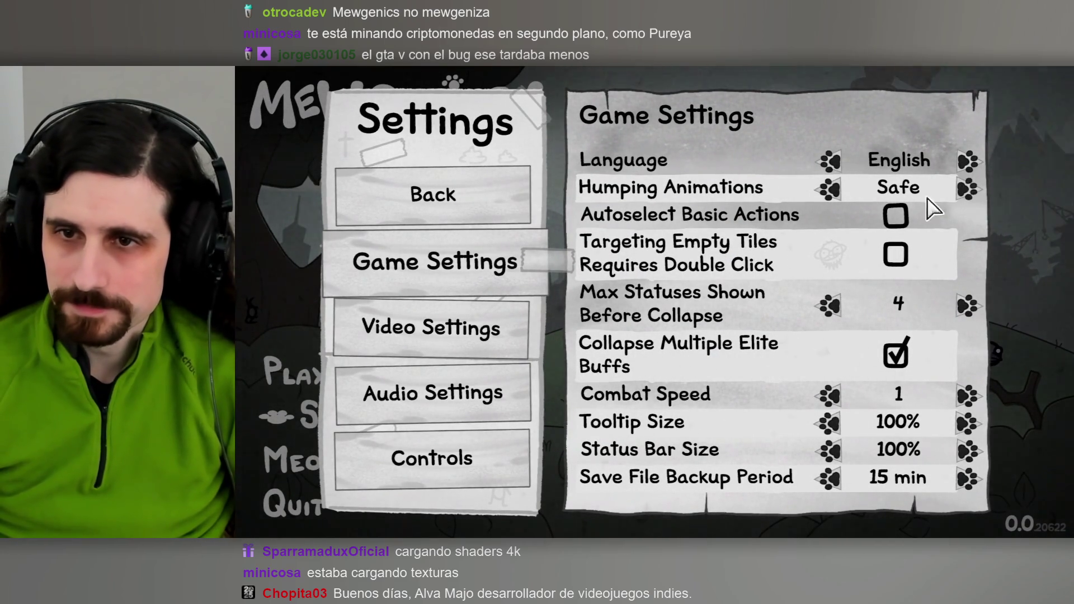
{"action": "left_click", "coordinate": [832, 196]}
{"action": "left_click", "coordinate": [832, 193]}
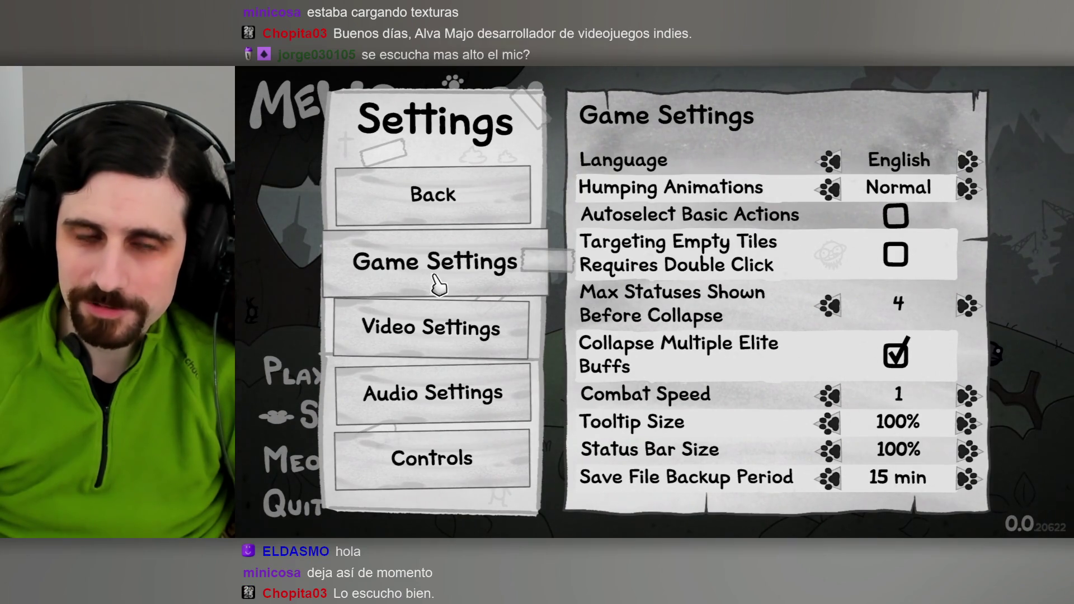
Review the video, audio and keyboard controls settings, then leave Settings and choose Play.
{"action": "left_click", "coordinate": [434, 327]}
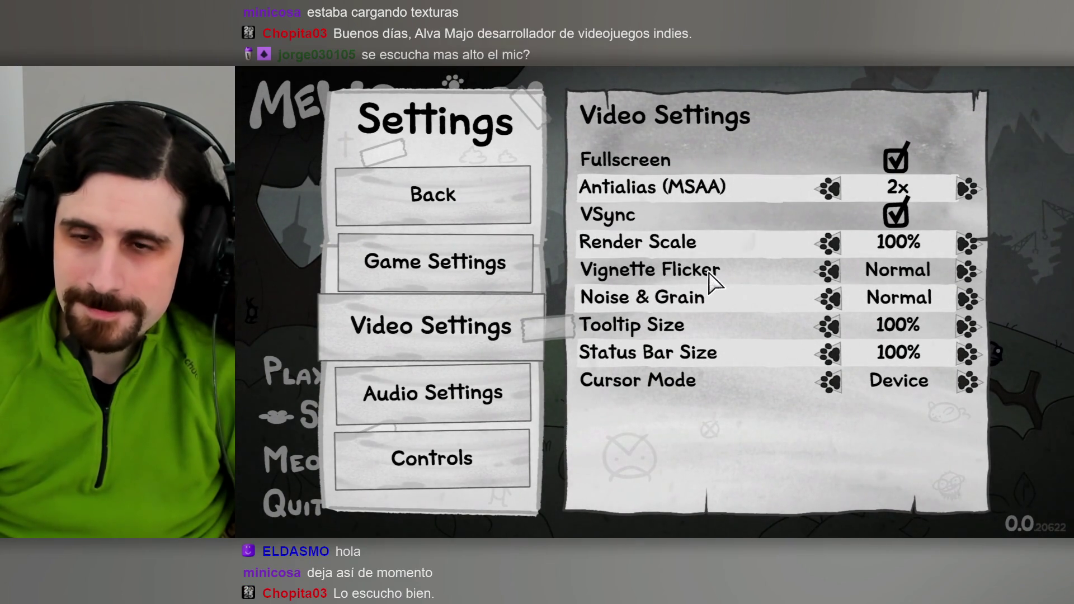
{"action": "left_click", "coordinate": [462, 409]}
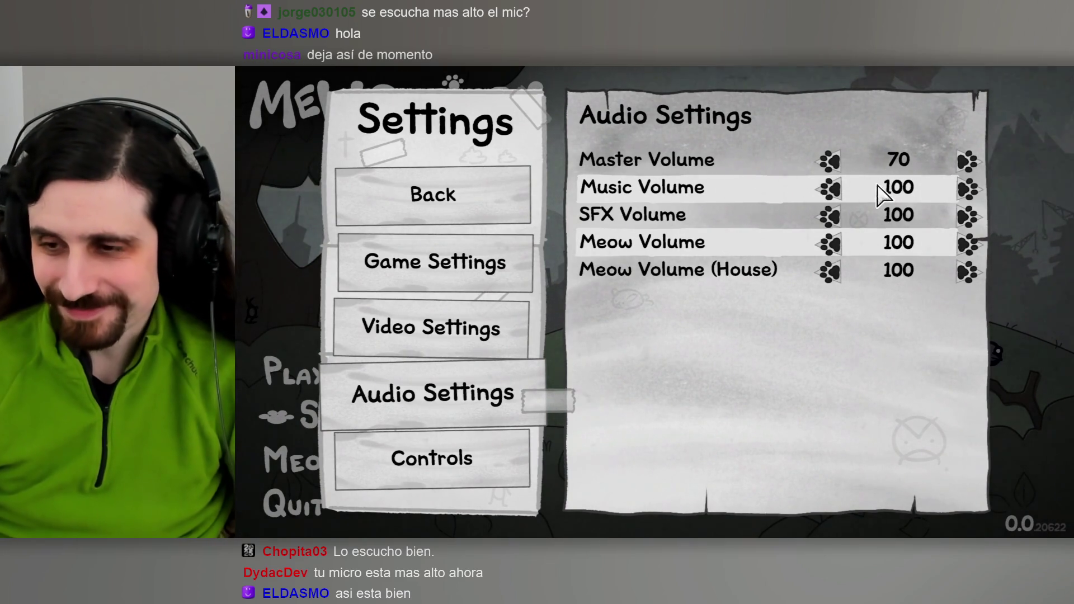
{"action": "left_click", "coordinate": [514, 463]}
{"action": "left_click", "coordinate": [496, 427]}
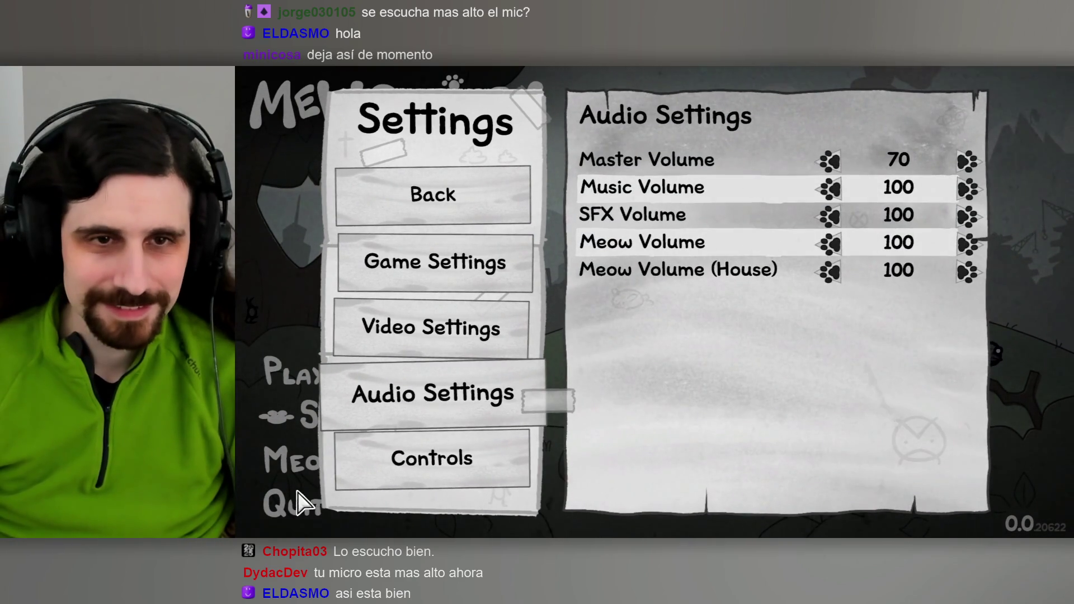
{"action": "left_click", "coordinate": [406, 204]}
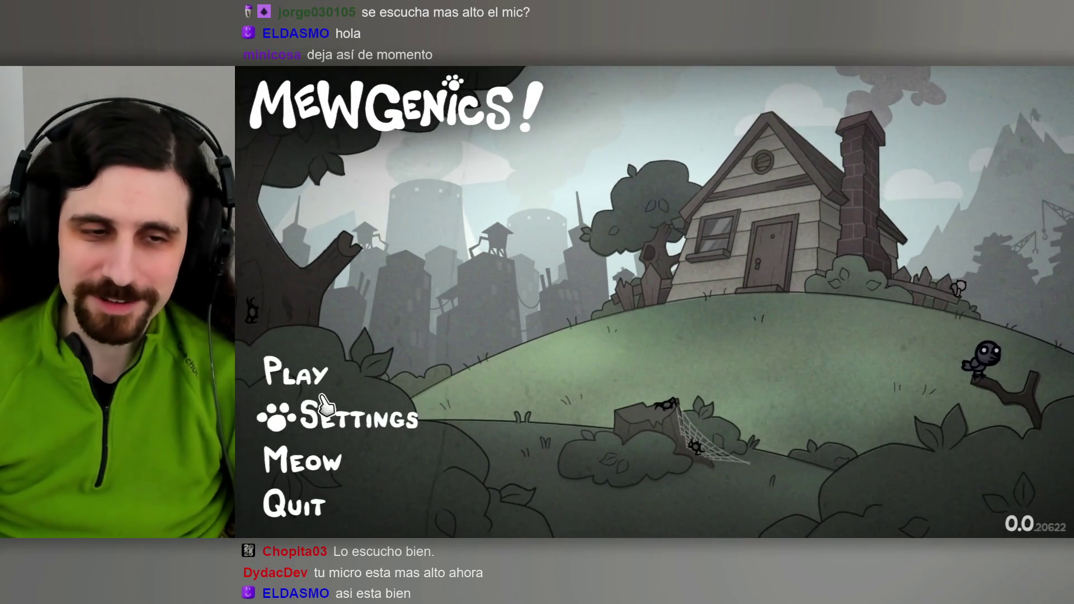
{"action": "left_click", "coordinate": [316, 377]}
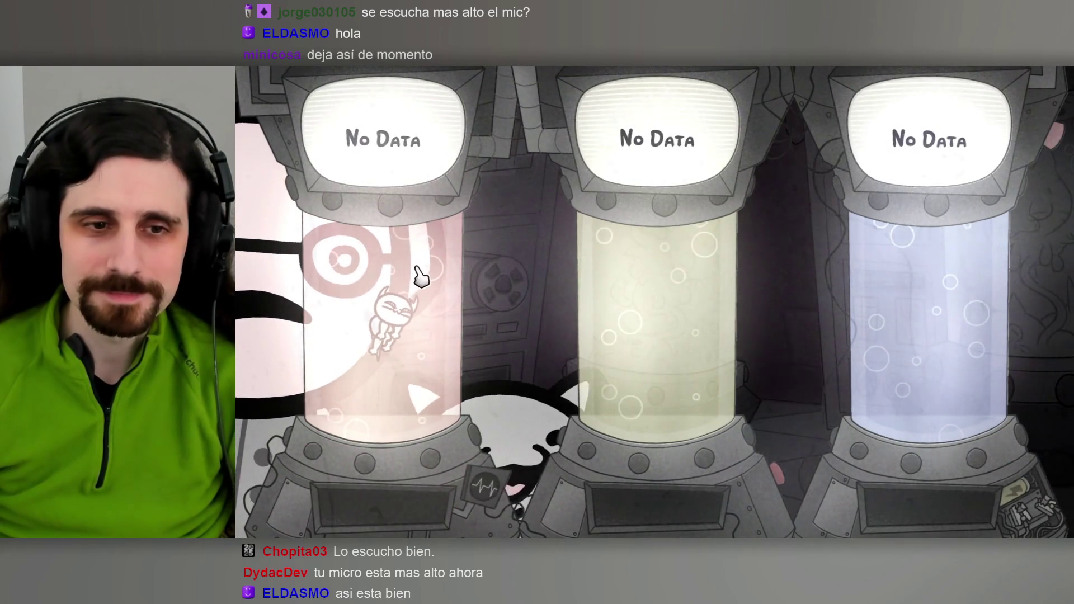
Start a new run in the first No Data save slot and advance the scientist's opening line.
{"action": "left_click", "coordinate": [392, 291]}
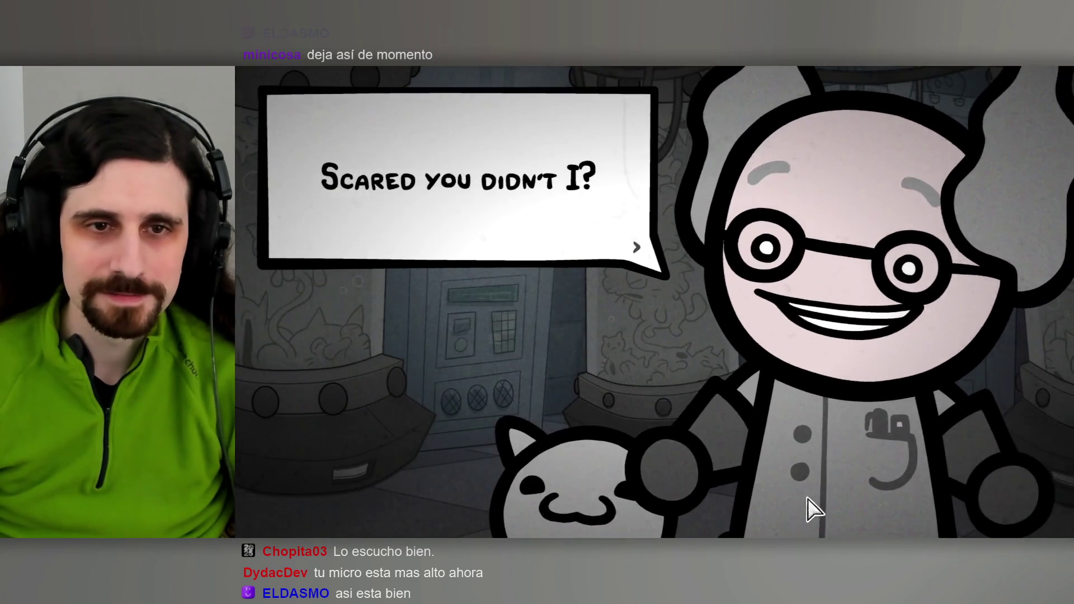
{"action": "left_click", "coordinate": [815, 495]}
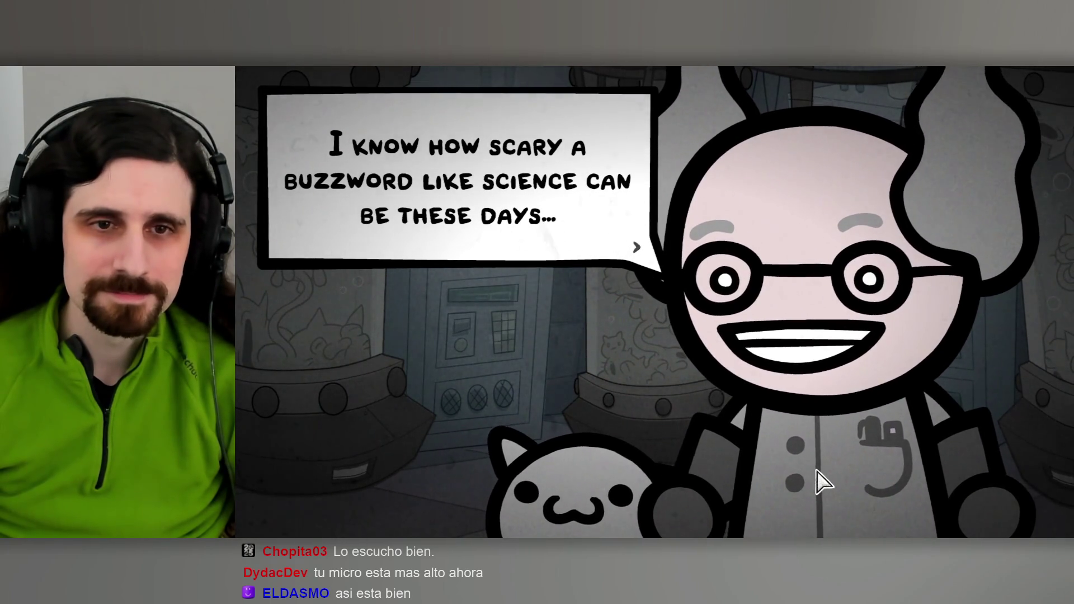
Advance the scientist's introduction until he proposes changing the world together with cats.
{"action": "left_click", "coordinate": [822, 464]}
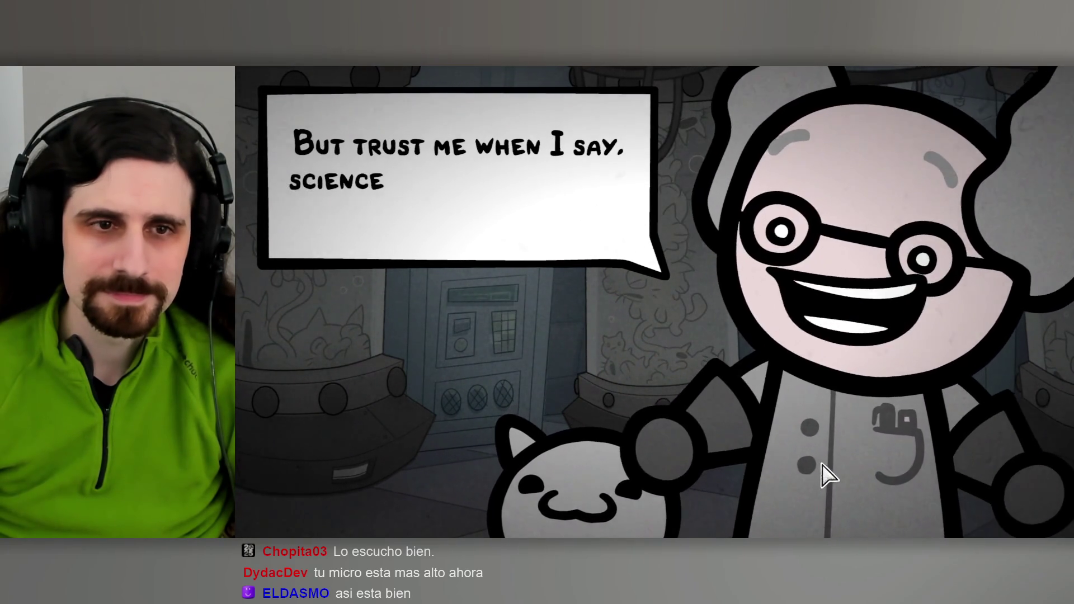
{"action": "left_click", "coordinate": [822, 465]}
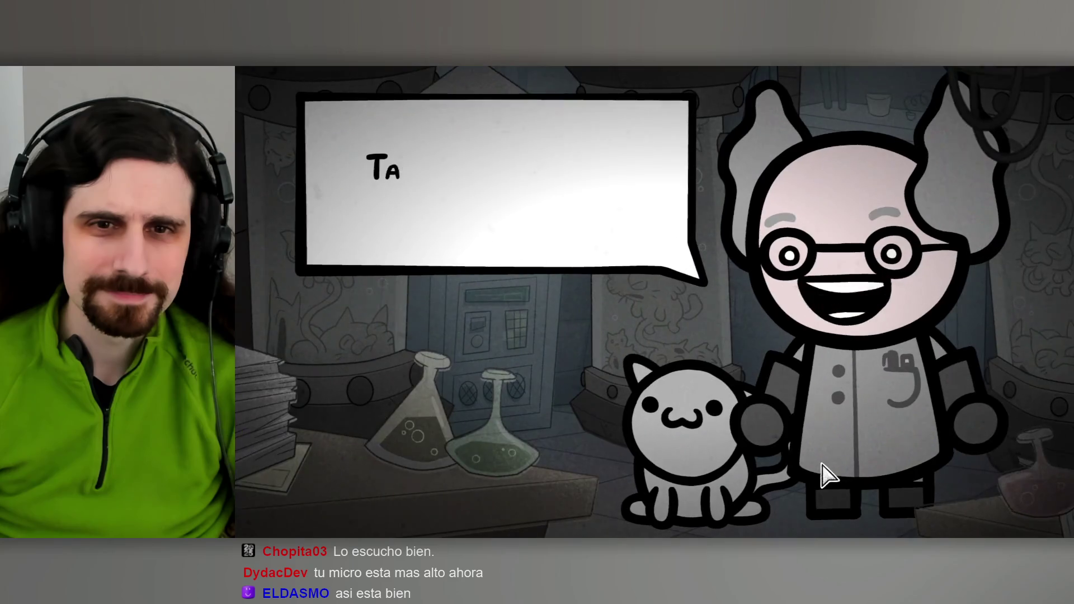
{"action": "left_click", "coordinate": [823, 464]}
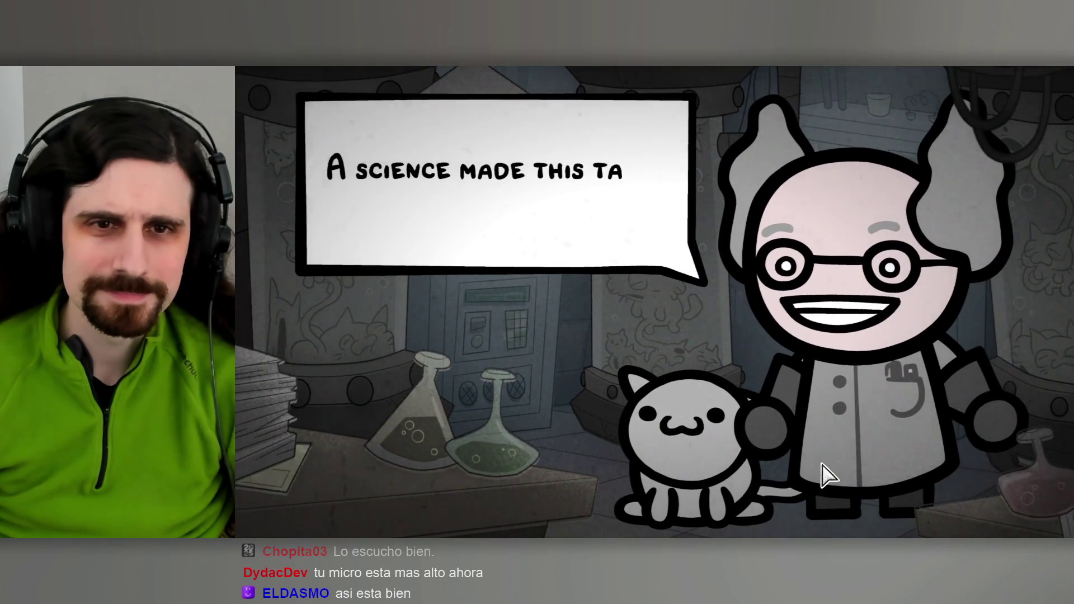
{"action": "left_click", "coordinate": [823, 464]}
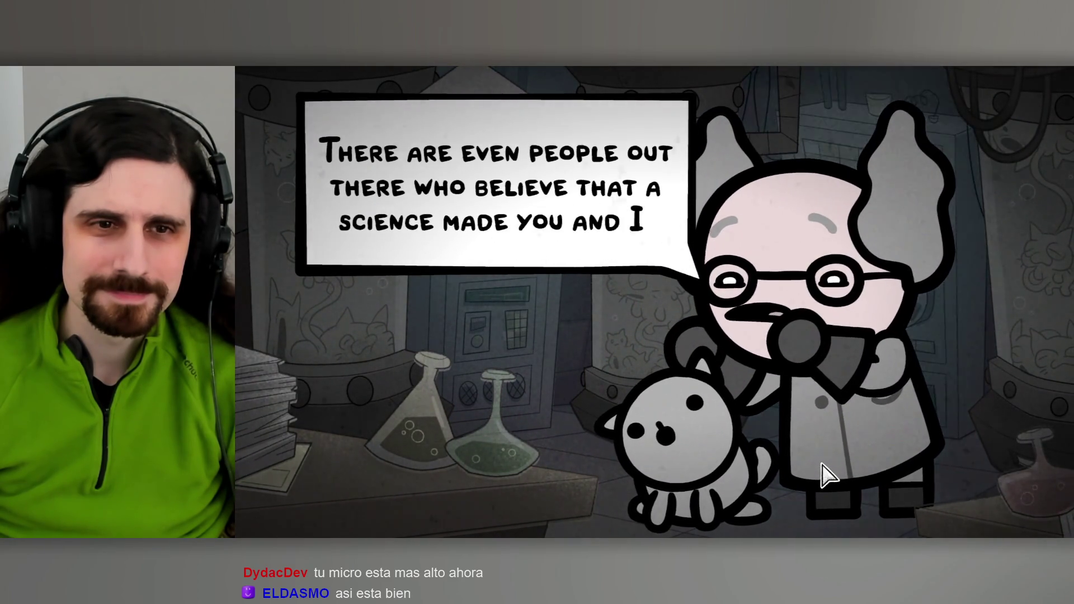
{"action": "left_click", "coordinate": [823, 464]}
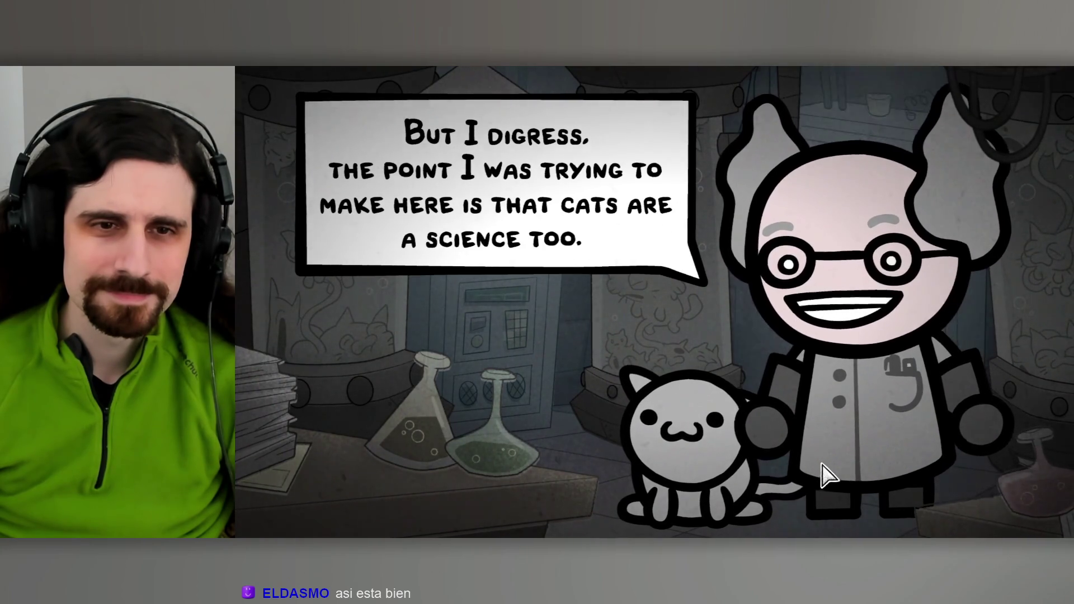
{"action": "left_click", "coordinate": [822, 464]}
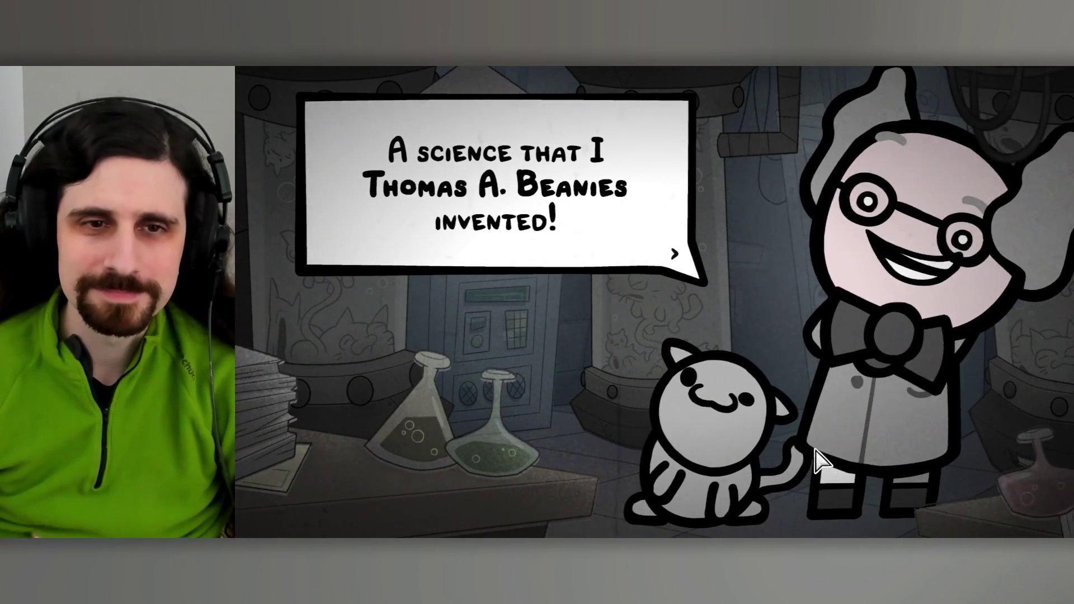
{"action": "left_click", "coordinate": [816, 456]}
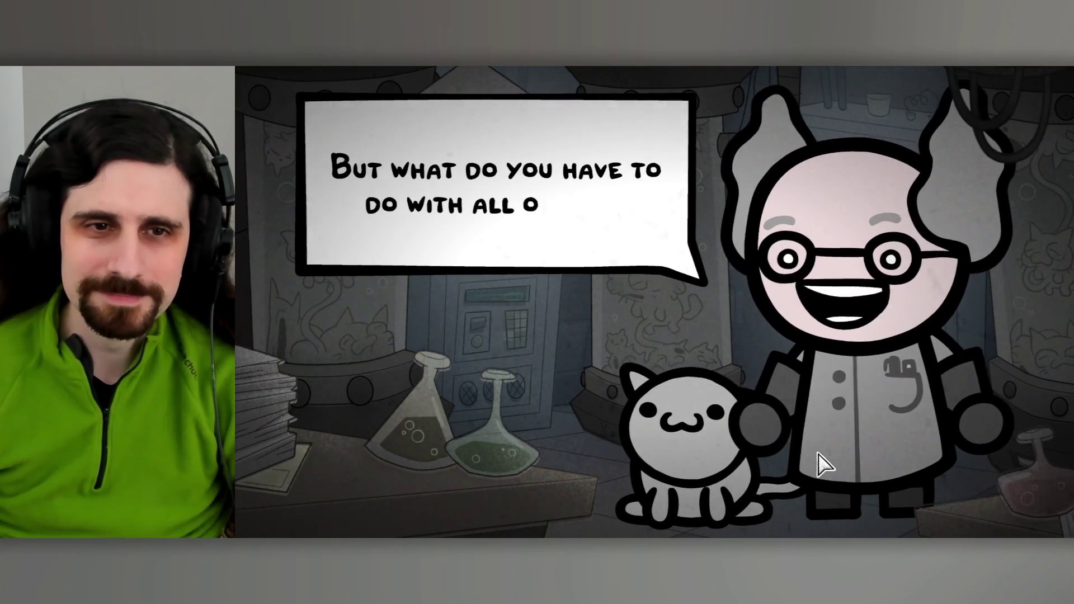
{"action": "left_click", "coordinate": [817, 456]}
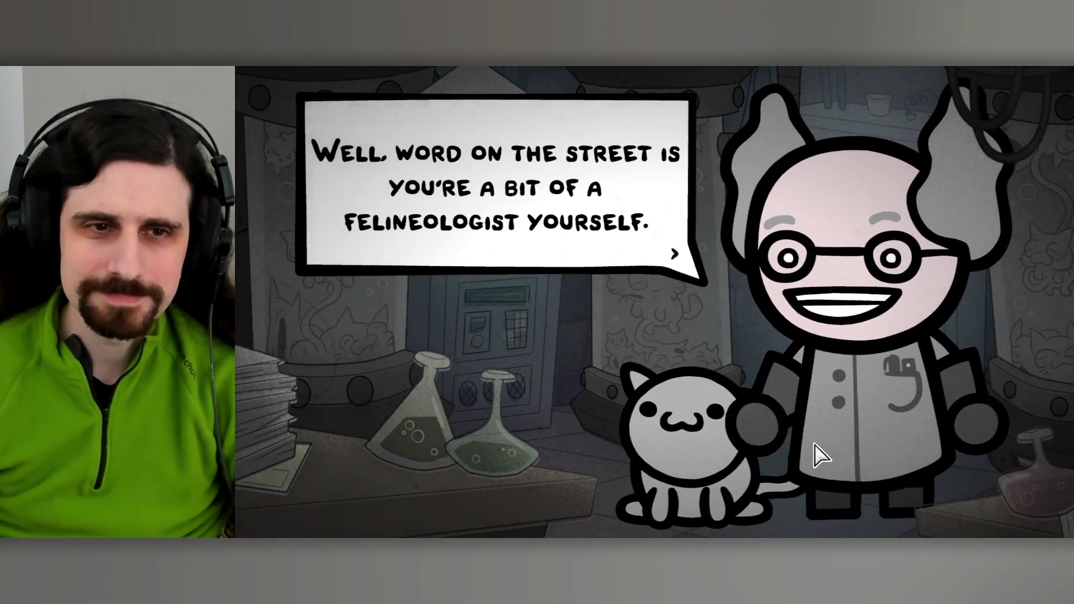
{"action": "left_click", "coordinate": [816, 457]}
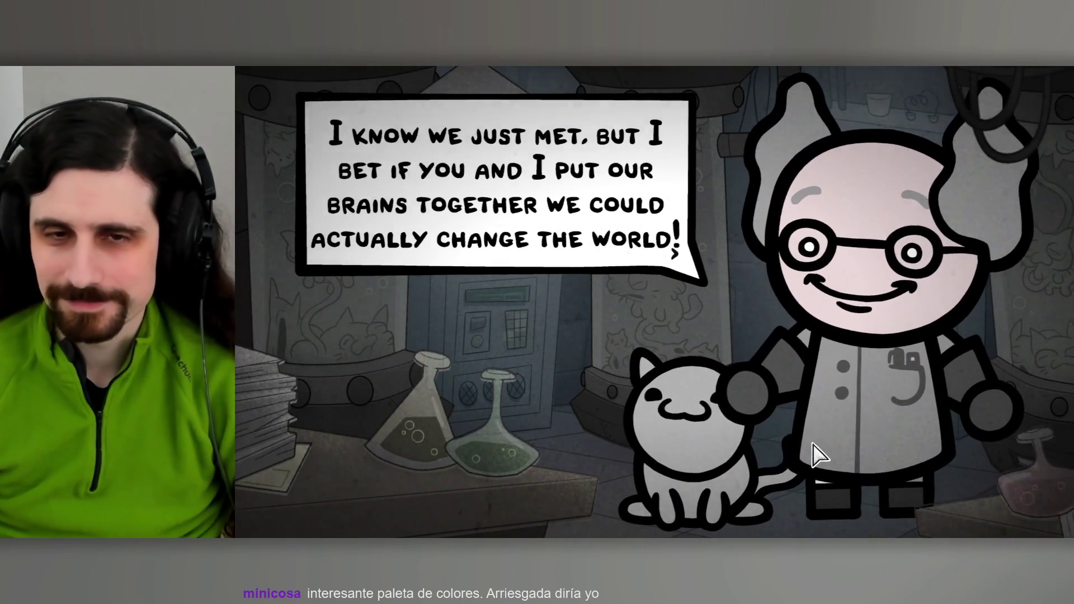
{"action": "left_click", "coordinate": [815, 456]}
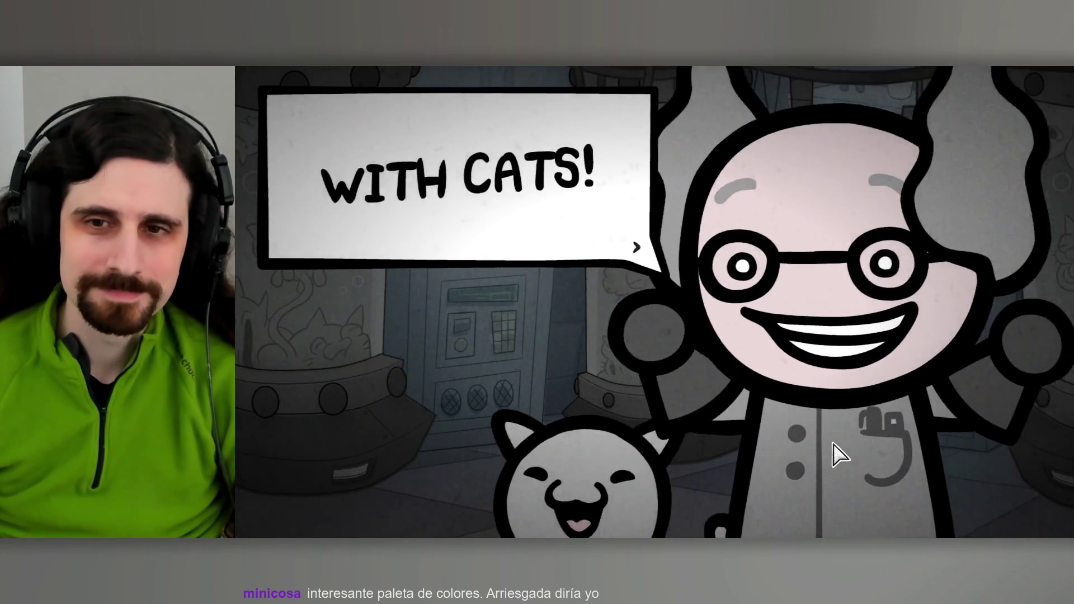
{"action": "left_click", "coordinate": [837, 458]}
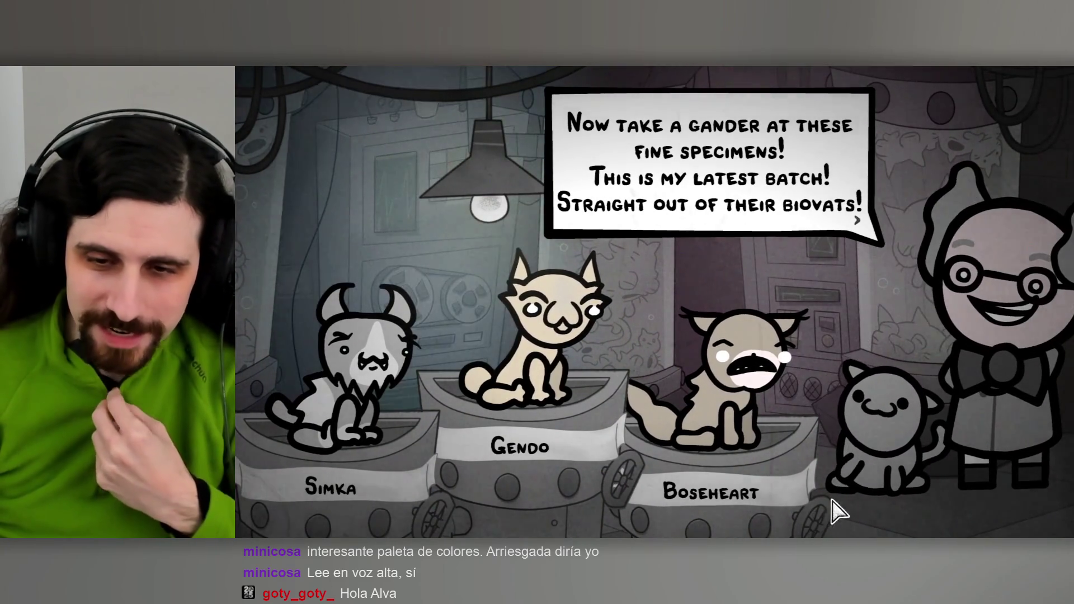
Choose Gendo and Simka as the two cats, leaving Boseheart behind.
{"action": "left_click", "coordinate": [817, 515]}
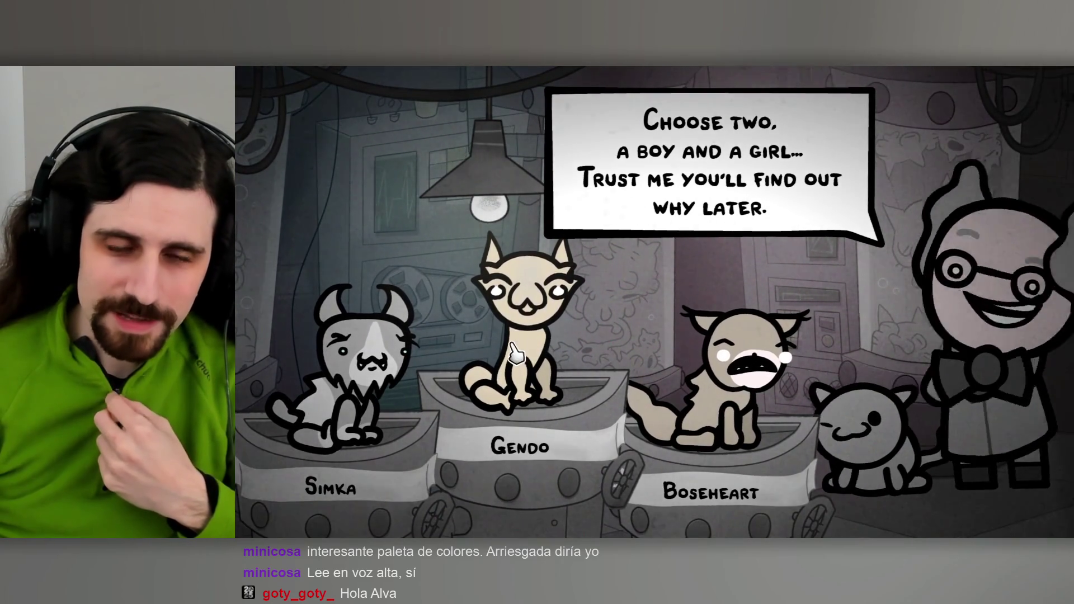
{"action": "left_click", "coordinate": [529, 308]}
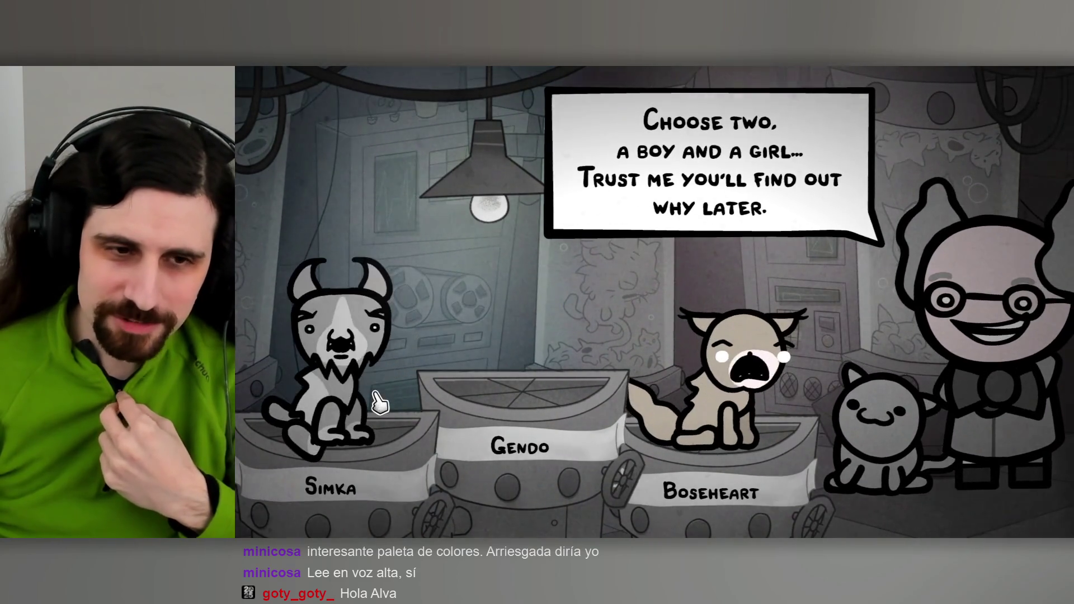
{"action": "left_click", "coordinate": [349, 409]}
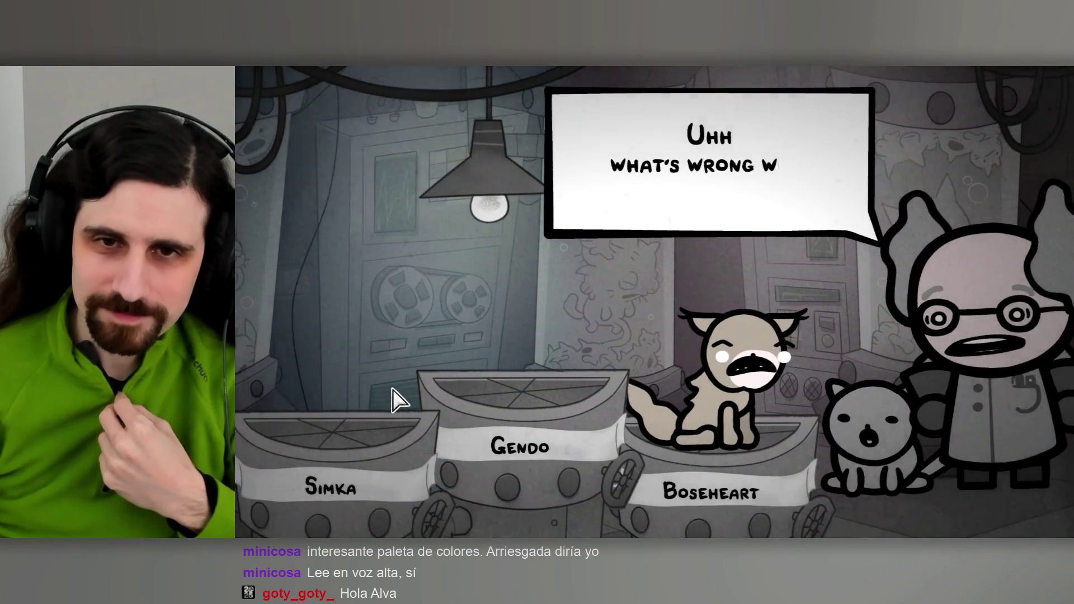
Advance the scientist's reaction to the line 'But it doesn't have to be!'.
{"action": "left_click", "coordinate": [486, 322]}
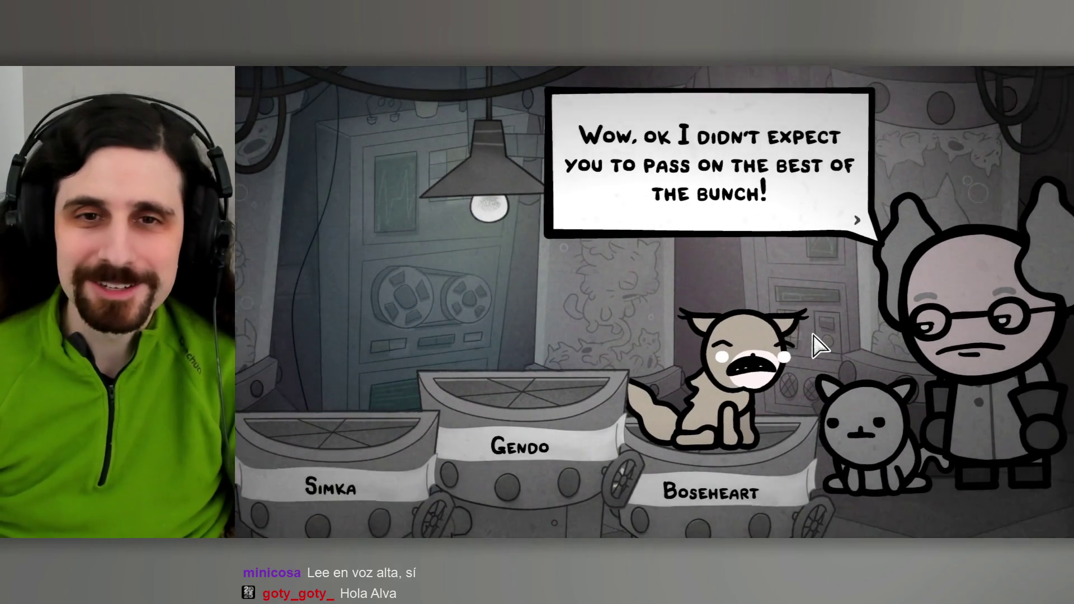
{"action": "left_click", "coordinate": [833, 327]}
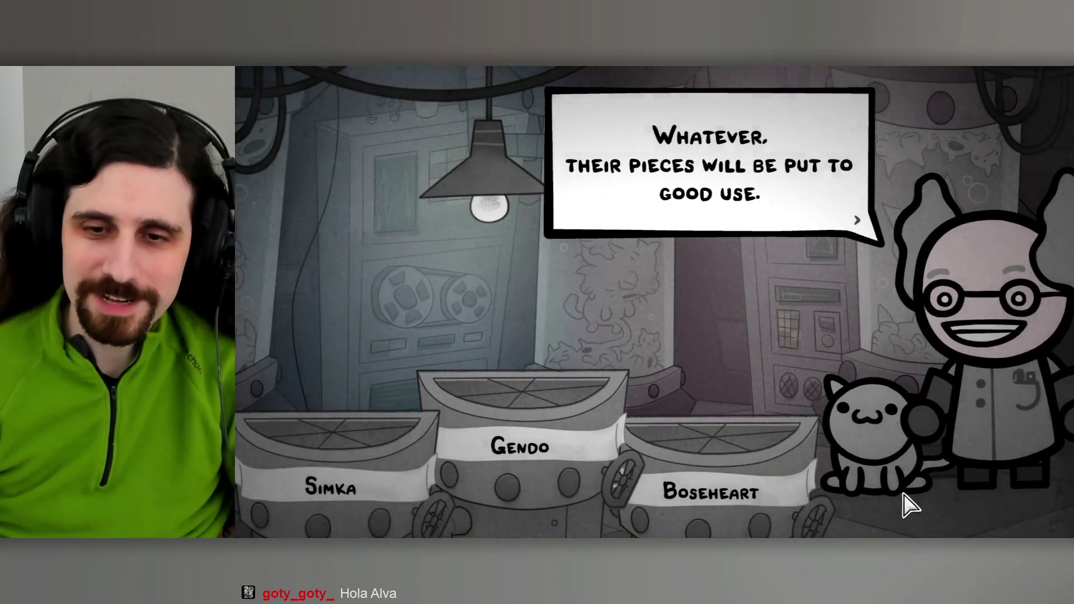
{"action": "left_click", "coordinate": [907, 498]}
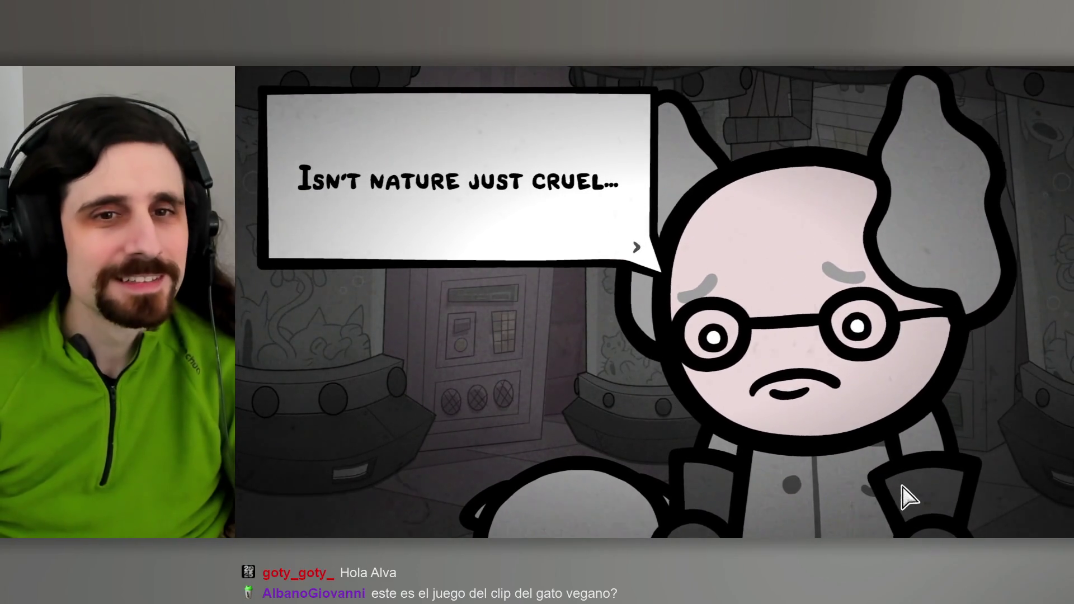
{"action": "left_click", "coordinate": [890, 509]}
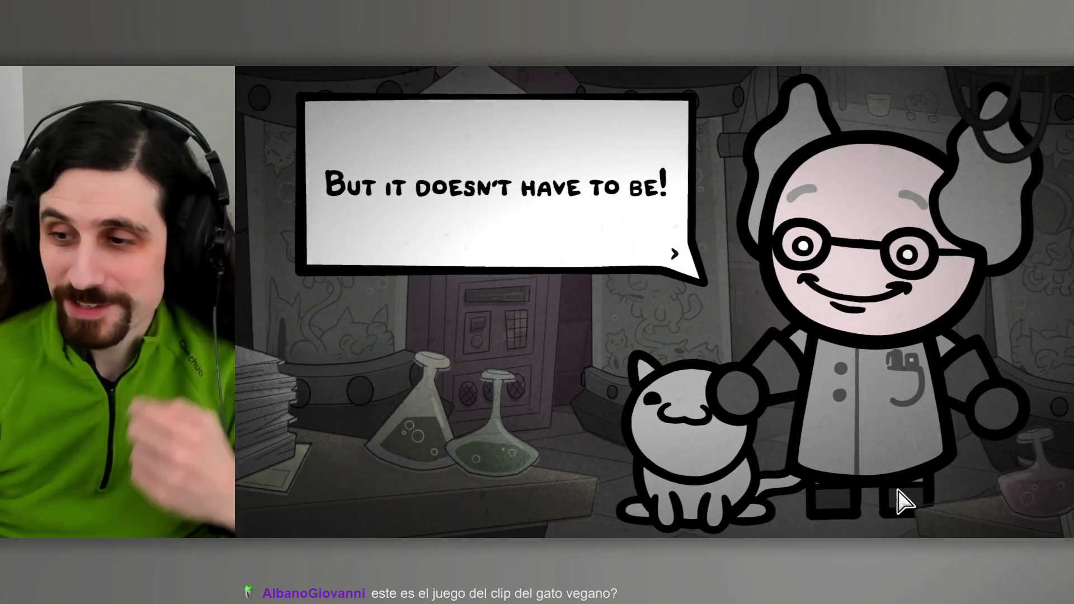
Advance the send-off speech until The Path map shows Gendo and Simka at Level 1.
{"action": "left_click", "coordinate": [892, 506]}
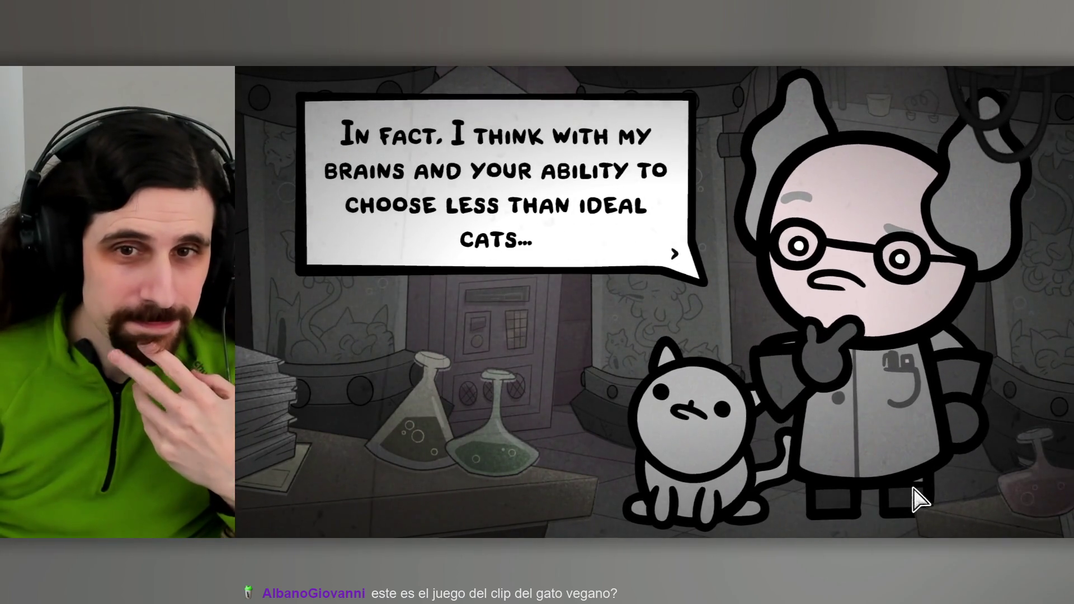
{"action": "left_click", "coordinate": [918, 498]}
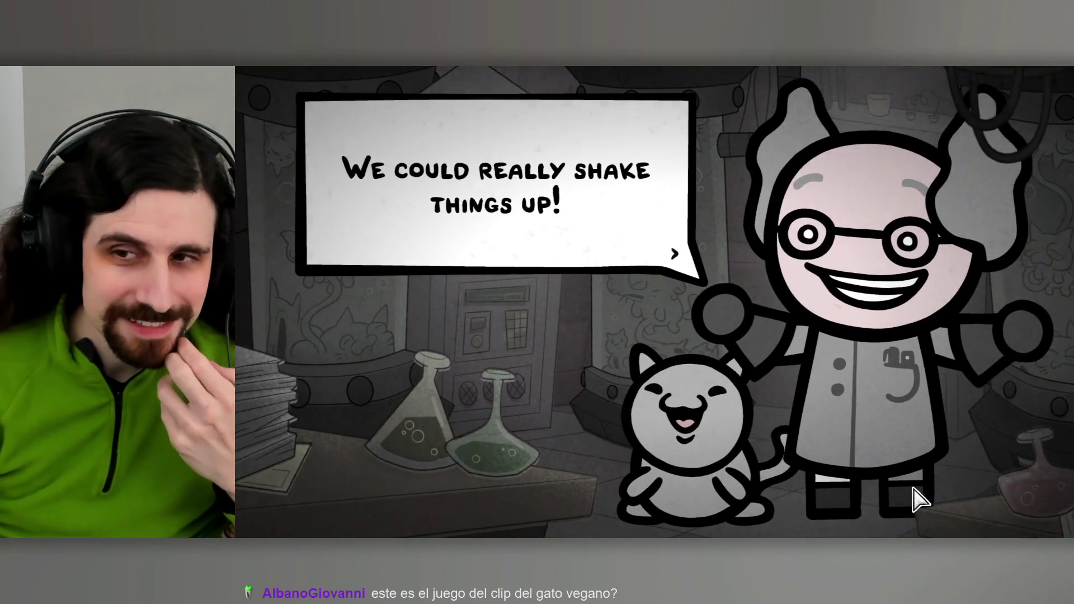
{"action": "left_click", "coordinate": [915, 495]}
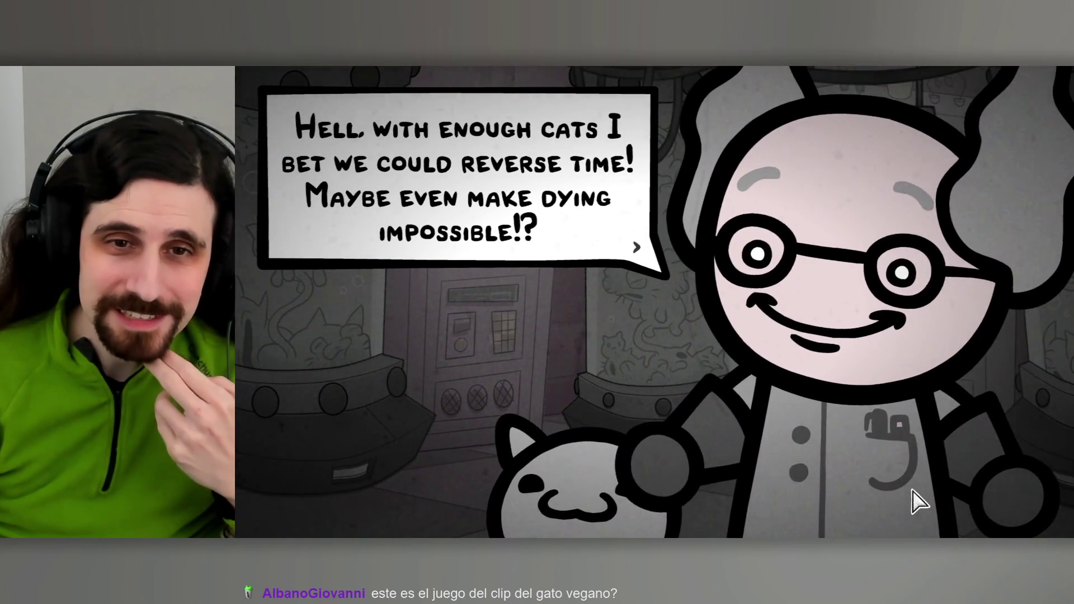
{"action": "left_click", "coordinate": [916, 502]}
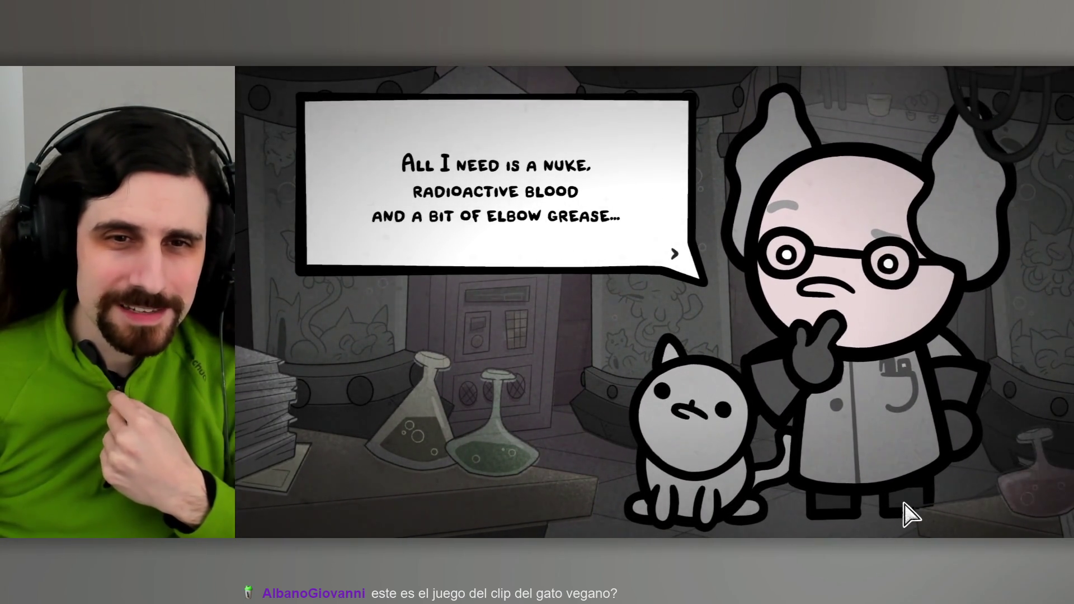
{"action": "left_click", "coordinate": [910, 513]}
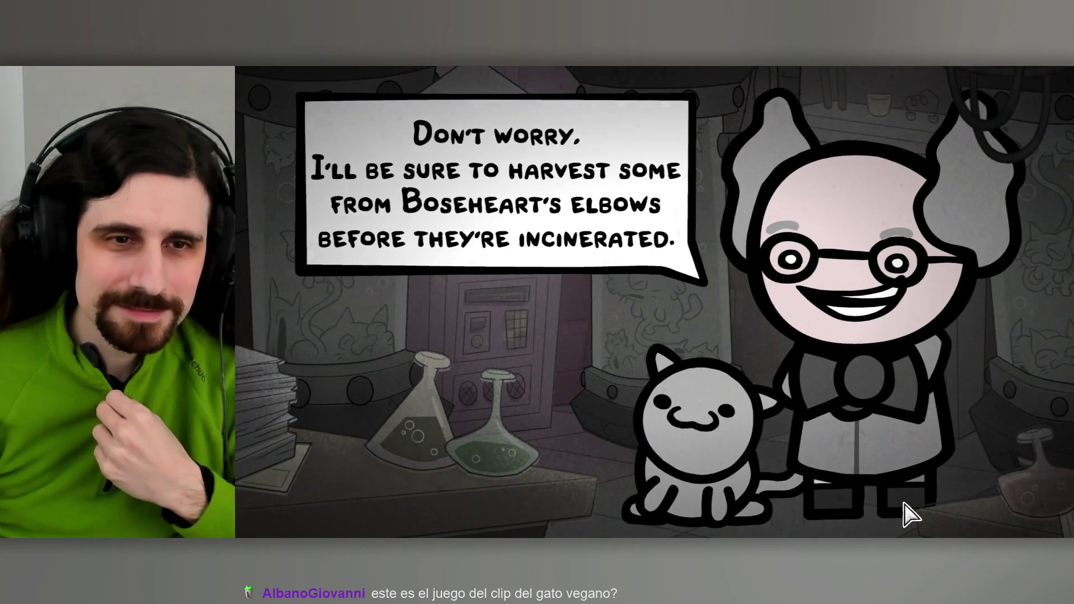
{"action": "left_click", "coordinate": [911, 513]}
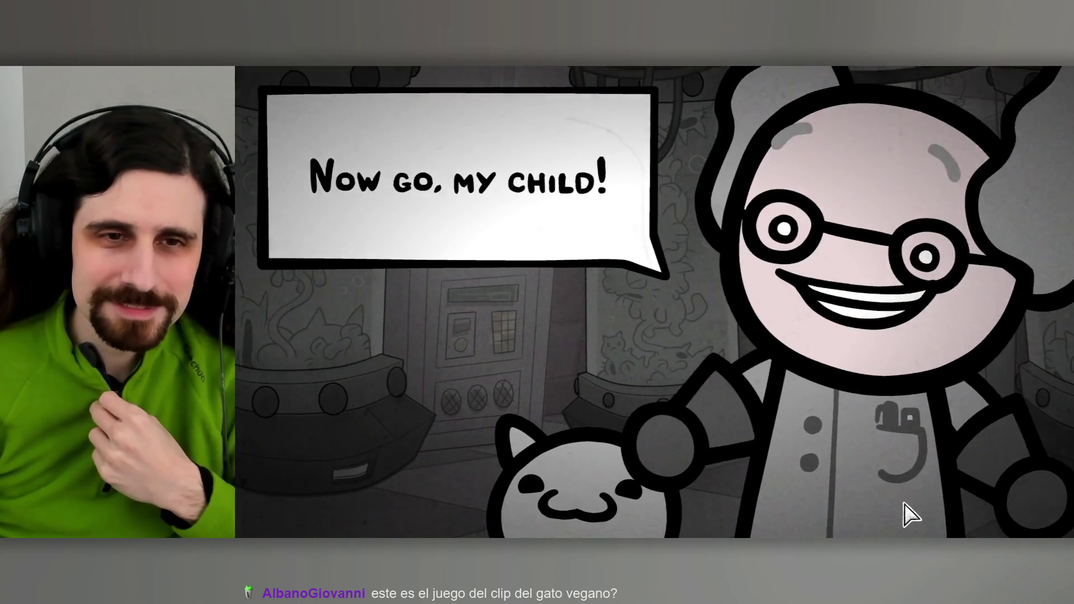
{"action": "left_click", "coordinate": [911, 513]}
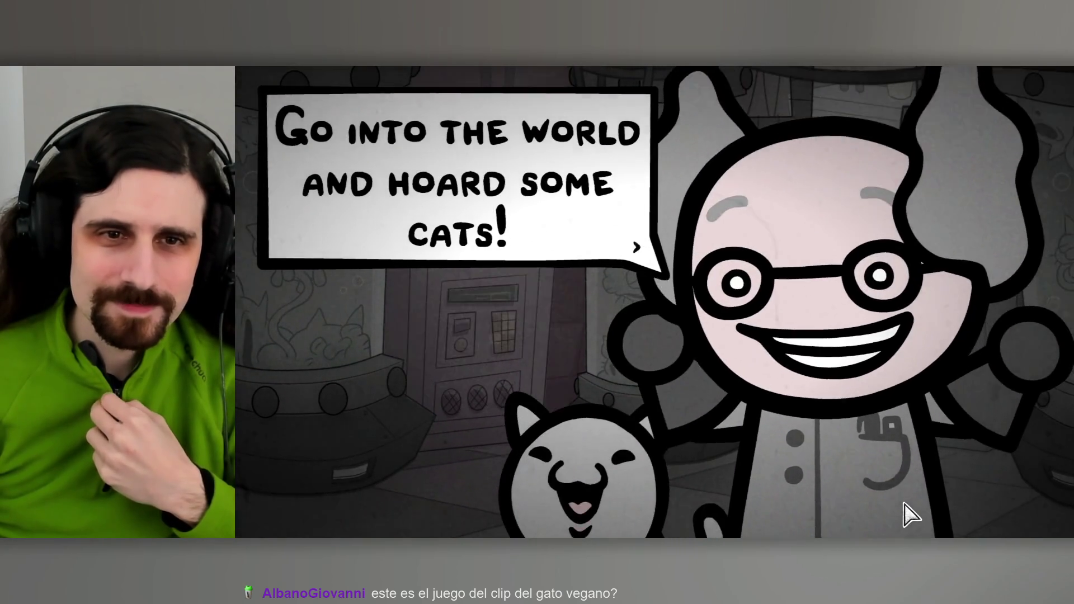
{"action": "left_click", "coordinate": [911, 513]}
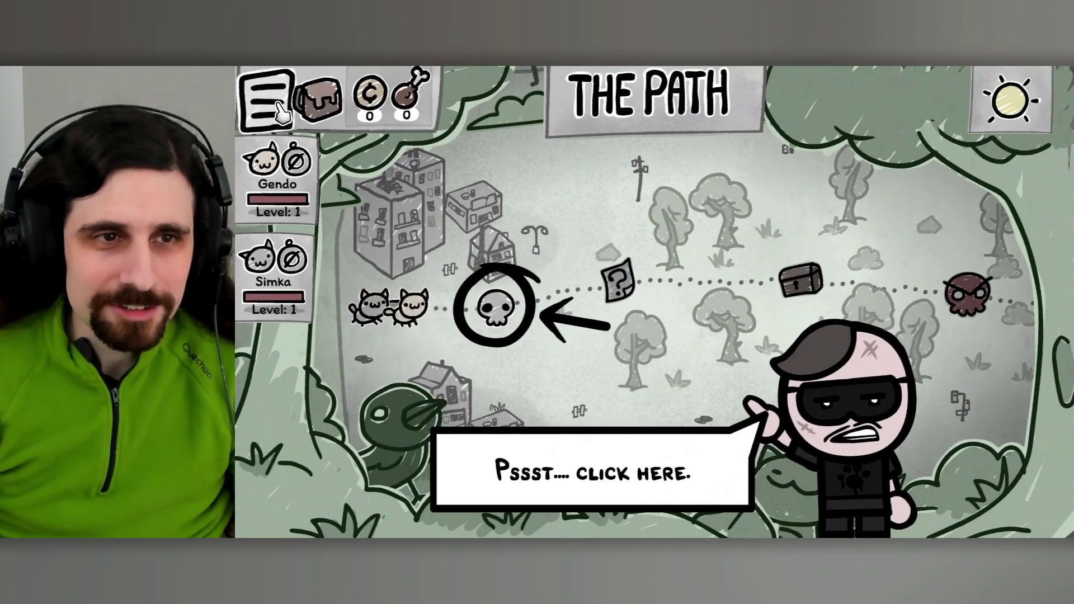
Travel to the first skull node on The Path to enter the battle area.
{"action": "left_click", "coordinate": [494, 307]}
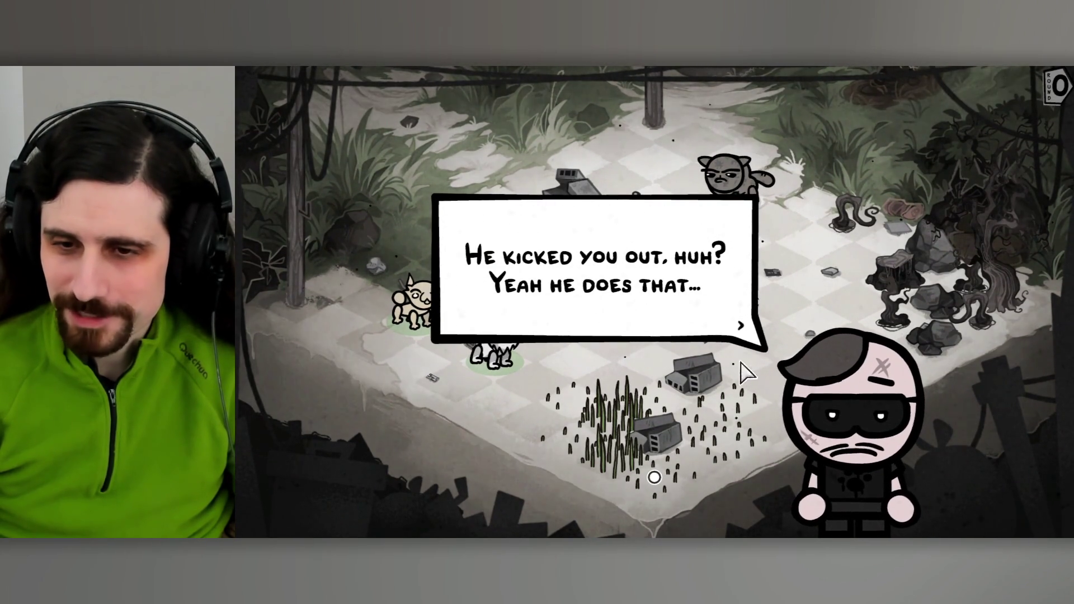
Advance Butch's briefing on the team and enemies through 'Your goal is to kill them all!'.
{"action": "left_click", "coordinate": [724, 321]}
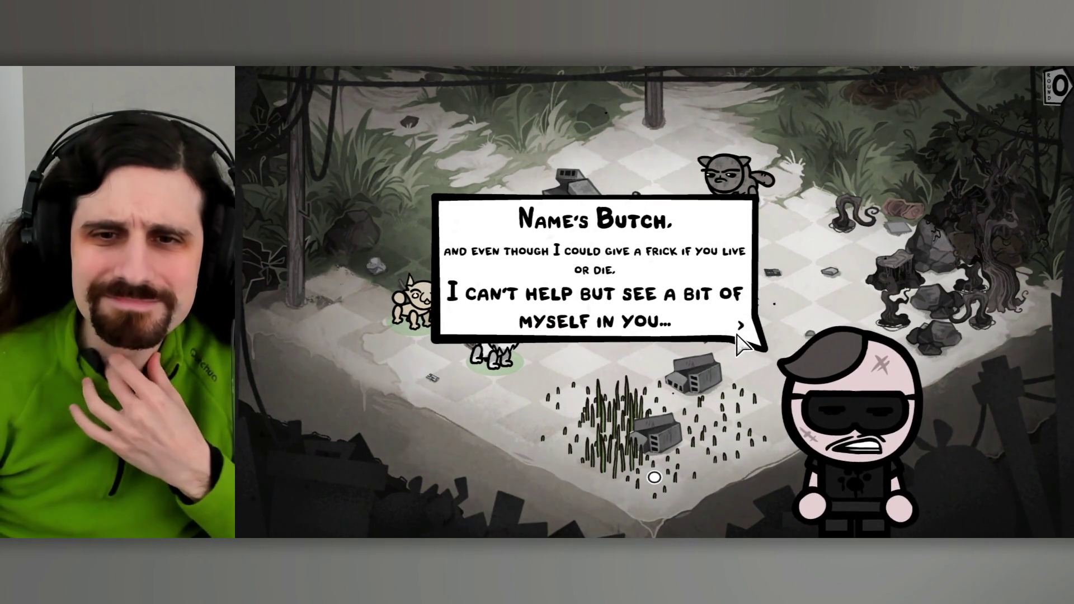
{"action": "left_click", "coordinate": [738, 344]}
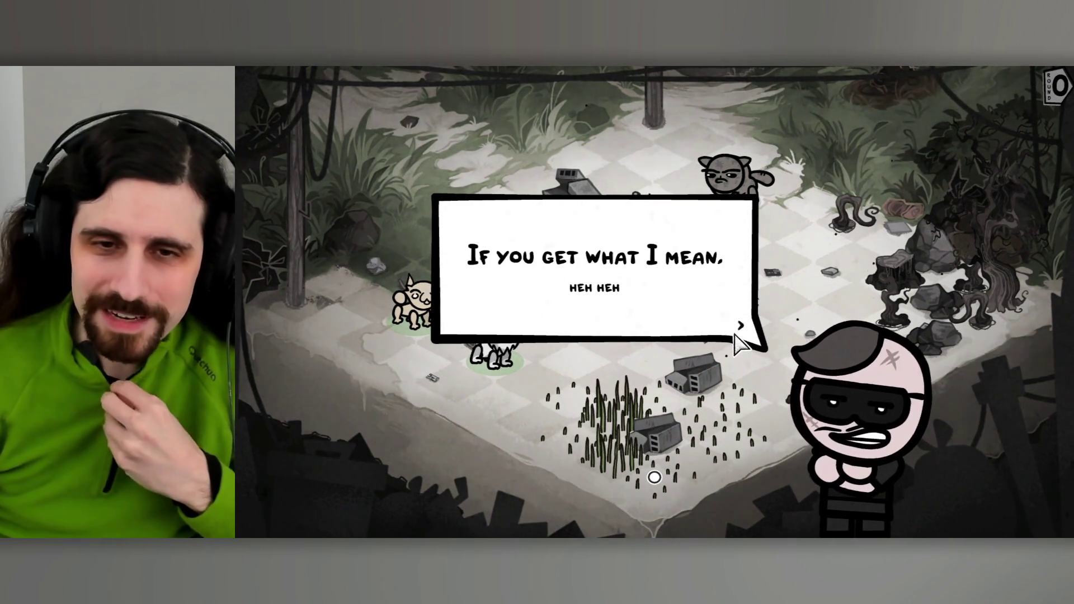
{"action": "left_click", "coordinate": [742, 332]}
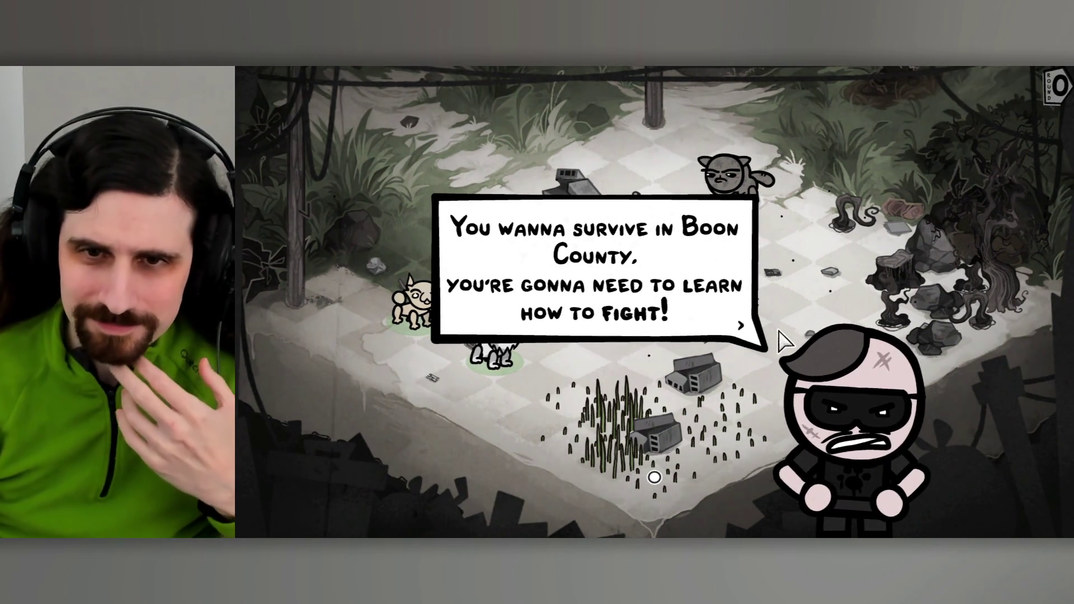
{"action": "left_click", "coordinate": [711, 337]}
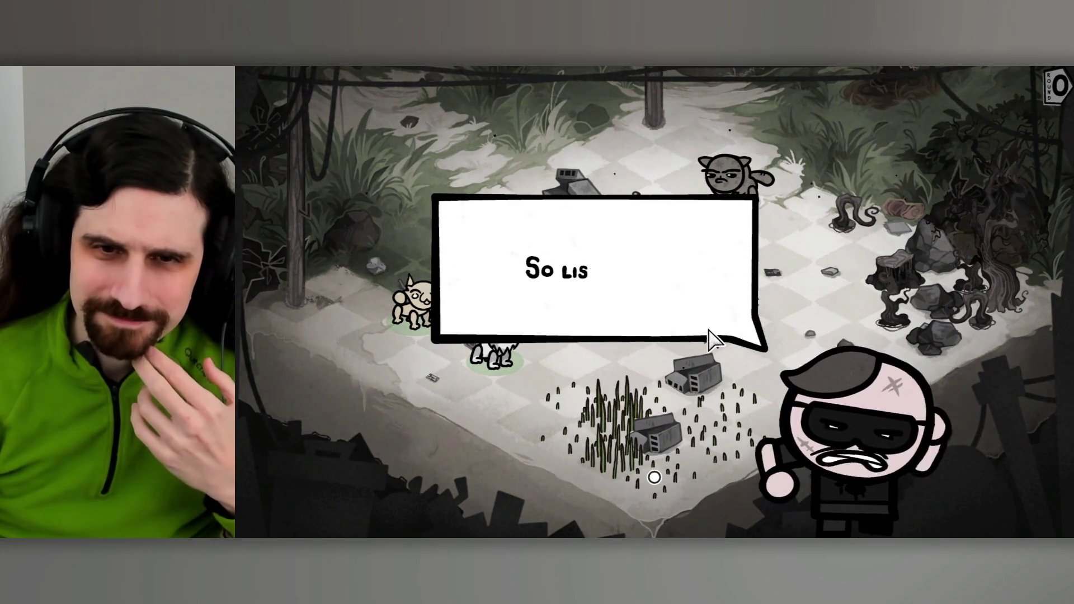
{"action": "left_click", "coordinate": [719, 334]}
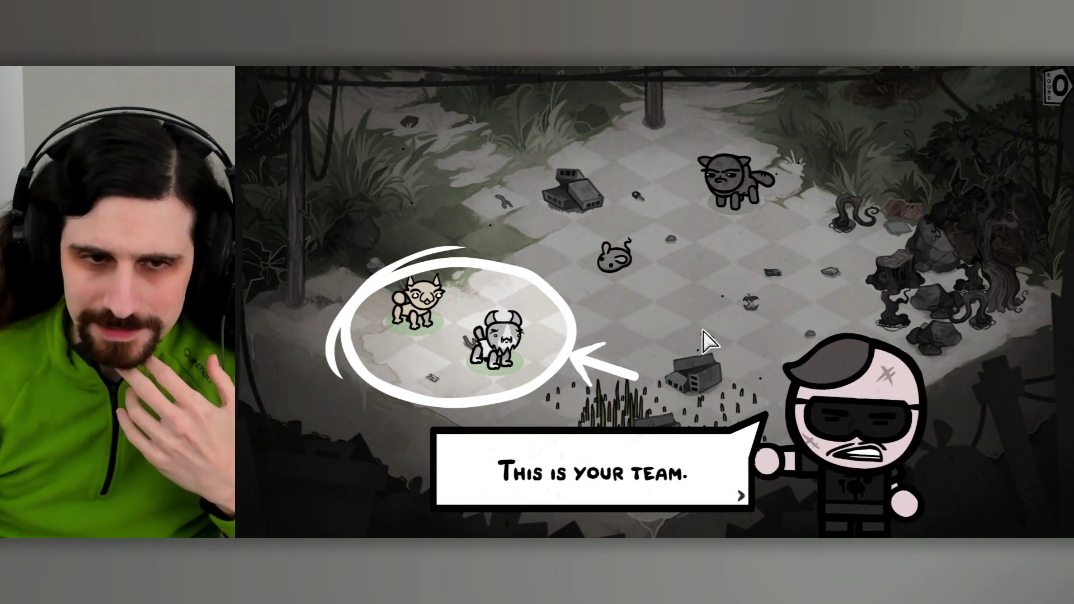
{"action": "left_click", "coordinate": [703, 332]}
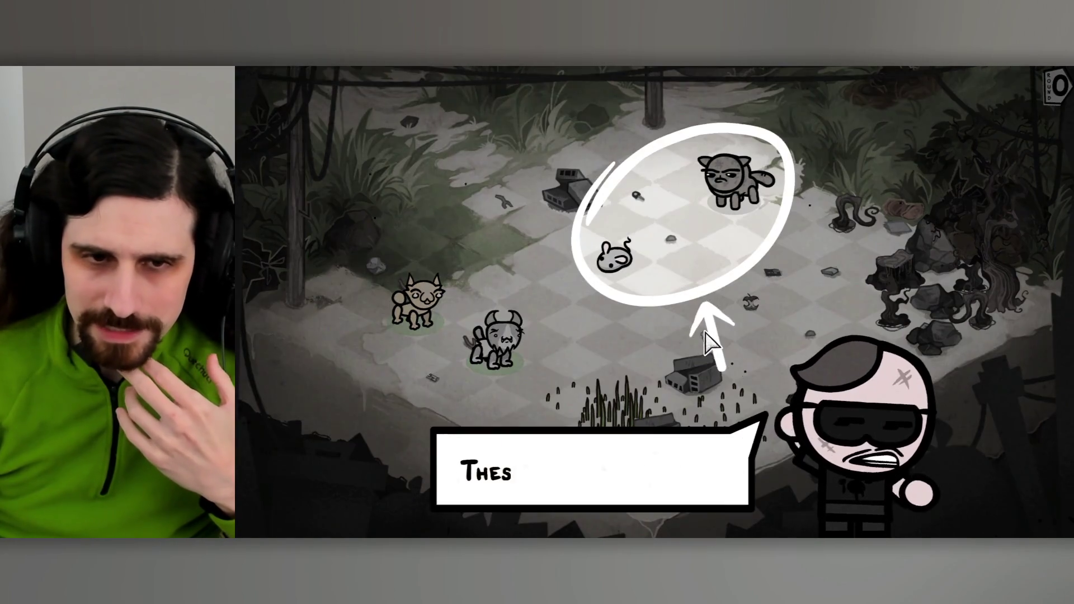
{"action": "left_click", "coordinate": [735, 355]}
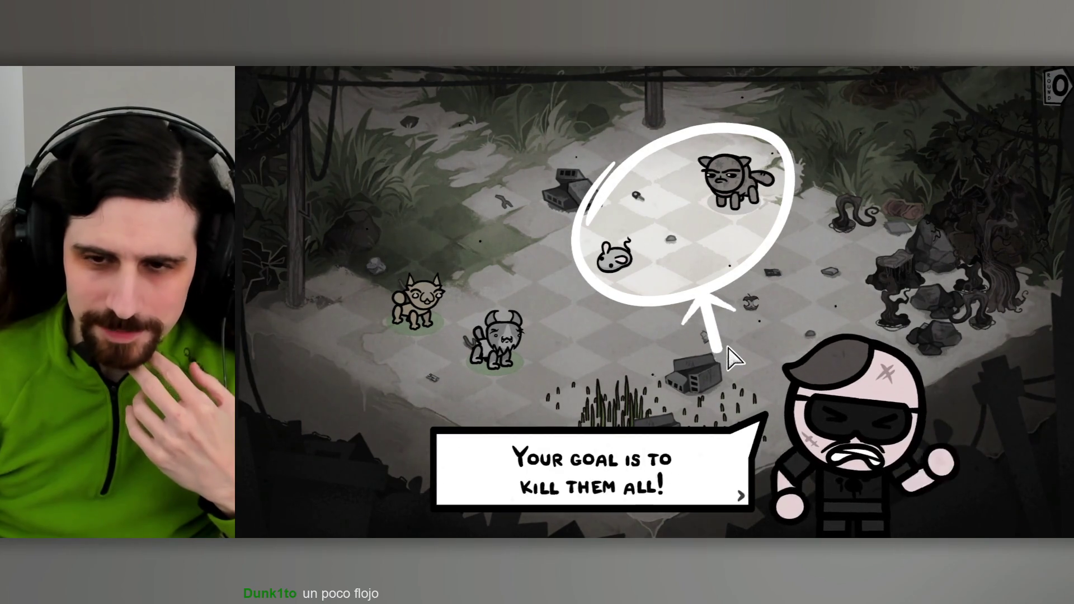
{"action": "left_click", "coordinate": [734, 360]}
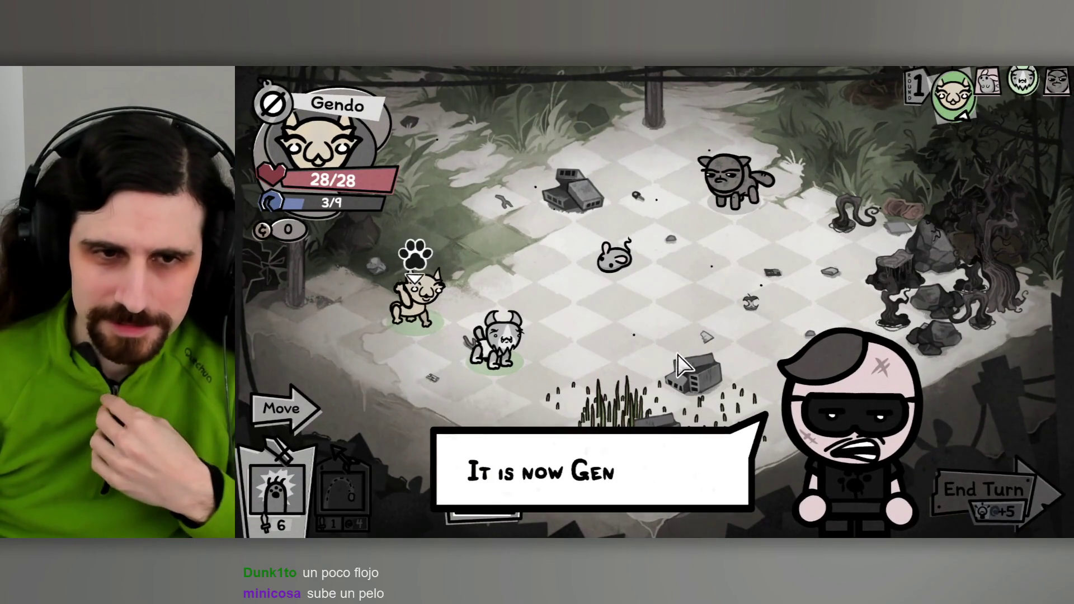
Advance the tutorial's explanations of turns, basic attacks and movement.
{"action": "left_click", "coordinate": [665, 353]}
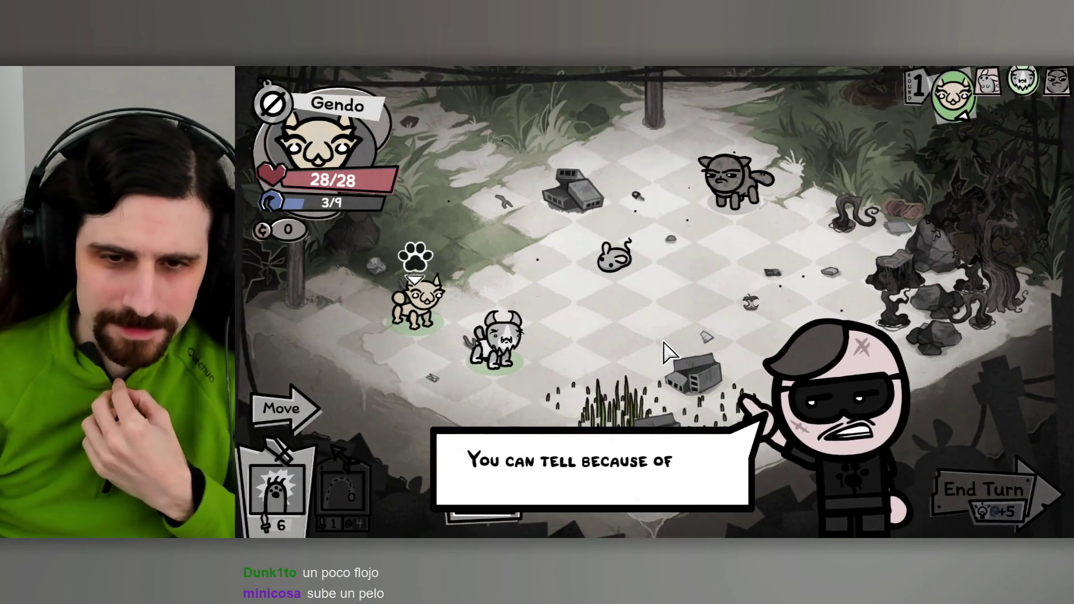
{"action": "left_click", "coordinate": [665, 352]}
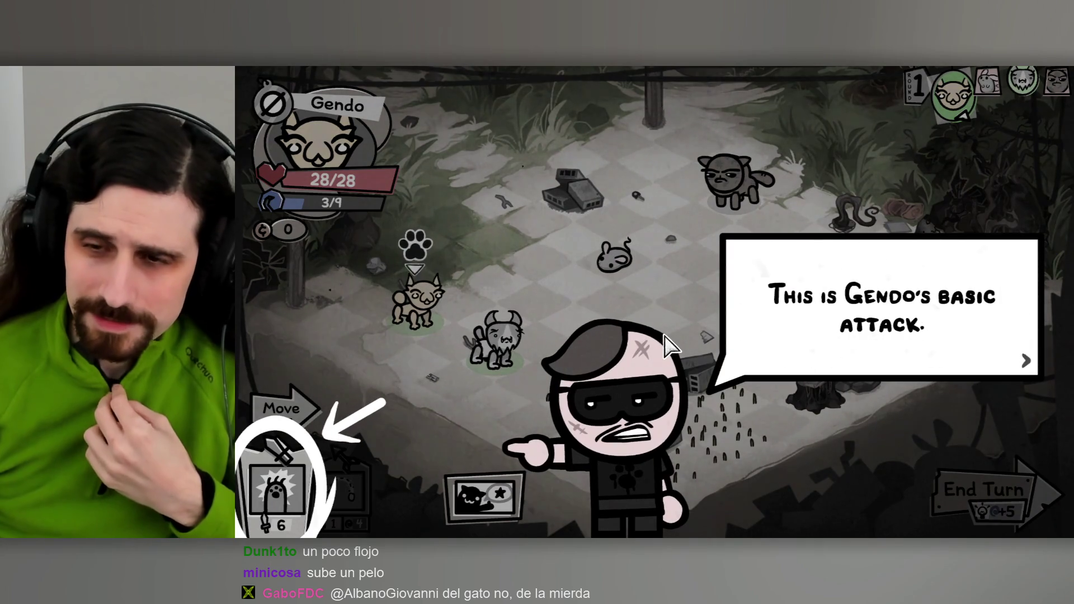
{"action": "left_click", "coordinate": [663, 337]}
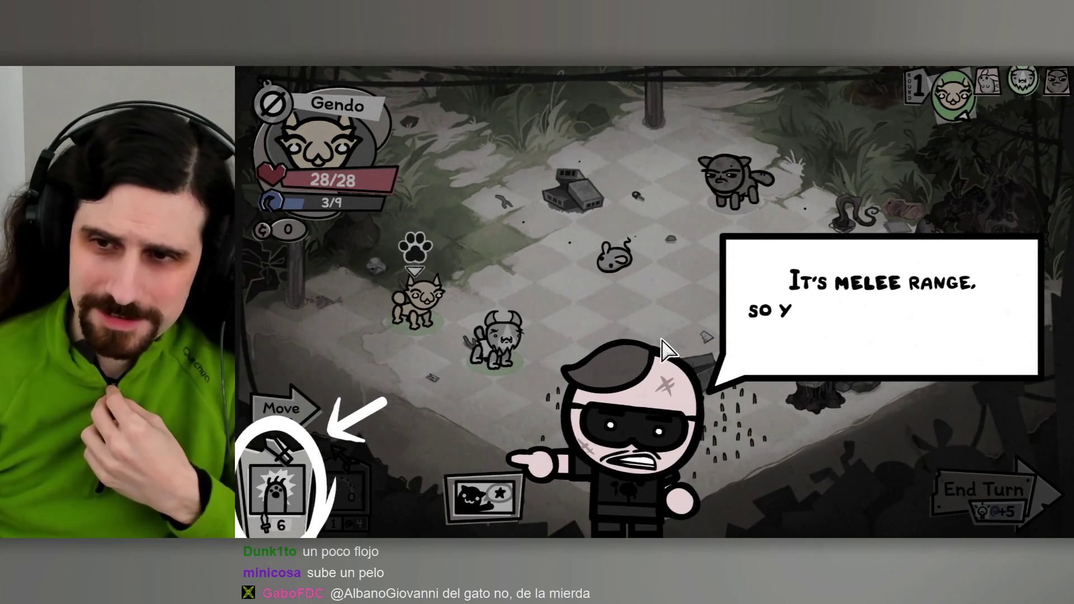
{"action": "left_click", "coordinate": [663, 340]}
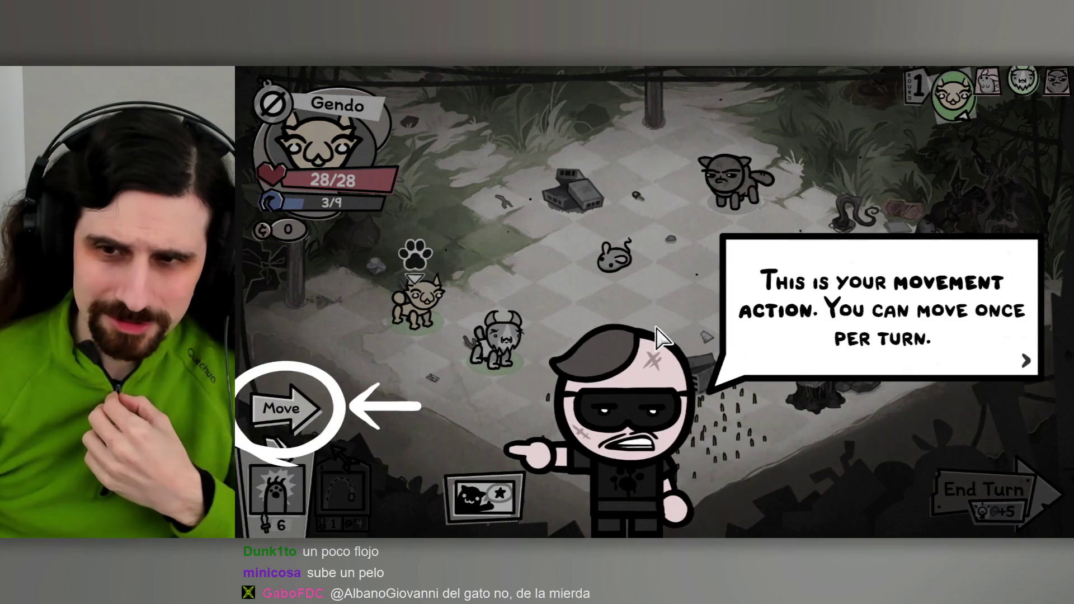
{"action": "left_click", "coordinate": [662, 337]}
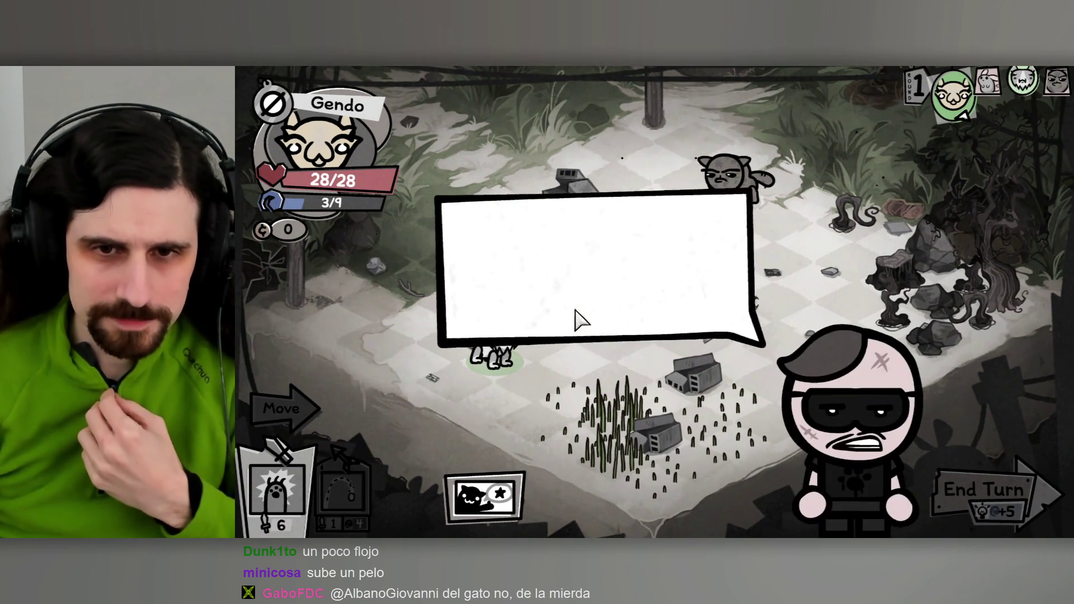
Reach the attack instructions, briefly readying then cancelling Gendo's melee attack to view its range.
{"action": "left_click", "coordinate": [652, 330]}
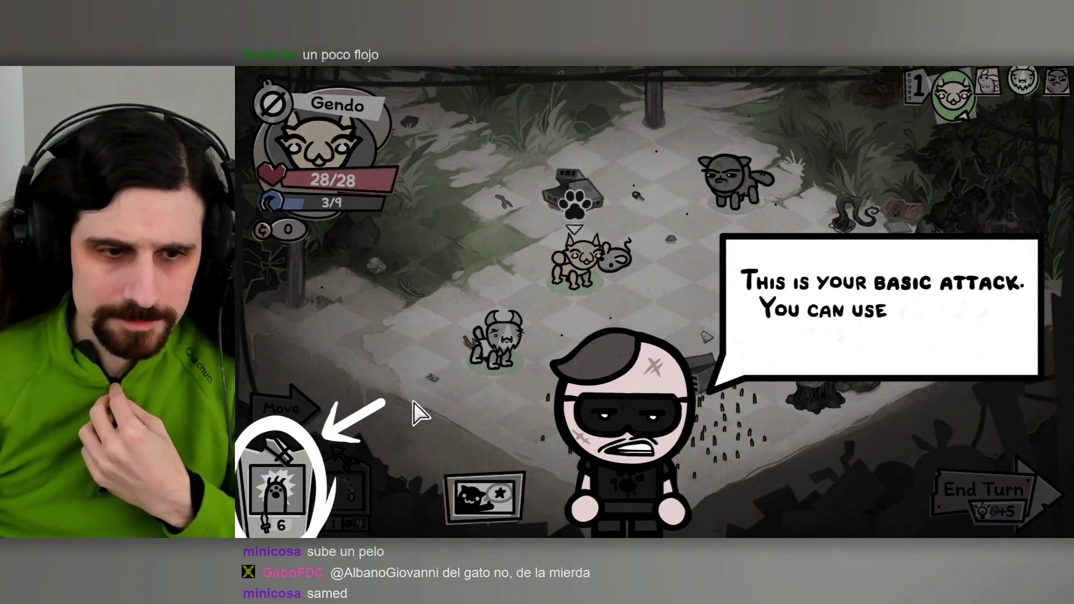
{"action": "left_click", "coordinate": [436, 395]}
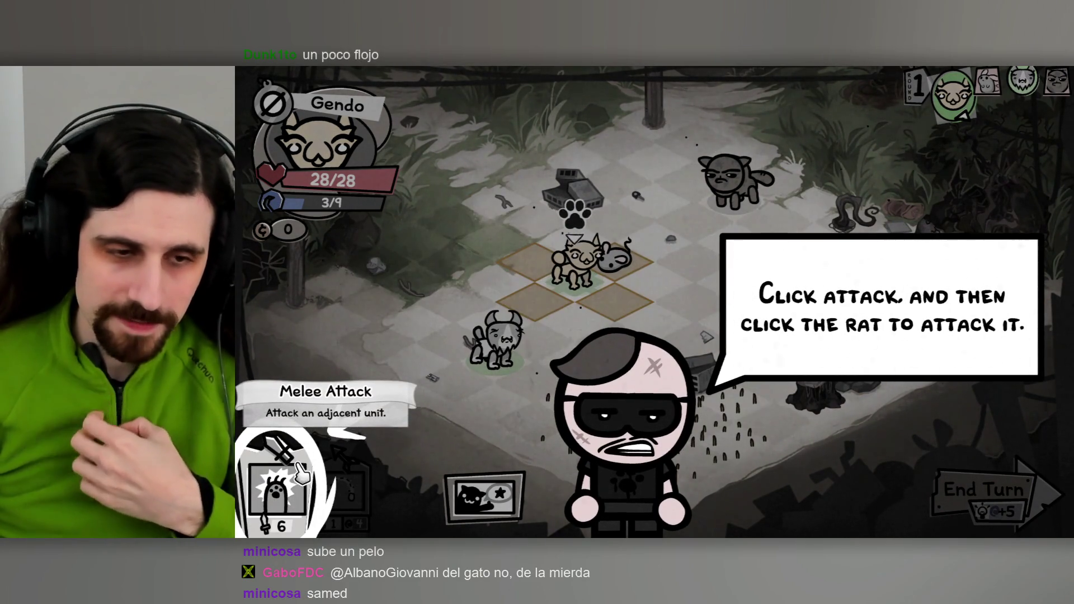
{"action": "left_click", "coordinate": [285, 441]}
{"action": "left_click", "coordinate": [286, 440]}
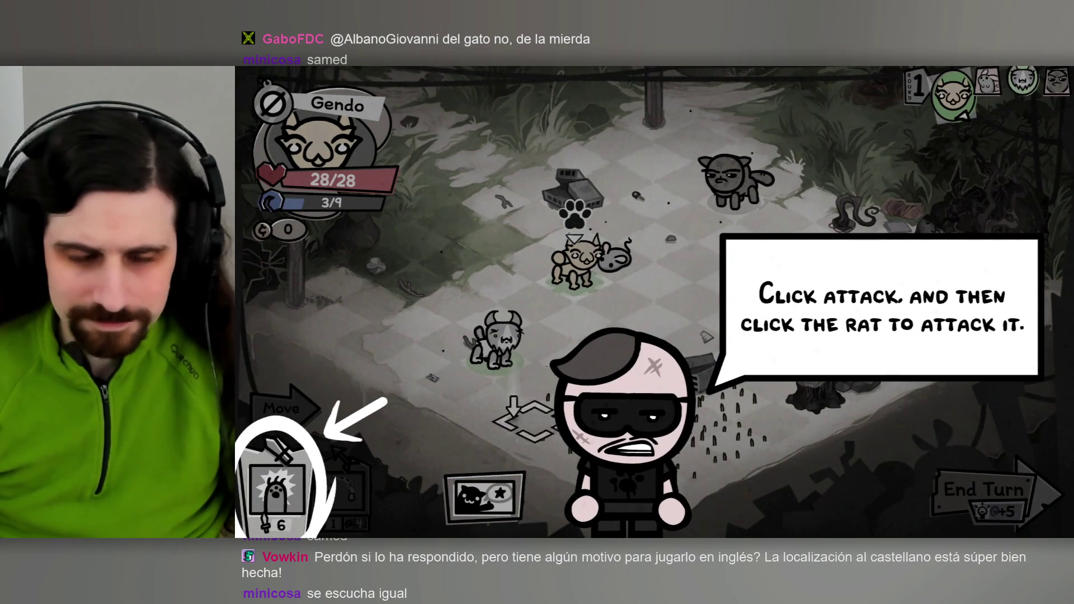
Use Gendo's Attack card on the adjacent rat to kill it, then continue the guide's comment.
{"action": "left_click", "coordinate": [279, 486]}
{"action": "left_click", "coordinate": [615, 258]}
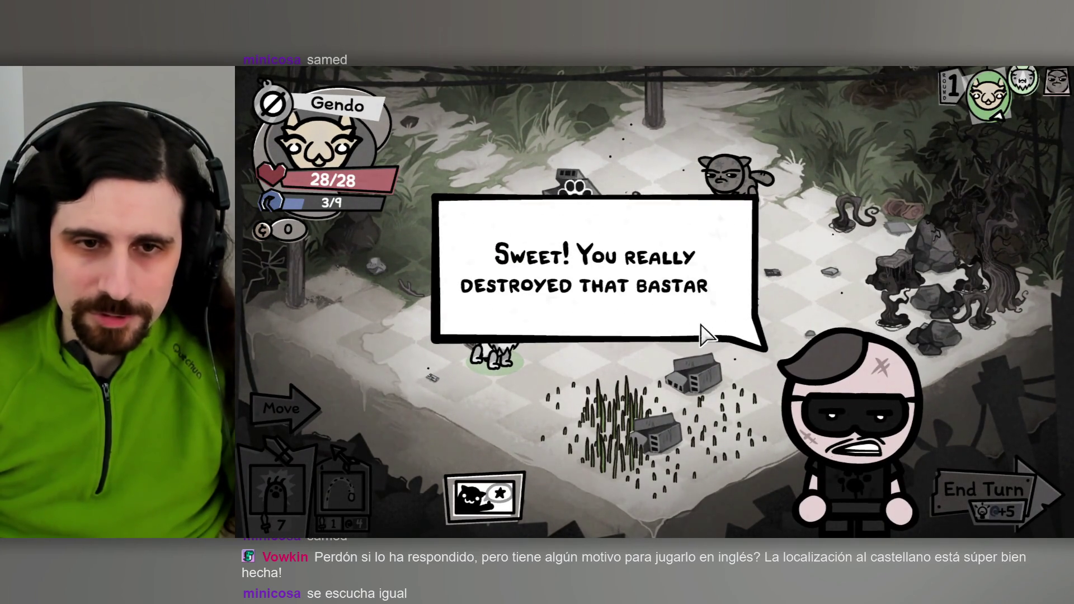
{"action": "left_click", "coordinate": [703, 342]}
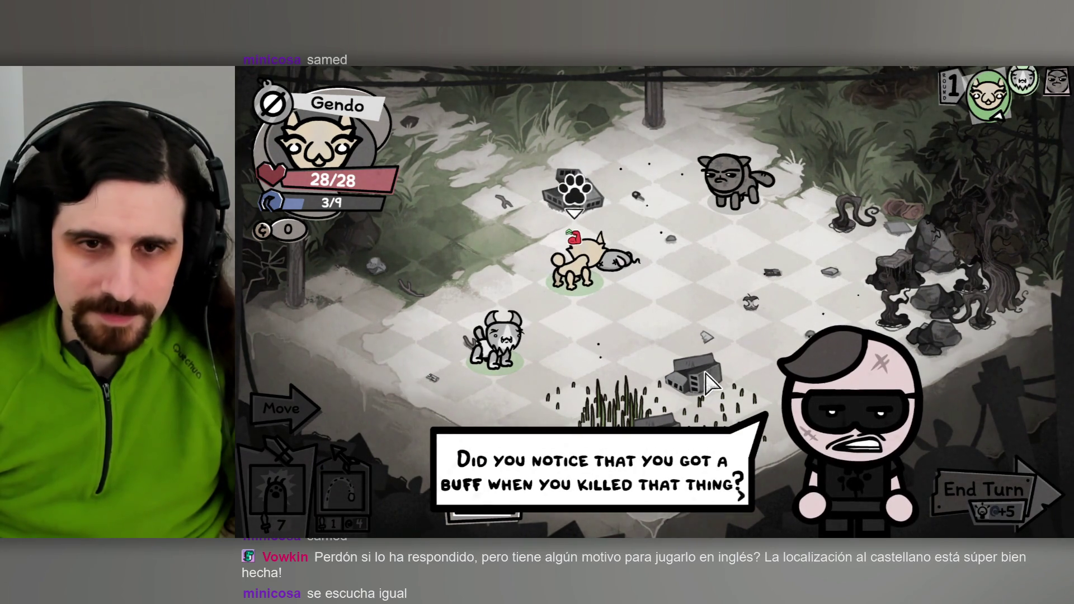
Read the tutorial on Gendo's Self-Assured passive and the Strength Up buff it granted.
{"action": "left_click", "coordinate": [708, 439]}
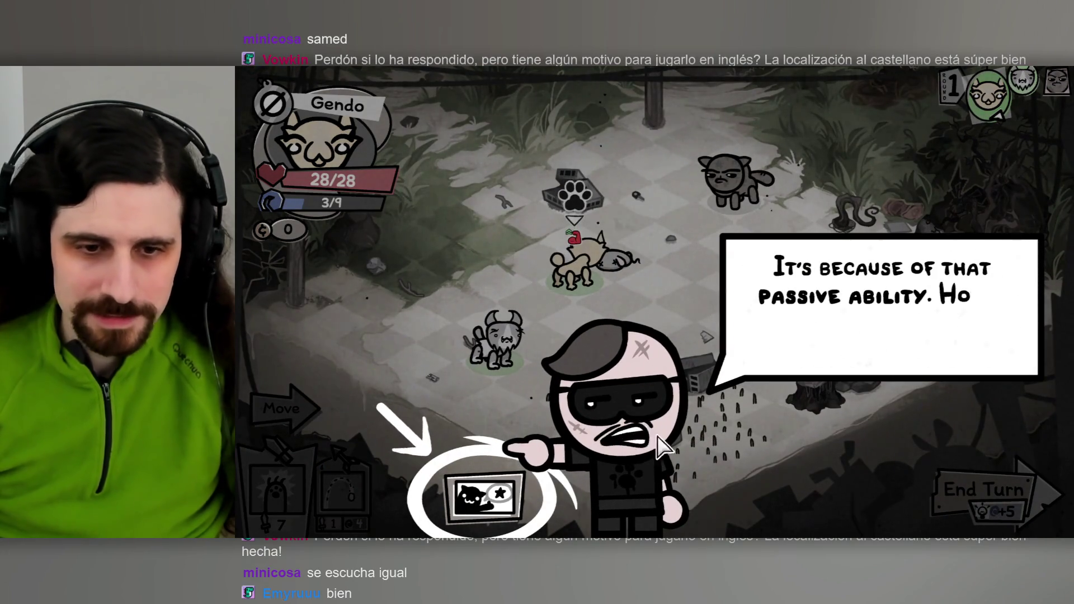
{"action": "mouse_move", "coordinate": [517, 508]}
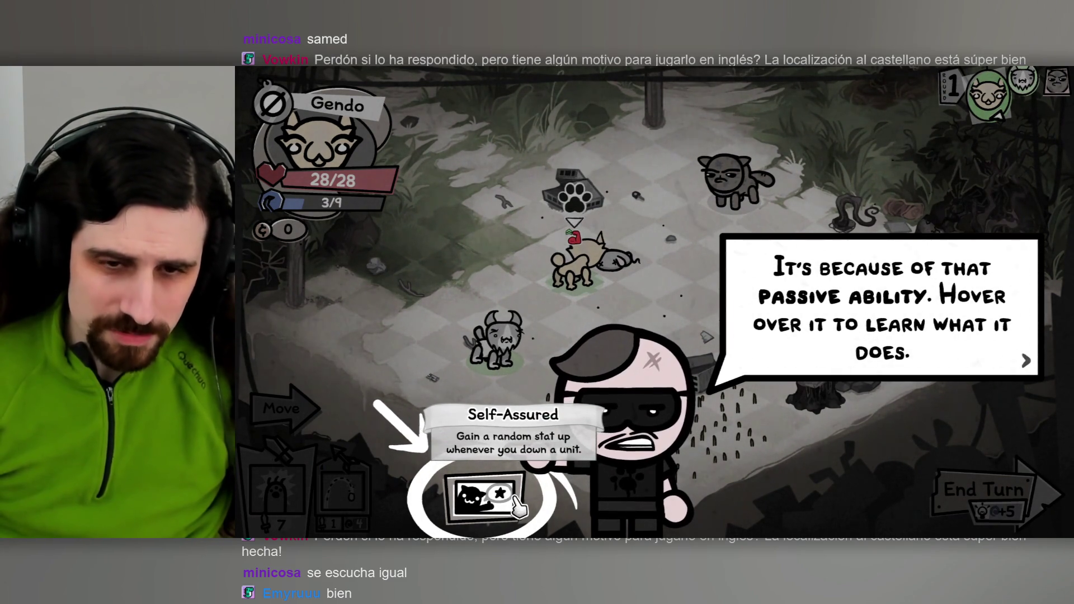
{"action": "left_click", "coordinate": [778, 481]}
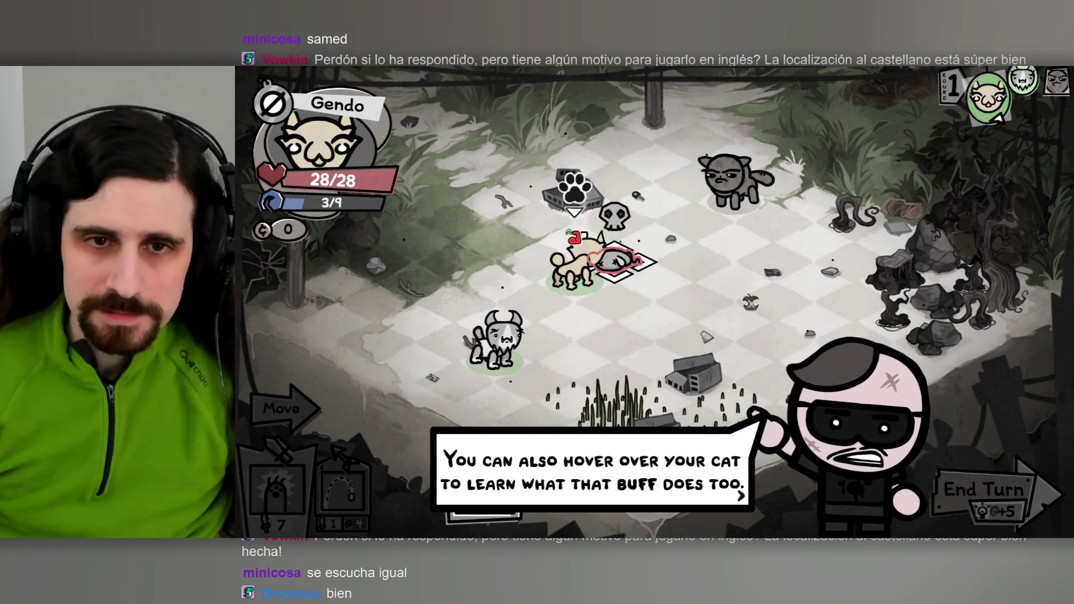
{"action": "mouse_move", "coordinate": [567, 260]}
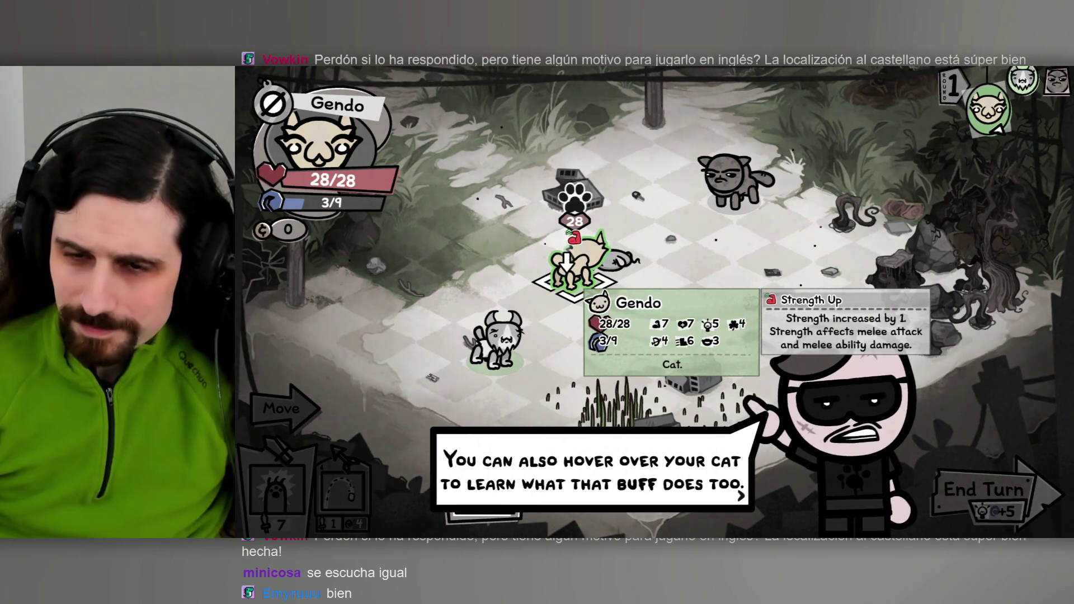
{"action": "left_click", "coordinate": [693, 507]}
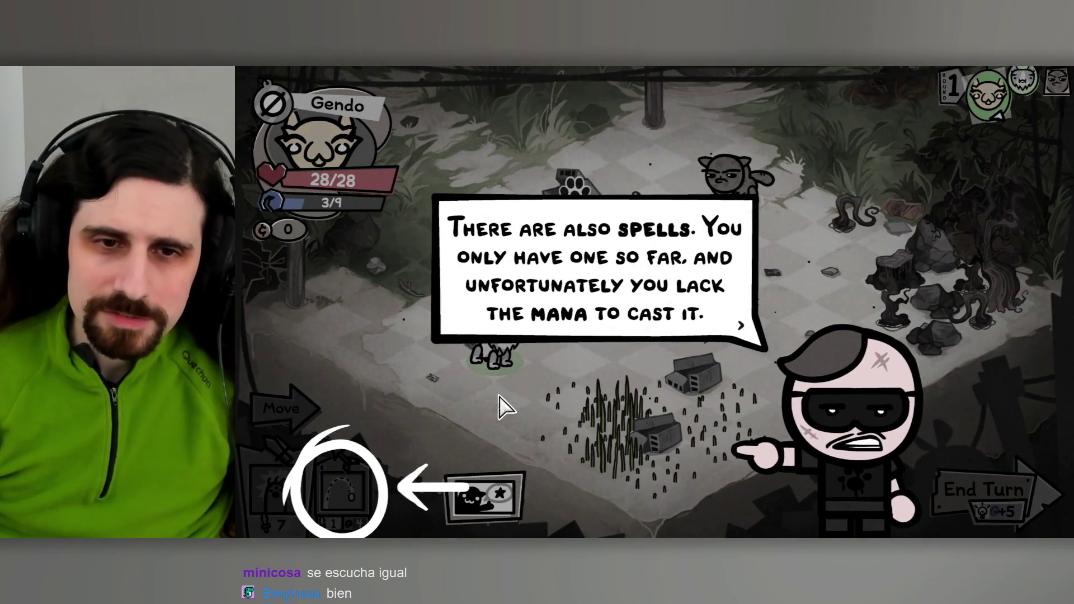
Read the spell mana cost and mana gain explanations, then end Gendo's turn.
{"action": "left_click", "coordinate": [543, 398]}
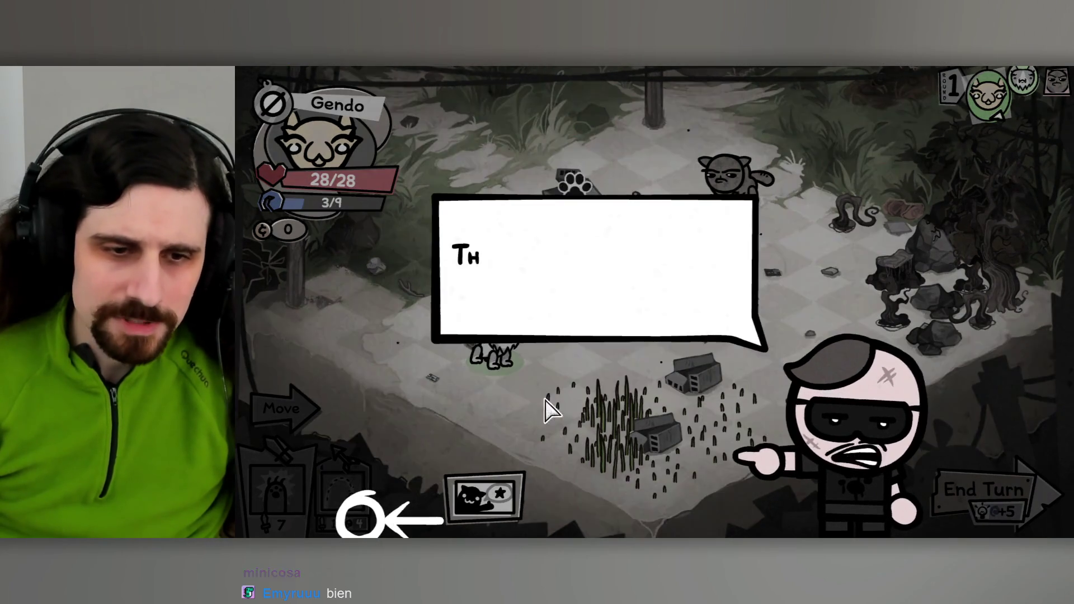
{"action": "left_click", "coordinate": [579, 417]}
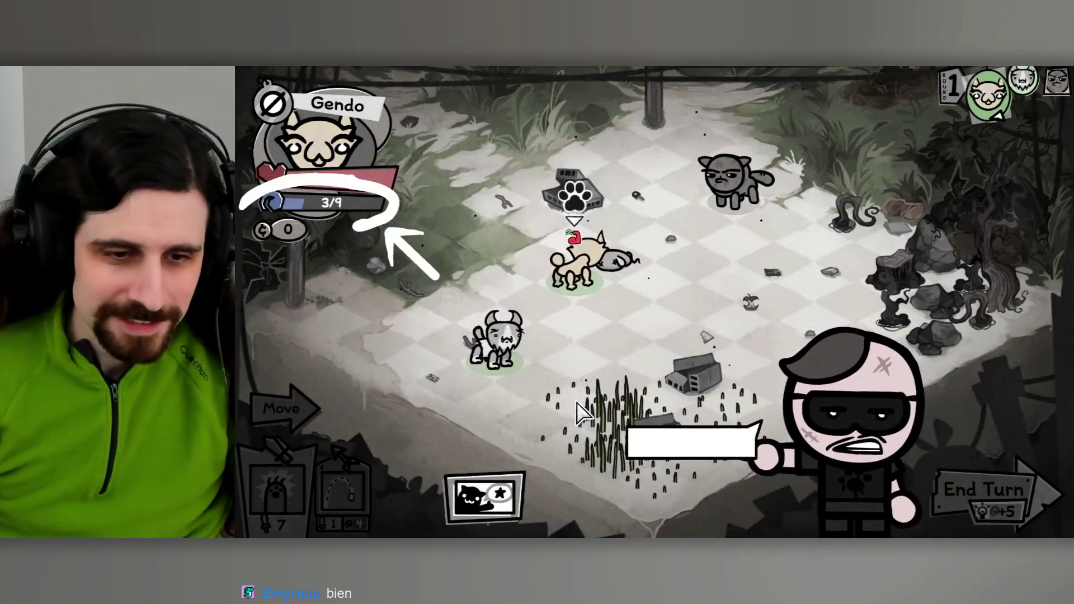
{"action": "left_click", "coordinate": [579, 385]}
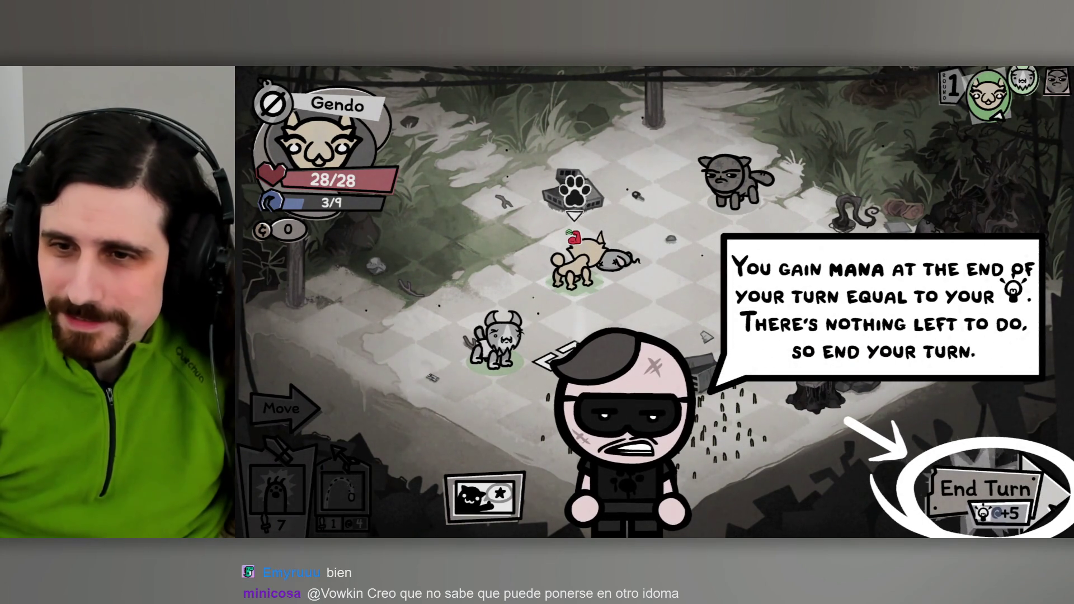
{"action": "left_click", "coordinate": [1021, 500]}
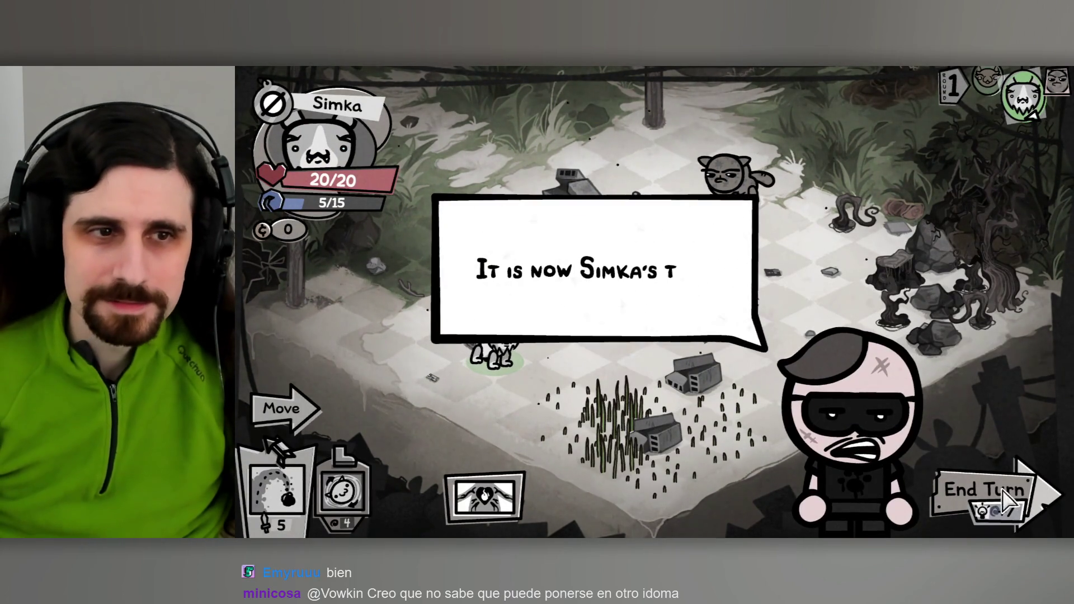
Pass the turn-change tips and show Simka's movement range toward the Tom Tom.
{"action": "left_click", "coordinate": [656, 333]}
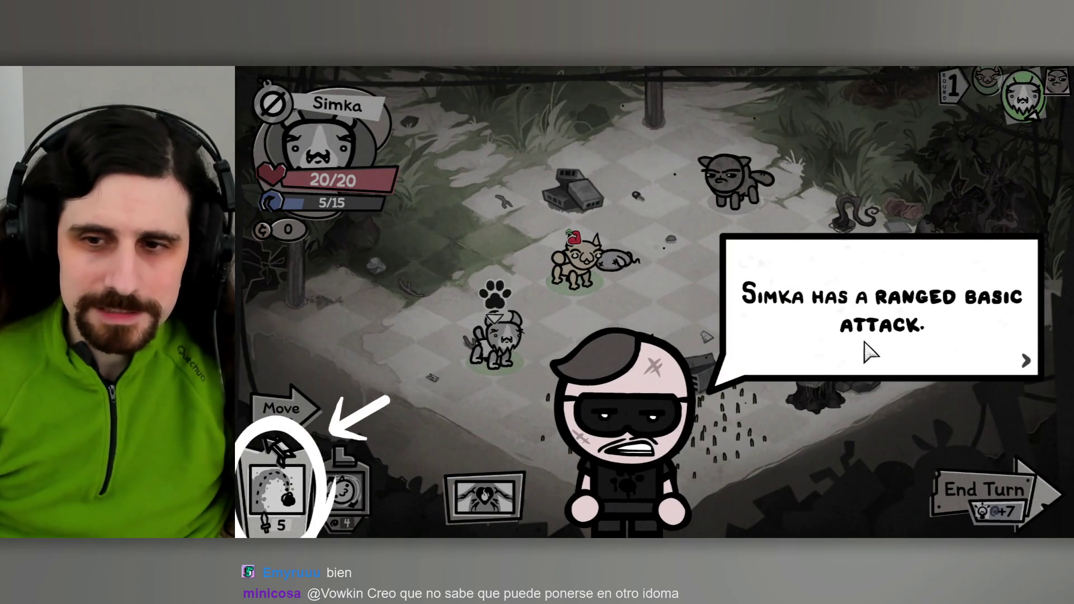
{"action": "left_click", "coordinate": [860, 357]}
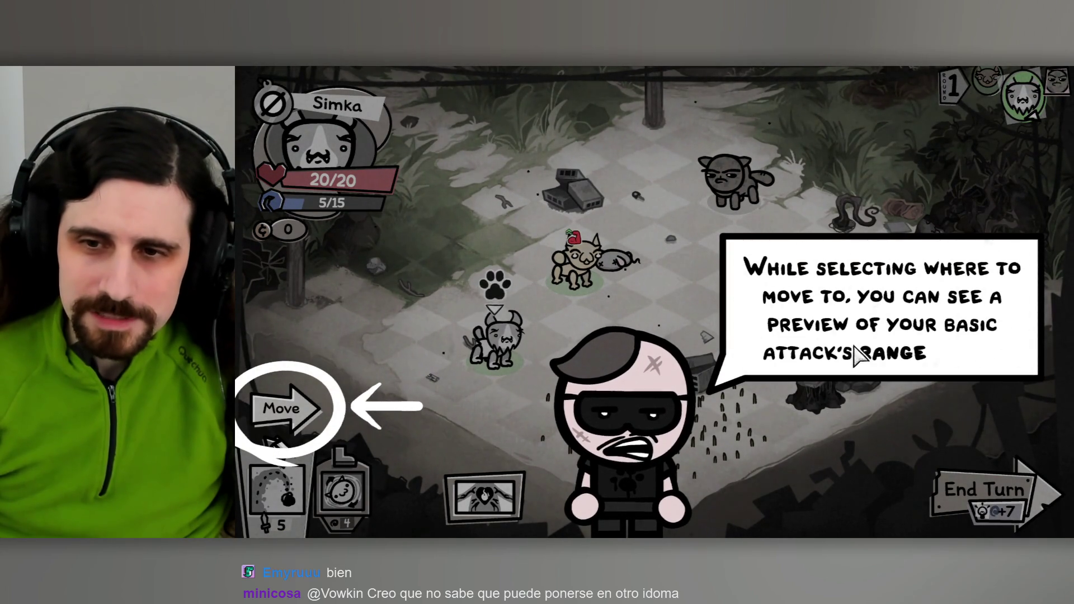
{"action": "left_click", "coordinate": [865, 349]}
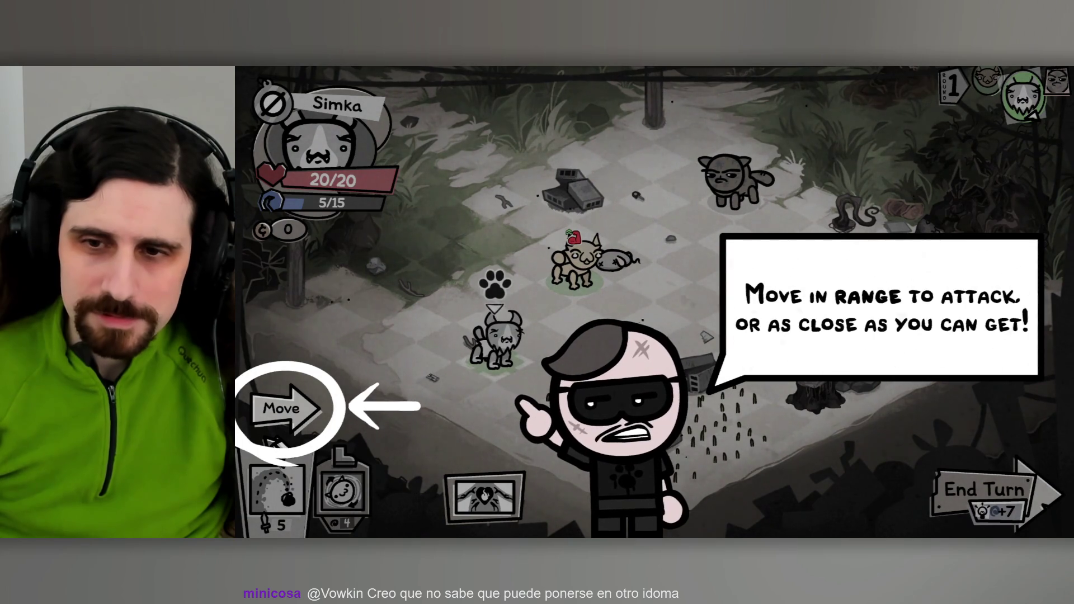
{"action": "left_click", "coordinate": [274, 443]}
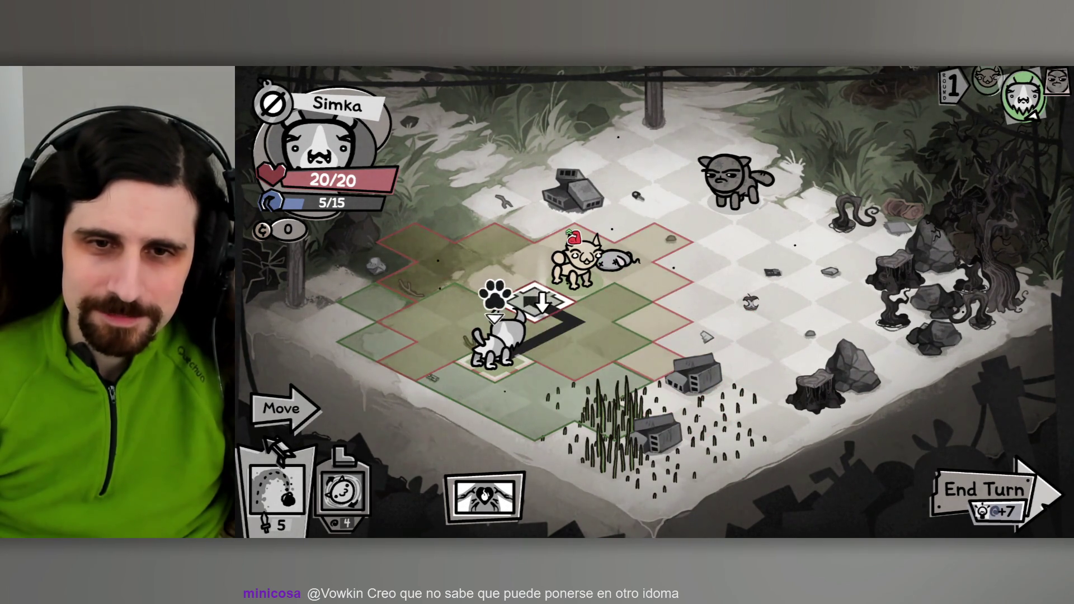
{"action": "left_click", "coordinate": [575, 323]}
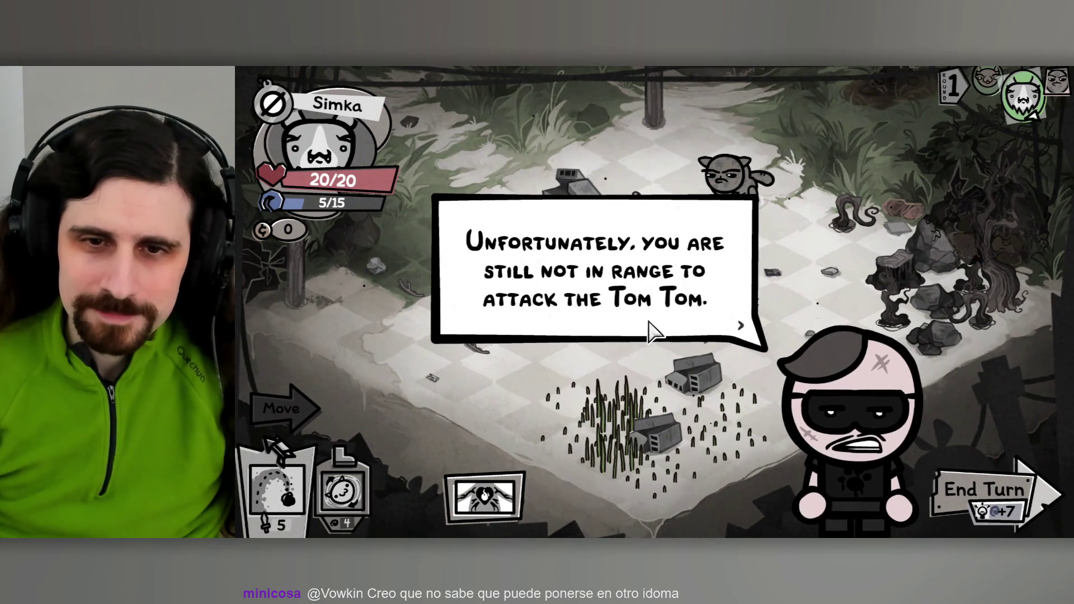
Read the tutorial hints introducing Simka's Roll spell.
{"action": "left_click", "coordinate": [651, 324]}
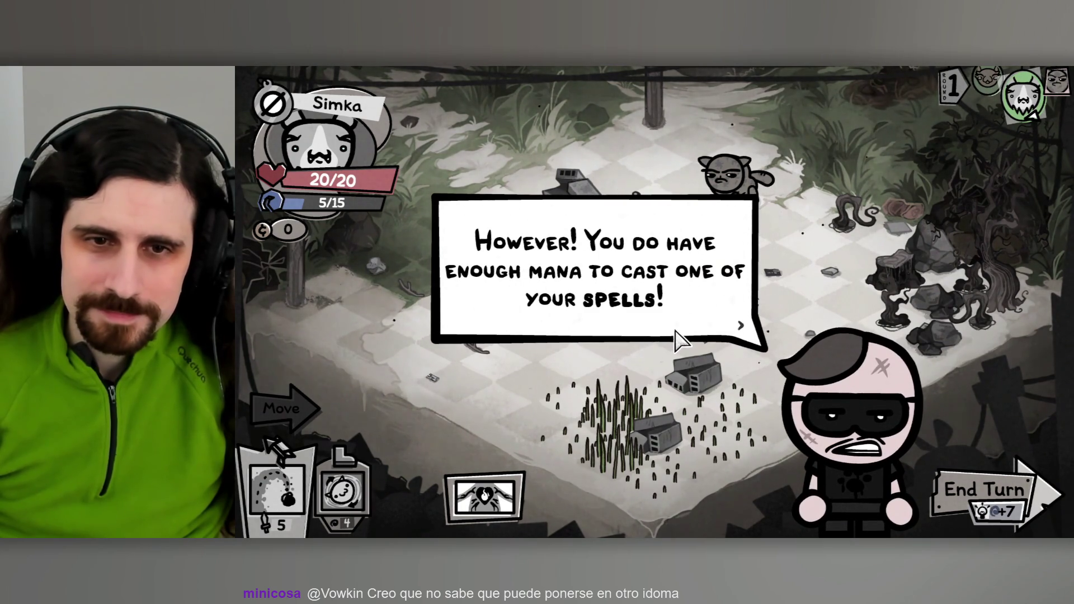
{"action": "left_click", "coordinate": [694, 325]}
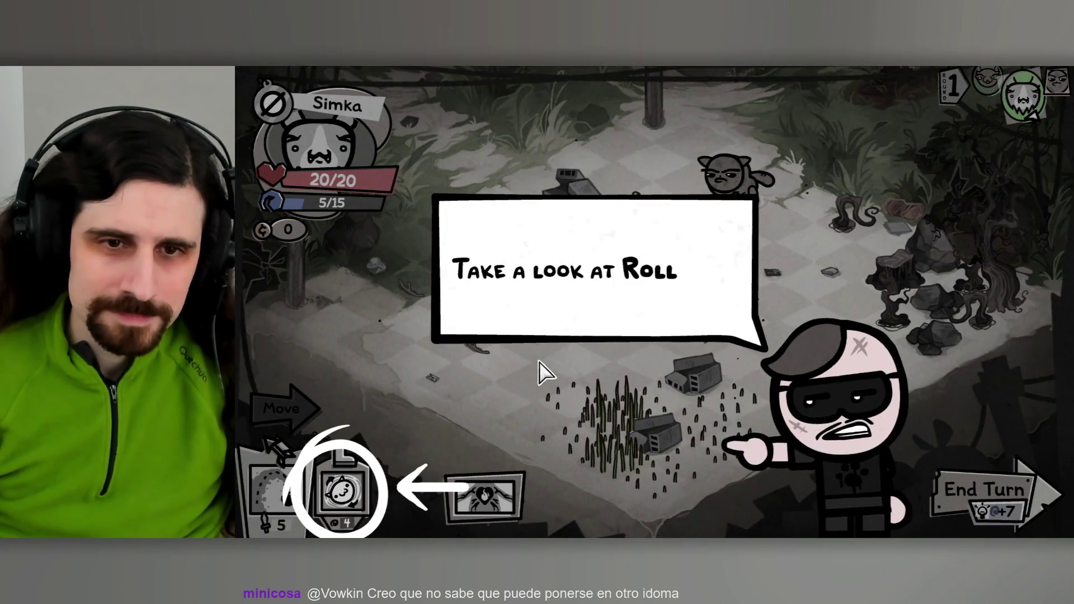
{"action": "left_click", "coordinate": [606, 315]}
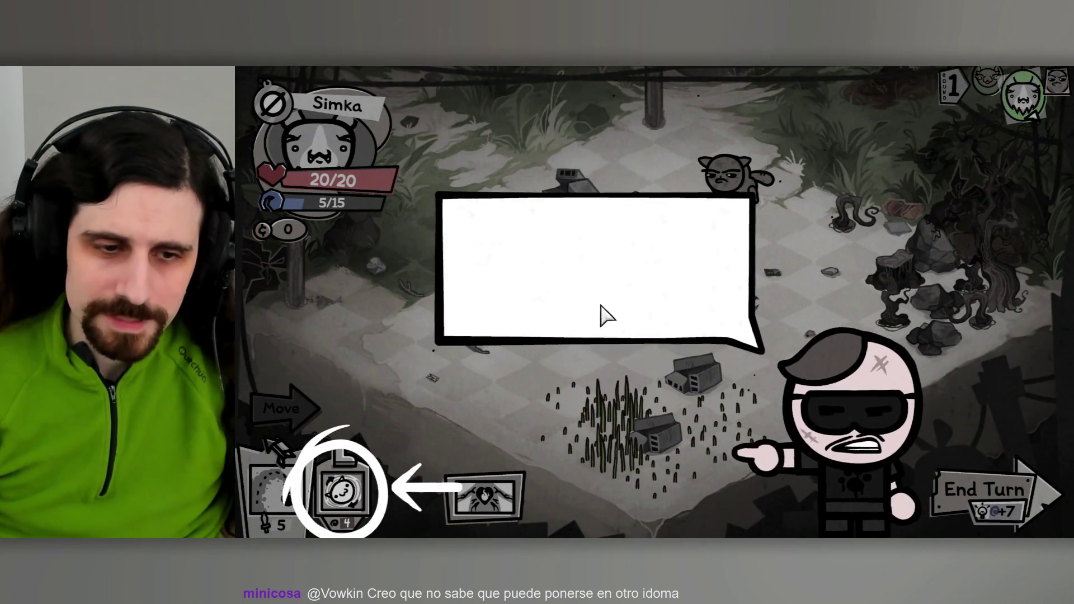
{"action": "left_click", "coordinate": [653, 323]}
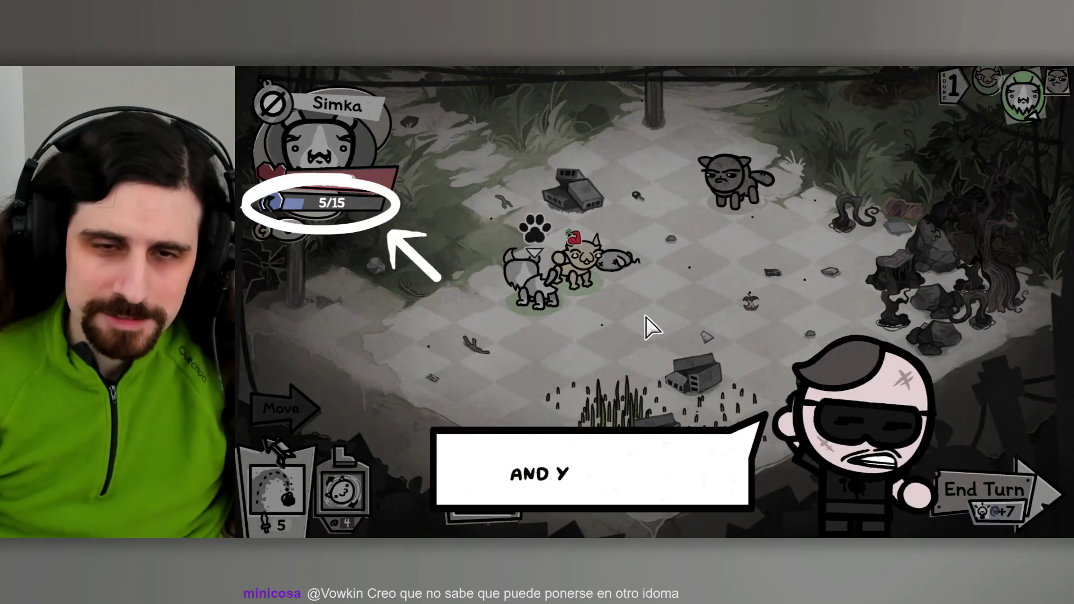
{"action": "left_click", "coordinate": [626, 324]}
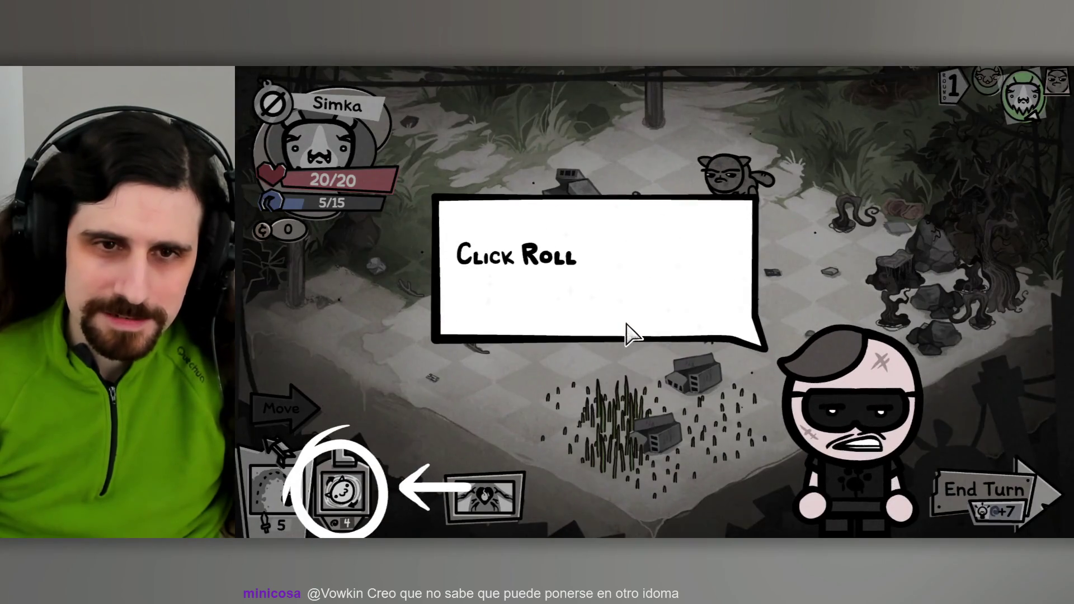
Roll Simka beside the enemy, hit it with her basic attack, and end her turn.
{"action": "left_click", "coordinate": [342, 492]}
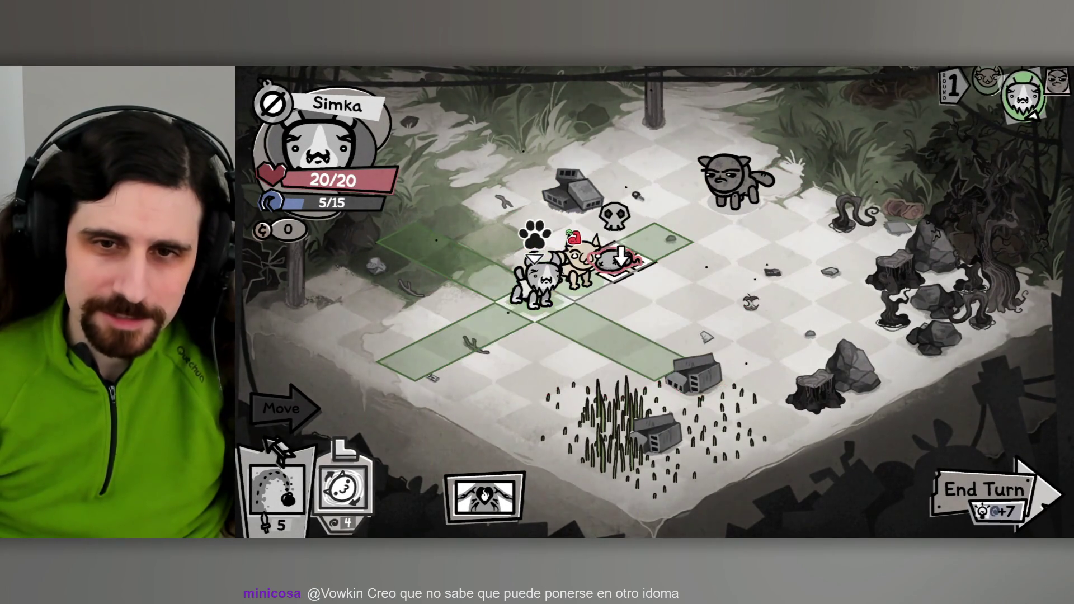
{"action": "left_click", "coordinate": [655, 244]}
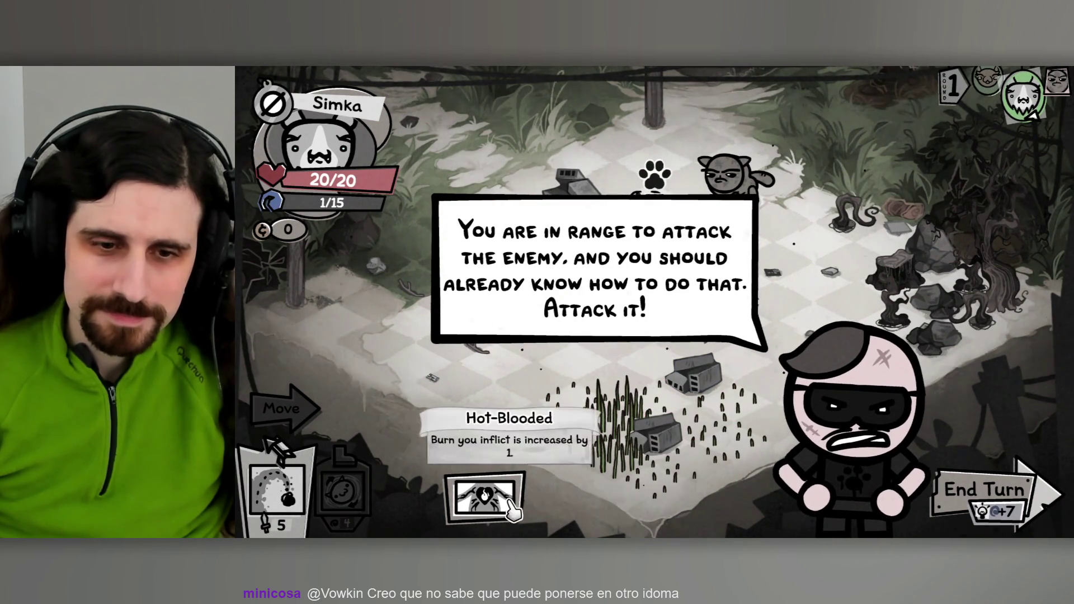
{"action": "mouse_move", "coordinate": [507, 508]}
{"action": "left_click", "coordinate": [277, 489]}
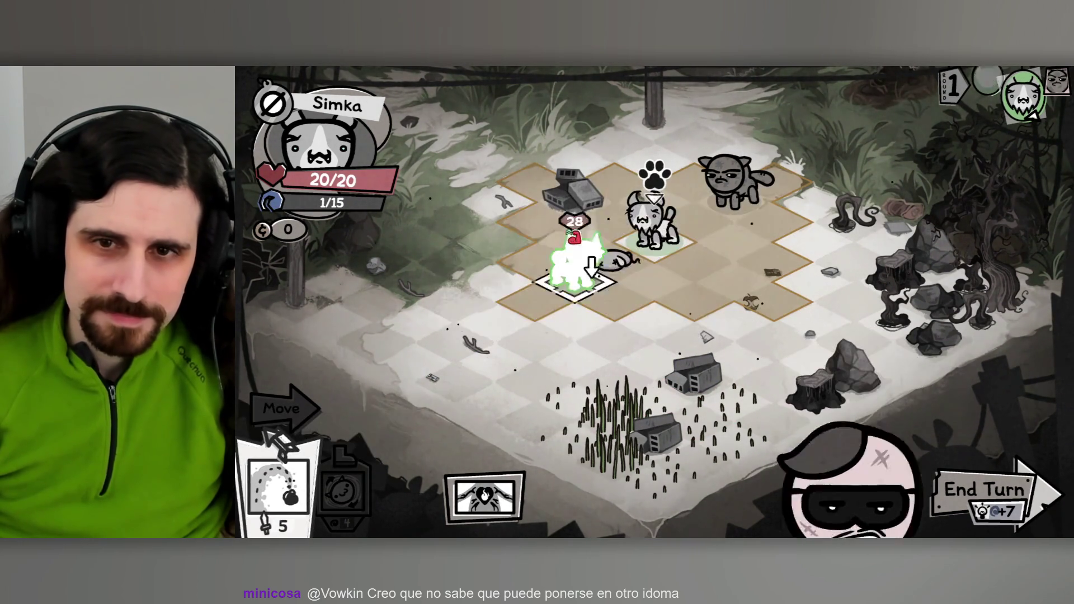
{"action": "left_click", "coordinate": [728, 201]}
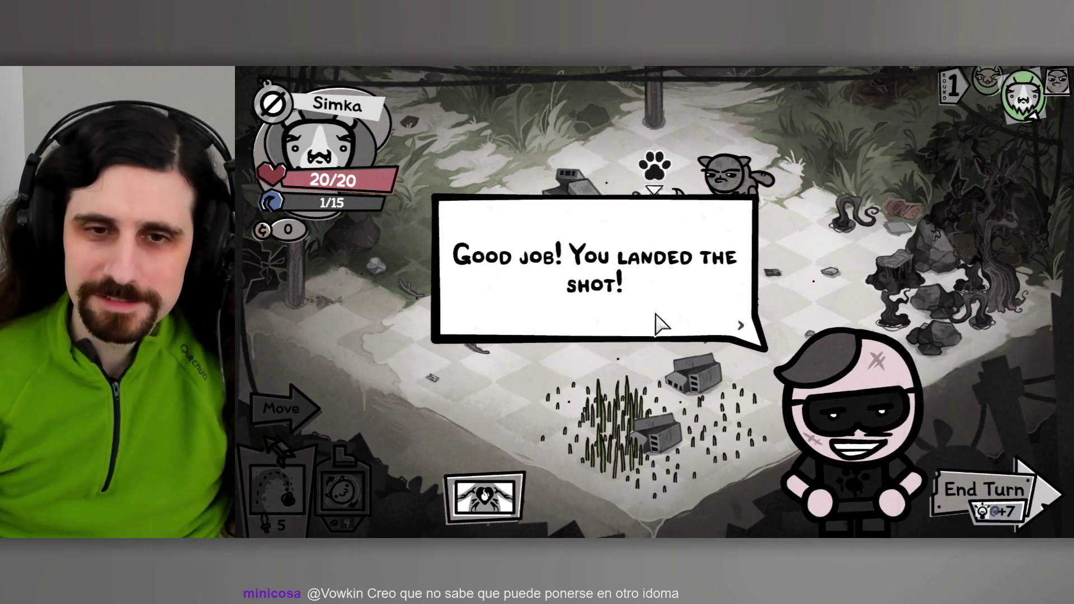
{"action": "left_click", "coordinate": [661, 320]}
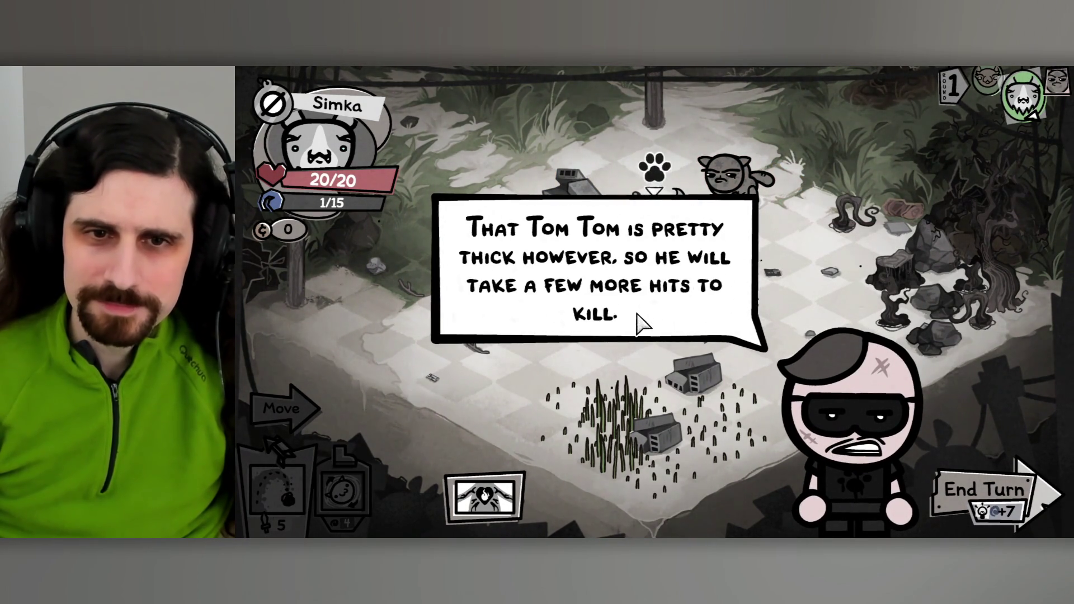
{"action": "left_click", "coordinate": [697, 322]}
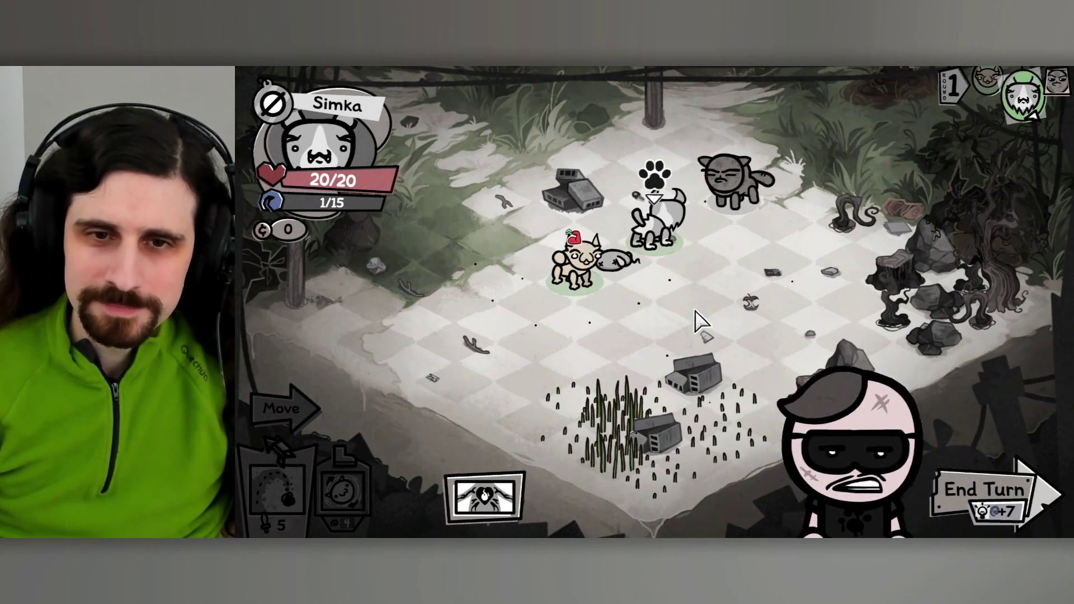
{"action": "left_click", "coordinate": [974, 495]}
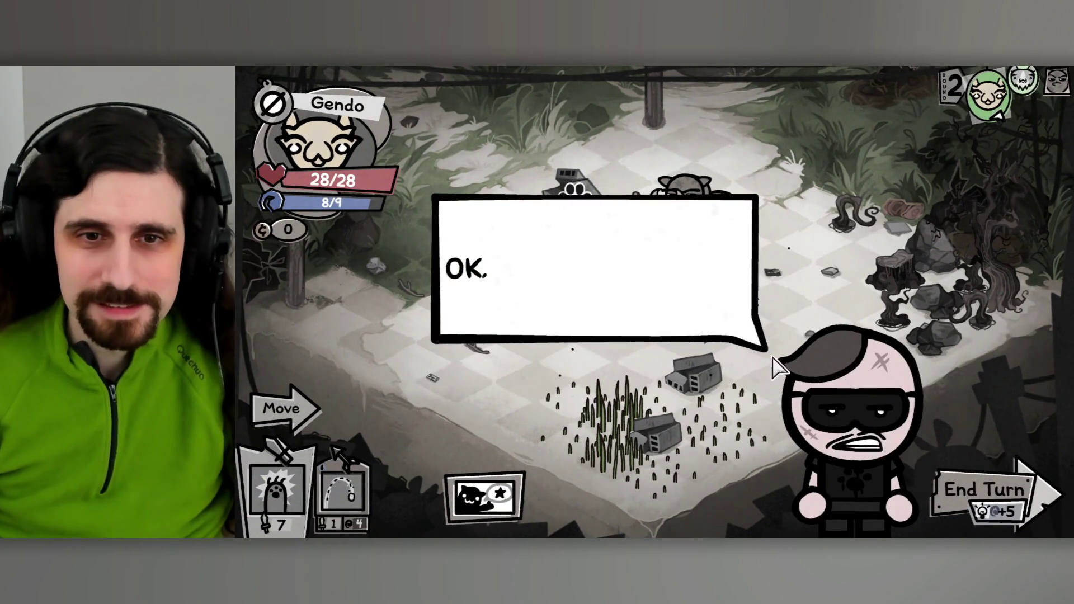
Have Gendo cast Spit at the Tom Tom.
{"action": "left_click", "coordinate": [717, 409]}
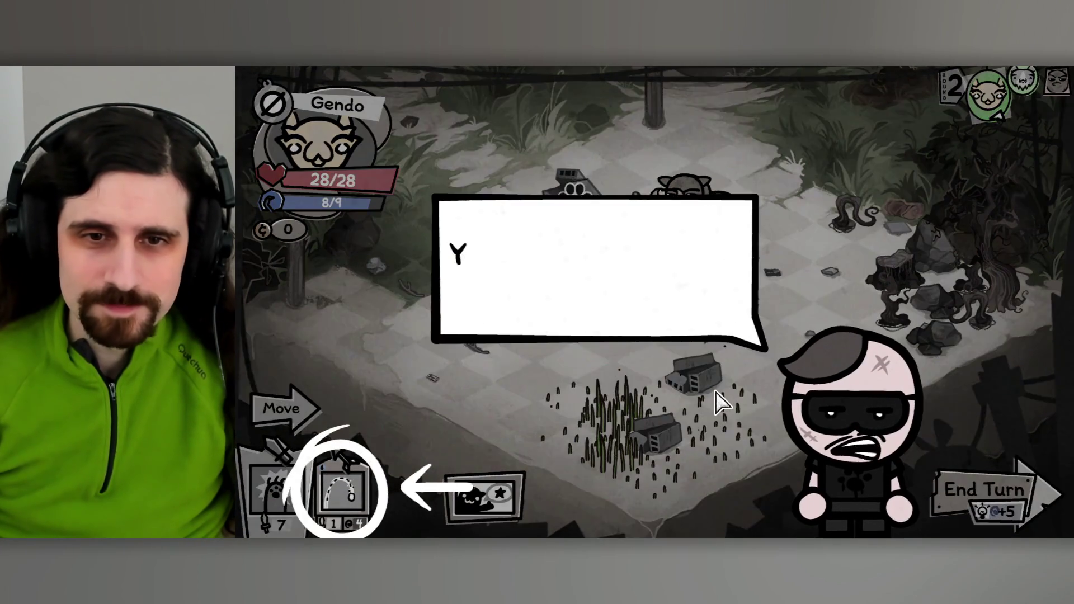
{"action": "left_click", "coordinate": [380, 445]}
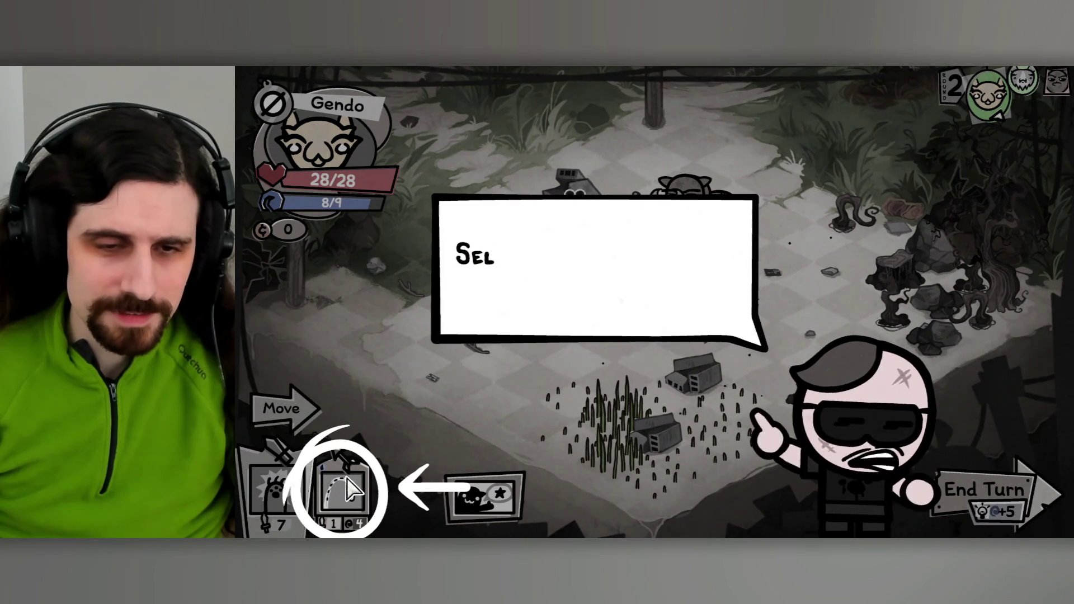
{"action": "left_click", "coordinate": [347, 500]}
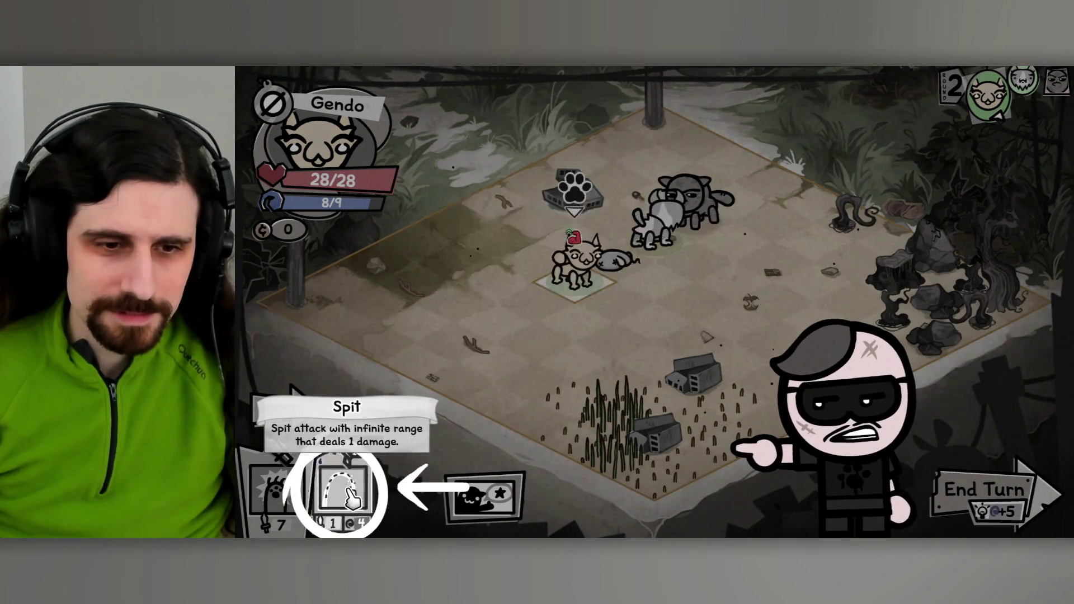
{"action": "left_click", "coordinate": [704, 216]}
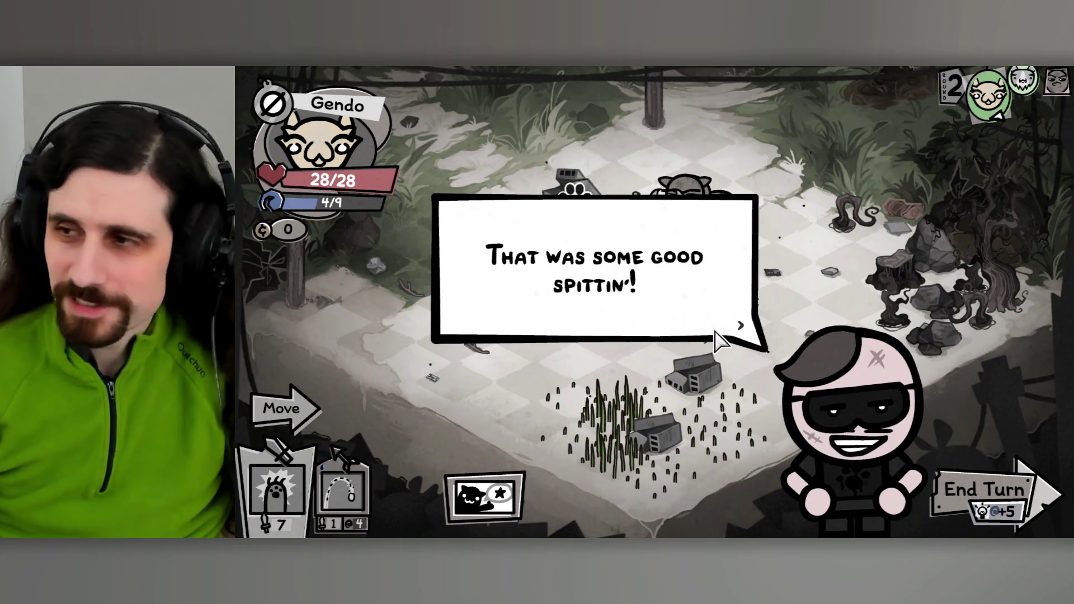
Continue the tutorial and cast Spit at the Tom Tom again, draining Gendo's mana to 0/9.
{"action": "left_click", "coordinate": [709, 332]}
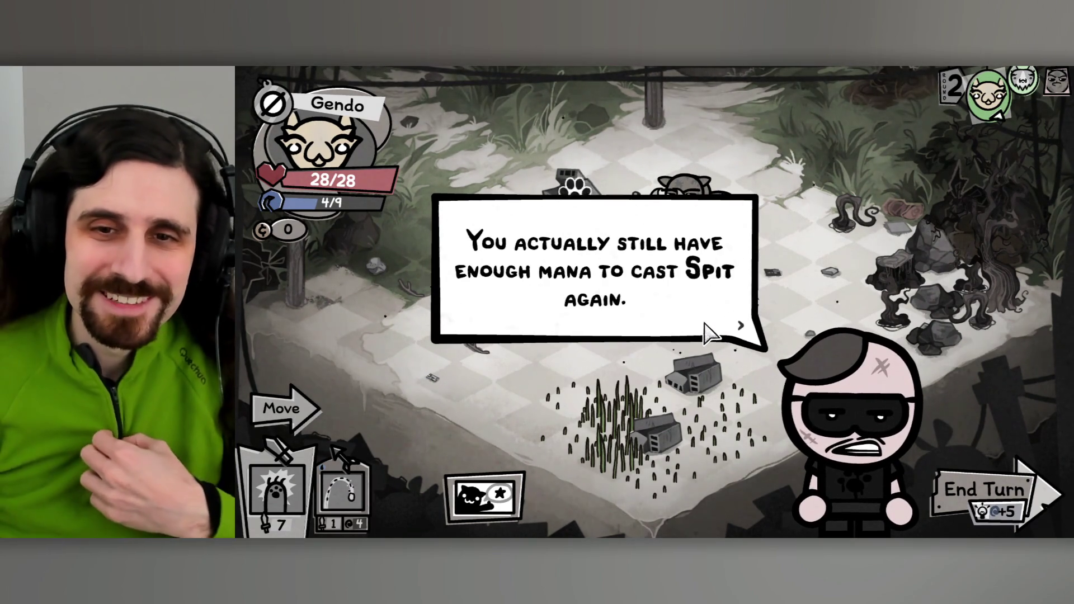
{"action": "left_click", "coordinate": [708, 334]}
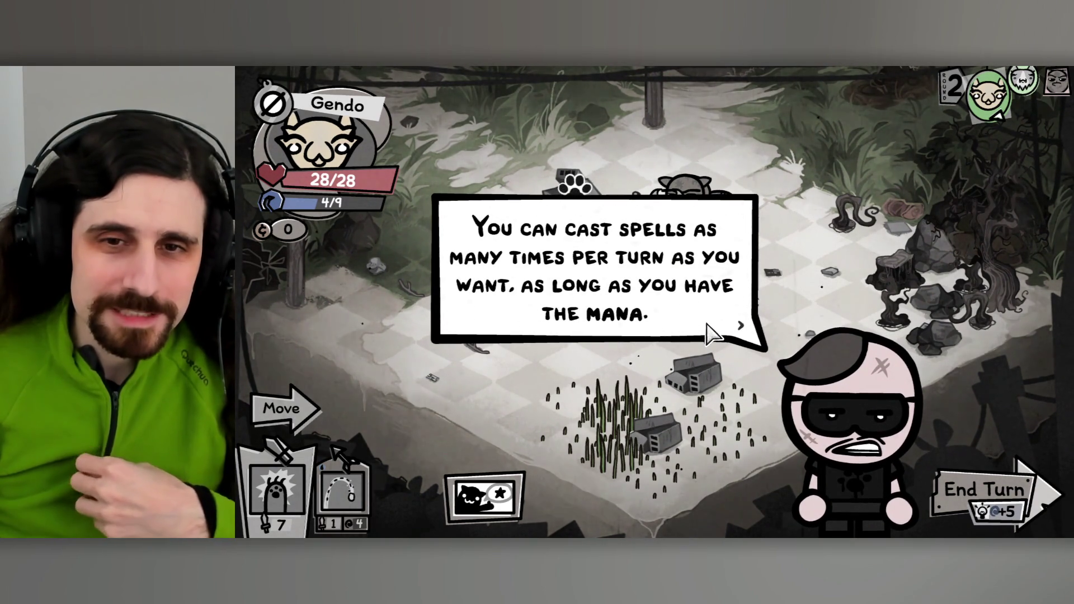
{"action": "left_click", "coordinate": [708, 334]}
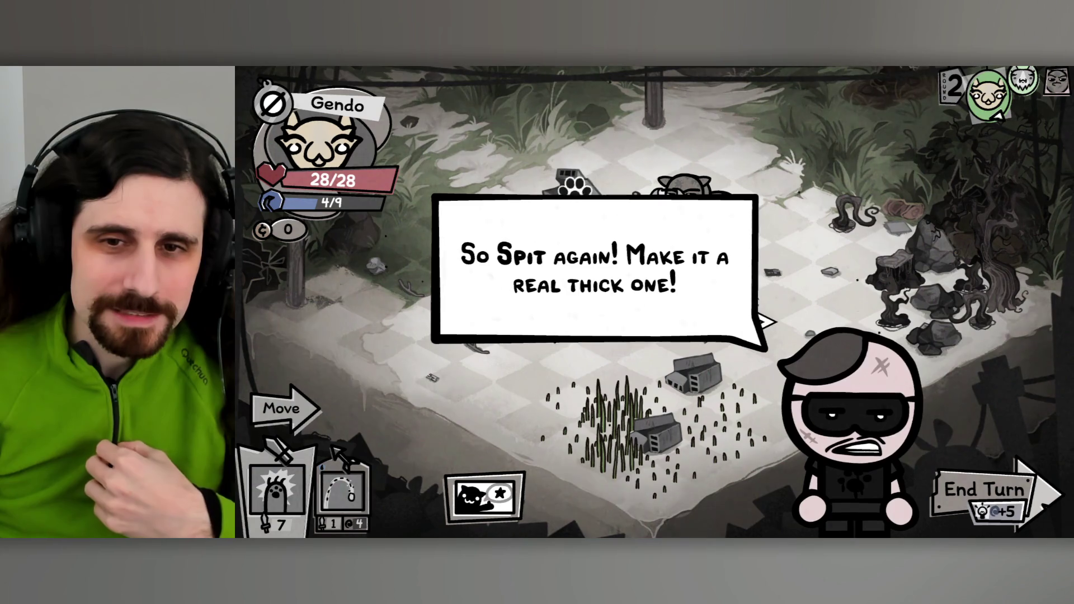
{"action": "left_click", "coordinate": [342, 492]}
{"action": "left_click", "coordinate": [703, 221]}
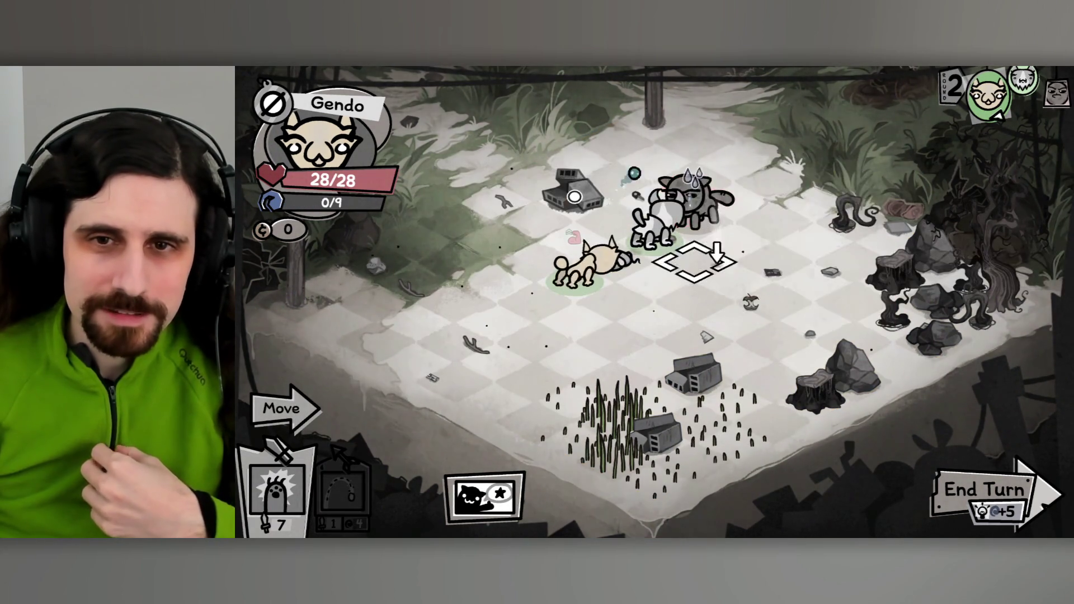
Dismiss the tutorial's closing lines so the player takes over the fight.
{"action": "left_click", "coordinate": [710, 319]}
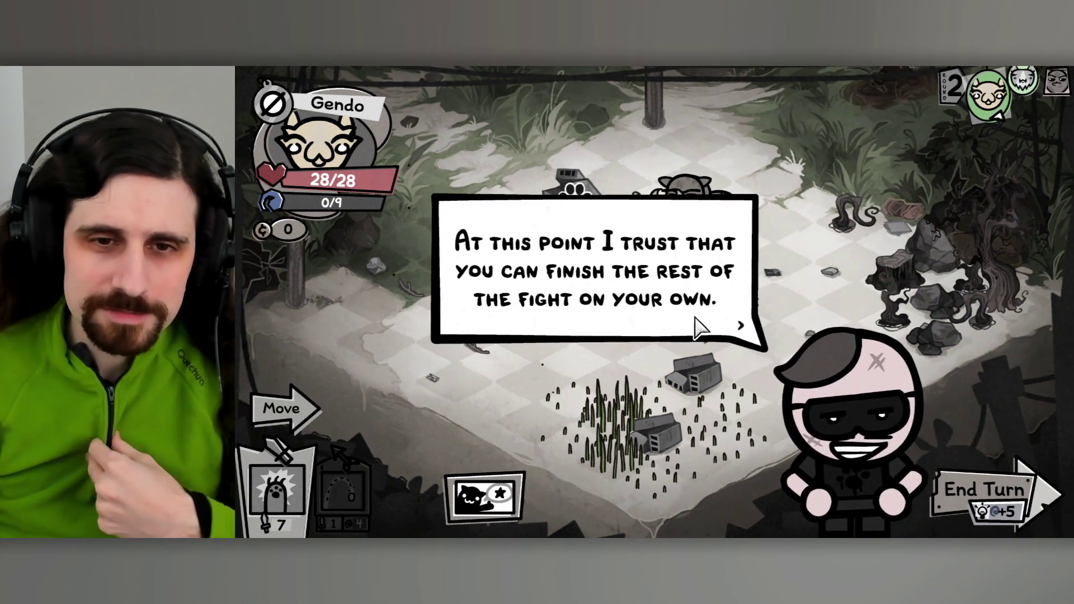
{"action": "left_click", "coordinate": [718, 323]}
{"action": "left_click", "coordinate": [715, 319]}
{"action": "left_click", "coordinate": [708, 325]}
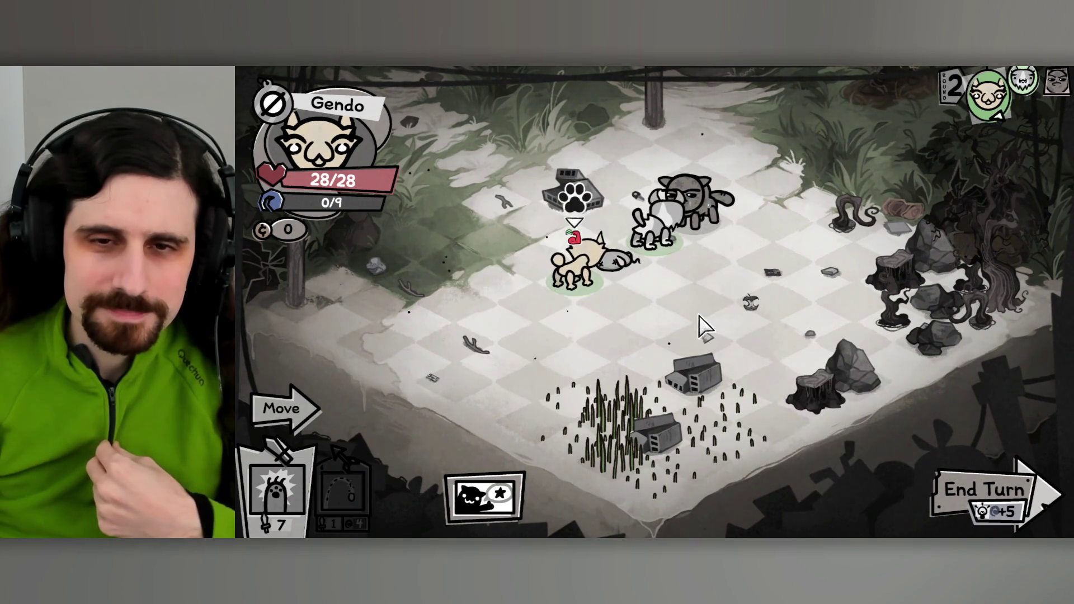
Move Gendo beside the Tom Tom for a melee hit, then finish it with Simka's 5-damage lobbed shot.
{"action": "mouse_move", "coordinate": [699, 215]}
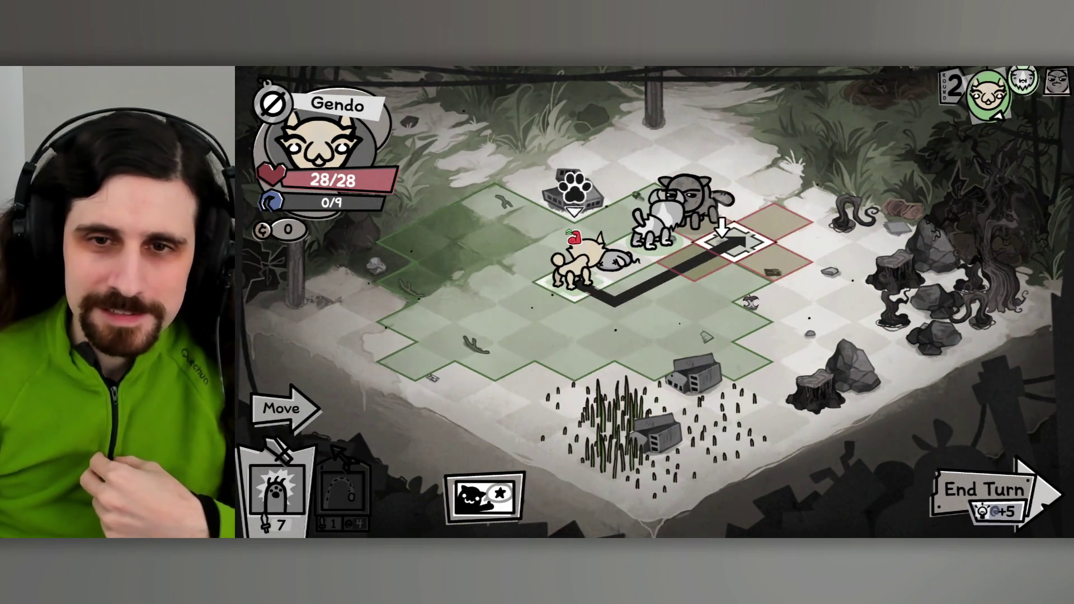
{"action": "left_click", "coordinate": [728, 238]}
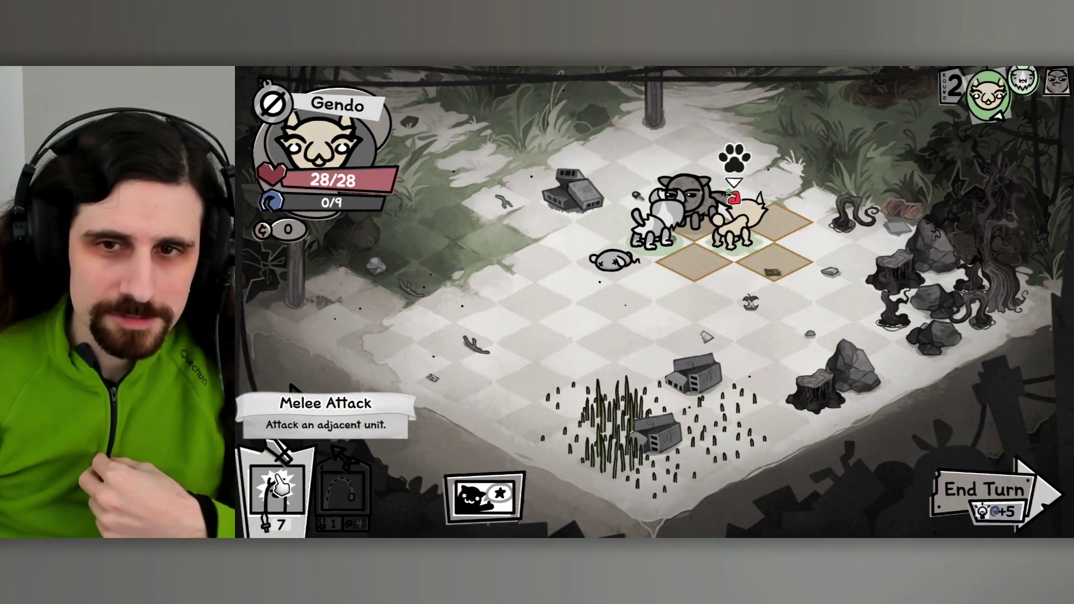
{"action": "left_click", "coordinate": [279, 487]}
{"action": "left_click", "coordinate": [686, 201]}
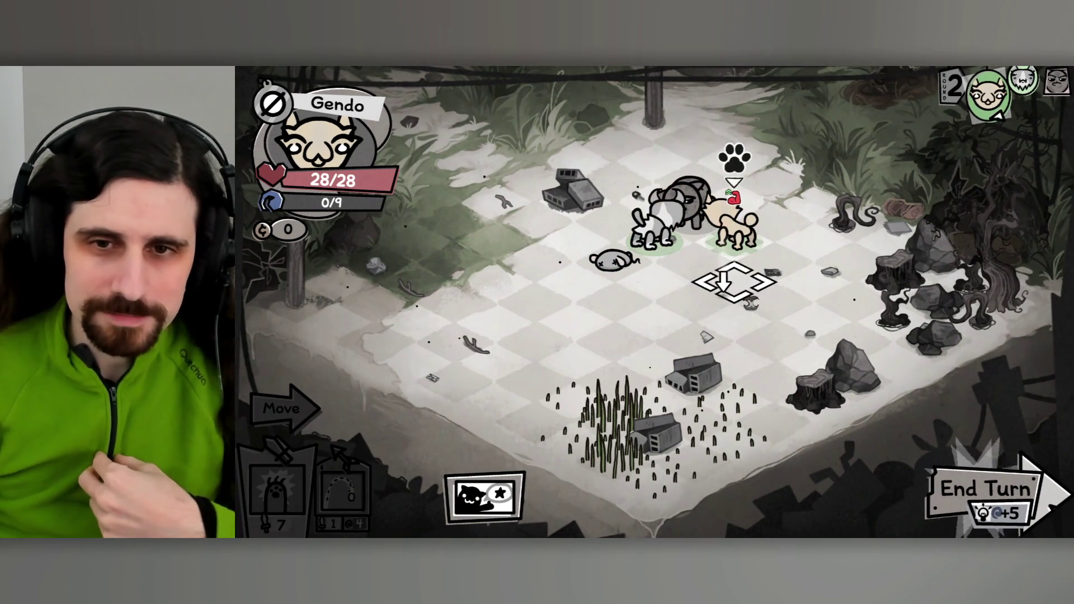
{"action": "left_click", "coordinate": [959, 447]}
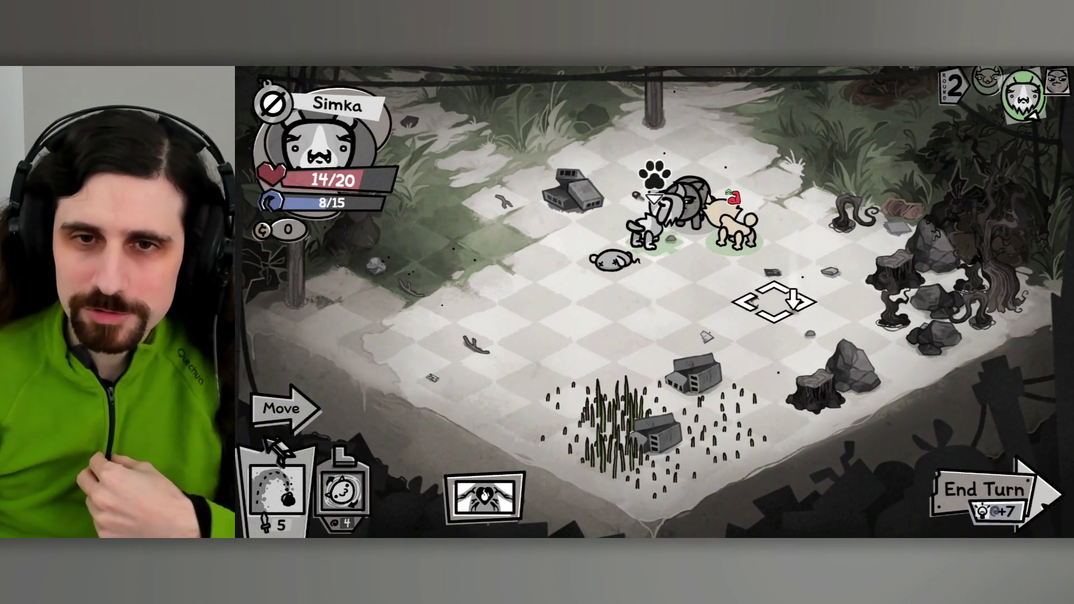
{"action": "left_click", "coordinate": [277, 493]}
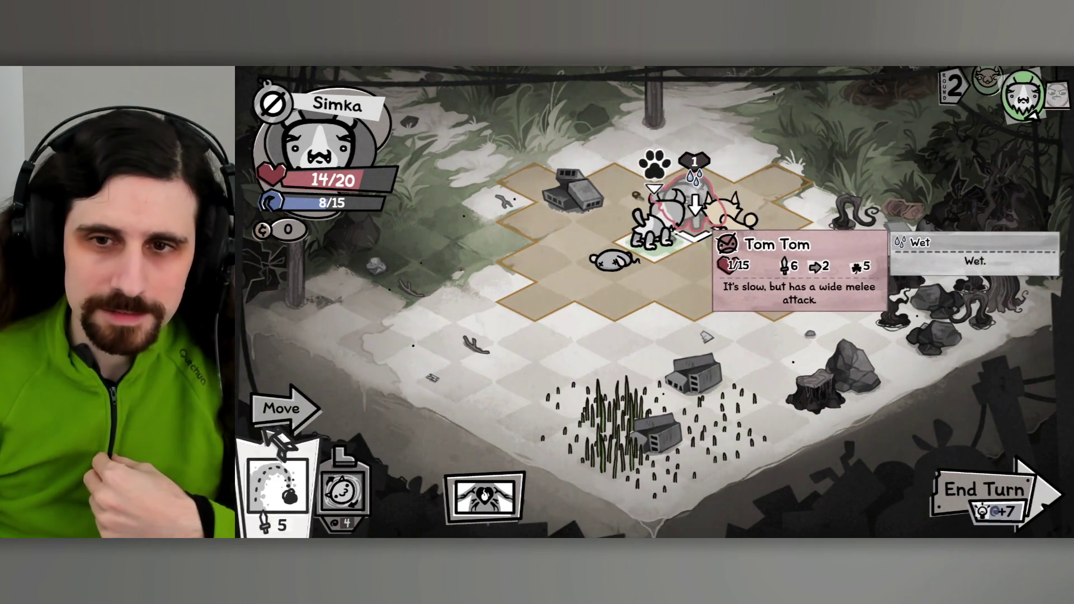
{"action": "left_click", "coordinate": [697, 229]}
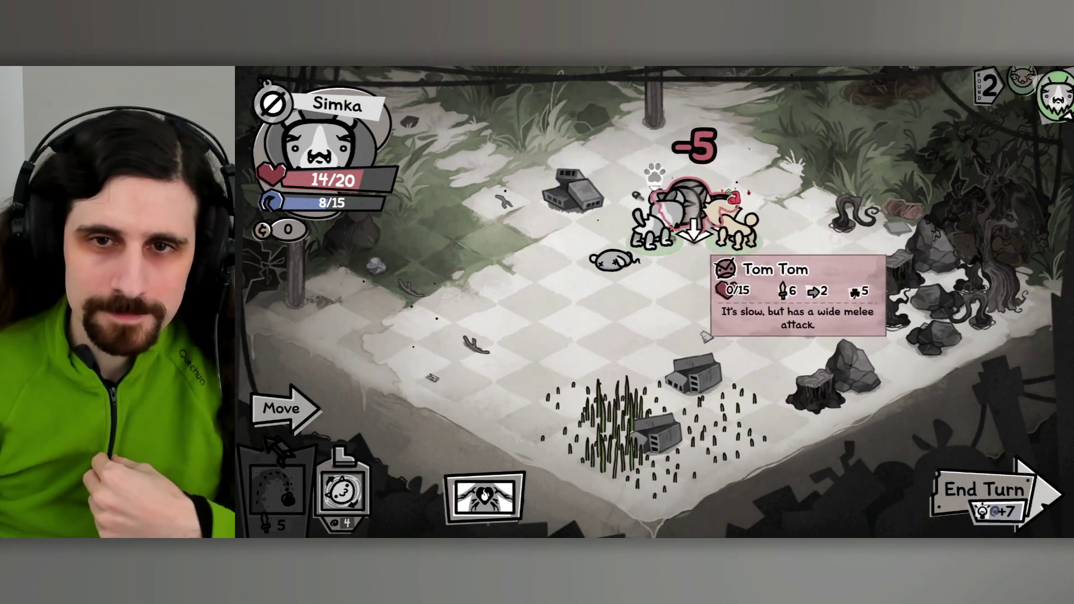